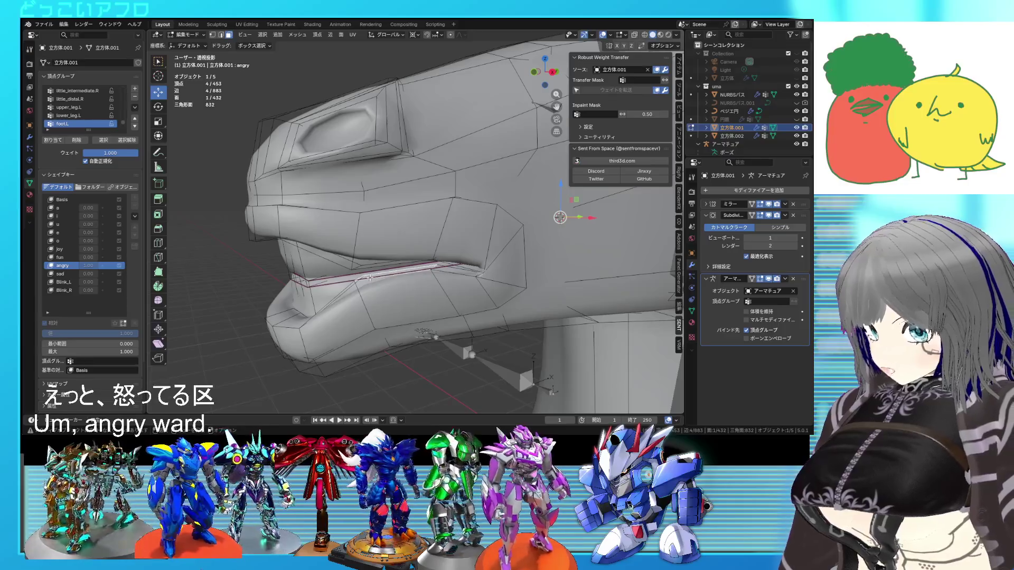
Rotate the selected lip faces 6.9° and shift them, then check the head in Object Mode
{"action": "middle_click_drag", "start_coordinate": [399, 183], "coordinate": [418, 206]}
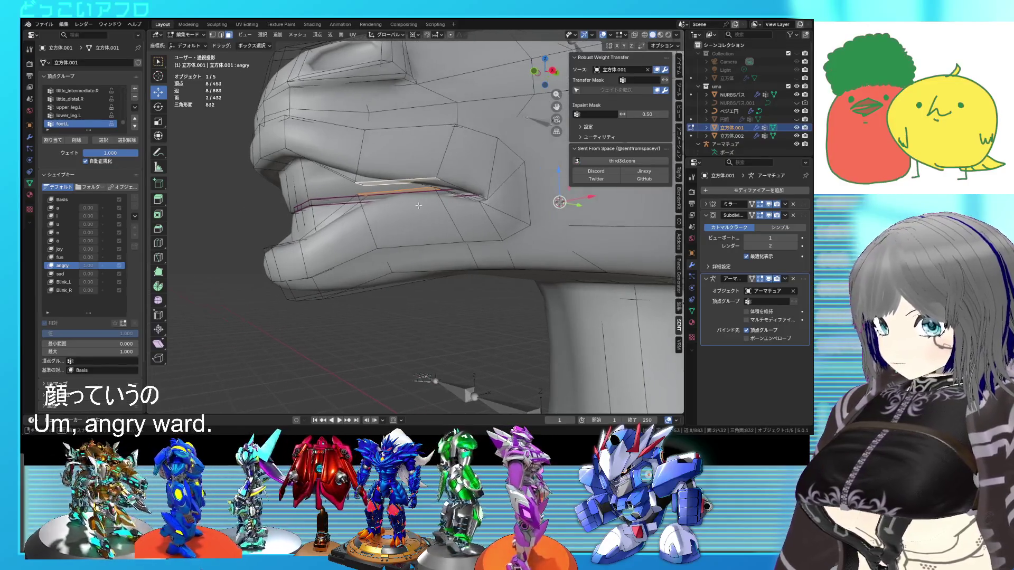
{"action": "left_click", "coordinate": [416, 35]}
{"action": "left_click", "coordinate": [433, 82]}
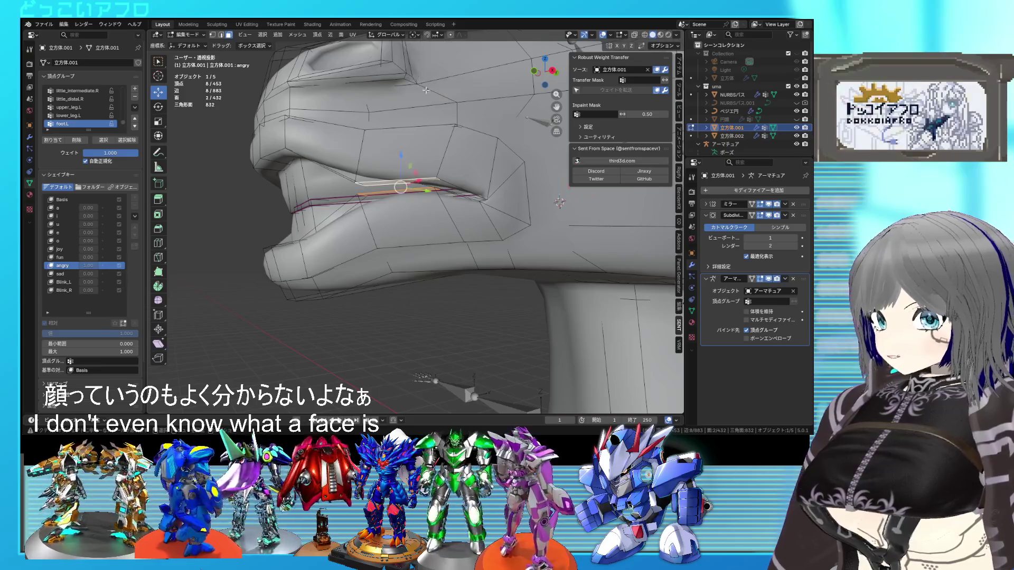
{"action": "left_click", "coordinate": [477, 203]}
{"action": "left_click", "coordinate": [412, 202]}
{"action": "middle_click_drag", "start_coordinate": [413, 202], "coordinate": [475, 243]}
{"action": "key", "text": "r"}
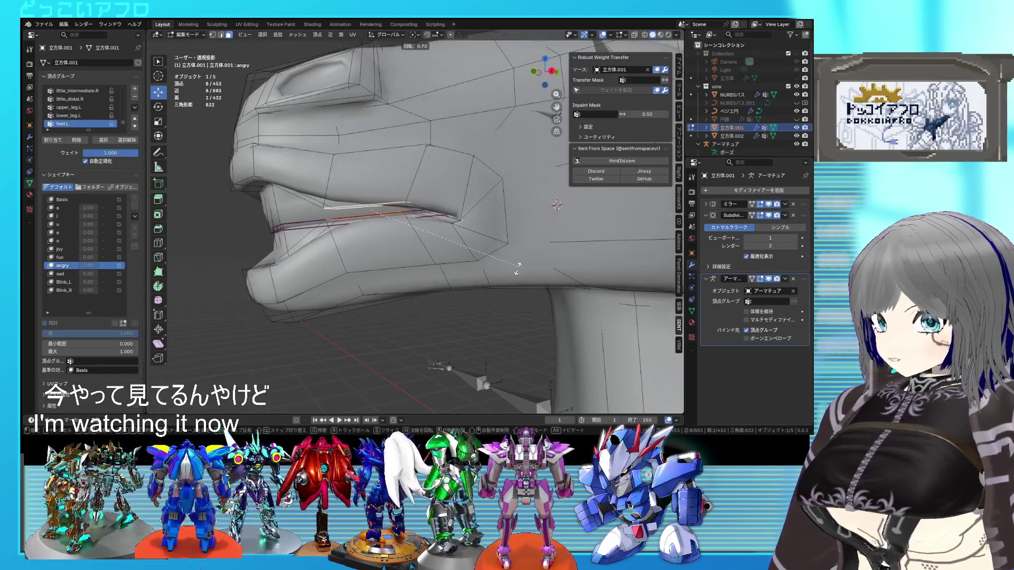
{"action": "left_click", "coordinate": [509, 277]}
{"action": "key", "text": "g"}
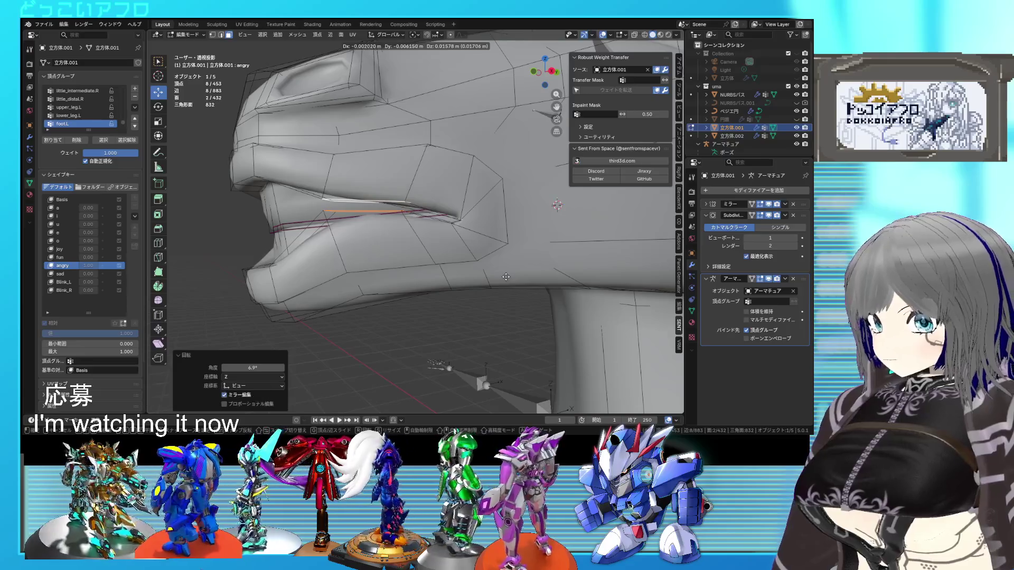
{"action": "left_click", "coordinate": [493, 274]}
{"action": "scroll", "coordinate": [494, 274], "scroll_direction": "down", "scroll_amount": 5}
{"action": "key", "text": "Tab"}
{"action": "mouse_move", "coordinate": [494, 274]}
{"action": "middle_mouse_down"}
{"action": "mouse_move", "coordinate": [559, 286]}
{"action": "mouse_move", "coordinate": [418, 293]}
{"action": "mouse_move", "coordinate": [407, 286]}
{"action": "mouse_move", "coordinate": [450, 235]}
{"action": "mouse_move", "coordinate": [382, 239]}
{"action": "middle_mouse_up"}
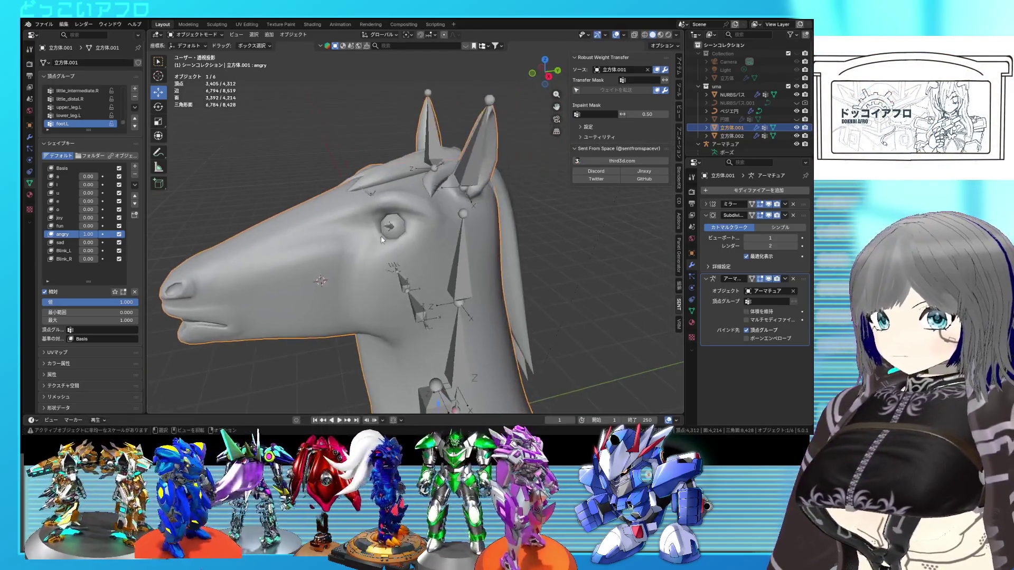
Select faces near the eye, move them and rotate them by -8.52°
{"action": "key", "text": "Tab"}
{"action": "scroll", "coordinate": [406, 203], "scroll_direction": "up", "scroll_amount": 2}
{"action": "middle_click_drag", "start_coordinate": [422, 202], "coordinate": [448, 225]}
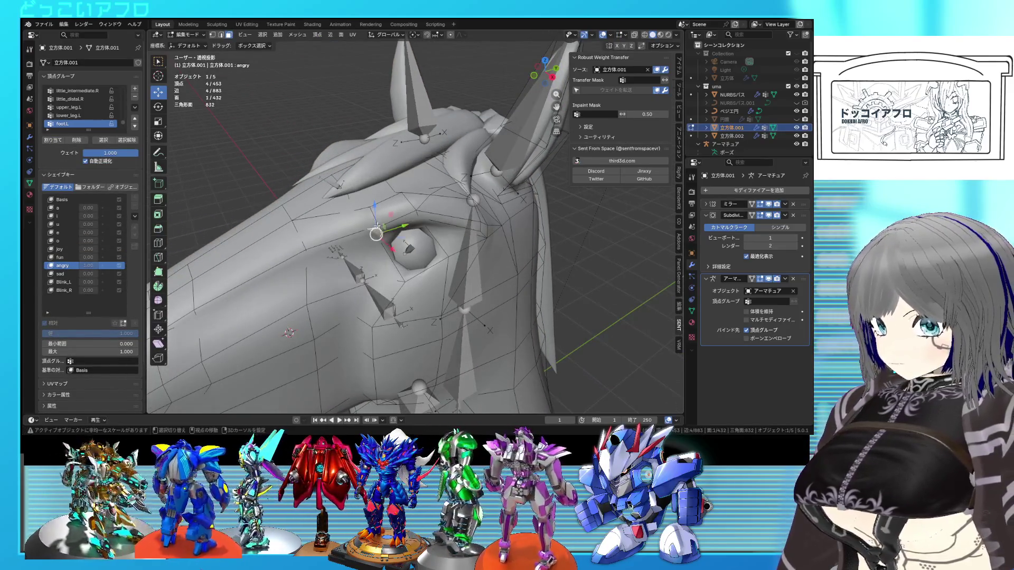
{"action": "left_click", "coordinate": [376, 227], "text": "shift"}
{"action": "mouse_move", "coordinate": [376, 227]}
{"action": "middle_mouse_down"}
{"action": "mouse_move", "coordinate": [364, 226]}
{"action": "mouse_move", "coordinate": [368, 211]}
{"action": "middle_mouse_up"}
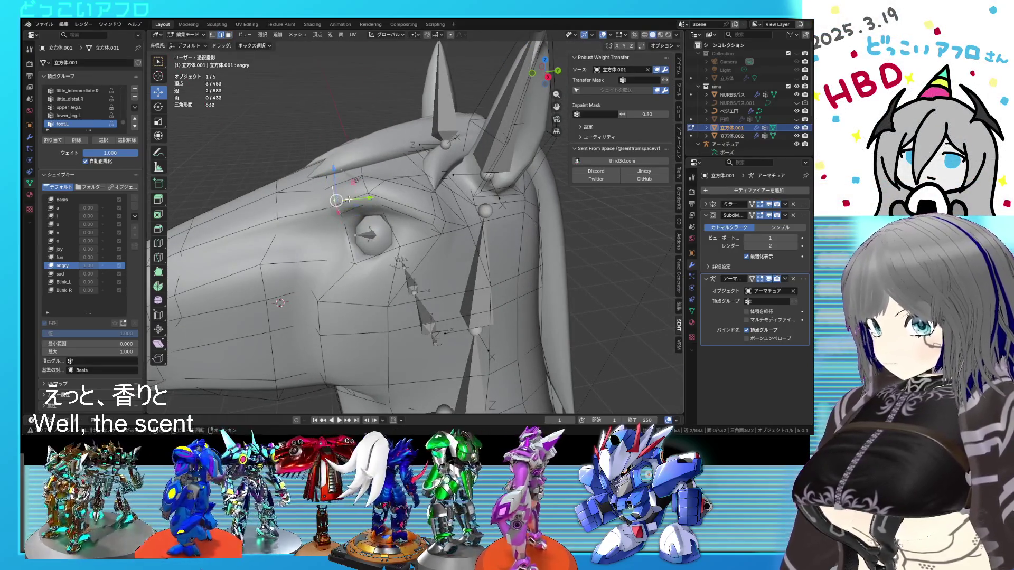
{"action": "key", "text": "g"}
{"action": "left_click", "coordinate": [371, 248]}
{"action": "left_click", "coordinate": [426, 254]}
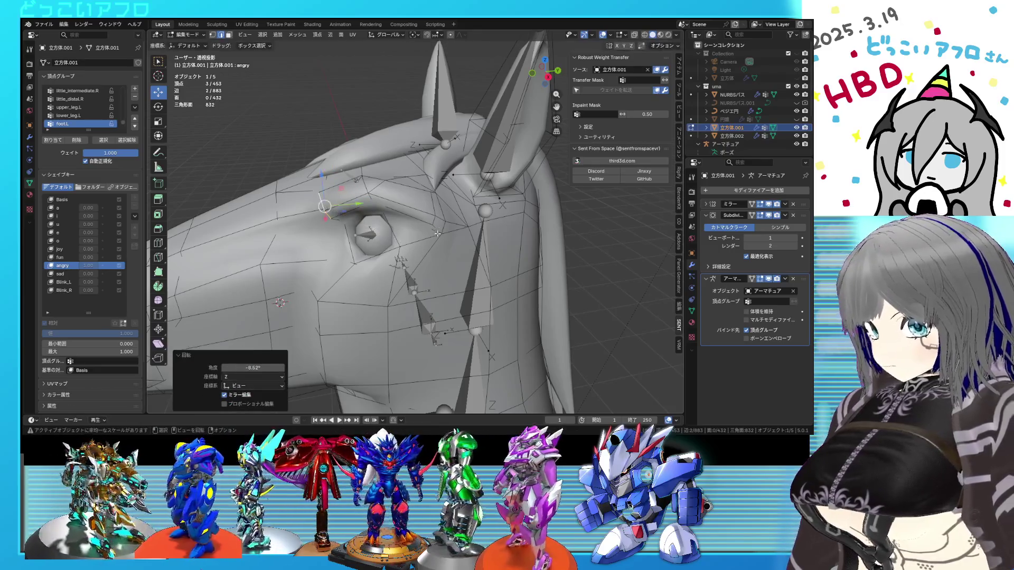
In face select mode, move the two selected faces and preview the smoothed horse
{"action": "key", "text": "3"}
{"action": "mouse_move", "coordinate": [437, 221]}
{"action": "middle_mouse_down"}
{"action": "mouse_move", "coordinate": [441, 249]}
{"action": "mouse_move", "coordinate": [480, 226]}
{"action": "mouse_move", "coordinate": [368, 247]}
{"action": "middle_mouse_up"}
{"action": "key", "text": "g"}
{"action": "left_click", "coordinate": [441, 252]}
{"action": "key", "text": "Tab"}
{"action": "key", "text": "Tab"}
Pick a hidden vertex in X-ray, move it, and review the head in Object Mode
{"action": "key", "text": "alt+z"}
{"action": "left_click", "coordinate": [352, 226]}
{"action": "key", "text": "alt+z"}
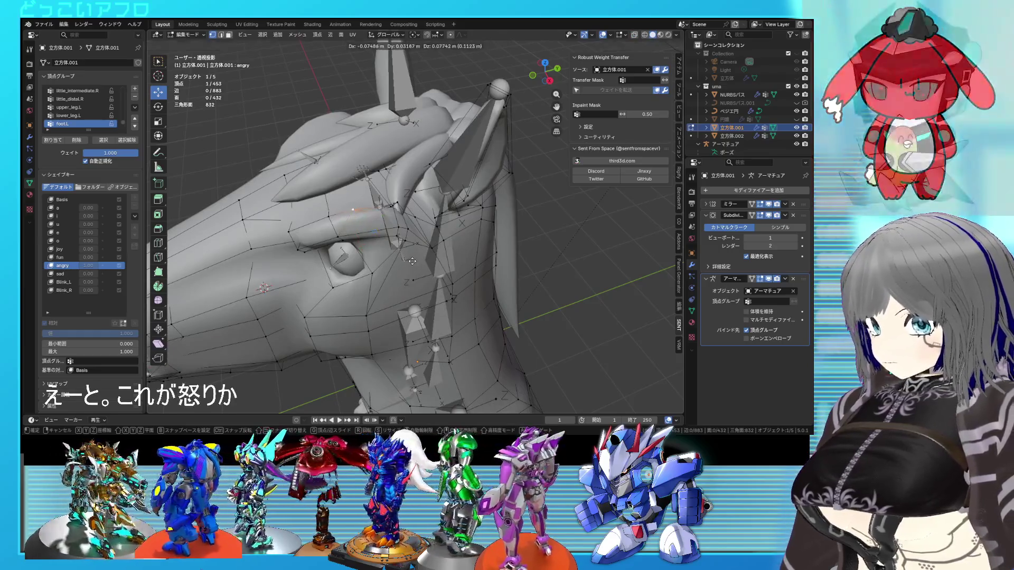
{"action": "key", "text": "g"}
{"action": "left_click", "coordinate": [415, 271]}
{"action": "scroll", "coordinate": [417, 271], "scroll_direction": "down", "scroll_amount": 3}
{"action": "key", "text": "Tab"}
{"action": "middle_click_drag", "start_coordinate": [418, 269], "coordinate": [525, 233]}
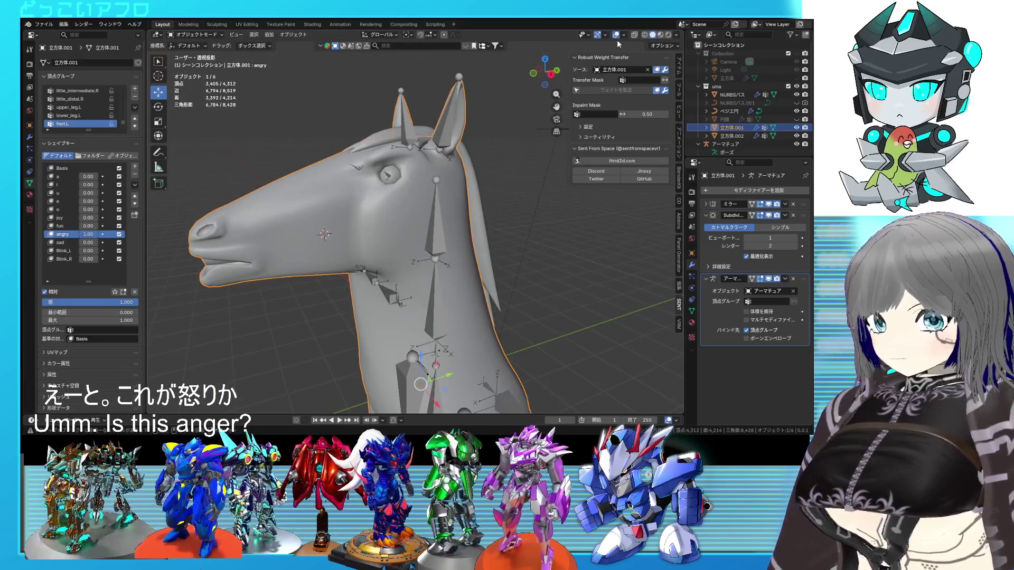
Select three vertices near the eye and start a move, cancelling it before returning to Object Mode
{"action": "left_click", "coordinate": [616, 35]}
{"action": "key", "text": "Tab"}
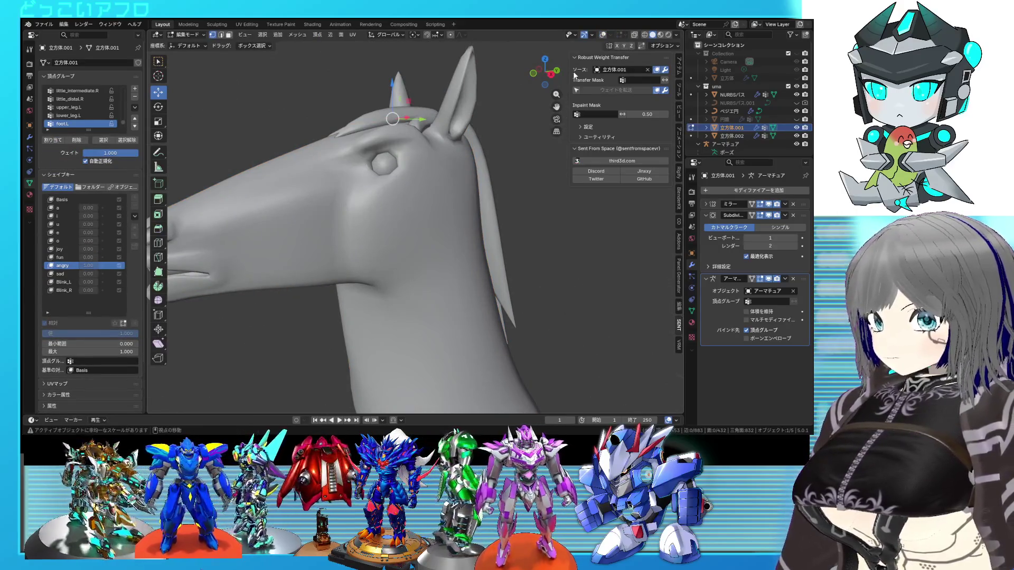
{"action": "left_click", "coordinate": [604, 34]}
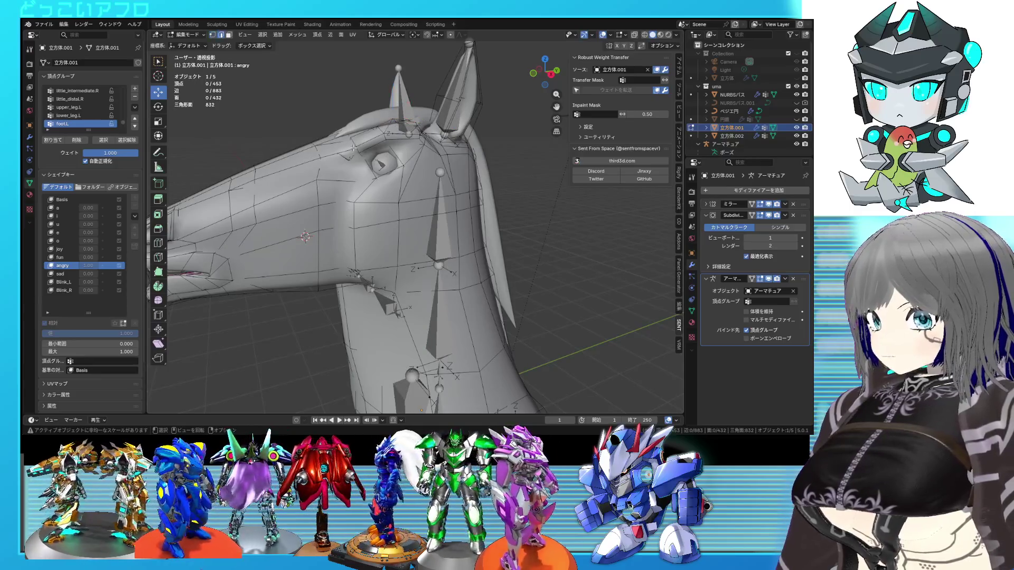
{"action": "left_click", "coordinate": [353, 149], "text": "alt"}
{"action": "middle_click_drag", "start_coordinate": [353, 149], "coordinate": [332, 183]}
{"action": "key", "text": "g"}
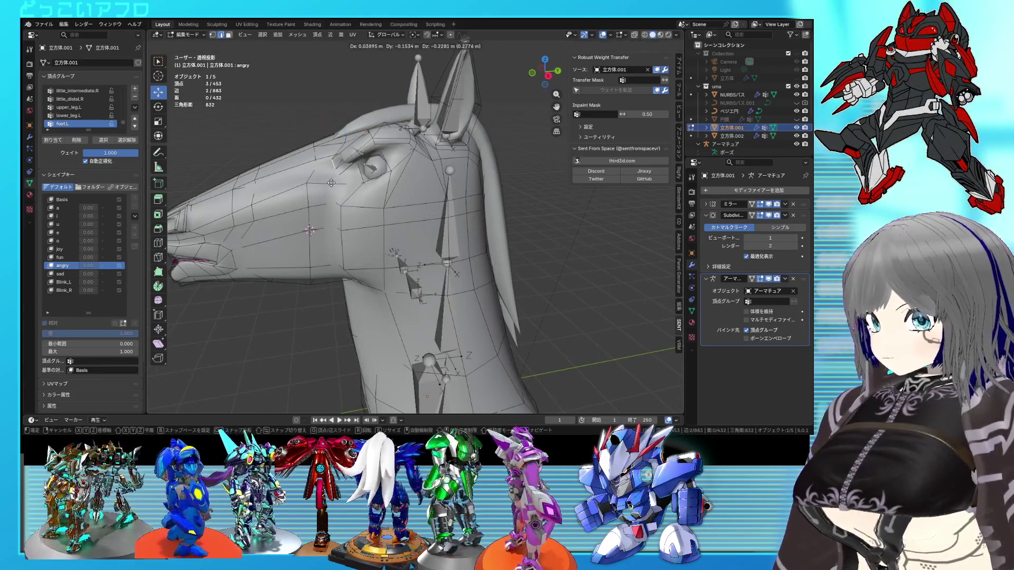
{"action": "key", "text": "Escape"}
{"action": "key", "text": "Tab"}
Inspect the deselected horse head from the front with bone and grid overlays hidden
{"action": "mouse_move", "coordinate": [528, 235]}
{"action": "middle_mouse_down"}
{"action": "mouse_move", "coordinate": [547, 239]}
{"action": "mouse_move", "coordinate": [527, 239]}
{"action": "mouse_move", "coordinate": [537, 250]}
{"action": "mouse_move", "coordinate": [607, 262]}
{"action": "mouse_move", "coordinate": [535, 250]}
{"action": "middle_mouse_up"}
{"action": "left_click", "coordinate": [538, 250]}
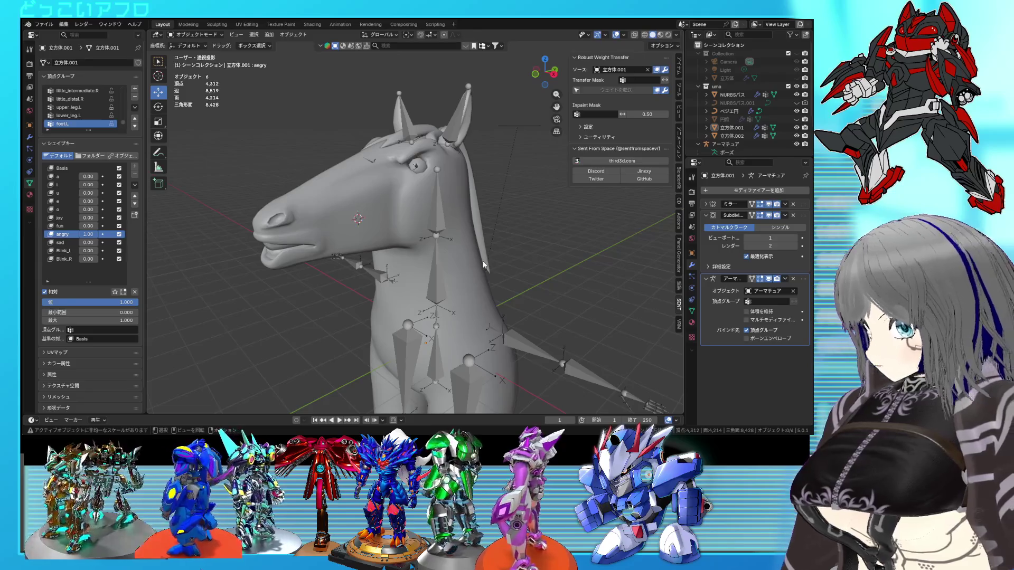
{"action": "scroll", "coordinate": [482, 262], "scroll_direction": "up", "scroll_amount": 2}
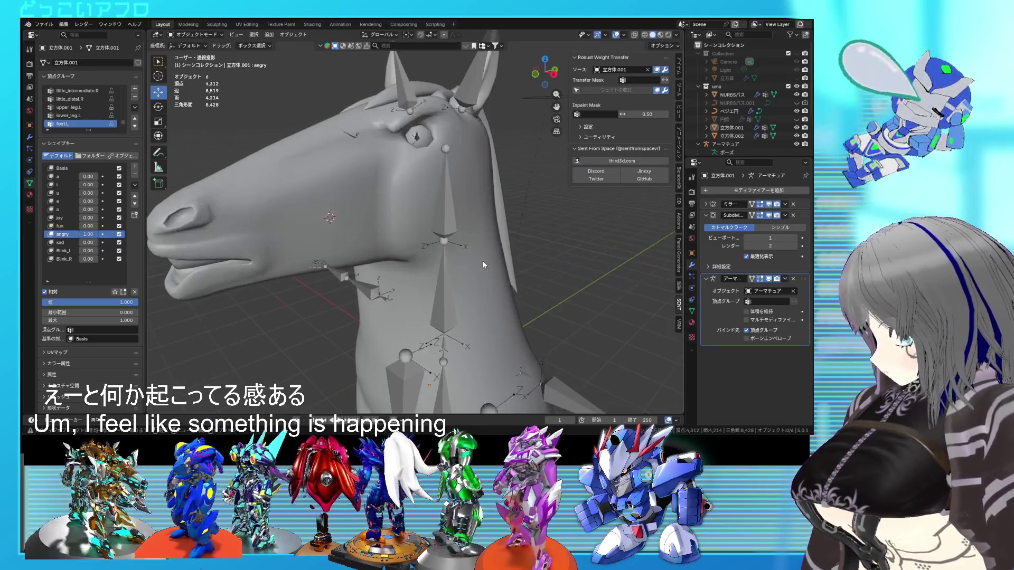
{"action": "key", "text": "shift+alt+z"}
{"action": "mouse_move", "coordinate": [370, 240]}
{"action": "middle_mouse_down"}
{"action": "mouse_move", "coordinate": [389, 223]}
{"action": "mouse_move", "coordinate": [414, 226]}
{"action": "mouse_move", "coordinate": [454, 186]}
{"action": "mouse_move", "coordinate": [490, 181]}
{"action": "mouse_move", "coordinate": [457, 185]}
{"action": "middle_mouse_up"}
{"action": "scroll", "coordinate": [383, 225], "scroll_direction": "down", "scroll_amount": 2}
Reposition the eye-area vertices in several moves, then view the head from the side
{"action": "key", "text": "Tab"}
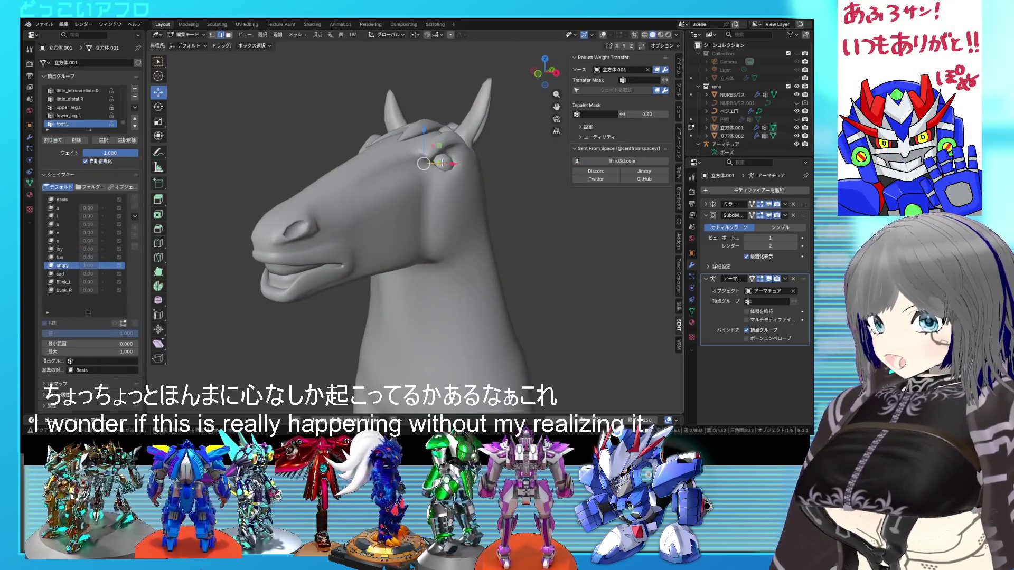
{"action": "left_click", "coordinate": [603, 34]}
{"action": "key", "text": "g"}
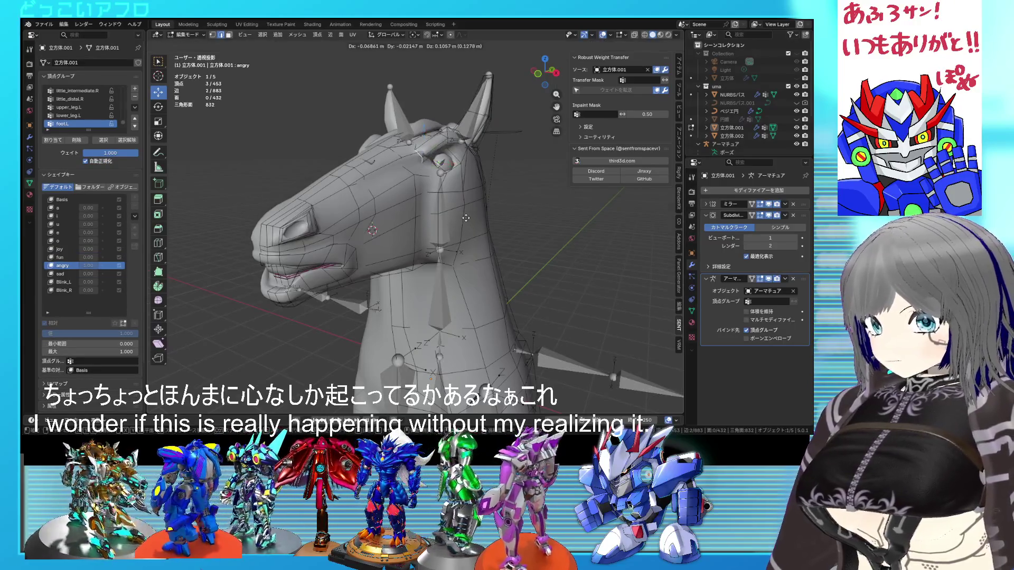
{"action": "left_click", "coordinate": [465, 222]}
{"action": "mouse_move", "coordinate": [465, 222]}
{"action": "middle_mouse_down"}
{"action": "mouse_move", "coordinate": [484, 255]}
{"action": "mouse_move", "coordinate": [445, 239]}
{"action": "mouse_move", "coordinate": [505, 207]}
{"action": "middle_mouse_up"}
{"action": "key", "text": "g"}
{"action": "scroll", "coordinate": [484, 250], "scroll_direction": "up", "scroll_amount": 5}
{"action": "left_click", "coordinate": [448, 232]}
{"action": "key", "text": "g"}
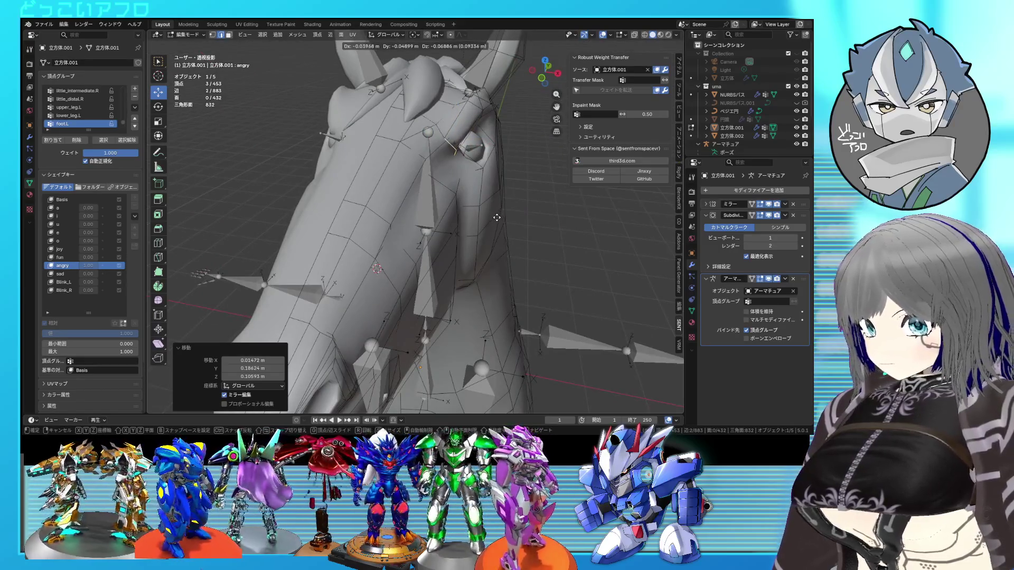
{"action": "left_click", "coordinate": [496, 218]}
{"action": "key", "text": "Tab"}
{"action": "scroll", "coordinate": [512, 239], "scroll_direction": "down", "scroll_amount": 5}
{"action": "mouse_move", "coordinate": [512, 239]}
{"action": "middle_mouse_down"}
{"action": "mouse_move", "coordinate": [451, 220]}
{"action": "mouse_move", "coordinate": [516, 238]}
{"action": "mouse_move", "coordinate": [472, 217]}
{"action": "middle_mouse_up"}
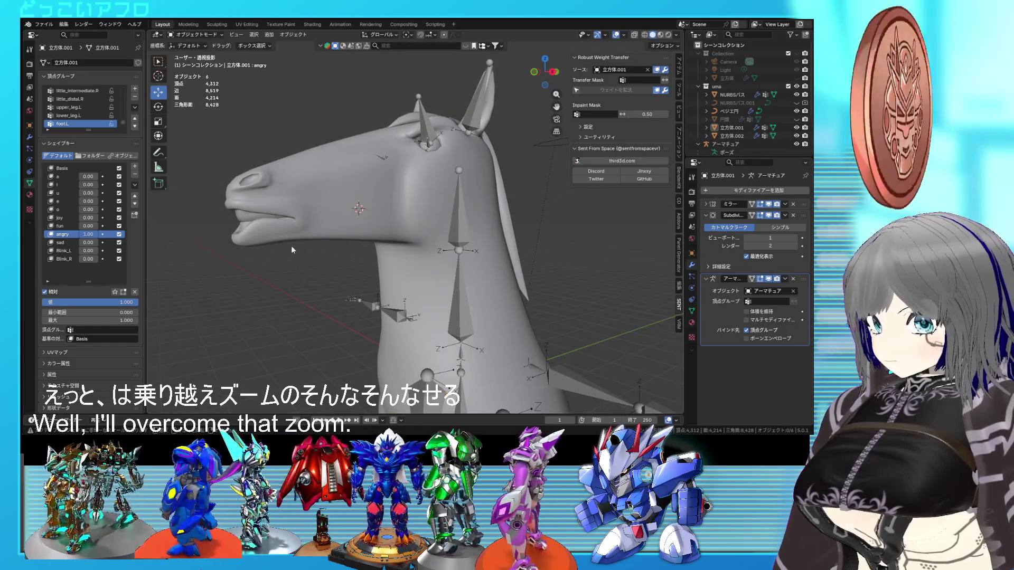
Select one mouth edge on the horse mesh and raise it by 0.0436 m
{"action": "left_click", "coordinate": [289, 214]}
{"action": "key", "text": "Tab"}
{"action": "scroll", "coordinate": [290, 213], "scroll_direction": "up", "scroll_amount": 5}
{"action": "scroll", "coordinate": [338, 227], "scroll_direction": "down", "scroll_amount": 3}
{"action": "scroll", "coordinate": [385, 244], "scroll_direction": "up", "scroll_amount": 3}
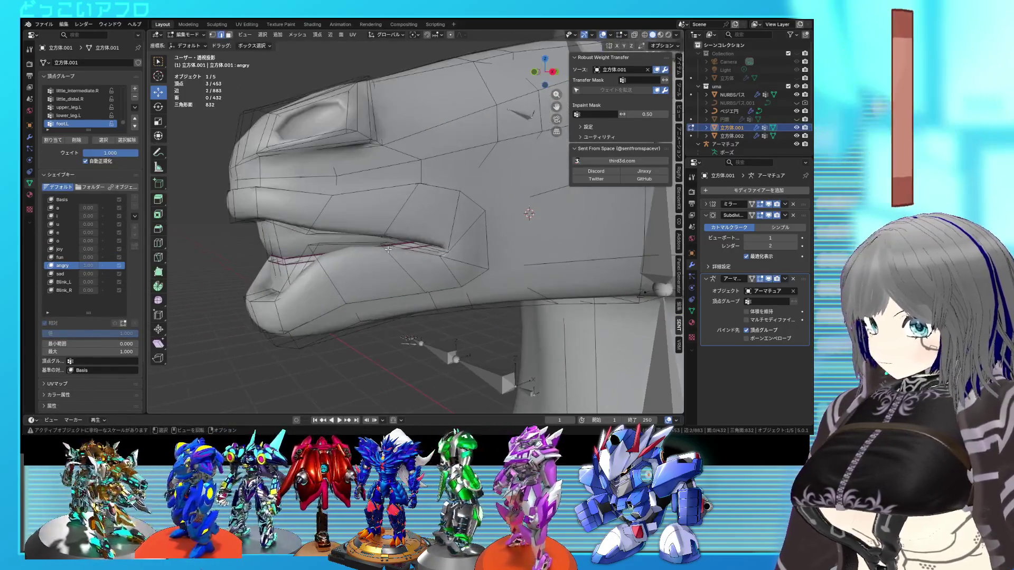
{"action": "left_click", "coordinate": [385, 244]}
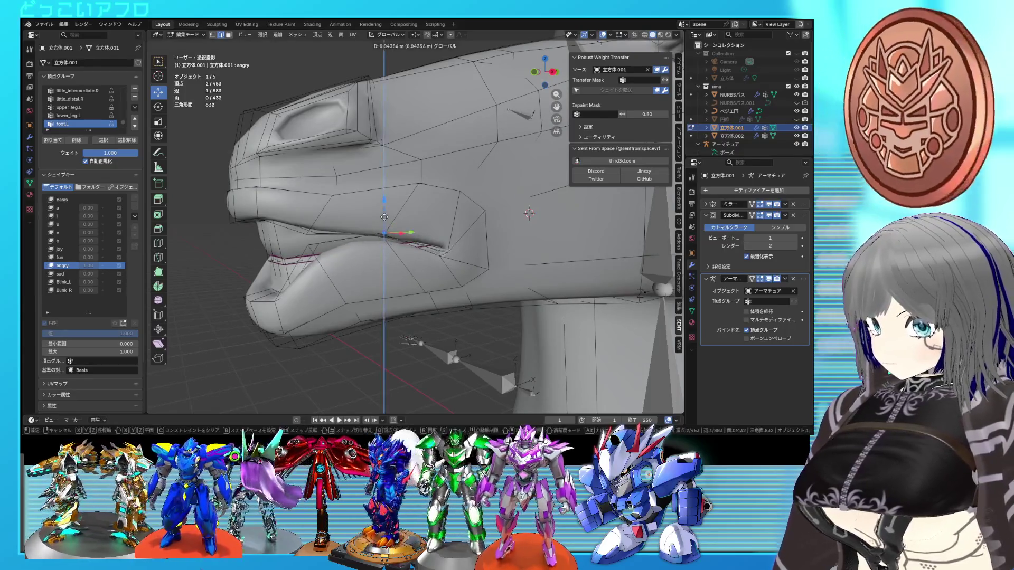
{"action": "left_click_drag", "start_coordinate": [384, 228], "coordinate": [383, 217]}
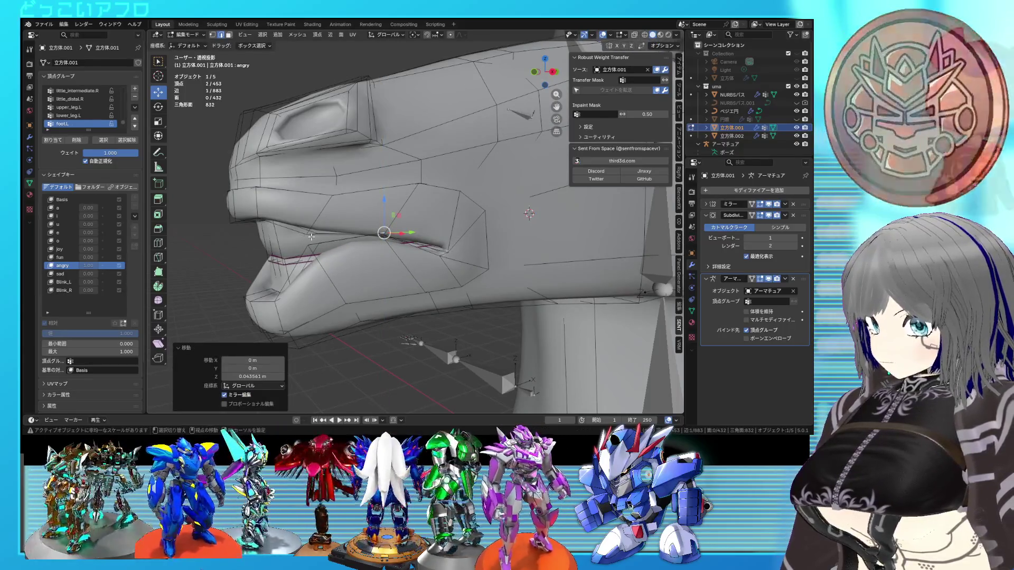
Select another mouth edge through the mesh and lower it by 0.0757 m
{"action": "key", "text": "alt+z"}
{"action": "left_click", "coordinate": [312, 233]}
{"action": "key", "text": "alt+z"}
{"action": "left_click_drag", "start_coordinate": [312, 210], "coordinate": [315, 228]}
{"action": "key", "text": "Tab"}
{"action": "scroll", "coordinate": [456, 261], "scroll_direction": "down", "scroll_amount": 5}
{"action": "mouse_move", "coordinate": [456, 261]}
{"action": "middle_mouse_down"}
{"action": "mouse_move", "coordinate": [468, 286]}
{"action": "mouse_move", "coordinate": [441, 281]}
{"action": "mouse_move", "coordinate": [538, 280]}
{"action": "mouse_move", "coordinate": [512, 291]}
{"action": "mouse_move", "coordinate": [464, 274]}
{"action": "mouse_move", "coordinate": [567, 282]}
{"action": "mouse_move", "coordinate": [478, 280]}
{"action": "middle_mouse_up"}
{"action": "key", "text": "alt+a"}
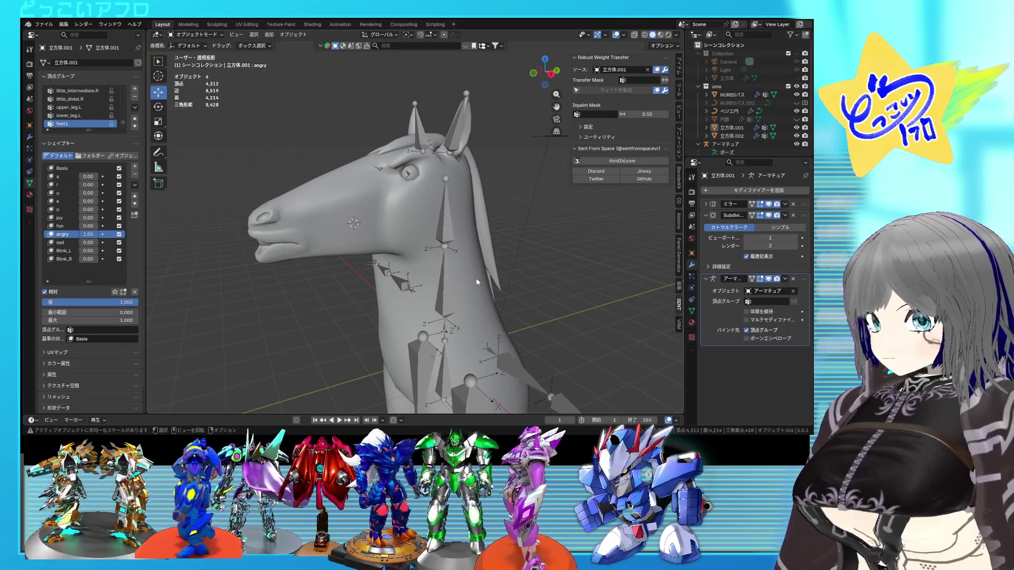
Preview the angry shape key at varying strengths, finishing at a value of 1.00
{"action": "left_click_drag", "start_coordinate": [93, 234], "coordinate": [63, 234]}
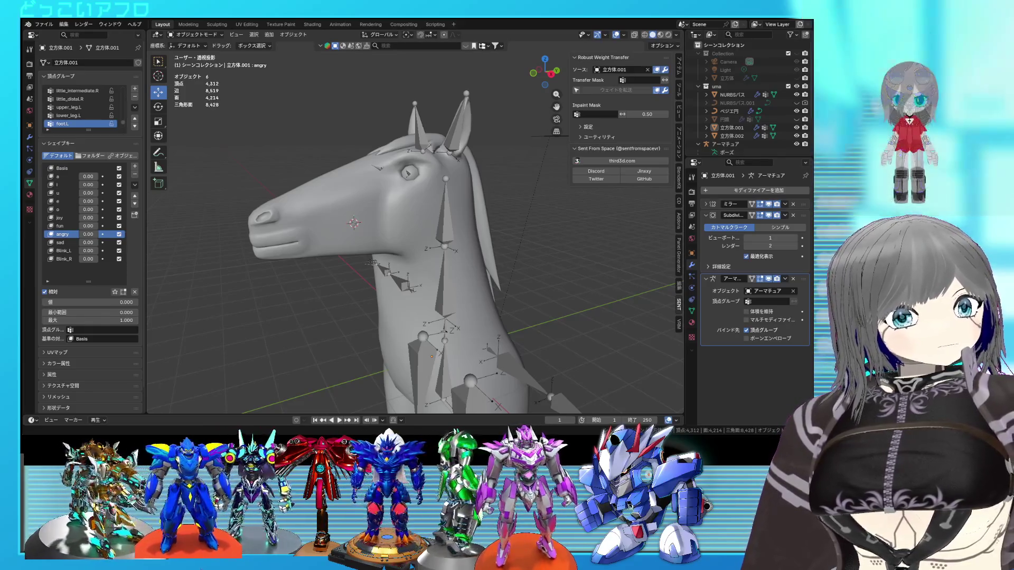
{"action": "middle_click_drag", "start_coordinate": [369, 196], "coordinate": [329, 193]}
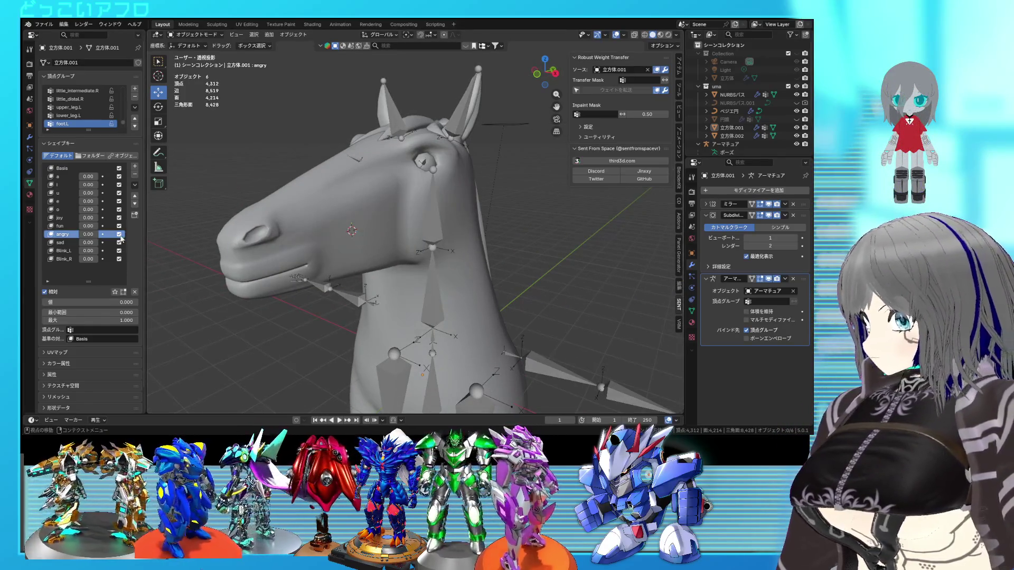
{"action": "left_click_drag", "start_coordinate": [95, 236], "coordinate": [142, 228]}
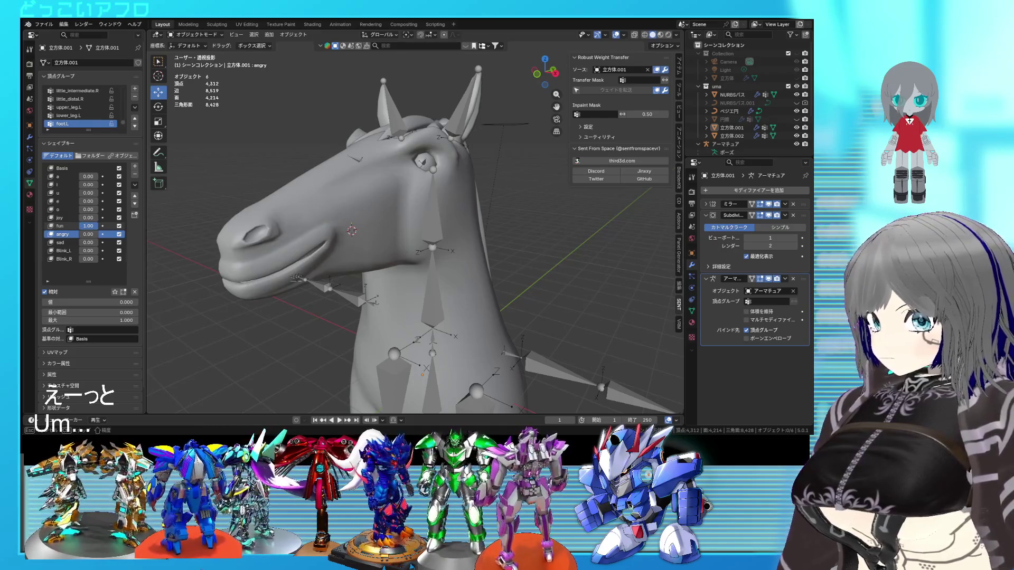
Make the fun shape key active, move a face on the head, and switch to edge selection
{"action": "left_click", "coordinate": [60, 226]}
{"action": "key", "text": "Tab"}
{"action": "scroll", "coordinate": [385, 190], "scroll_direction": "up", "scroll_amount": 3}
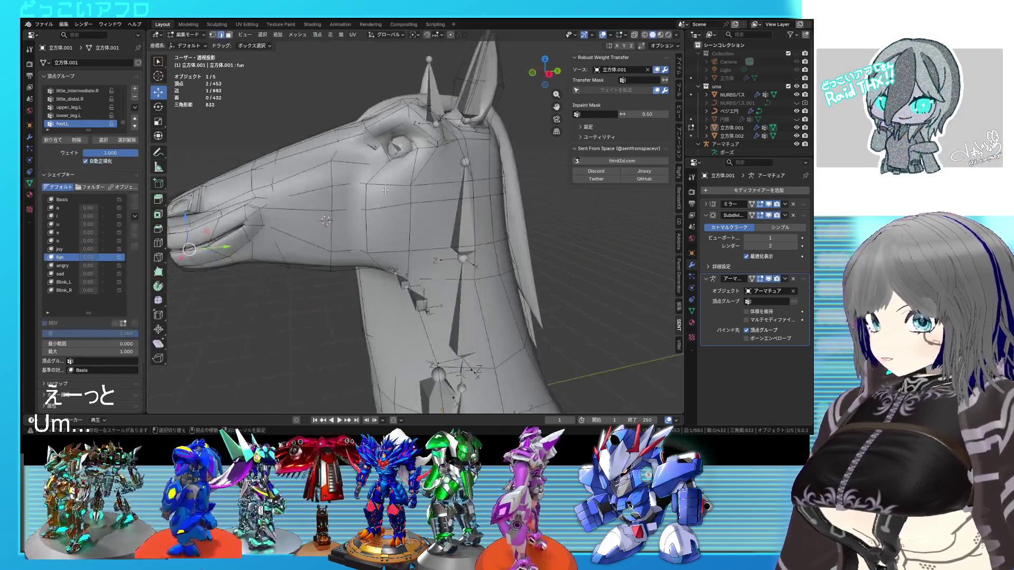
{"action": "scroll", "coordinate": [386, 191], "scroll_direction": "up", "scroll_amount": 3}
{"action": "left_click_drag", "start_coordinate": [414, 155], "coordinate": [398, 160]}
{"action": "middle_click_drag", "start_coordinate": [397, 161], "coordinate": [404, 181]}
{"action": "key", "text": "2"}
{"action": "middle_click_drag", "start_coordinate": [391, 137], "coordinate": [386, 151]}
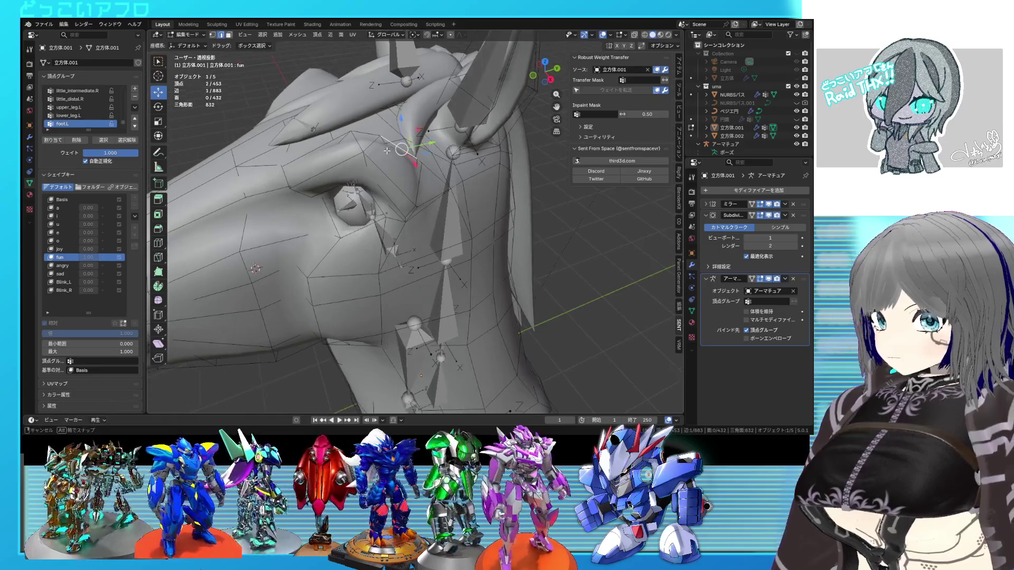
Slide two brow edges (first by -0.2918) and reposition a brow vertex near the eye
{"action": "key", "text": "g"}
{"action": "key", "text": "g"}
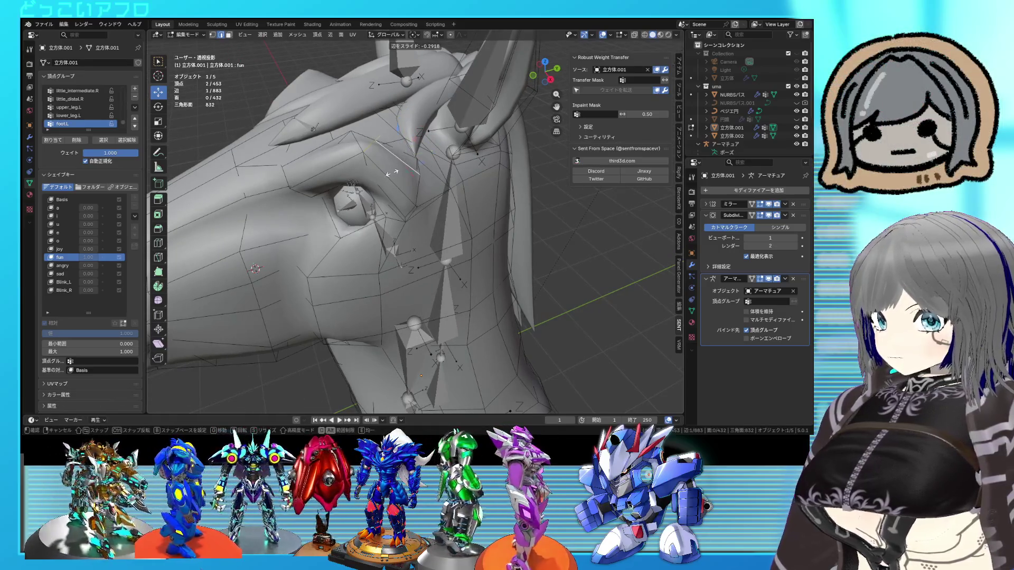
{"action": "left_click", "coordinate": [393, 172]}
{"action": "key", "text": "g"}
{"action": "key", "text": "g"}
{"action": "left_click", "coordinate": [343, 147]}
{"action": "middle_click_drag", "start_coordinate": [343, 147], "coordinate": [391, 169]}
{"action": "key", "text": "g"}
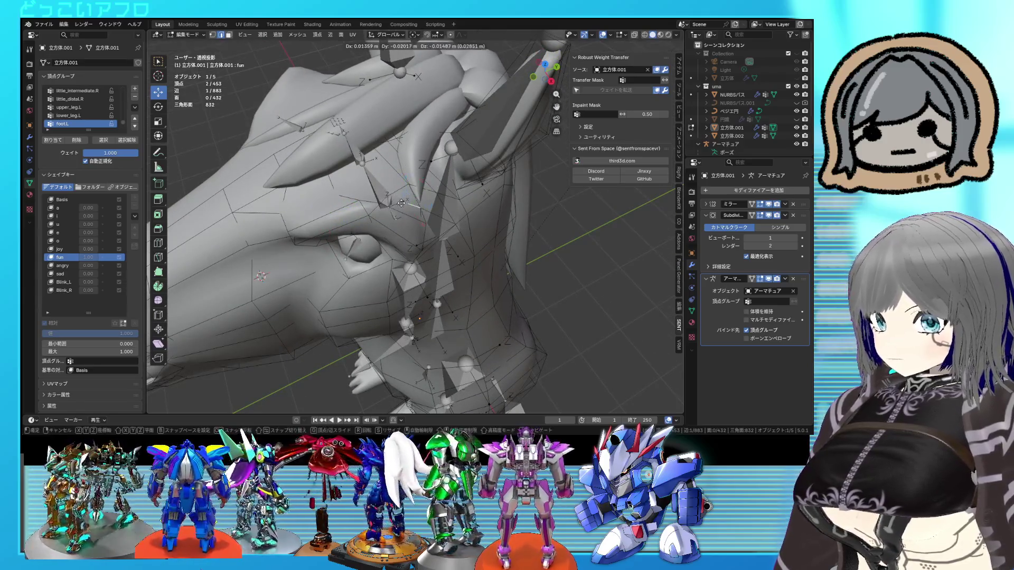
{"action": "left_click", "coordinate": [401, 205]}
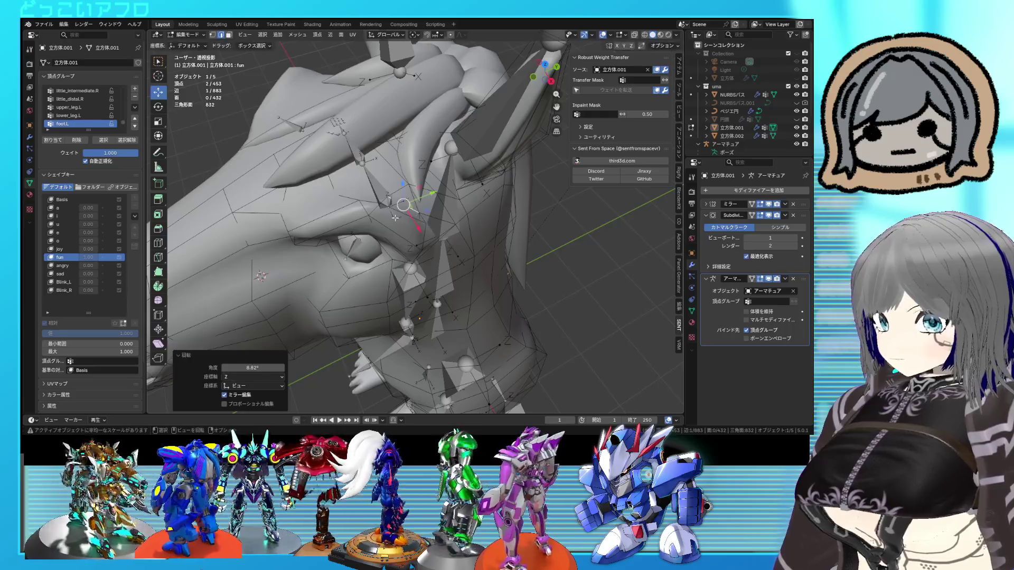
Save the file in Object Mode and set the fun shape key's value to 0
{"action": "left_click", "coordinate": [334, 199]}
{"action": "key", "text": "Tab"}
{"action": "mouse_move", "coordinate": [430, 210]}
{"action": "middle_mouse_down"}
{"action": "mouse_move", "coordinate": [490, 182]}
{"action": "mouse_move", "coordinate": [461, 162]}
{"action": "mouse_move", "coordinate": [464, 190]}
{"action": "mouse_move", "coordinate": [514, 183]}
{"action": "mouse_move", "coordinate": [410, 180]}
{"action": "mouse_move", "coordinate": [442, 184]}
{"action": "middle_mouse_up"}
{"action": "key", "text": "ctrl+s"}
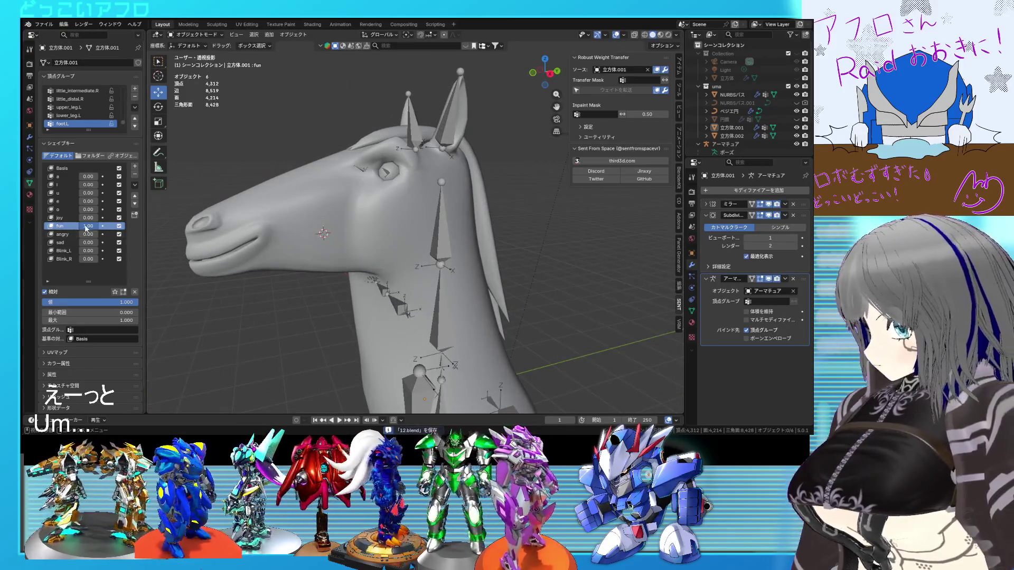
{"action": "left_click_drag", "start_coordinate": [86, 228], "coordinate": [69, 228]}
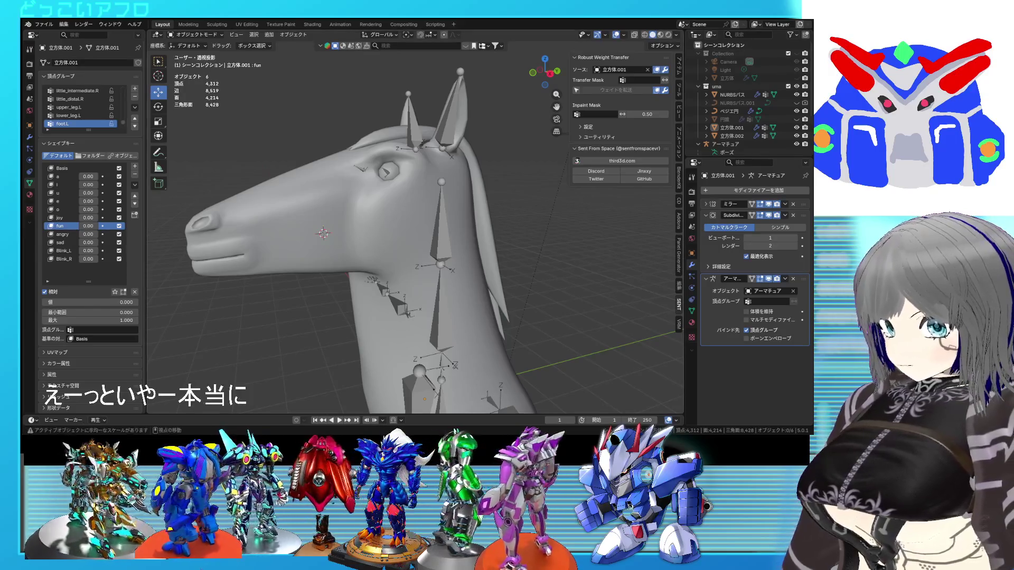
{"action": "mouse_move", "coordinate": [507, 252]}
{"action": "middle_mouse_down"}
{"action": "mouse_move", "coordinate": [573, 254]}
{"action": "mouse_move", "coordinate": [492, 249]}
{"action": "mouse_move", "coordinate": [510, 236]}
{"action": "middle_mouse_up"}
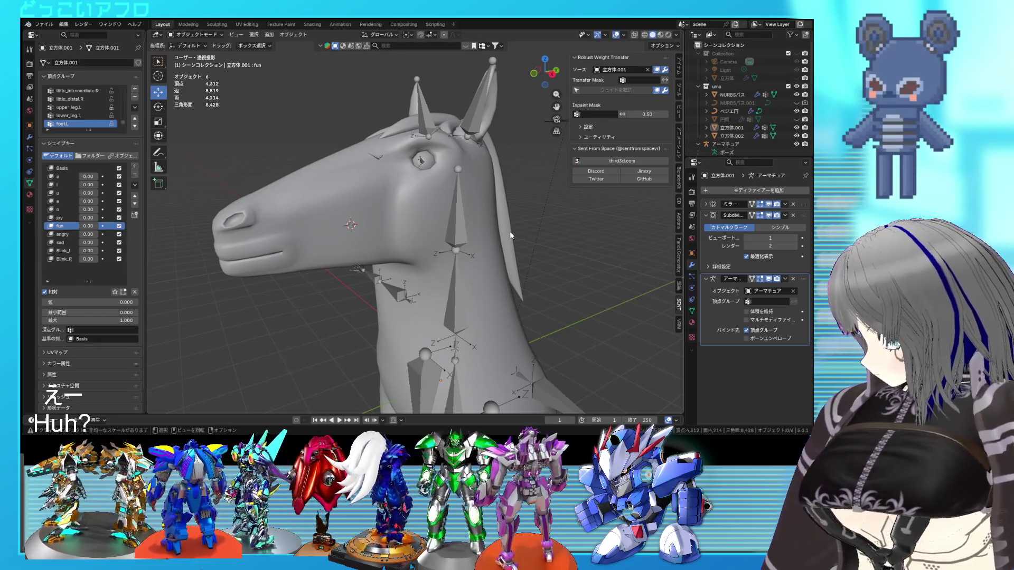
{"action": "mouse_move", "coordinate": [452, 259]}
{"action": "middle_mouse_down"}
{"action": "mouse_move", "coordinate": [509, 244]}
{"action": "mouse_move", "coordinate": [412, 237]}
{"action": "mouse_move", "coordinate": [439, 216]}
{"action": "mouse_move", "coordinate": [528, 265]}
{"action": "mouse_move", "coordinate": [577, 245]}
{"action": "mouse_move", "coordinate": [445, 227]}
{"action": "mouse_move", "coordinate": [428, 206]}
{"action": "mouse_move", "coordinate": [429, 144]}
{"action": "mouse_move", "coordinate": [426, 209]}
{"action": "mouse_move", "coordinate": [359, 207]}
{"action": "middle_mouse_up"}
{"action": "key", "text": "ctrl+s"}
{"action": "key", "text": "Tab"}
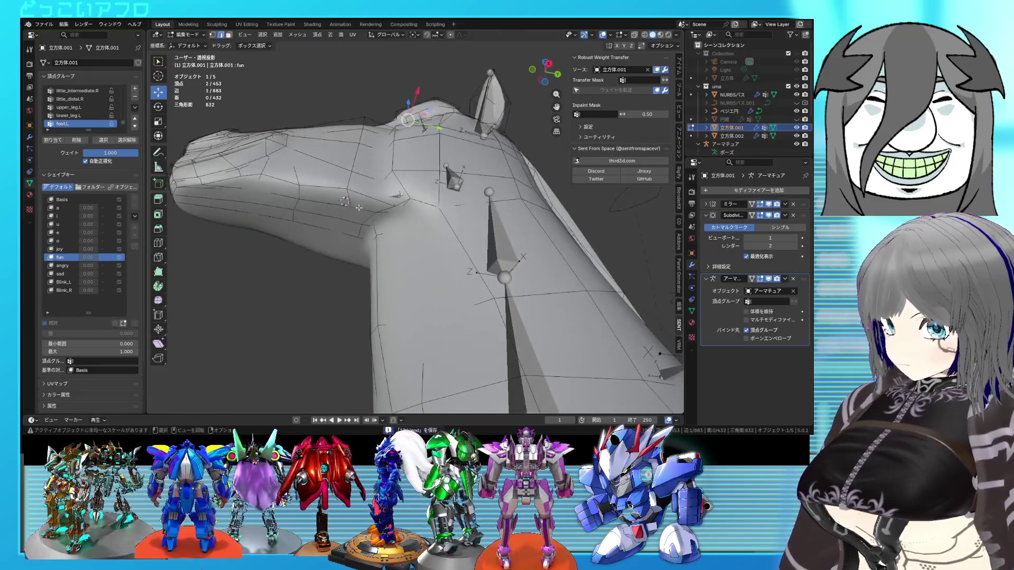
Select a strip of faces along the mouth line, using X-ray for hidden faces
{"action": "left_click", "coordinate": [341, 223]}
{"action": "key", "text": "ctrl+KP_Add"}
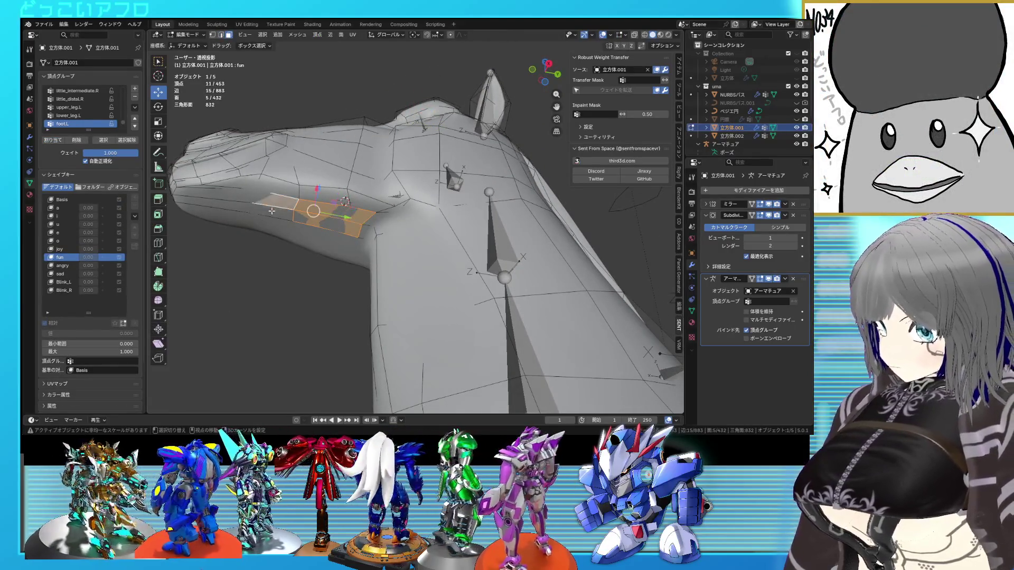
{"action": "key", "text": "alt+z"}
{"action": "middle_click_drag", "start_coordinate": [272, 211], "coordinate": [274, 222]}
{"action": "left_click", "coordinate": [279, 234], "text": "shift"}
{"action": "key", "text": "alt+z"}
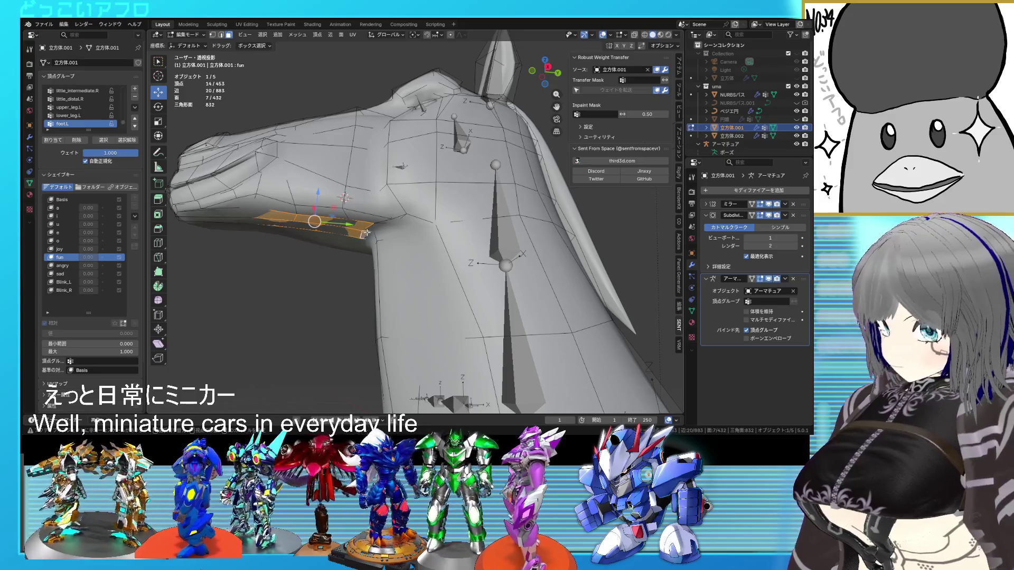
{"action": "left_click", "coordinate": [375, 237], "text": "shift"}
{"action": "key", "text": "alt+z"}
{"action": "middle_click_drag", "start_coordinate": [375, 237], "coordinate": [376, 251]}
{"action": "key", "text": "alt+z"}
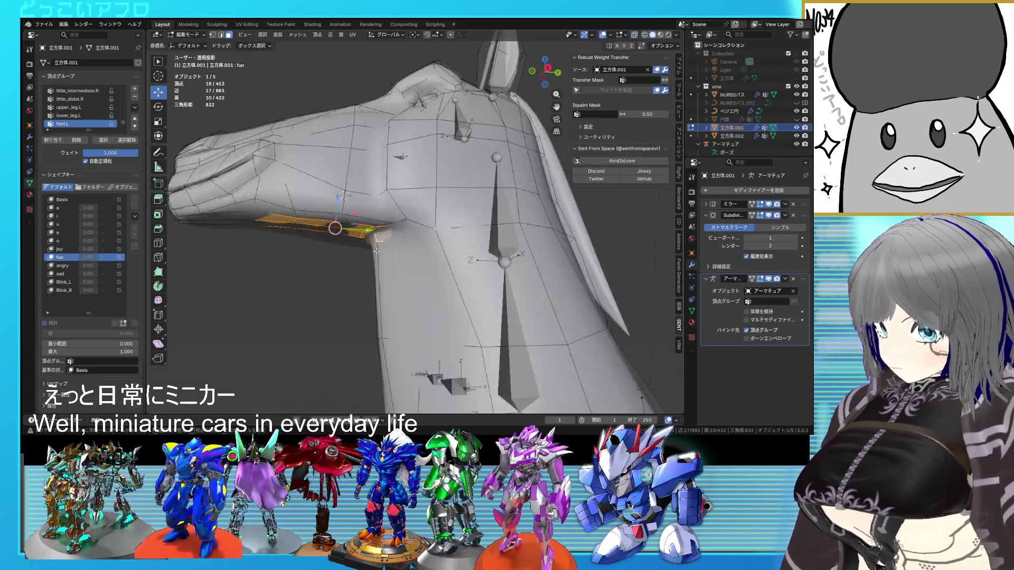
Make the Basis shape key active for the selected mouth faces
{"action": "key", "text": "Tab"}
{"action": "mouse_move", "coordinate": [355, 210]}
{"action": "middle_mouse_down"}
{"action": "mouse_move", "coordinate": [479, 330]}
{"action": "mouse_move", "coordinate": [477, 307]}
{"action": "middle_mouse_up"}
{"action": "key", "text": "Tab"}
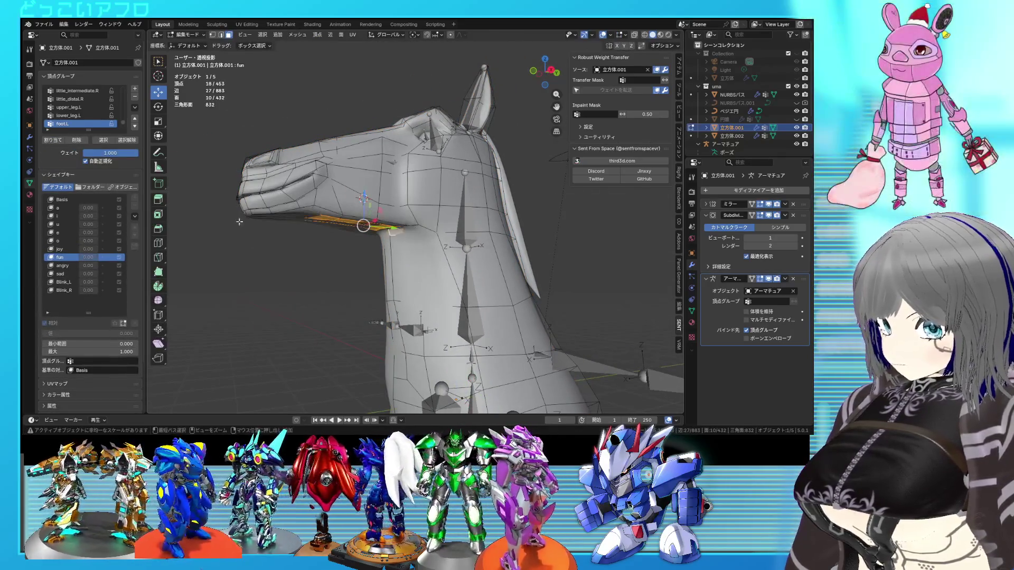
{"action": "left_click", "coordinate": [63, 199]}
{"action": "key", "text": "Tab"}
Move the mouth strip in the X-Z plane only, then save the file
{"action": "key", "text": "Tab"}
{"action": "mouse_move", "coordinate": [454, 261]}
{"action": "middle_mouse_down"}
{"action": "mouse_move", "coordinate": [440, 264]}
{"action": "mouse_move", "coordinate": [365, 207]}
{"action": "mouse_move", "coordinate": [397, 255]}
{"action": "mouse_move", "coordinate": [389, 252]}
{"action": "mouse_move", "coordinate": [417, 259]}
{"action": "middle_mouse_up"}
{"action": "key", "text": "g"}
{"action": "key", "text": "shift+y"}
{"action": "left_click", "coordinate": [363, 217]}
{"action": "key", "text": "Tab"}
{"action": "key", "text": "ctrl+s"}
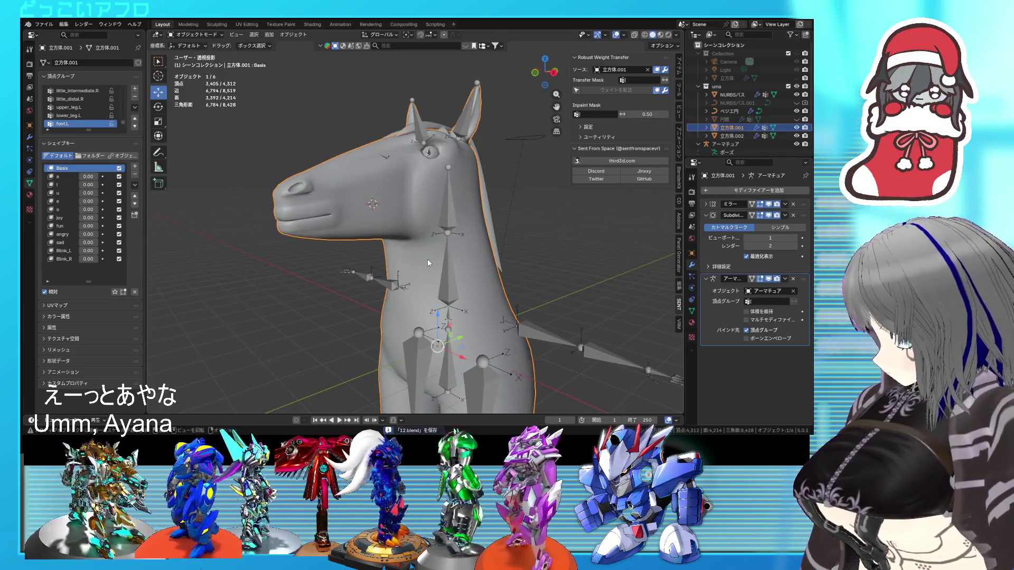
In Edit Mode, lower a face under the horse's mouth about 0.04 m along Z
{"action": "scroll", "coordinate": [428, 261], "scroll_direction": "up", "scroll_amount": 1}
{"action": "mouse_move", "coordinate": [430, 261]}
{"action": "middle_mouse_down"}
{"action": "mouse_move", "coordinate": [442, 258]}
{"action": "mouse_move", "coordinate": [420, 279]}
{"action": "mouse_move", "coordinate": [405, 201]}
{"action": "mouse_move", "coordinate": [468, 228]}
{"action": "middle_mouse_up"}
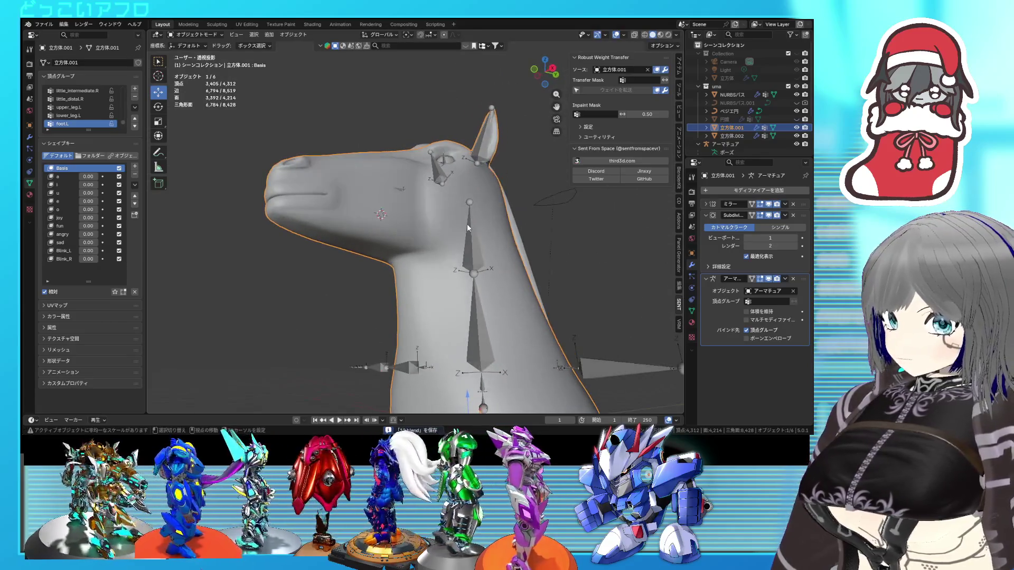
{"action": "key", "text": "Tab"}
{"action": "scroll", "coordinate": [455, 232], "scroll_direction": "up", "scroll_amount": 2}
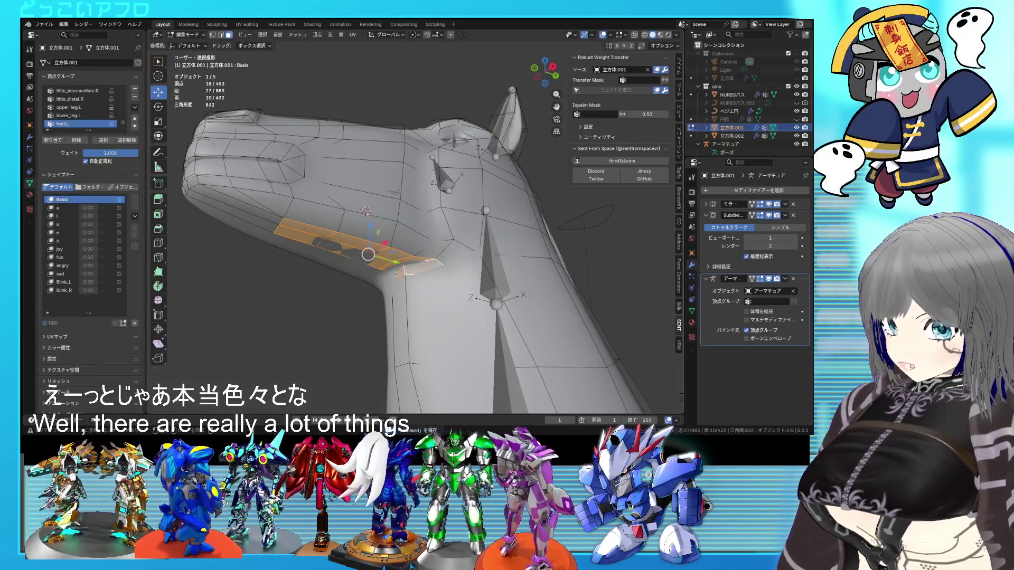
{"action": "left_click", "coordinate": [392, 267]}
{"action": "middle_click_drag", "start_coordinate": [391, 267], "coordinate": [397, 275]}
{"action": "left_click_drag", "start_coordinate": [395, 257], "coordinate": [395, 262]}
{"action": "middle_click_drag", "start_coordinate": [395, 262], "coordinate": [374, 258]}
In wireframe view, lower an edge below the mouth along Z
{"action": "key", "text": "2"}
{"action": "left_click", "coordinate": [374, 257]}
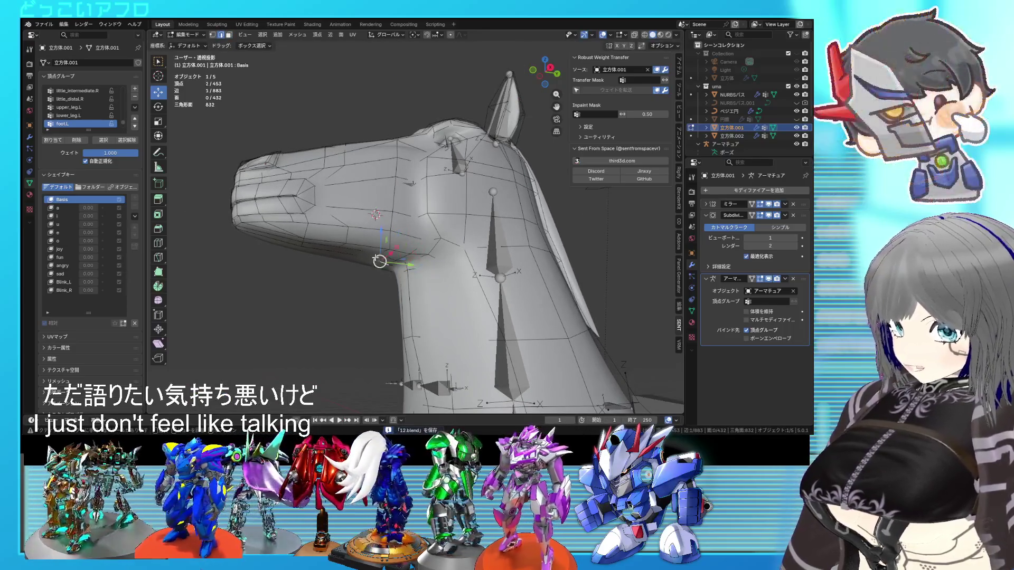
{"action": "key", "text": "shift+z"}
{"action": "key", "text": "shift+z"}
{"action": "left_click_drag", "start_coordinate": [379, 228], "coordinate": [379, 232]}
{"action": "middle_click_drag", "start_coordinate": [379, 233], "coordinate": [391, 227]}
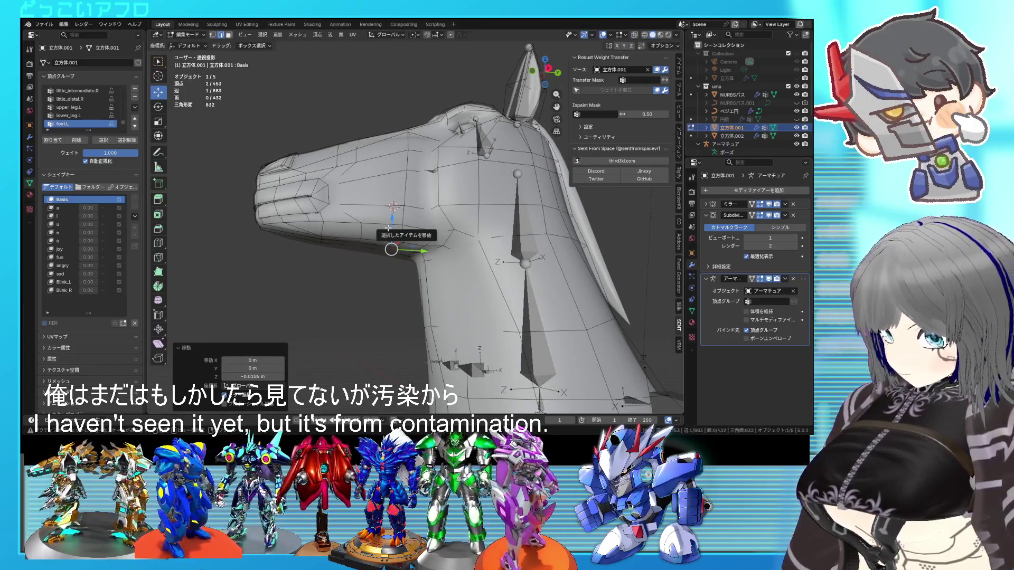
Lower another jaw face along the Z axis with G Z
{"action": "key", "text": "alt+a"}
{"action": "mouse_move", "coordinate": [430, 239]}
{"action": "middle_mouse_down"}
{"action": "mouse_move", "coordinate": [390, 235]}
{"action": "mouse_move", "coordinate": [415, 213]}
{"action": "mouse_move", "coordinate": [455, 217]}
{"action": "mouse_move", "coordinate": [423, 225]}
{"action": "mouse_move", "coordinate": [421, 211]}
{"action": "mouse_move", "coordinate": [390, 231]}
{"action": "mouse_move", "coordinate": [399, 220]}
{"action": "mouse_move", "coordinate": [448, 243]}
{"action": "mouse_move", "coordinate": [407, 247]}
{"action": "mouse_move", "coordinate": [454, 236]}
{"action": "mouse_move", "coordinate": [441, 265]}
{"action": "mouse_move", "coordinate": [455, 250]}
{"action": "mouse_move", "coordinate": [437, 266]}
{"action": "mouse_move", "coordinate": [473, 274]}
{"action": "mouse_move", "coordinate": [591, 271]}
{"action": "mouse_move", "coordinate": [445, 263]}
{"action": "middle_mouse_up"}
{"action": "left_click", "coordinate": [389, 239]}
{"action": "key", "text": "g"}
{"action": "key", "text": "z"}
{"action": "left_click", "coordinate": [394, 212]}
Check the closed, neutral Basis mouth in Object Mode and save the file
{"action": "key", "text": "Tab"}
{"action": "key", "text": "ctrl+s"}
{"action": "key", "text": "Tab"}
{"action": "key", "text": "Tab"}
{"action": "key", "text": "Tab"}
{"action": "key", "text": "ctrl+s"}
{"action": "key", "text": "Tab"}
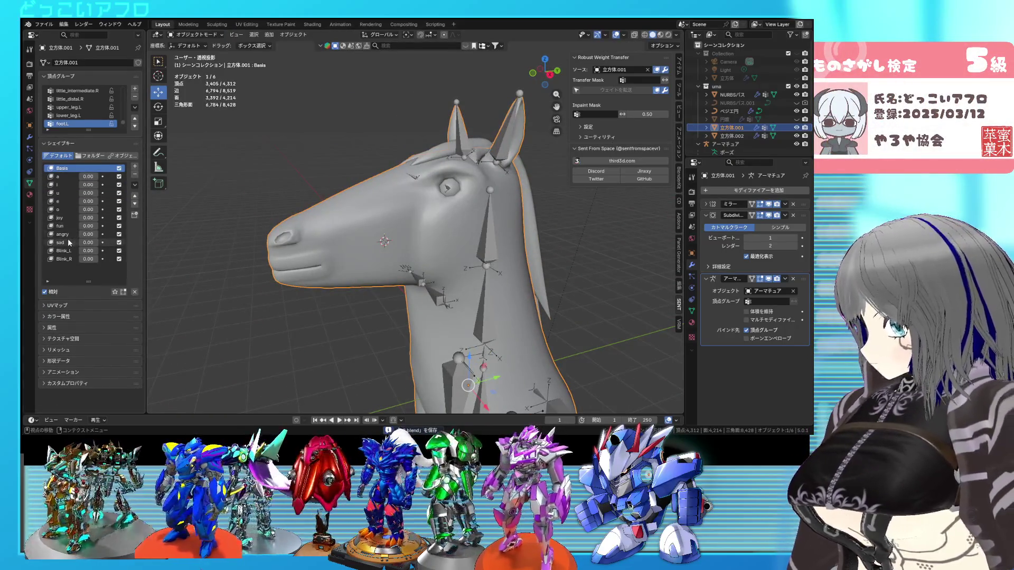
Make the sad shape key active, enter Edit Mode and slide a vertex along its edge
{"action": "left_click", "coordinate": [69, 243]}
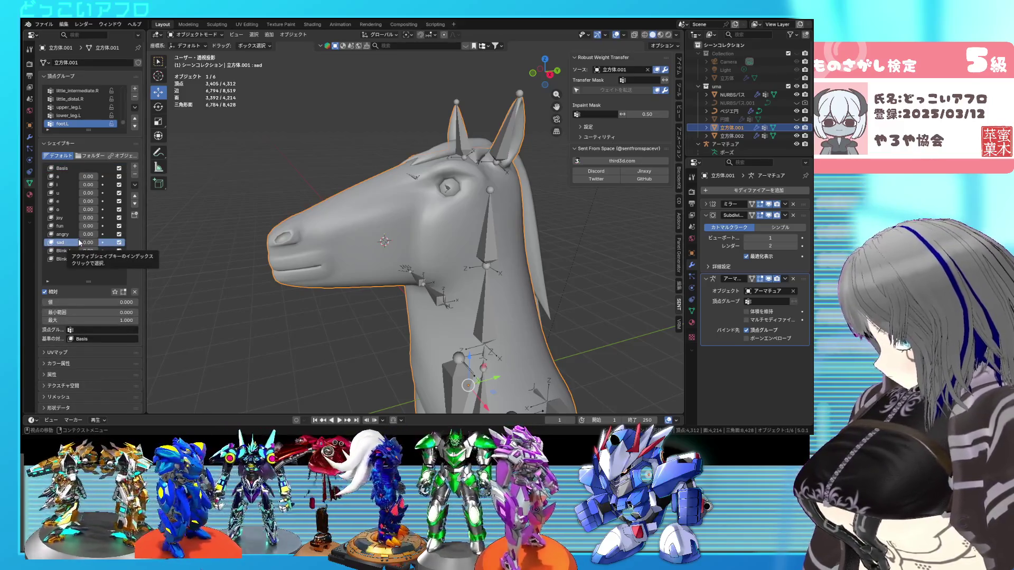
{"action": "scroll", "coordinate": [383, 285], "scroll_direction": "up", "scroll_amount": 3}
{"action": "key", "text": "ctrl+s"}
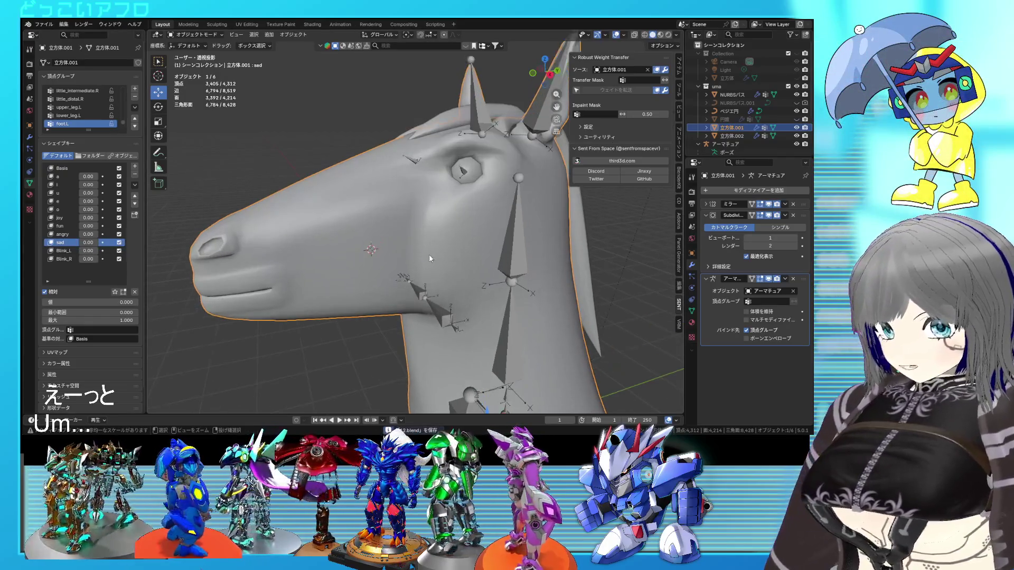
{"action": "mouse_move", "coordinate": [431, 255]}
{"action": "middle_mouse_down"}
{"action": "mouse_move", "coordinate": [482, 174]}
{"action": "mouse_move", "coordinate": [435, 202]}
{"action": "middle_mouse_up"}
{"action": "key", "text": "Tab"}
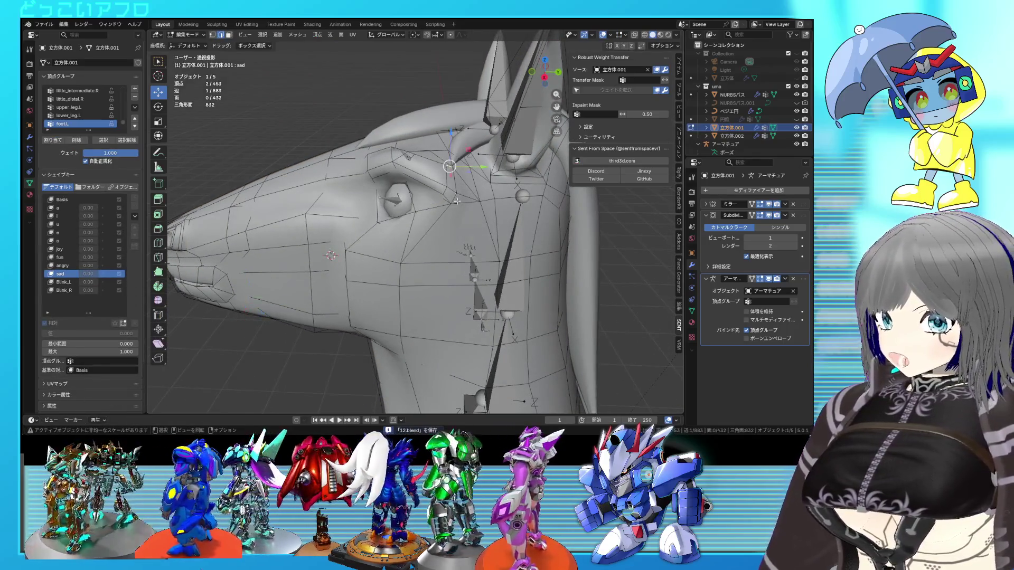
{"action": "key", "text": "g"}
{"action": "key", "text": "g"}
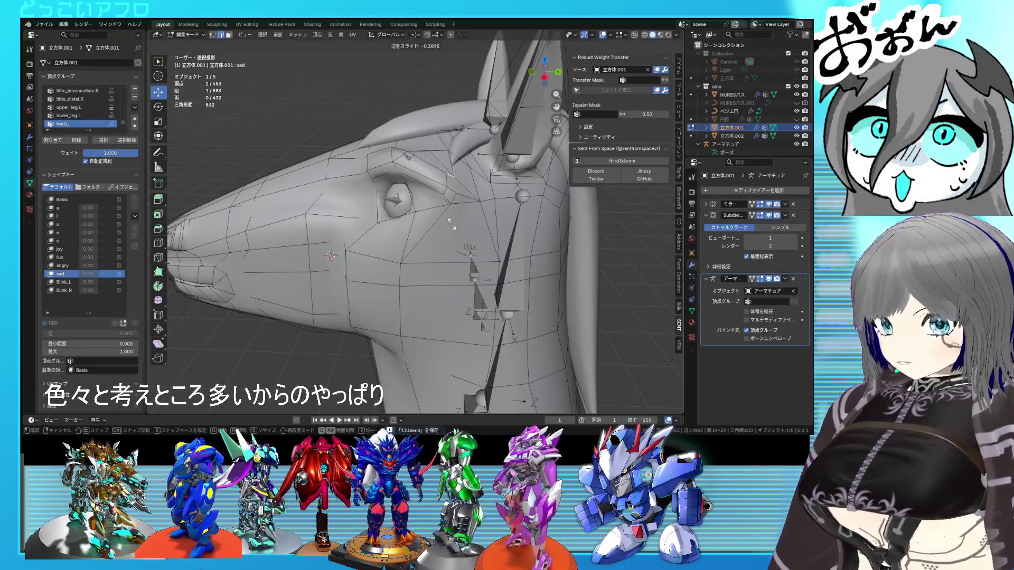
{"action": "left_click", "coordinate": [450, 200]}
Move the vertices near the brow to a new position and save
{"action": "mouse_move", "coordinate": [450, 193]}
{"action": "middle_mouse_down"}
{"action": "mouse_move", "coordinate": [412, 185]}
{"action": "mouse_move", "coordinate": [453, 203]}
{"action": "middle_mouse_up"}
{"action": "left_click", "coordinate": [401, 183]}
{"action": "left_click", "coordinate": [453, 204], "text": "shift"}
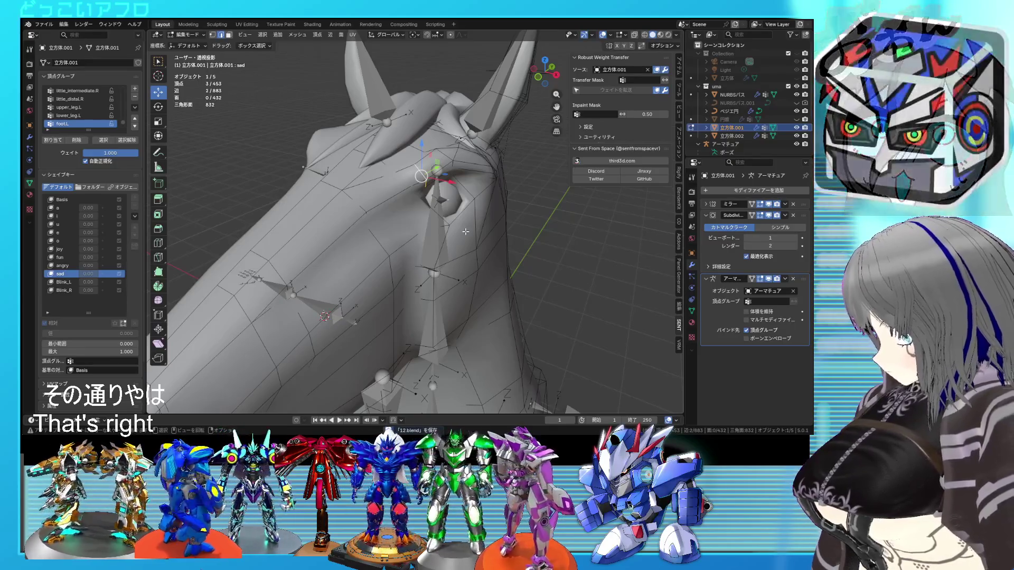
{"action": "mouse_move", "coordinate": [464, 230]}
{"action": "middle_mouse_down"}
{"action": "mouse_move", "coordinate": [460, 215]}
{"action": "mouse_move", "coordinate": [541, 239]}
{"action": "middle_mouse_up"}
{"action": "key", "text": "g"}
{"action": "left_click", "coordinate": [519, 242]}
{"action": "key", "text": "ctrl+s"}
Shift and rotate eye-area vertices by -31.9°, then rotate vertices near the ear 20.9°
{"action": "key", "text": "r"}
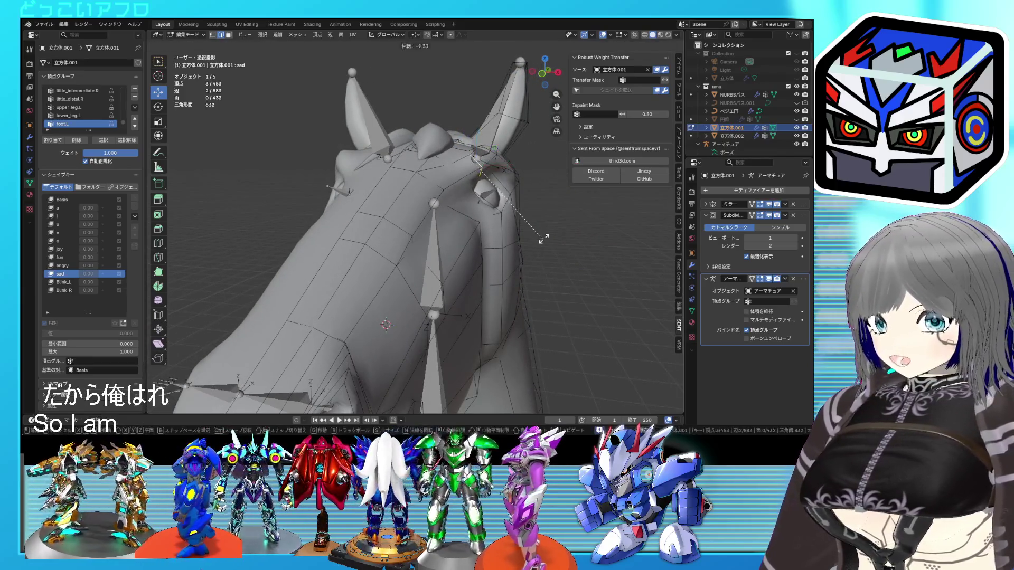
{"action": "key", "text": "g"}
{"action": "left_click", "coordinate": [538, 225]}
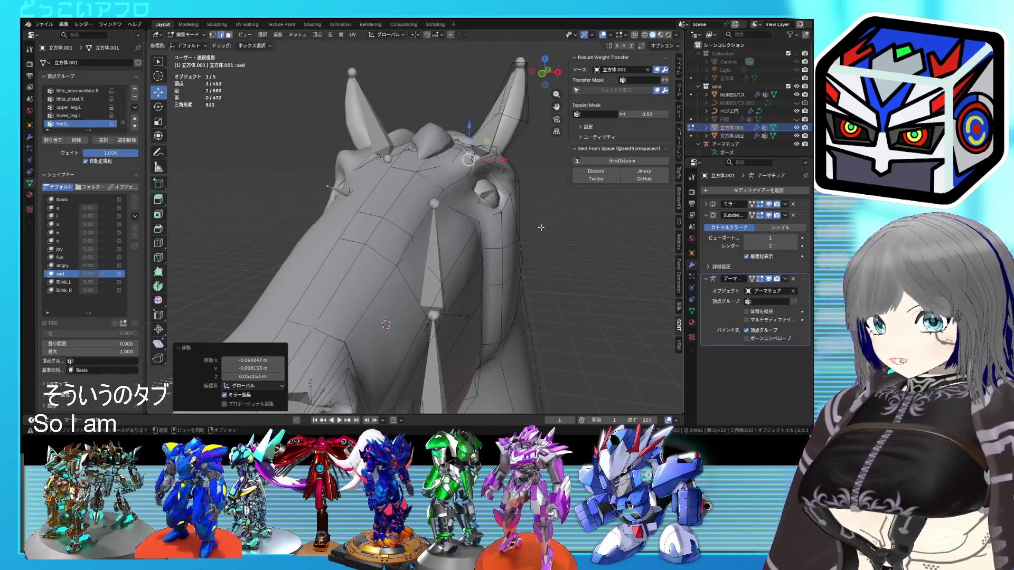
{"action": "key", "text": "r"}
{"action": "left_click", "coordinate": [550, 176]}
{"action": "mouse_move", "coordinate": [550, 176]}
{"action": "middle_mouse_down"}
{"action": "mouse_move", "coordinate": [481, 228]}
{"action": "mouse_move", "coordinate": [468, 204]}
{"action": "middle_mouse_up"}
{"action": "key", "text": "alt+a"}
{"action": "key", "text": "r"}
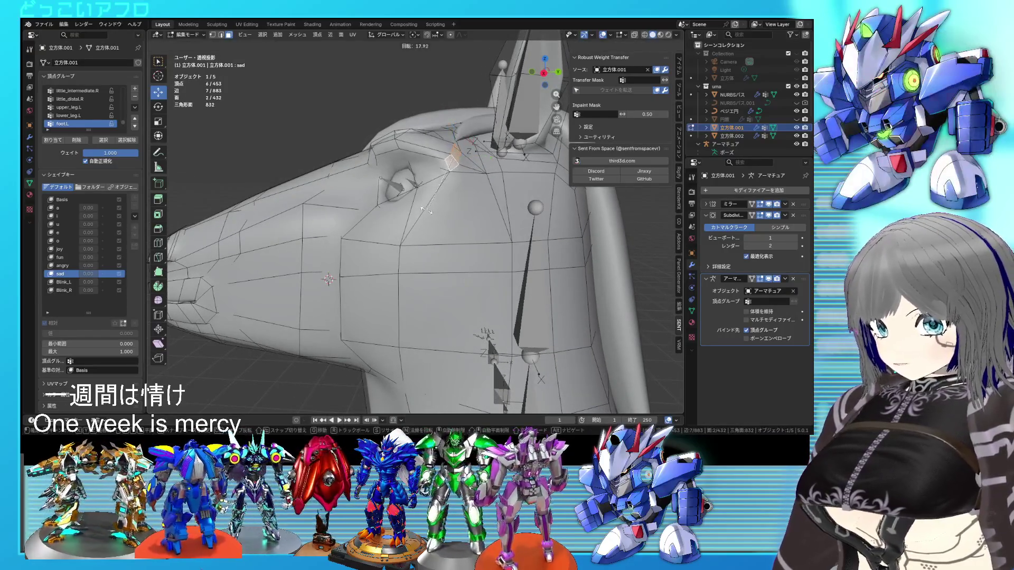
{"action": "left_click", "coordinate": [423, 213]}
Select a face near the ear plus eye vertices, move them and rotate 33.2° around Z
{"action": "middle_click_drag", "start_coordinate": [422, 213], "coordinate": [466, 242]}
{"action": "middle_click_drag", "start_coordinate": [442, 203], "coordinate": [449, 170]}
{"action": "left_click", "coordinate": [448, 169]}
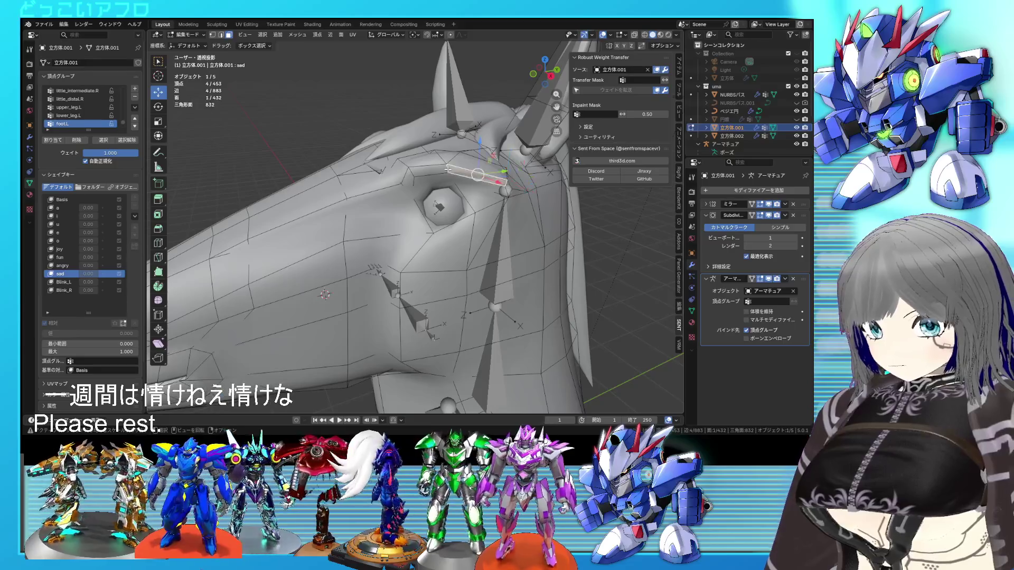
{"action": "mouse_move", "coordinate": [451, 170]}
{"action": "middle_mouse_down"}
{"action": "mouse_move", "coordinate": [440, 241]}
{"action": "mouse_move", "coordinate": [431, 227]}
{"action": "mouse_move", "coordinate": [444, 207]}
{"action": "middle_mouse_up"}
{"action": "left_click", "coordinate": [446, 203], "text": "shift"}
{"action": "key", "text": "g"}
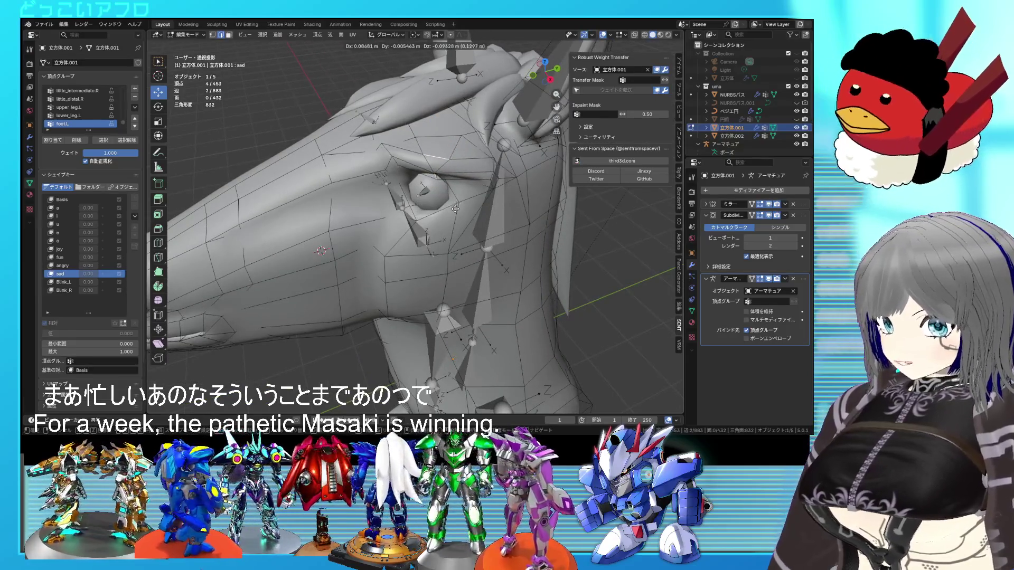
{"action": "left_click", "coordinate": [441, 172]}
{"action": "mouse_move", "coordinate": [441, 171]}
{"action": "middle_mouse_down"}
{"action": "mouse_move", "coordinate": [397, 157]}
{"action": "mouse_move", "coordinate": [407, 211]}
{"action": "mouse_move", "coordinate": [451, 205]}
{"action": "middle_mouse_up"}
{"action": "key", "text": "r"}
{"action": "key", "text": "z"}
{"action": "left_click", "coordinate": [411, 216]}
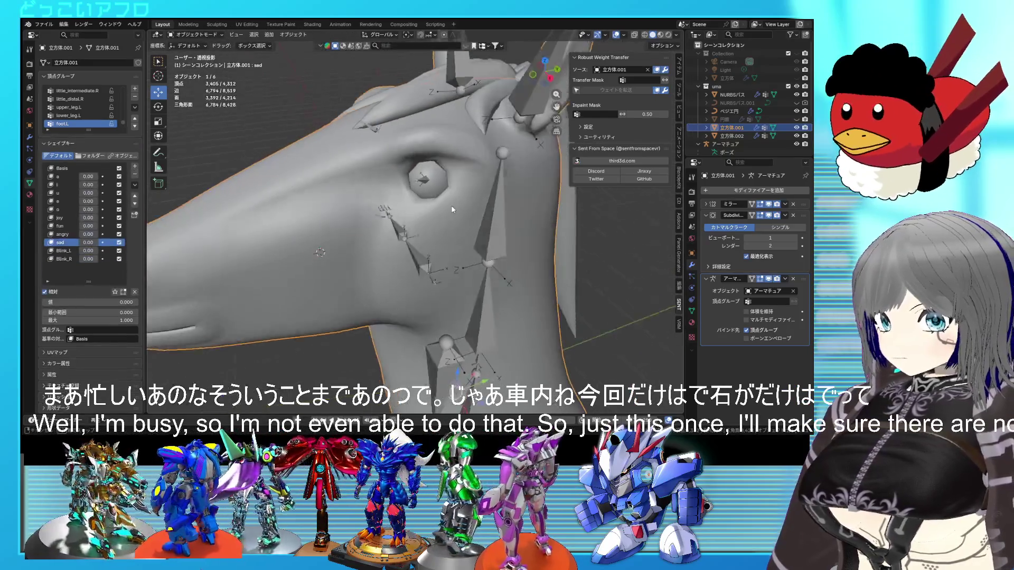
Preview the sad shape key at 1.000 in Object Mode, then return to Edit Mode
{"action": "key", "text": "Tab"}
{"action": "left_click_drag", "start_coordinate": [90, 302], "coordinate": [138, 302]}
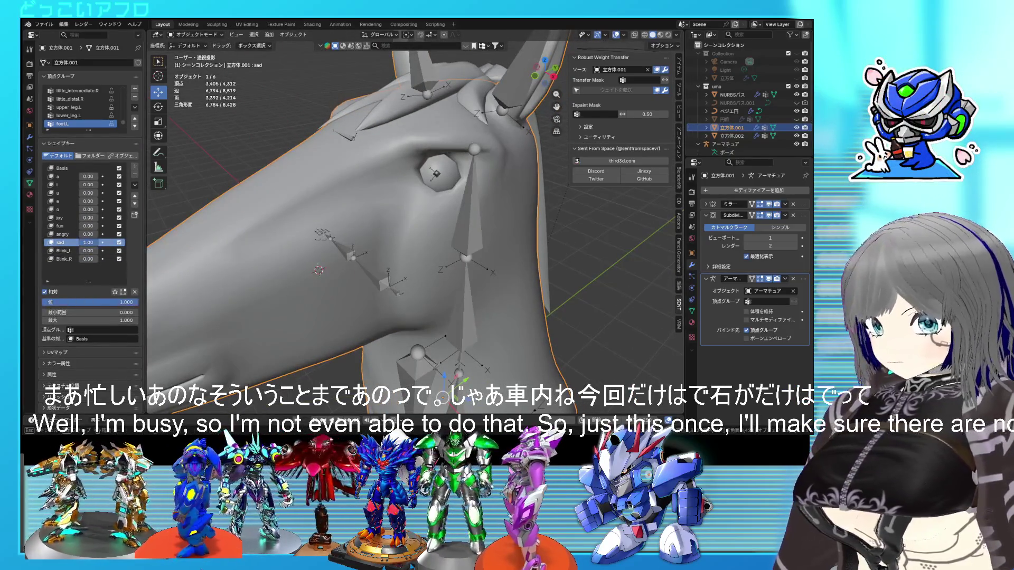
{"action": "scroll", "coordinate": [368, 245], "scroll_direction": "down", "scroll_amount": 3}
{"action": "mouse_move", "coordinate": [369, 245]}
{"action": "middle_mouse_down"}
{"action": "mouse_move", "coordinate": [379, 220]}
{"action": "mouse_move", "coordinate": [429, 281]}
{"action": "middle_mouse_up"}
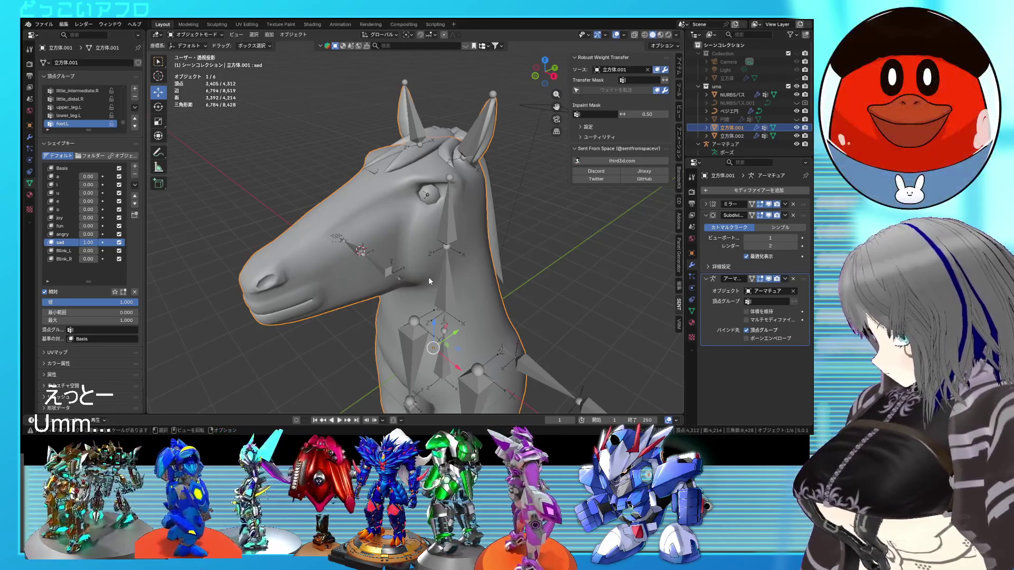
{"action": "scroll", "coordinate": [492, 242], "scroll_direction": "up", "scroll_amount": 5}
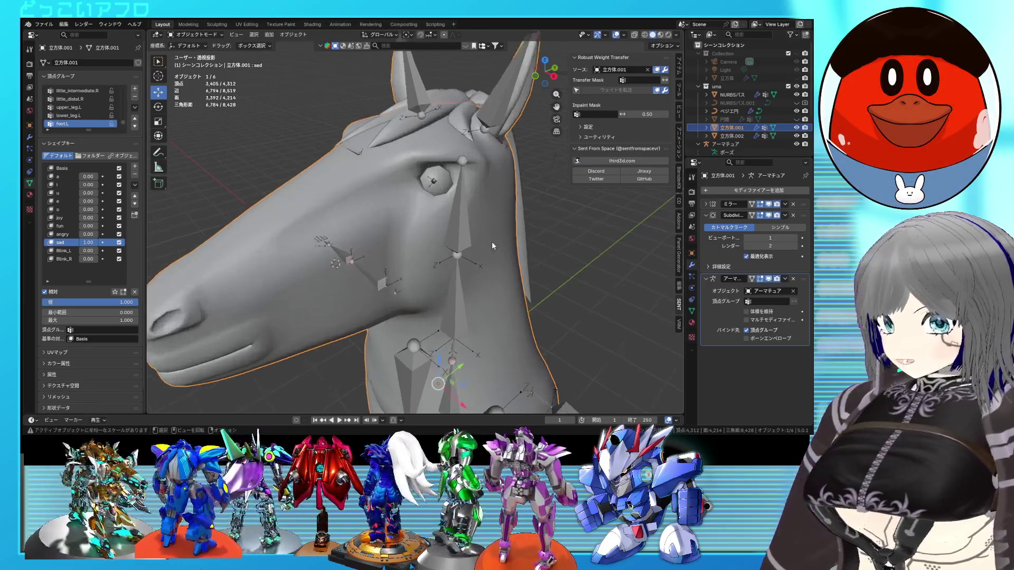
{"action": "key", "text": "Tab"}
Move the selected face vertices twice to reshape the sad expression
{"action": "key", "text": "g"}
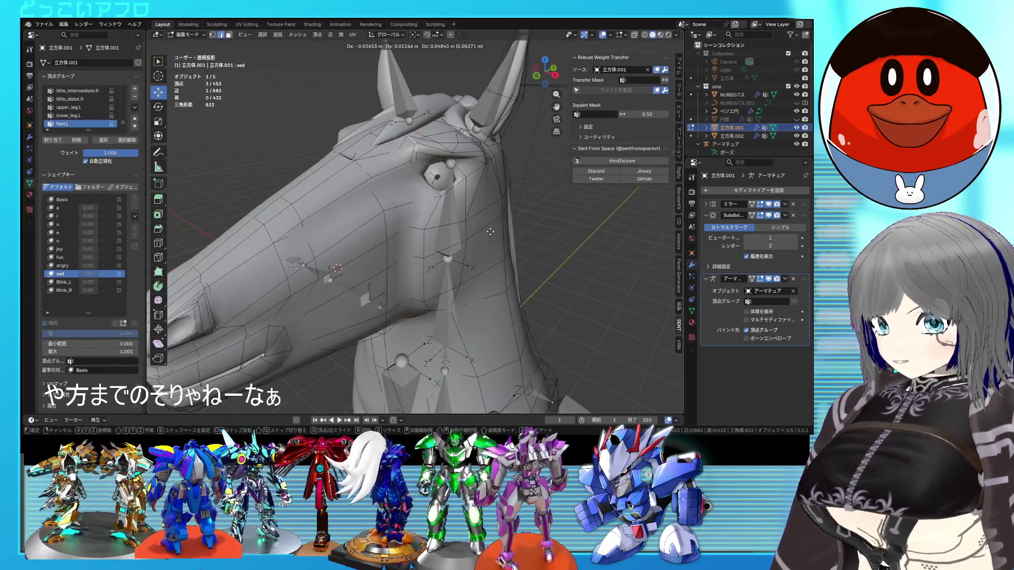
{"action": "left_click", "coordinate": [490, 231]}
{"action": "mouse_move", "coordinate": [490, 232]}
{"action": "middle_mouse_down"}
{"action": "mouse_move", "coordinate": [545, 231]}
{"action": "mouse_move", "coordinate": [444, 169]}
{"action": "mouse_move", "coordinate": [426, 167]}
{"action": "mouse_move", "coordinate": [402, 199]}
{"action": "mouse_move", "coordinate": [365, 200]}
{"action": "mouse_move", "coordinate": [352, 180]}
{"action": "mouse_move", "coordinate": [338, 208]}
{"action": "mouse_move", "coordinate": [370, 177]}
{"action": "mouse_move", "coordinate": [404, 167]}
{"action": "mouse_move", "coordinate": [388, 173]}
{"action": "middle_mouse_up"}
{"action": "key", "text": "g"}
{"action": "left_click", "coordinate": [537, 227]}
Narrow the selection to a single vertex near the eye and move it
{"action": "left_click", "coordinate": [390, 193], "text": "shift"}
{"action": "left_click", "coordinate": [352, 180], "text": "shift"}
{"action": "key", "text": "g"}
{"action": "left_click", "coordinate": [361, 181]}
{"action": "left_click", "coordinate": [388, 177]}
{"action": "mouse_move", "coordinate": [388, 177]}
{"action": "middle_mouse_down"}
{"action": "mouse_move", "coordinate": [410, 173]}
{"action": "mouse_move", "coordinate": [388, 174]}
{"action": "mouse_move", "coordinate": [379, 139]}
{"action": "mouse_move", "coordinate": [344, 142]}
{"action": "mouse_move", "coordinate": [414, 172]}
{"action": "mouse_move", "coordinate": [399, 137]}
{"action": "mouse_move", "coordinate": [403, 213]}
{"action": "middle_mouse_up"}
Move four eye-area vertices and slide them along their edges
{"action": "key", "text": "g"}
{"action": "left_click", "coordinate": [346, 145]}
{"action": "left_click", "coordinate": [399, 138], "text": "shift"}
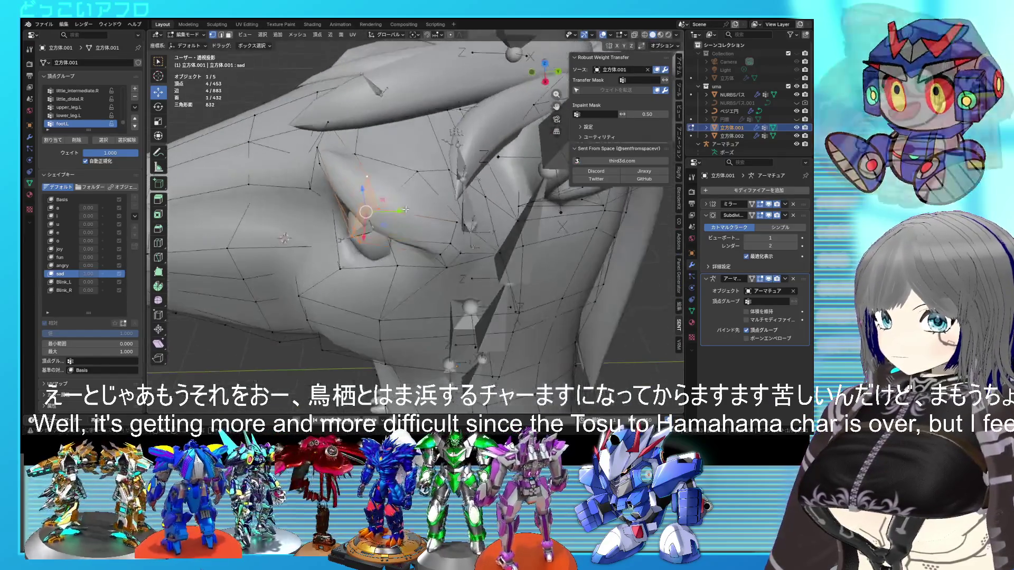
{"action": "key", "text": "g"}
{"action": "left_click", "coordinate": [404, 213]}
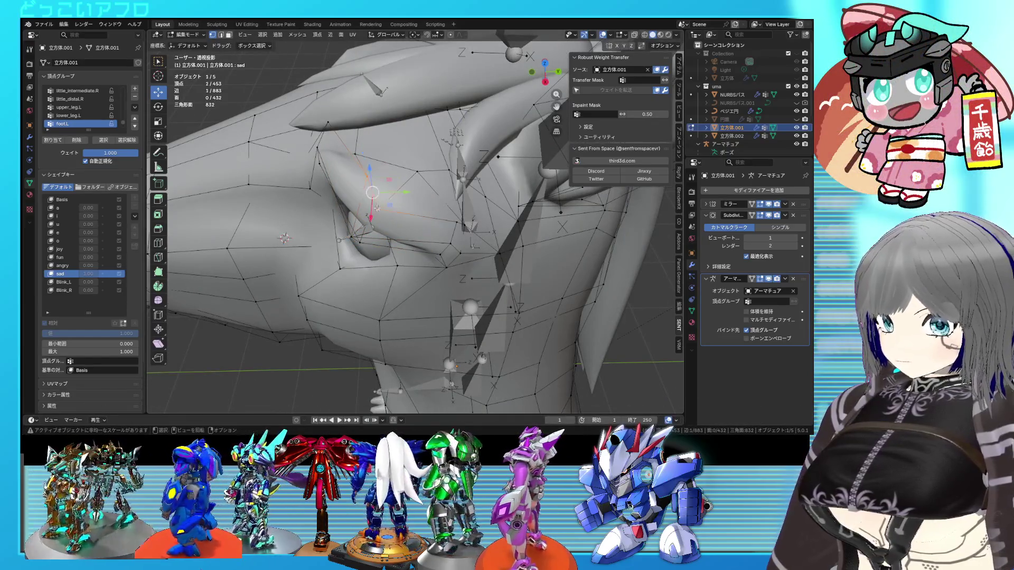
{"action": "key", "text": "g"}
{"action": "left_click", "coordinate": [372, 238]}
{"action": "mouse_move", "coordinate": [371, 238]}
{"action": "middle_mouse_down"}
{"action": "mouse_move", "coordinate": [477, 181]}
{"action": "mouse_move", "coordinate": [453, 179]}
{"action": "middle_mouse_up"}
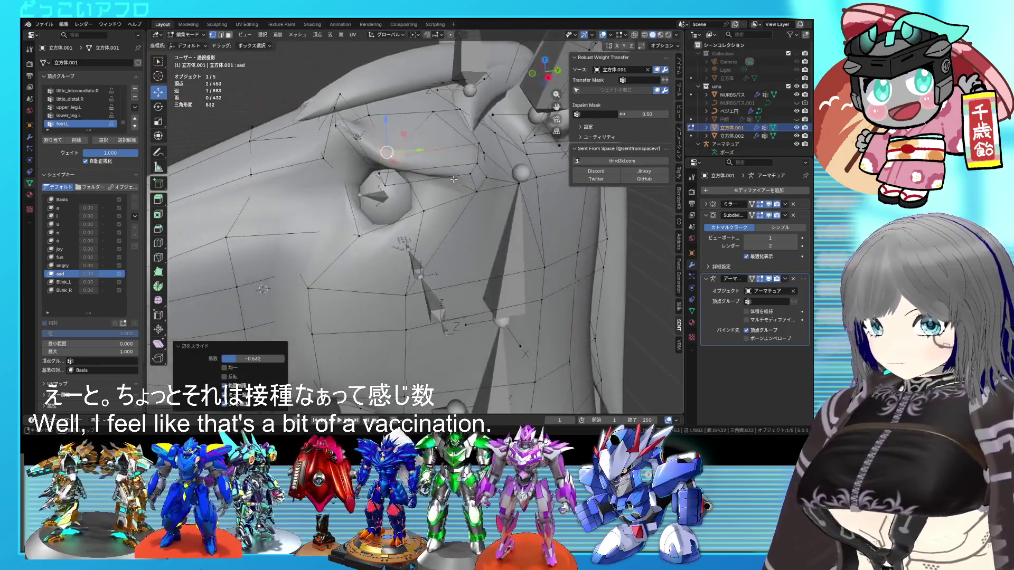
Move a vertex near the eyelid, then move and refine another single vertex
{"action": "left_click", "coordinate": [472, 169]}
{"action": "mouse_move", "coordinate": [479, 147]}
{"action": "middle_mouse_down"}
{"action": "mouse_move", "coordinate": [401, 180]}
{"action": "mouse_move", "coordinate": [396, 191]}
{"action": "mouse_move", "coordinate": [410, 191]}
{"action": "mouse_move", "coordinate": [398, 221]}
{"action": "mouse_move", "coordinate": [426, 172]}
{"action": "mouse_move", "coordinate": [378, 213]}
{"action": "mouse_move", "coordinate": [368, 196]}
{"action": "middle_mouse_up"}
{"action": "key", "text": "g"}
{"action": "left_click", "coordinate": [389, 188]}
{"action": "left_click", "coordinate": [404, 201]}
{"action": "key", "text": "g"}
{"action": "left_click", "coordinate": [398, 222]}
{"action": "key", "text": "g"}
{"action": "left_click", "coordinate": [404, 197]}
Move vertices near the neck and return to Object Mode to view the head
{"action": "key", "text": "g"}
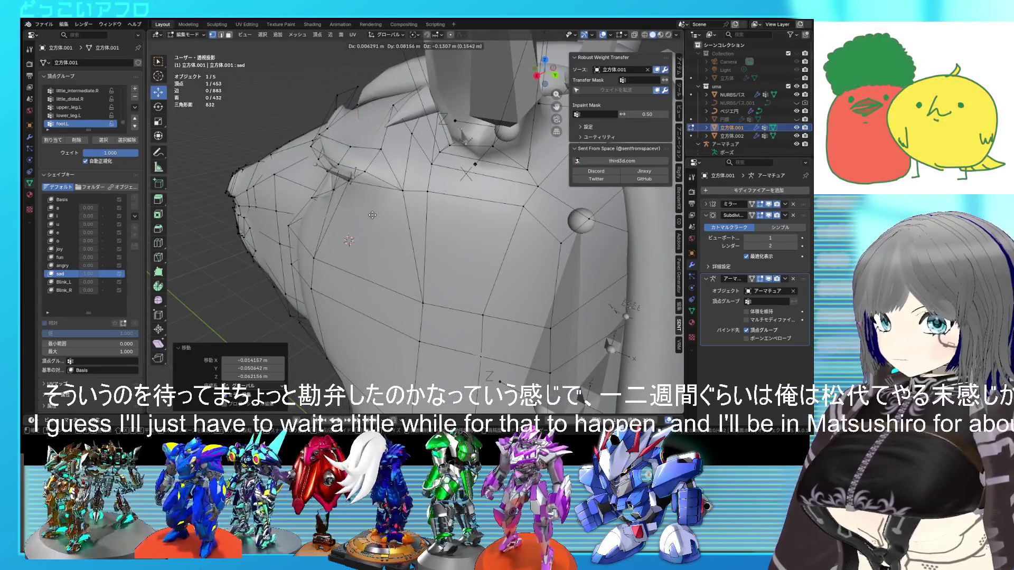
{"action": "left_click", "coordinate": [371, 200]}
{"action": "key", "text": "Tab"}
{"action": "mouse_move", "coordinate": [372, 200]}
{"action": "middle_mouse_down"}
{"action": "mouse_move", "coordinate": [426, 236]}
{"action": "mouse_move", "coordinate": [477, 238]}
{"action": "mouse_move", "coordinate": [486, 252]}
{"action": "mouse_move", "coordinate": [569, 236]}
{"action": "mouse_move", "coordinate": [441, 230]}
{"action": "mouse_move", "coordinate": [459, 212]}
{"action": "mouse_move", "coordinate": [457, 239]}
{"action": "middle_mouse_up"}
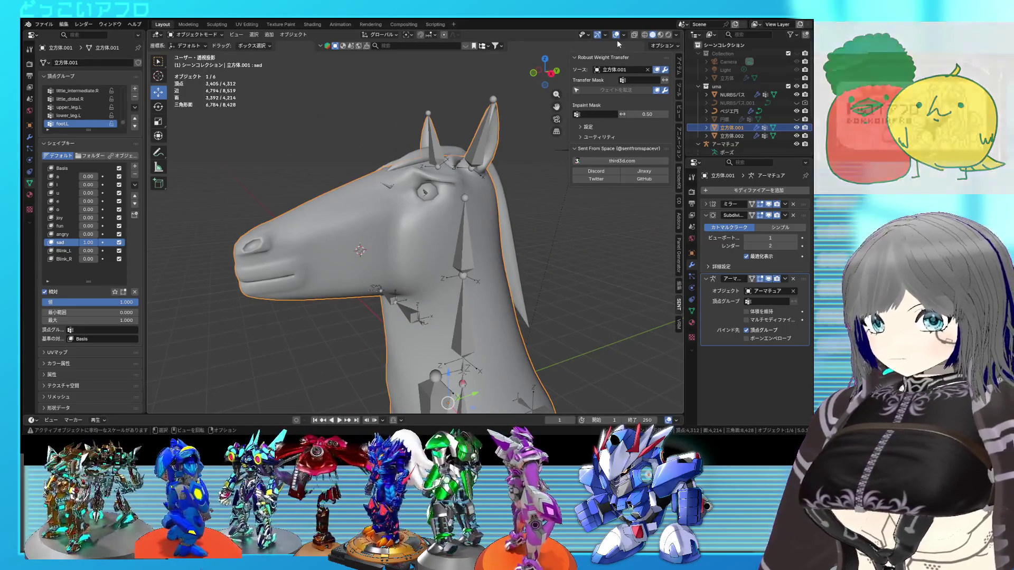
Hide viewport overlays, raise the joy shape key to 1.00 and orbit to inspect the smile
{"action": "left_click", "coordinate": [616, 35]}
{"action": "mouse_move", "coordinate": [491, 172]}
{"action": "middle_mouse_down"}
{"action": "mouse_move", "coordinate": [566, 166]}
{"action": "mouse_move", "coordinate": [472, 177]}
{"action": "mouse_move", "coordinate": [499, 157]}
{"action": "middle_mouse_up"}
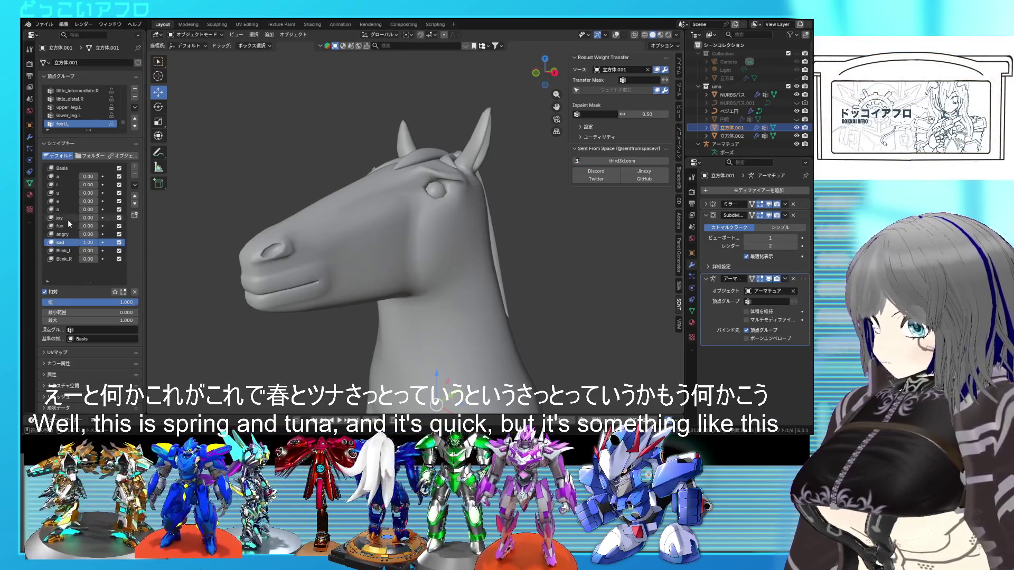
{"action": "left_click", "coordinate": [68, 219]}
{"action": "left_click_drag", "start_coordinate": [84, 223], "coordinate": [124, 223]}
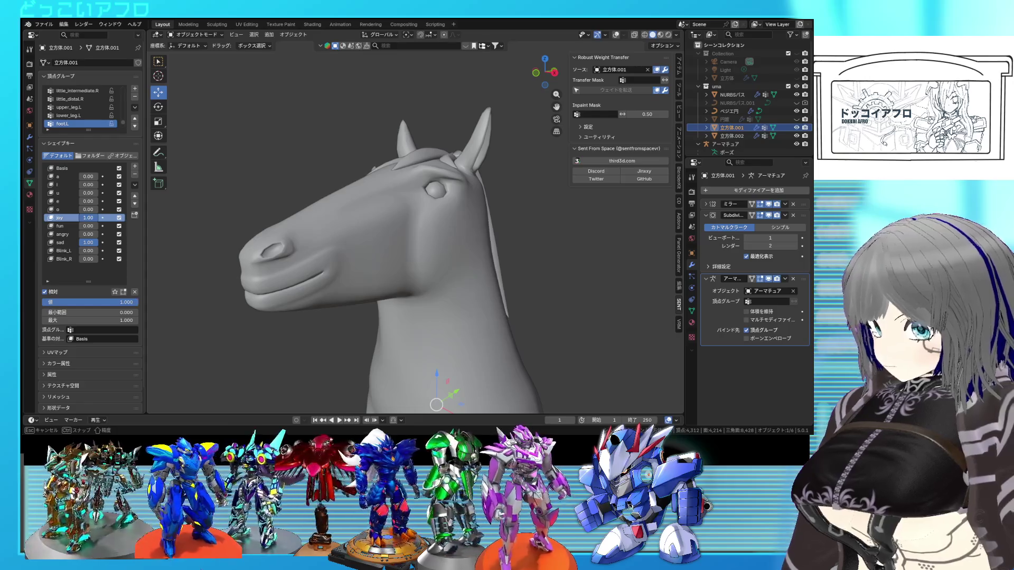
{"action": "mouse_move", "coordinate": [366, 294]}
{"action": "middle_mouse_down"}
{"action": "mouse_move", "coordinate": [477, 298]}
{"action": "mouse_move", "coordinate": [344, 295]}
{"action": "middle_mouse_up"}
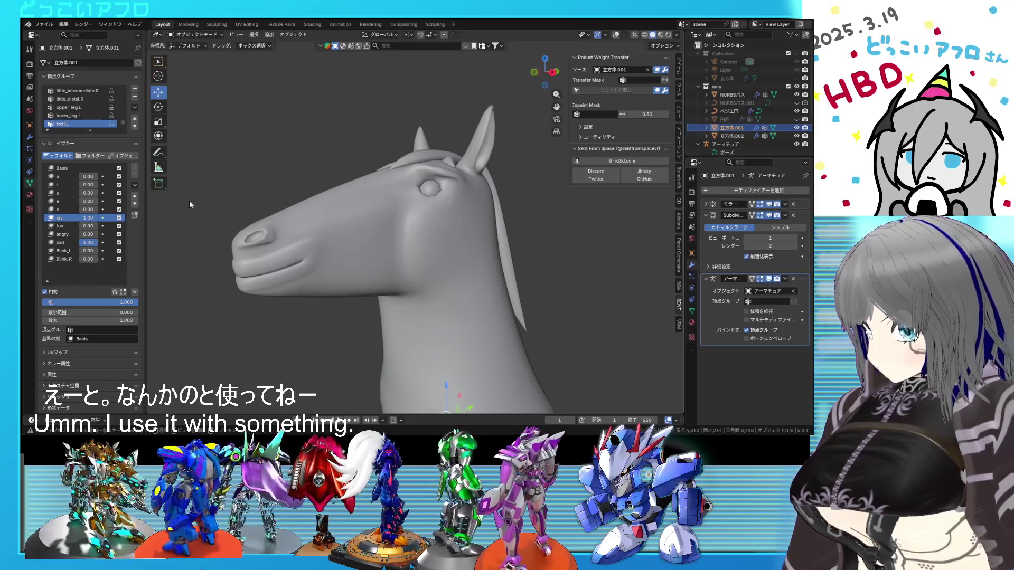
{"action": "left_click", "coordinate": [134, 186]}
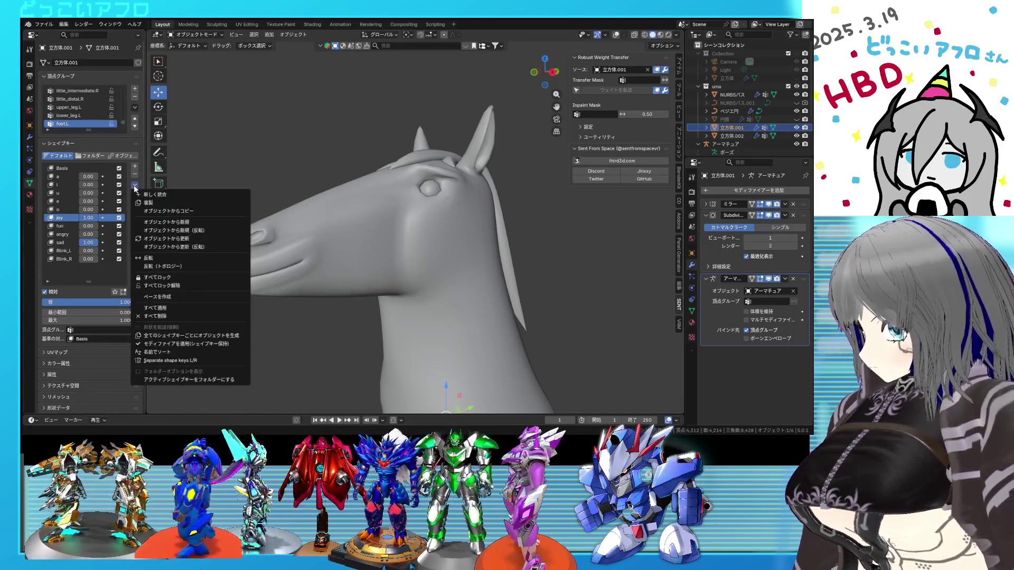
Duplicate the shape key as wara, move it above sad, reset joy to 0 and lower sad
{"action": "left_click", "coordinate": [163, 203]}
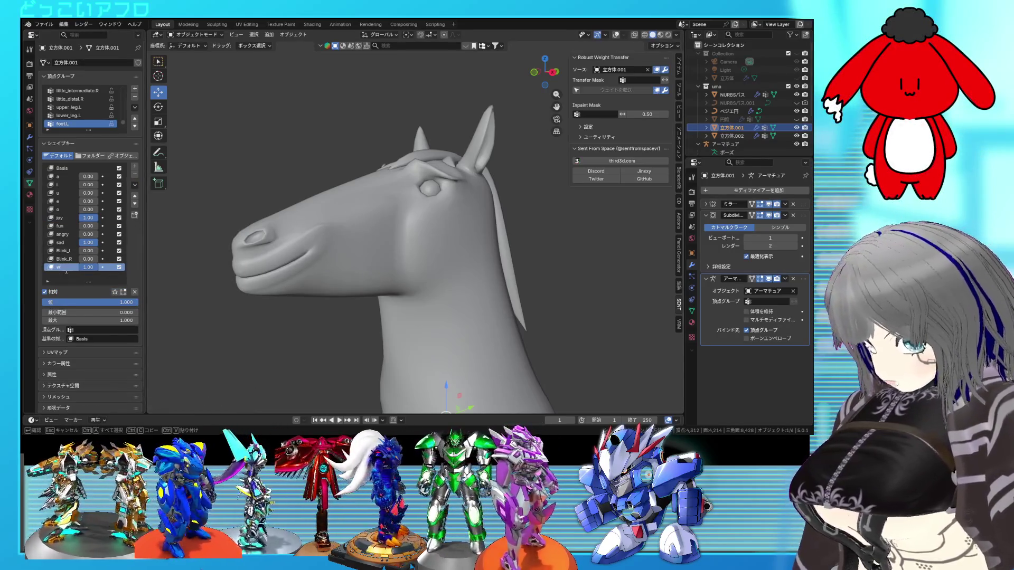
{"action": "type", "text": "wara"}
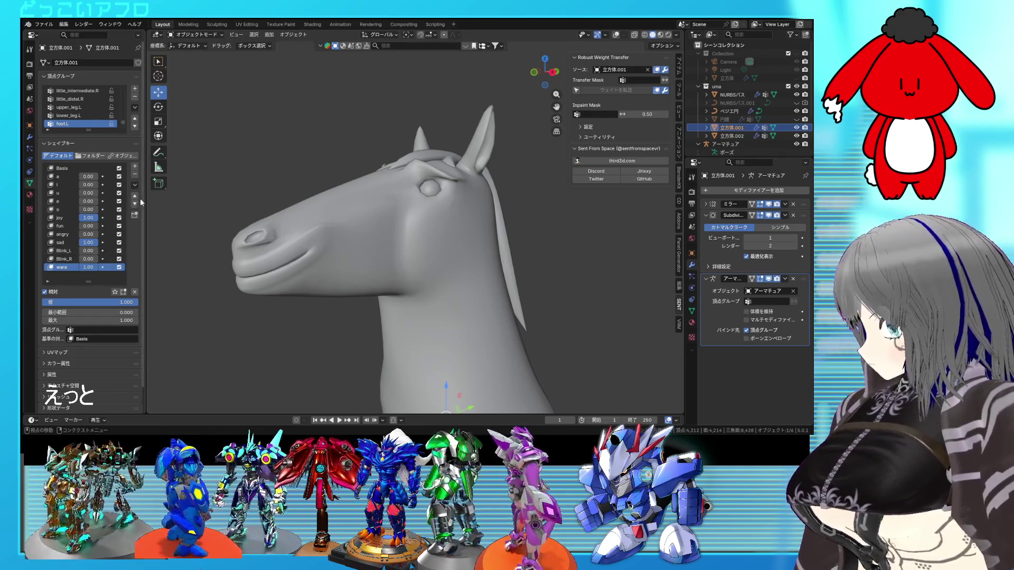
{"action": "left_click", "coordinate": [135, 196]}
{"action": "left_click", "coordinate": [135, 195]}
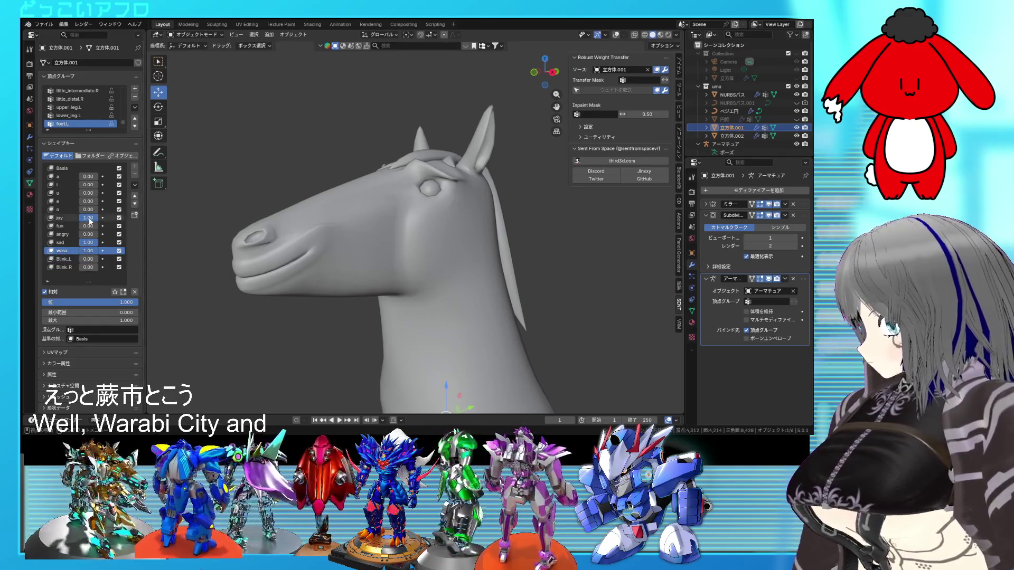
{"action": "left_click_drag", "start_coordinate": [89, 222], "coordinate": [63, 222]}
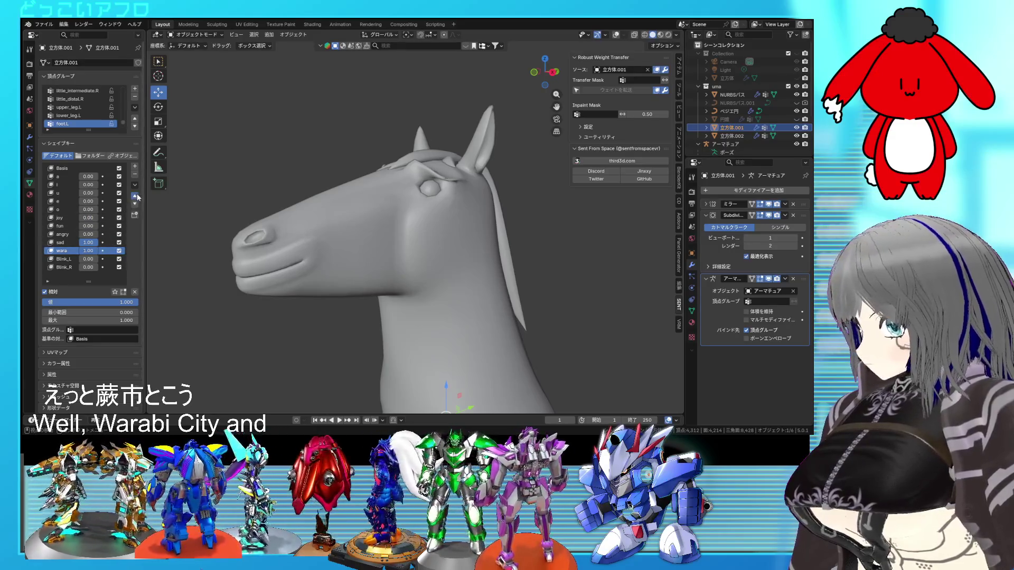
{"action": "left_click", "coordinate": [135, 196]}
{"action": "left_click_drag", "start_coordinate": [88, 250], "coordinate": [68, 250]}
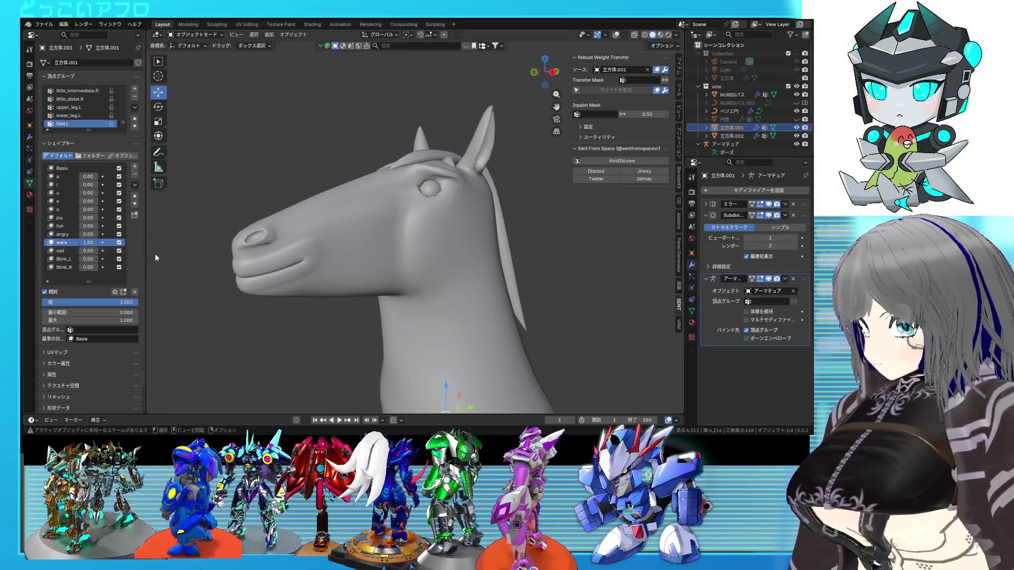
{"action": "mouse_move", "coordinate": [486, 295]}
{"action": "middle_mouse_down"}
{"action": "mouse_move", "coordinate": [524, 299]}
{"action": "mouse_move", "coordinate": [500, 292]}
{"action": "mouse_move", "coordinate": [534, 290]}
{"action": "mouse_move", "coordinate": [408, 288]}
{"action": "middle_mouse_up"}
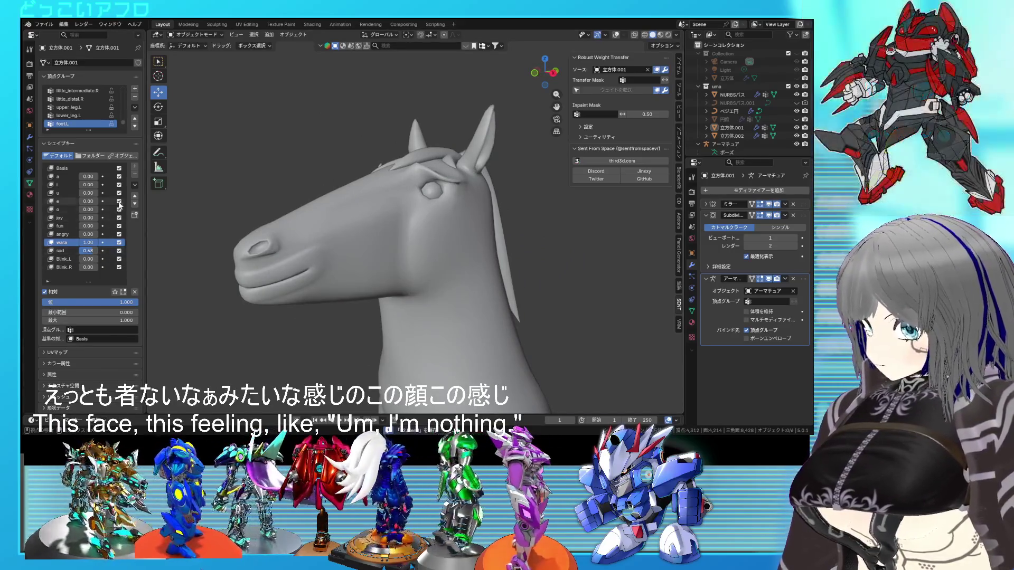
Remove an accidental extra copy and move wara above the blink keys
{"action": "left_click", "coordinate": [135, 185]}
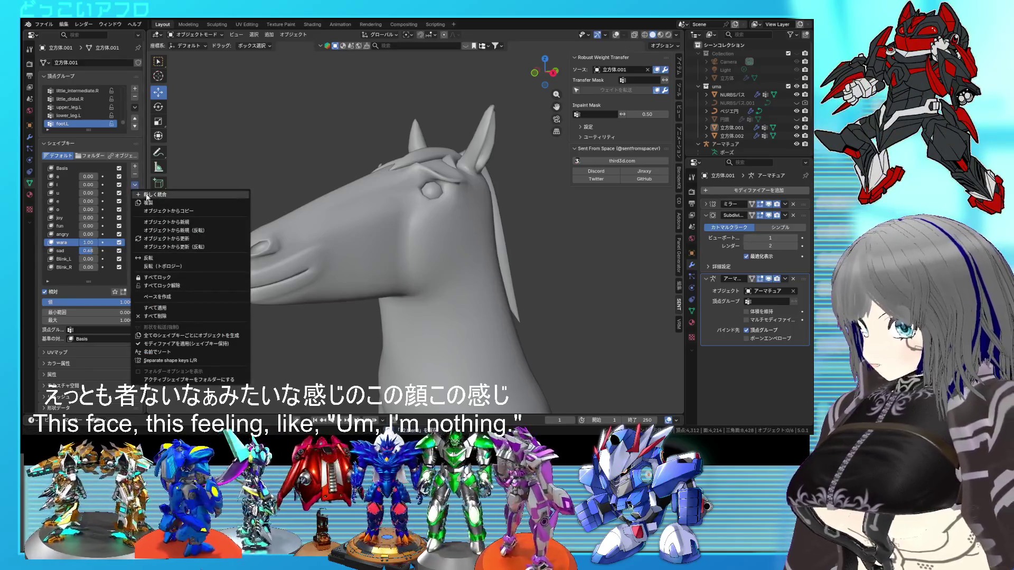
{"action": "left_click", "coordinate": [148, 196]}
{"action": "left_click", "coordinate": [63, 244]}
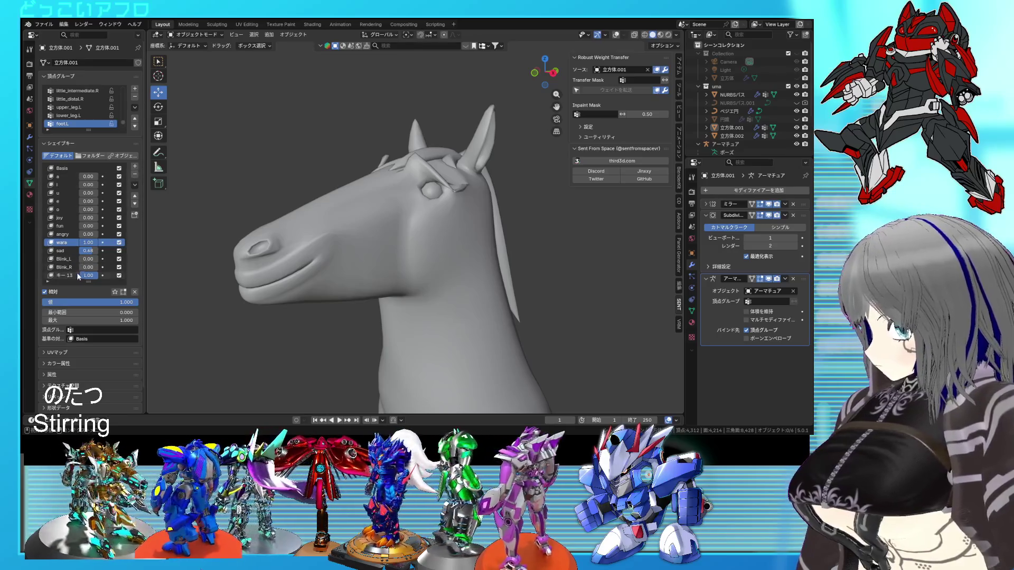
{"action": "double_click", "coordinate": [70, 275]}
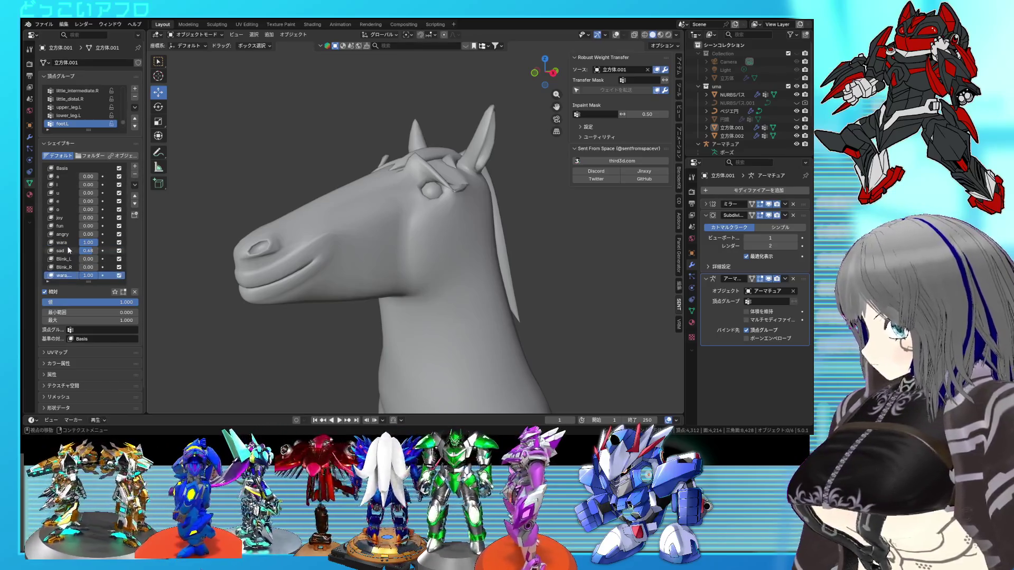
{"action": "left_click", "coordinate": [68, 242]}
{"action": "left_click", "coordinate": [134, 175]}
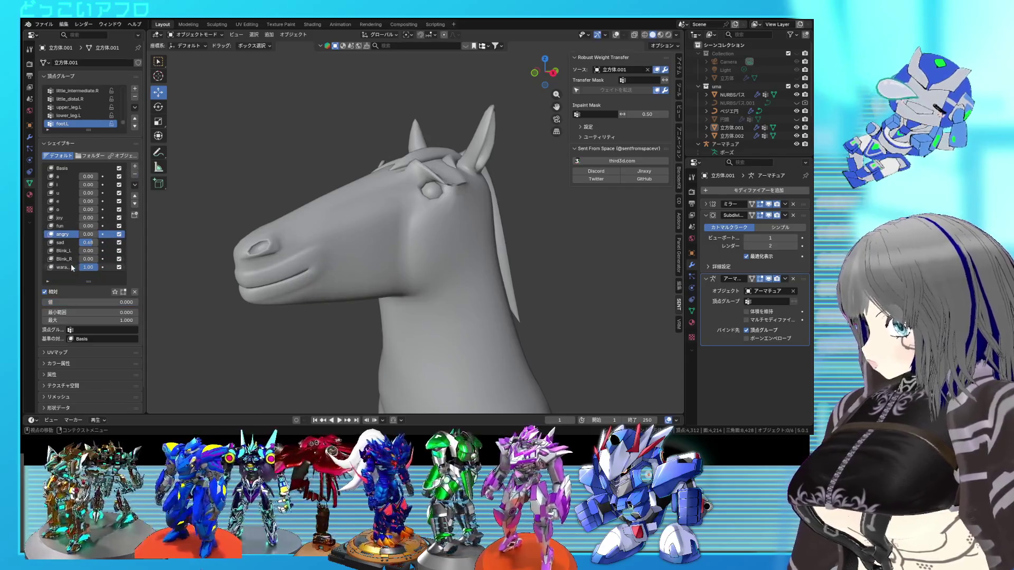
{"action": "left_click", "coordinate": [73, 268]}
{"action": "left_click", "coordinate": [135, 196]}
{"action": "left_click", "coordinate": [135, 196]}
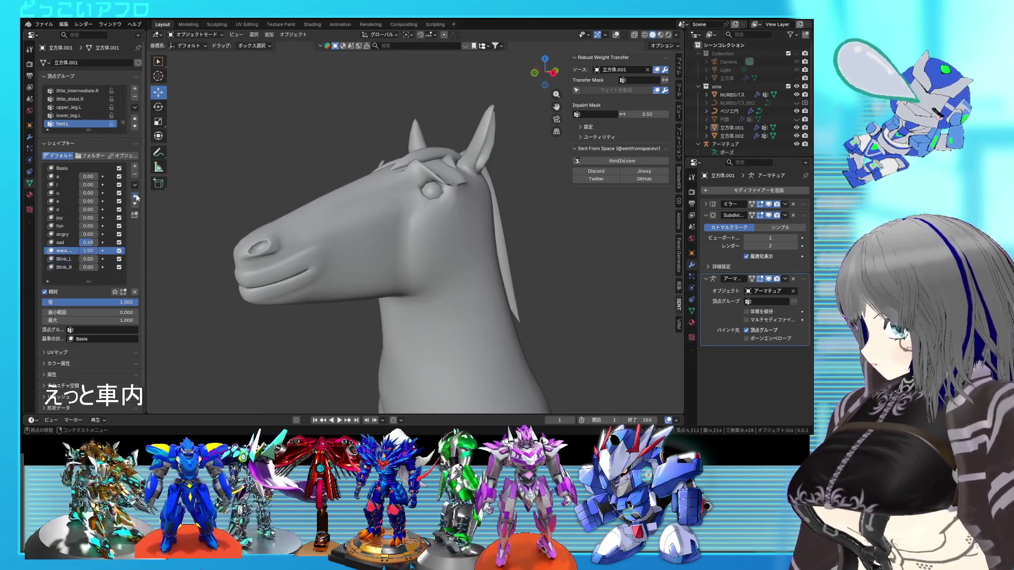
Dismiss the shape key context menu, orbit to a near-front view and save the file
{"action": "right_click", "coordinate": [136, 197]}
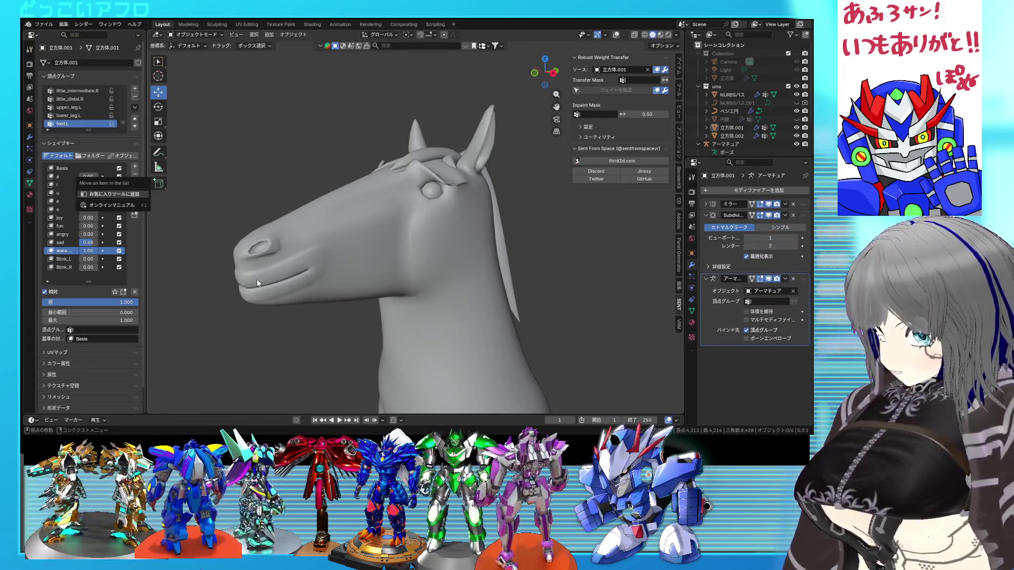
{"action": "left_click", "coordinate": [193, 294]}
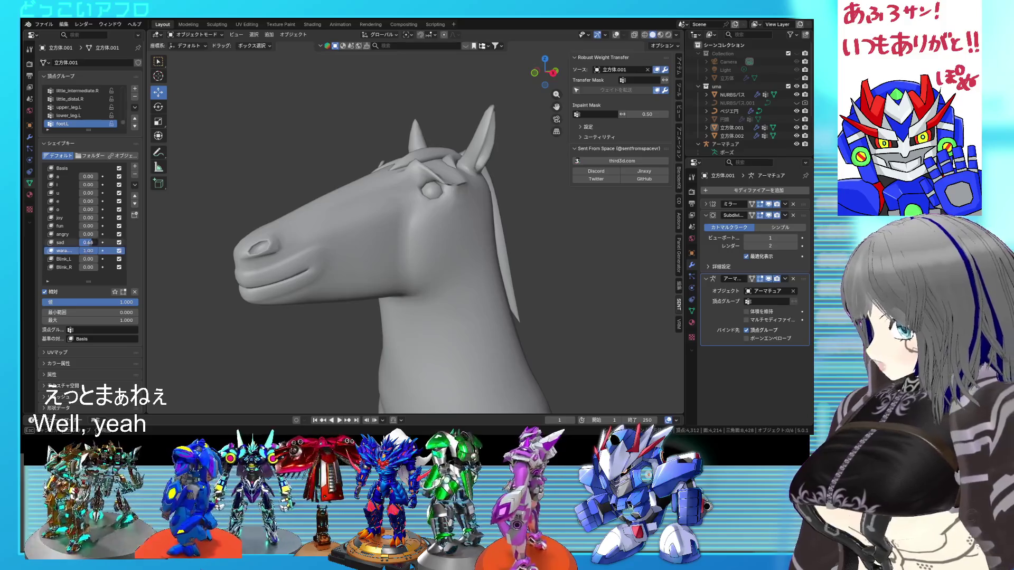
{"action": "mouse_move", "coordinate": [271, 276]}
{"action": "middle_mouse_down"}
{"action": "mouse_move", "coordinate": [481, 287]}
{"action": "mouse_move", "coordinate": [170, 277]}
{"action": "middle_mouse_up"}
{"action": "key", "text": "ctrl+s"}
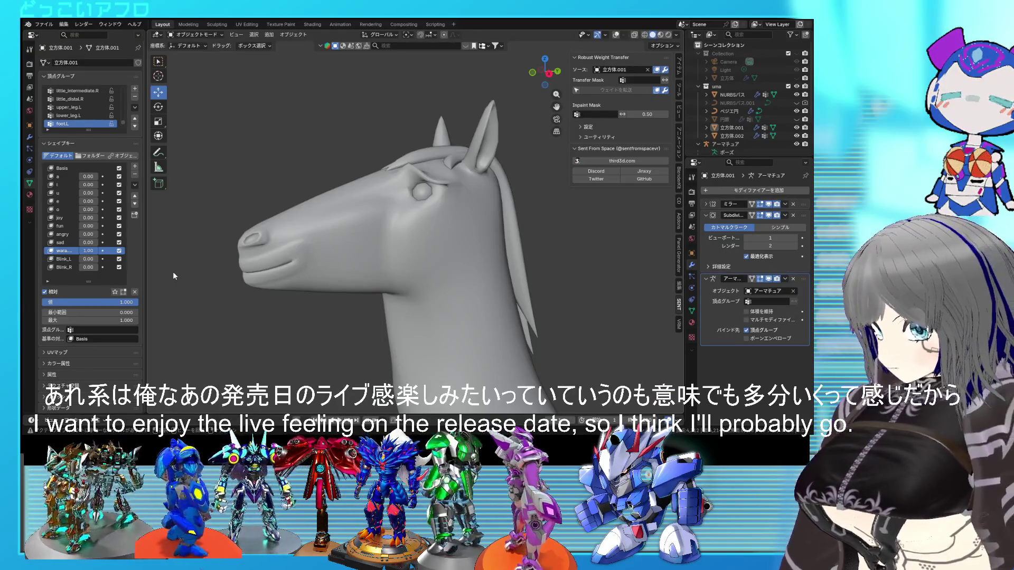
Compare the face with wara at 1.00, then enter Edit Mode with overlays shown again
{"action": "mouse_move", "coordinate": [349, 211]}
{"action": "middle_mouse_down"}
{"action": "mouse_move", "coordinate": [566, 250]}
{"action": "mouse_move", "coordinate": [560, 288]}
{"action": "mouse_move", "coordinate": [483, 271]}
{"action": "mouse_move", "coordinate": [436, 221]}
{"action": "middle_mouse_up"}
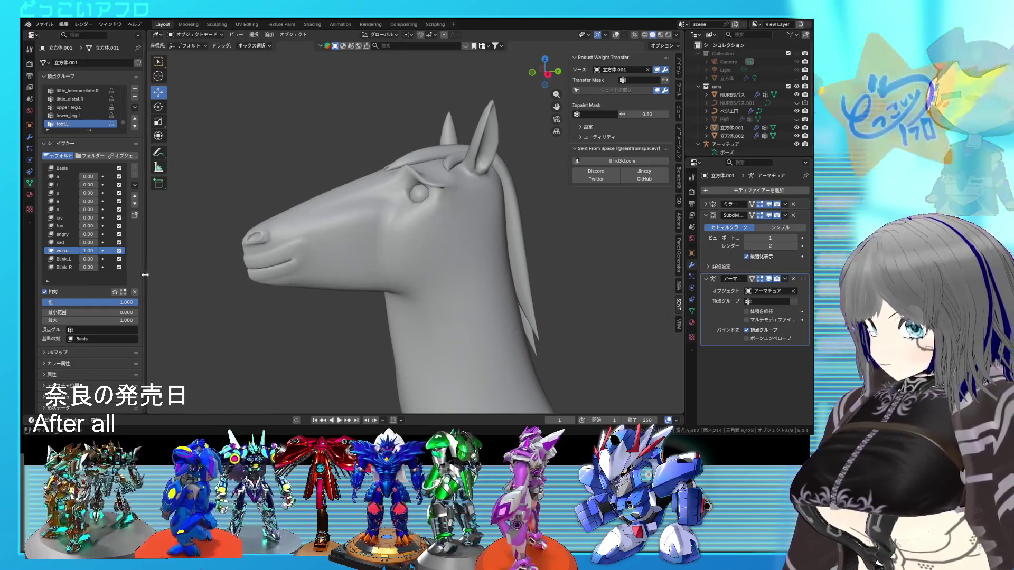
{"action": "mouse_move", "coordinate": [89, 302]}
{"action": "left_mouse_down"}
{"action": "mouse_move", "coordinate": [47, 303]}
{"action": "mouse_move", "coordinate": [138, 302]}
{"action": "left_mouse_up"}
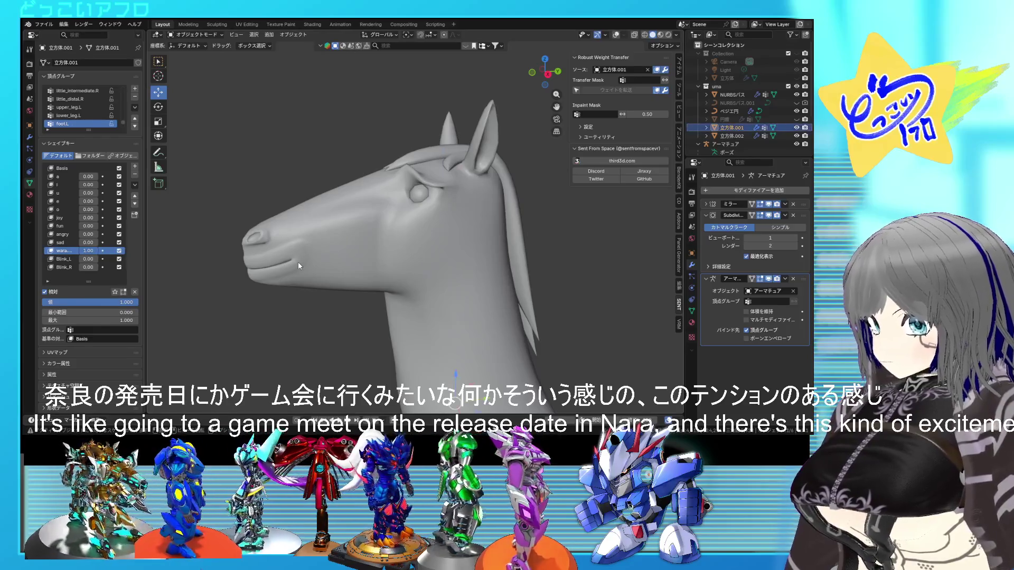
{"action": "key", "text": "Tab"}
{"action": "left_click", "coordinate": [603, 35]}
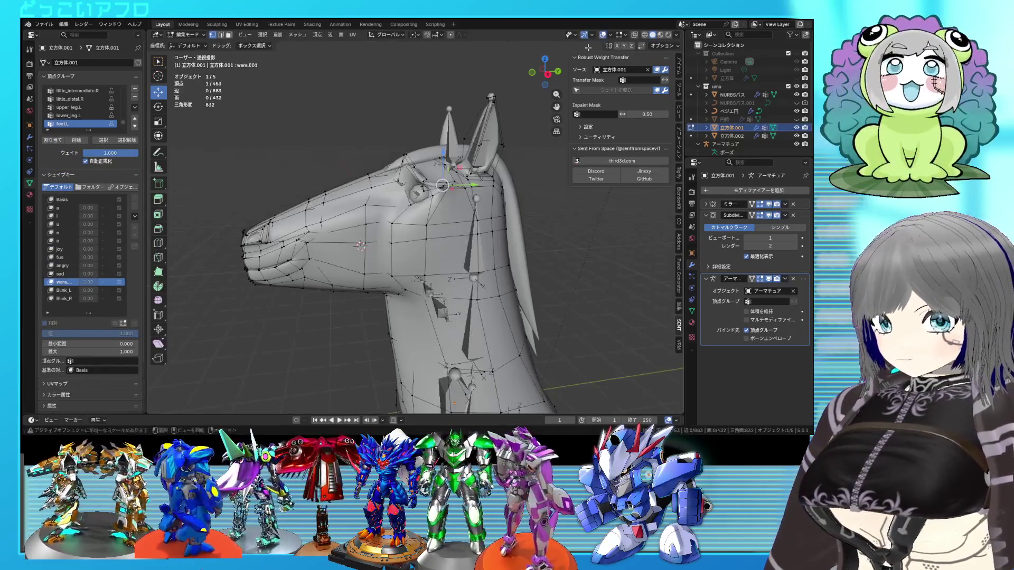
Move the mouth-line edge loop 0.0456 m along Z, return to Object Mode and save
{"action": "scroll", "coordinate": [430, 243], "scroll_direction": "up", "scroll_amount": 5}
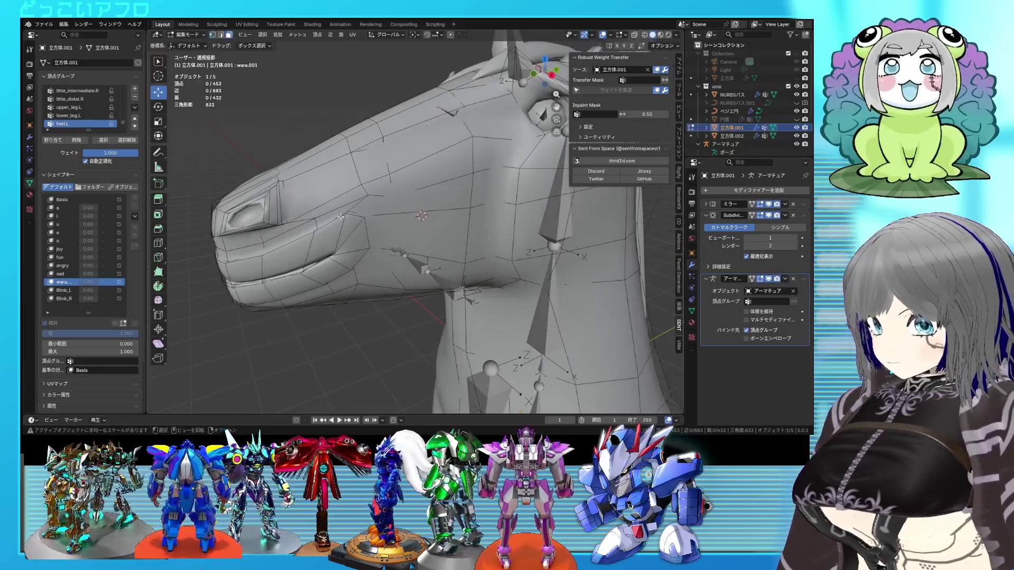
{"action": "mouse_move", "coordinate": [369, 264]}
{"action": "middle_mouse_down"}
{"action": "mouse_move", "coordinate": [309, 284]}
{"action": "mouse_move", "coordinate": [326, 302]}
{"action": "middle_mouse_up"}
{"action": "left_click", "coordinate": [252, 287], "text": "ctrl"}
{"action": "key", "text": "ctrl+s"}
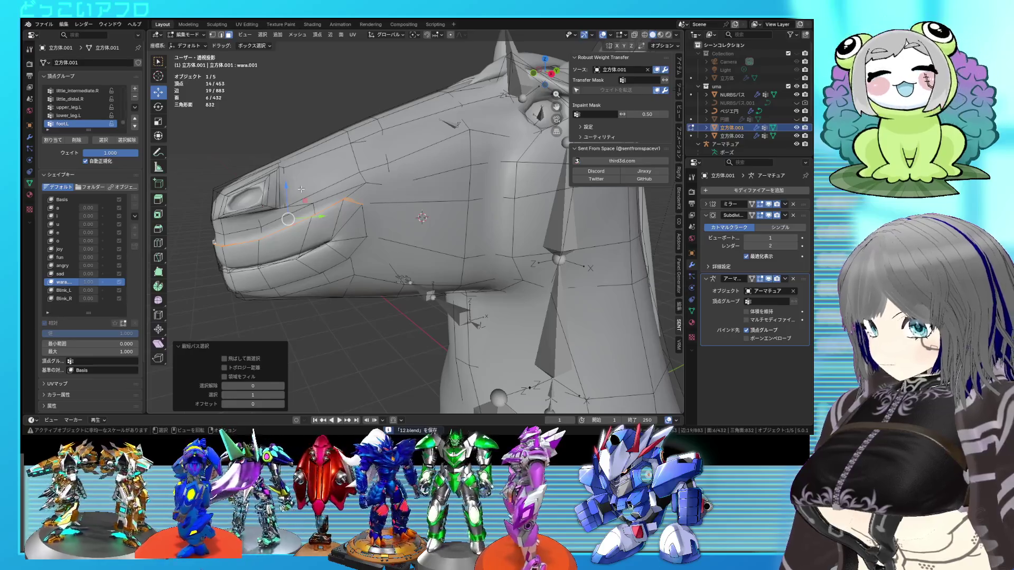
{"action": "left_click_drag", "start_coordinate": [288, 192], "coordinate": [289, 200]}
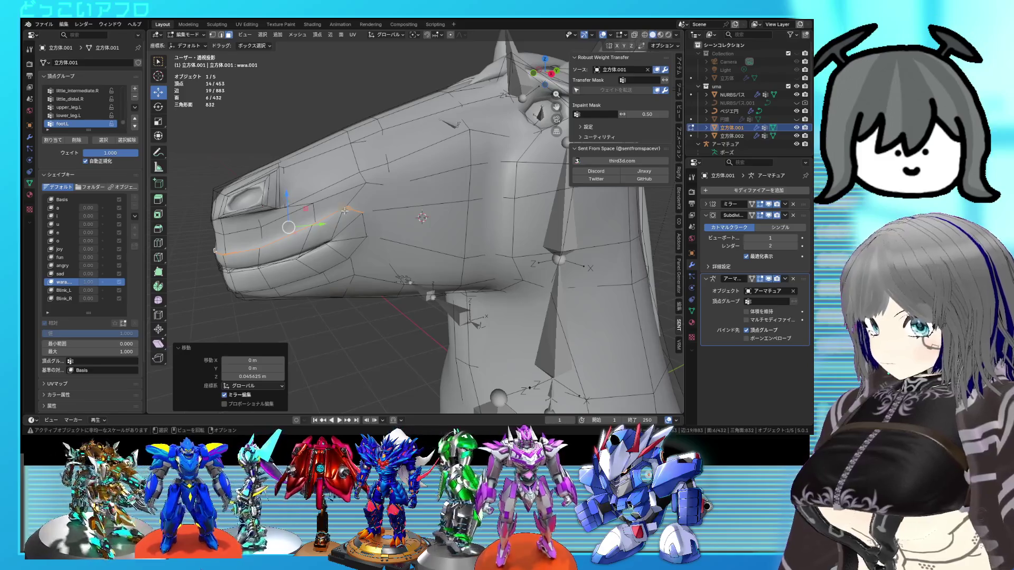
{"action": "key", "text": "Tab"}
{"action": "mouse_move", "coordinate": [344, 211]}
{"action": "middle_mouse_down"}
{"action": "mouse_move", "coordinate": [414, 262]}
{"action": "mouse_move", "coordinate": [337, 263]}
{"action": "mouse_move", "coordinate": [362, 270]}
{"action": "mouse_move", "coordinate": [236, 293]}
{"action": "middle_mouse_up"}
{"action": "key", "text": "ctrl+s"}
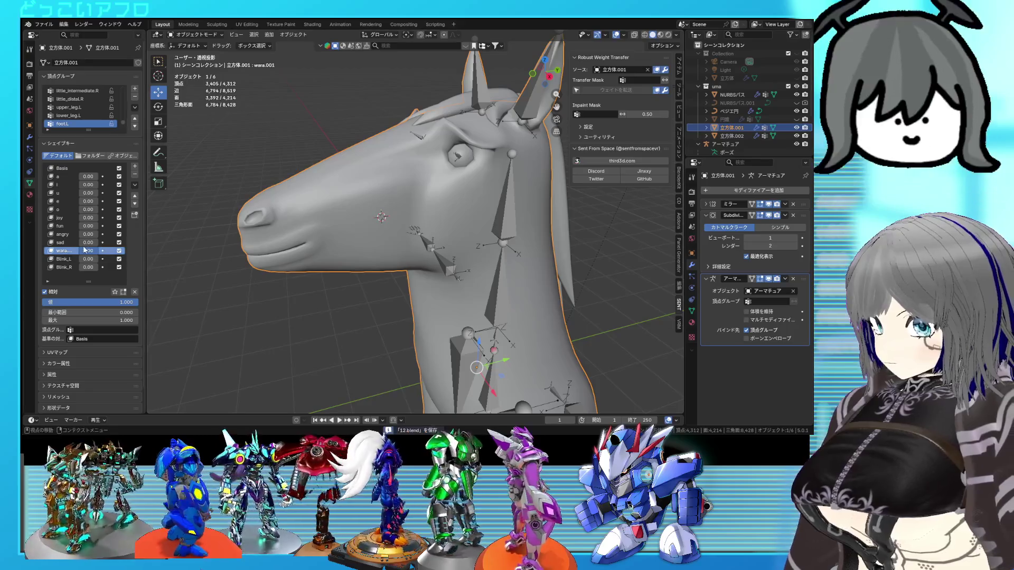
Try the wara shape key at full strength, then reset it to 0 with overlays shown
{"action": "left_click_drag", "start_coordinate": [88, 250], "coordinate": [275, 250]}
{"action": "mouse_move", "coordinate": [274, 250]}
{"action": "middle_mouse_down"}
{"action": "mouse_move", "coordinate": [562, 248]}
{"action": "mouse_move", "coordinate": [427, 254]}
{"action": "mouse_move", "coordinate": [441, 255]}
{"action": "middle_mouse_up"}
{"action": "left_click", "coordinate": [617, 36]}
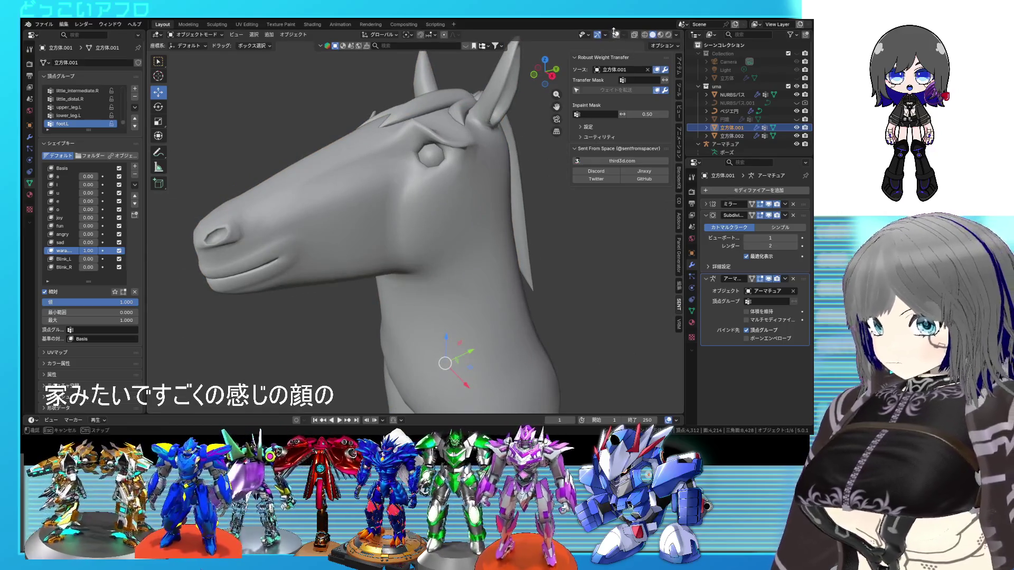
{"action": "left_click", "coordinate": [617, 34]}
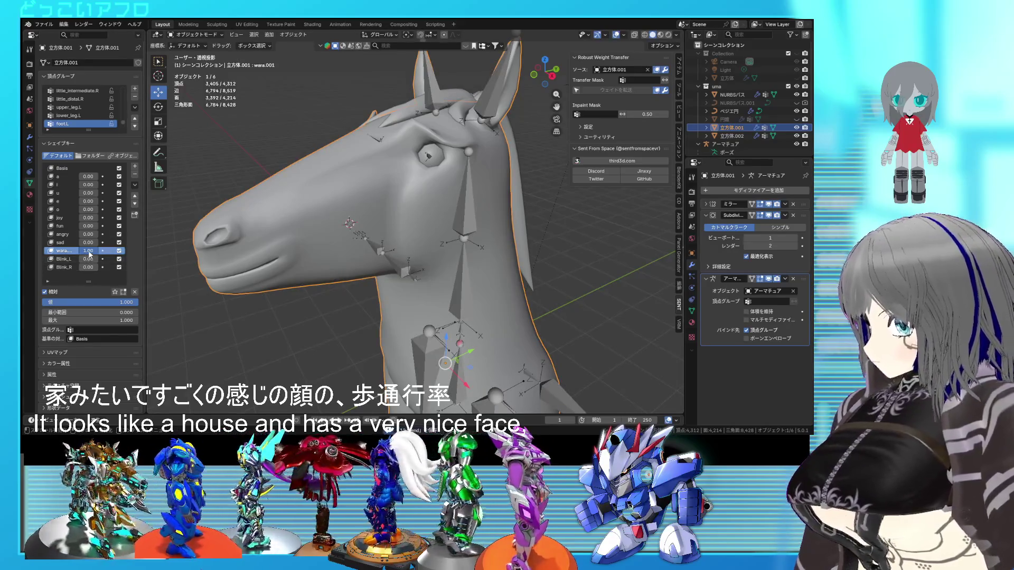
{"action": "key", "text": "BackSpace"}
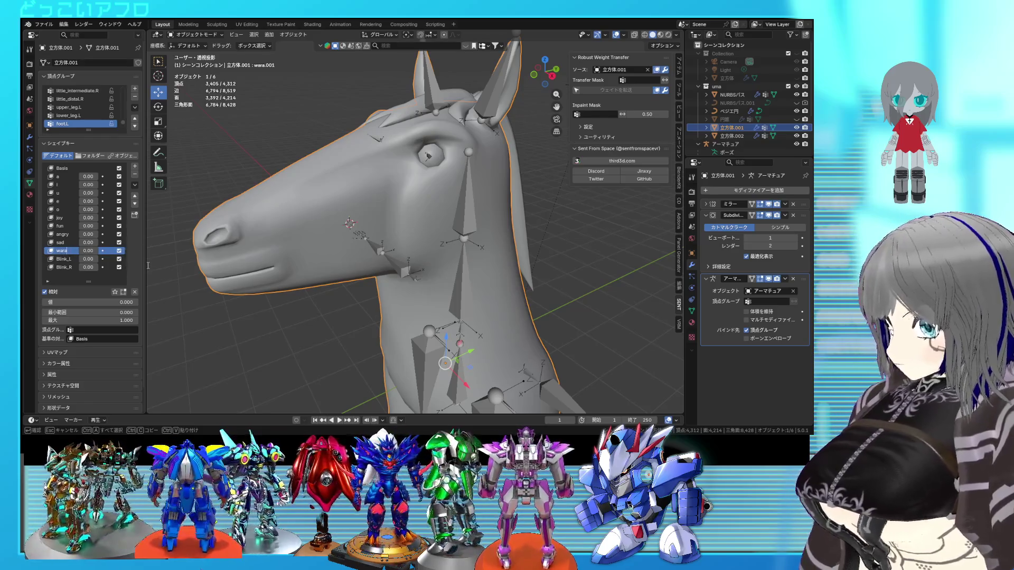
Preview sad at 0.66, then edit the mesh with sad active in side profile
{"action": "left_click_drag", "start_coordinate": [87, 242], "coordinate": [100, 243]}
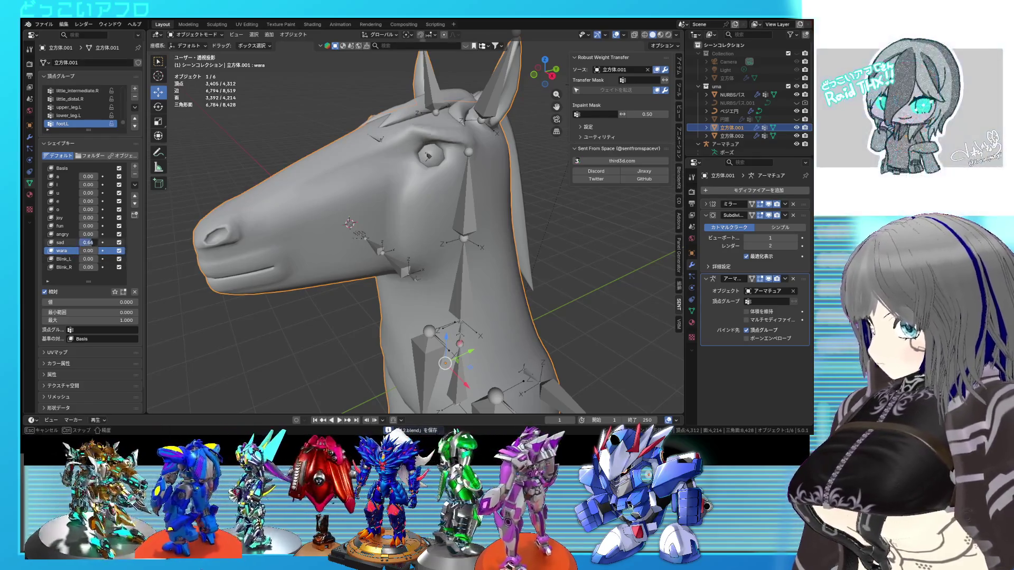
{"action": "key", "text": "Tab"}
{"action": "middle_click_drag", "start_coordinate": [268, 273], "coordinate": [253, 271]}
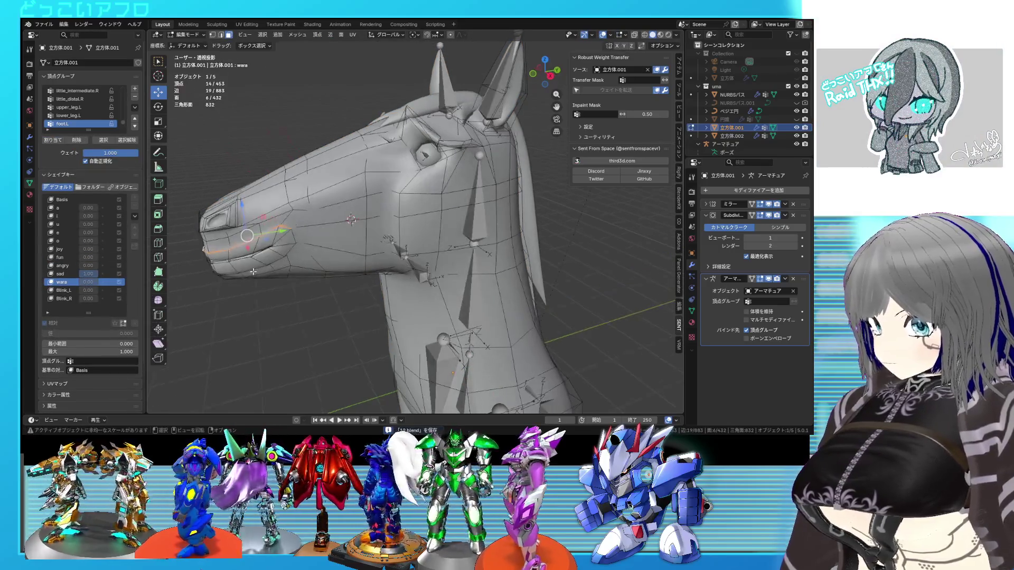
{"action": "key", "text": "Tab"}
{"action": "left_click", "coordinate": [60, 252]}
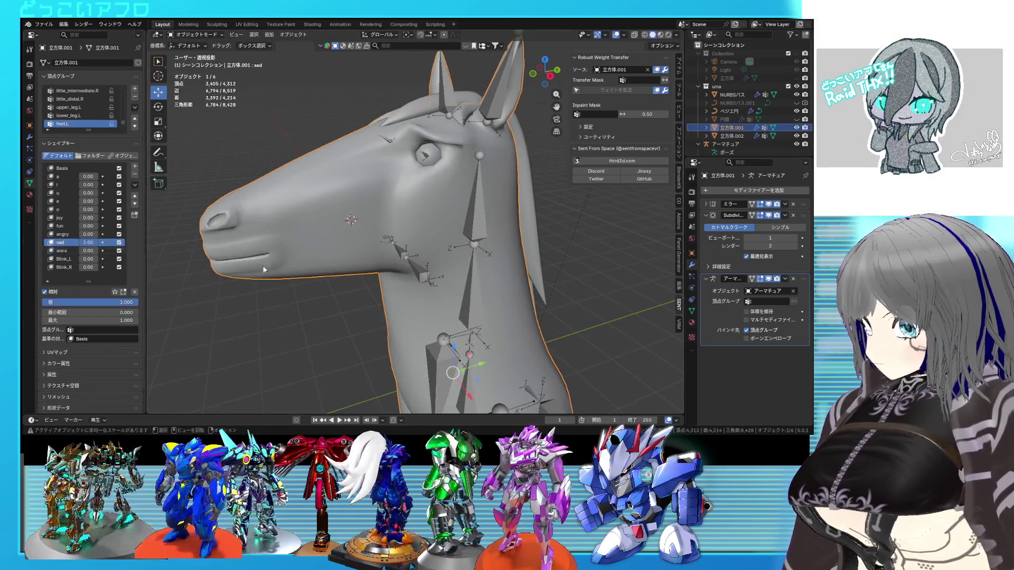
{"action": "key", "text": "Tab"}
{"action": "key", "text": "KP_1"}
{"action": "key", "text": "KP_3"}
{"action": "scroll", "coordinate": [388, 285], "scroll_direction": "up", "scroll_amount": 3}
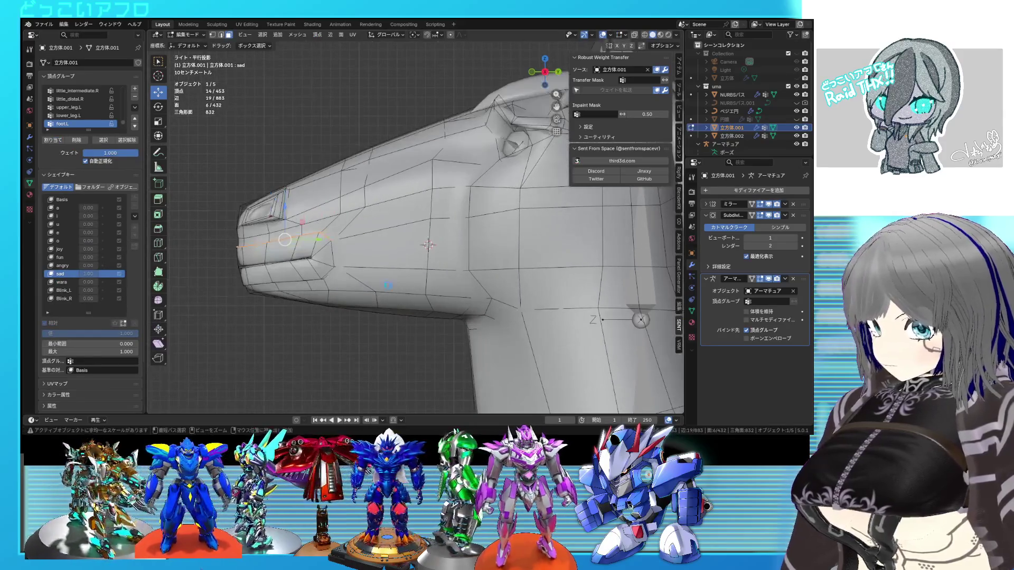
Begin selecting lip faces along the mouth line, using see-through display for hidden faces
{"action": "left_click_drag", "start_coordinate": [281, 218], "coordinate": [283, 224]}
{"action": "mouse_move", "coordinate": [283, 224]}
{"action": "middle_mouse_down"}
{"action": "mouse_move", "coordinate": [429, 260]}
{"action": "mouse_move", "coordinate": [319, 235]}
{"action": "mouse_move", "coordinate": [252, 169]}
{"action": "mouse_move", "coordinate": [245, 192]}
{"action": "mouse_move", "coordinate": [258, 223]}
{"action": "middle_mouse_up"}
{"action": "left_click", "coordinate": [251, 169]}
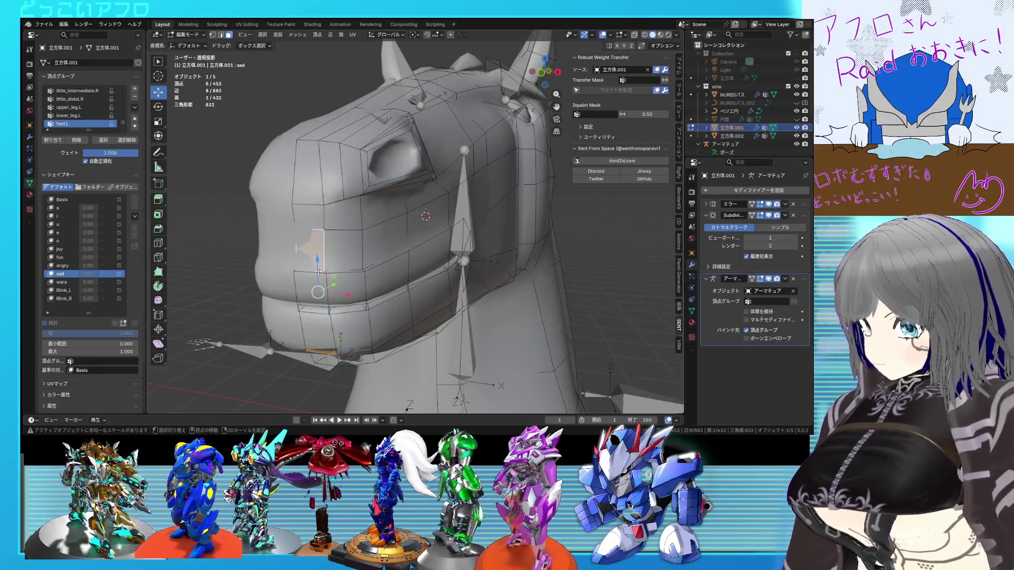
{"action": "left_click", "coordinate": [317, 273], "text": "ctrl"}
{"action": "left_click", "coordinate": [311, 273]}
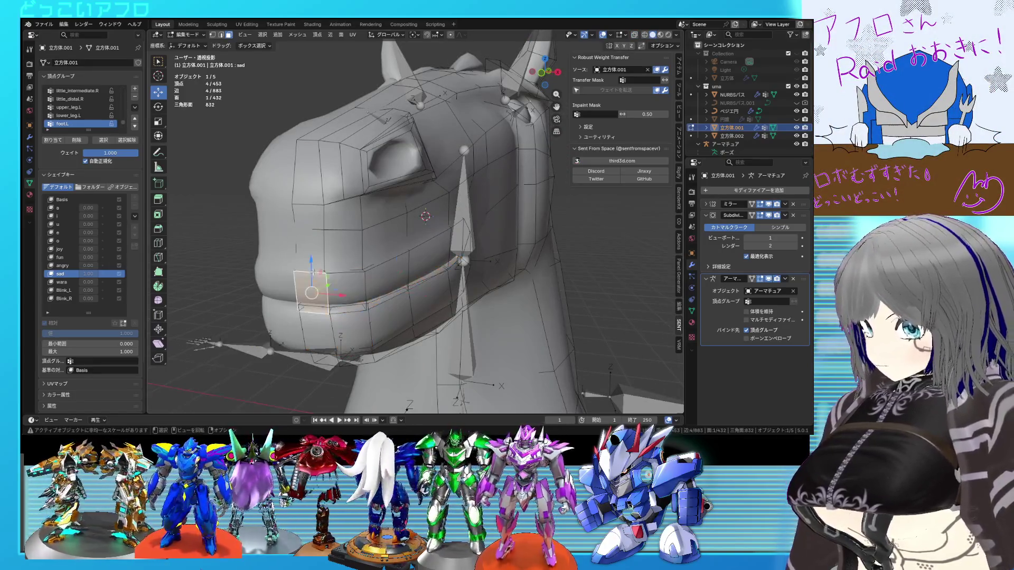
{"action": "key", "text": "shift+z"}
{"action": "left_click", "coordinate": [314, 292], "text": "shift"}
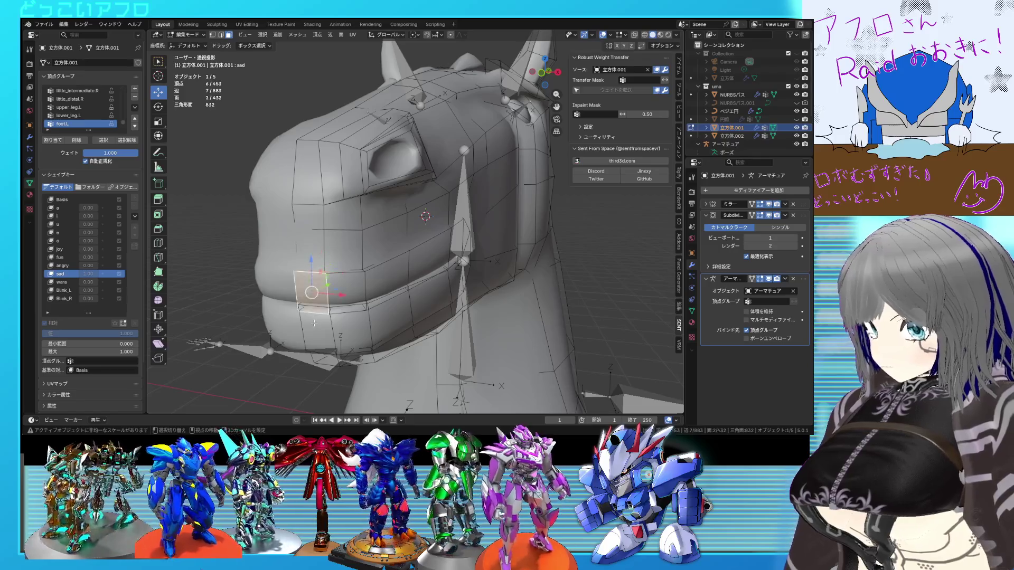
Add more lip faces from below and the side to complete the lip strip
{"action": "middle_click_drag", "start_coordinate": [314, 293], "coordinate": [318, 316]}
{"action": "middle_click_drag", "start_coordinate": [317, 281], "coordinate": [295, 200]}
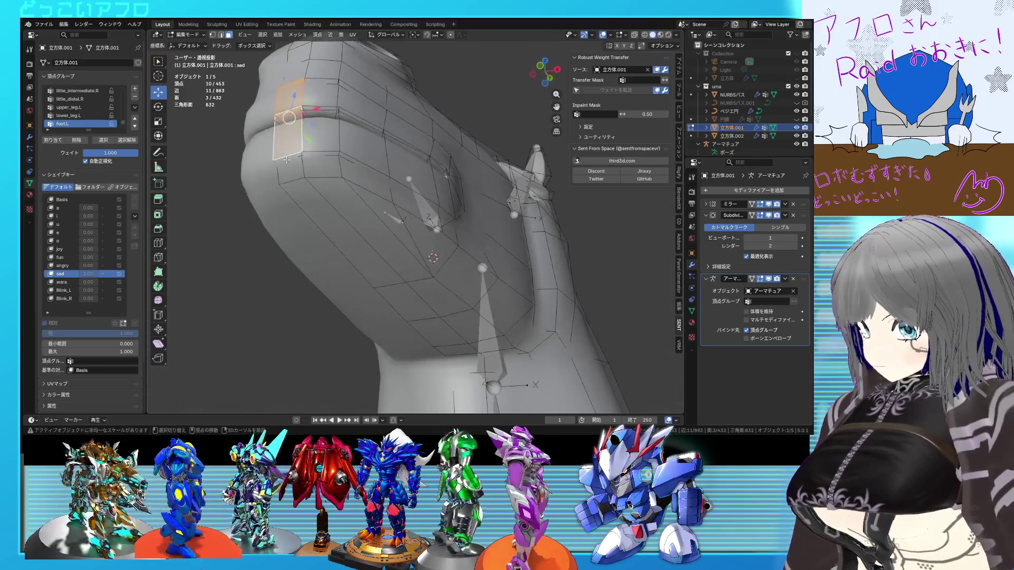
{"action": "left_click", "coordinate": [289, 153], "text": "shift"}
{"action": "mouse_move", "coordinate": [288, 153]}
{"action": "middle_mouse_down"}
{"action": "mouse_move", "coordinate": [391, 155]}
{"action": "mouse_move", "coordinate": [375, 248]}
{"action": "mouse_move", "coordinate": [390, 253]}
{"action": "middle_mouse_up"}
{"action": "key", "text": "alt+z"}
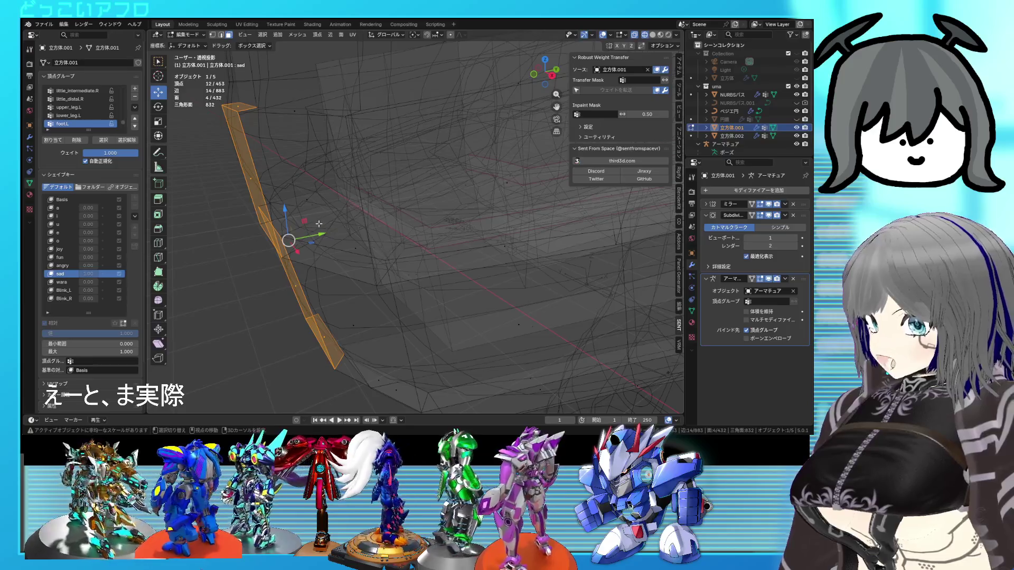
{"action": "left_click", "coordinate": [318, 224], "text": "shift"}
{"action": "left_click", "coordinate": [323, 211], "text": "shift"}
{"action": "mouse_move", "coordinate": [323, 211]}
{"action": "middle_mouse_down"}
{"action": "mouse_move", "coordinate": [344, 209]}
{"action": "mouse_move", "coordinate": [348, 196]}
{"action": "middle_mouse_up"}
{"action": "key", "text": "shift+z"}
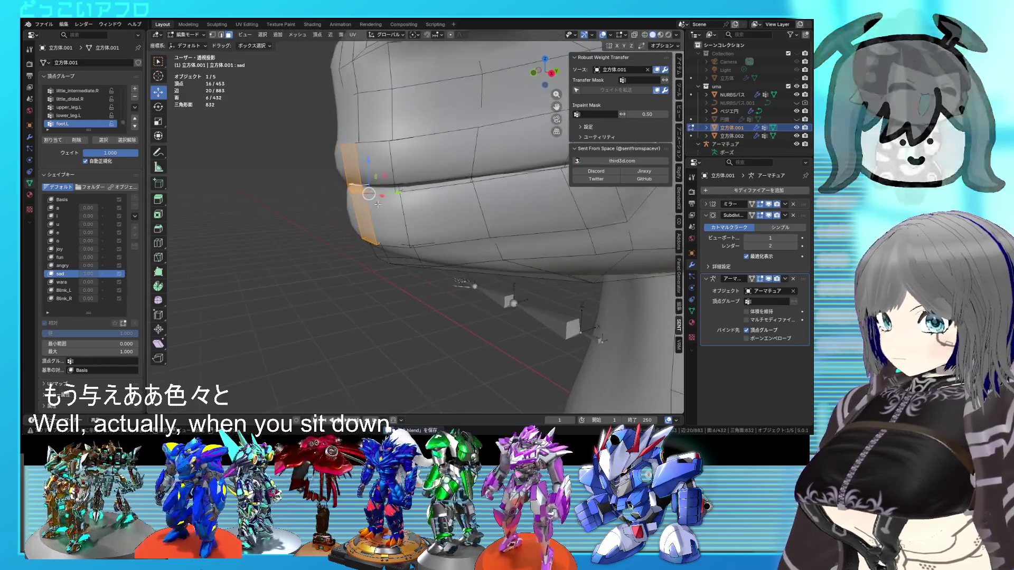
Lower the lip faces on Z, drag the mouth corner down with smooth falloff, and save
{"action": "key", "text": "g"}
{"action": "key", "text": "z"}
{"action": "left_click", "coordinate": [370, 132]}
{"action": "middle_click_drag", "start_coordinate": [370, 132], "coordinate": [364, 150]}
{"action": "key", "text": "KP_5"}
{"action": "key", "text": "KP_3"}
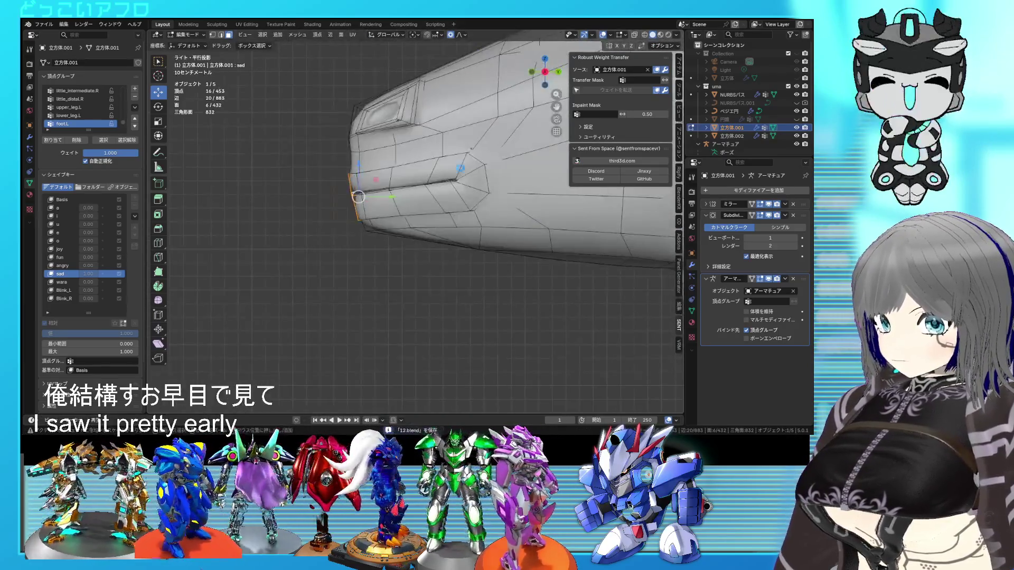
{"action": "key", "text": "g"}
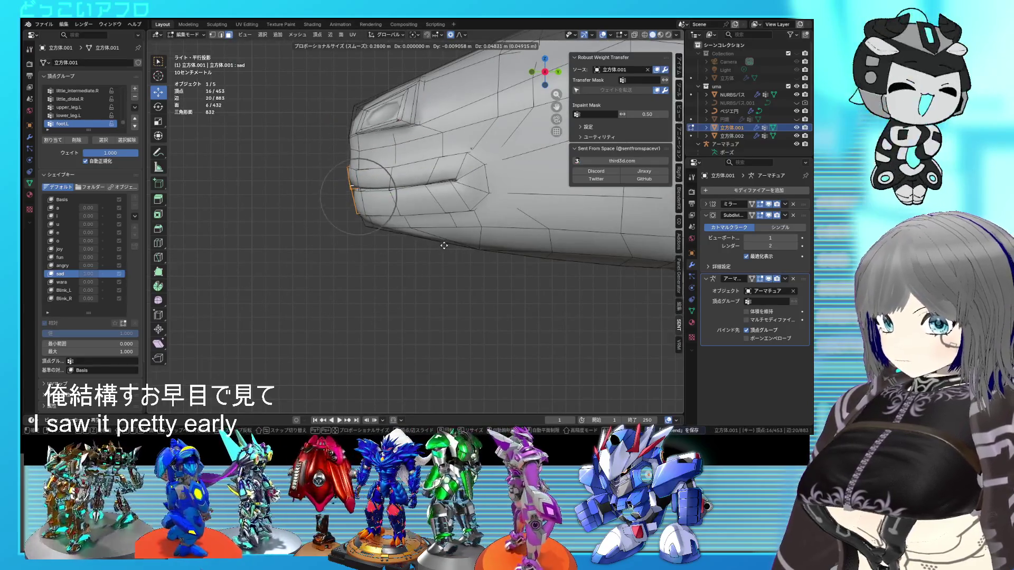
{"action": "left_click", "coordinate": [443, 236]}
{"action": "key", "text": "ctrl+s"}
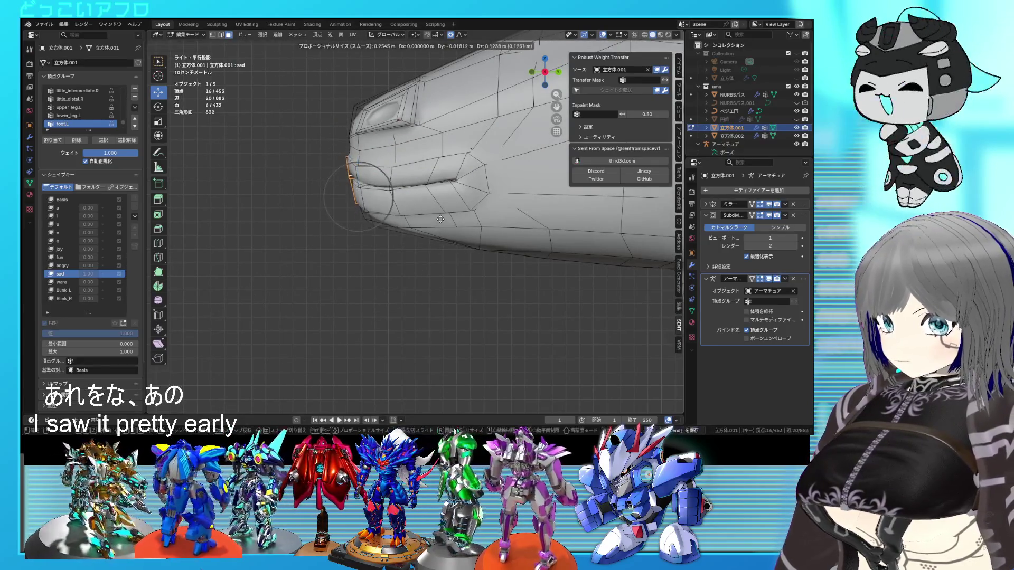
Scale three mouth-corner faces to 0.777 on Z and lower them 0.021 m
{"action": "mouse_move", "coordinate": [443, 237]}
{"action": "middle_mouse_down"}
{"action": "mouse_move", "coordinate": [510, 207]}
{"action": "mouse_move", "coordinate": [439, 211]}
{"action": "mouse_move", "coordinate": [432, 227]}
{"action": "middle_mouse_up"}
{"action": "left_click", "coordinate": [443, 192]}
{"action": "left_click", "coordinate": [444, 200], "text": "shift"}
{"action": "left_click", "coordinate": [420, 211], "text": "shift"}
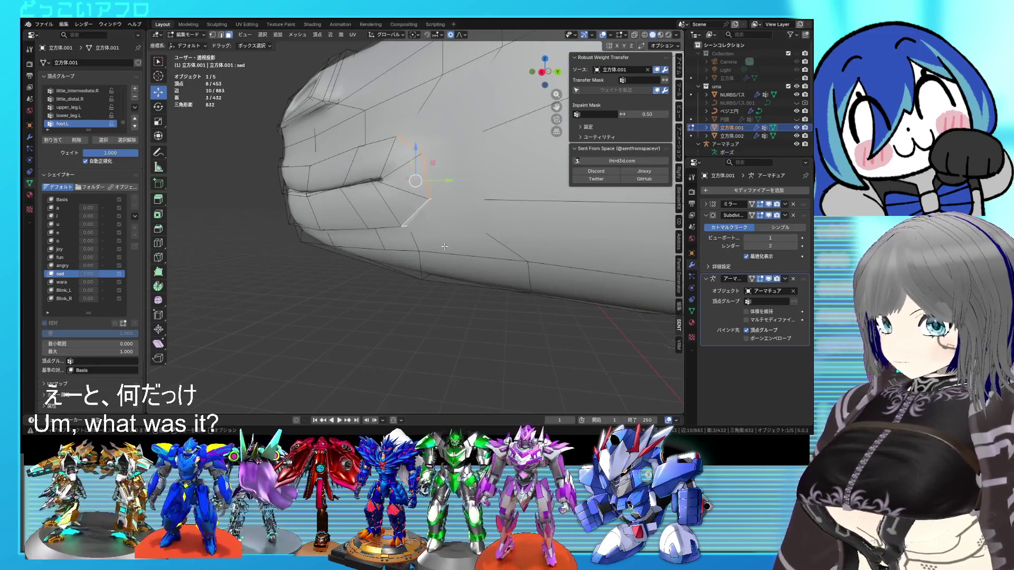
{"action": "key", "text": "s"}
{"action": "key", "text": "z"}
{"action": "left_click", "coordinate": [442, 220]}
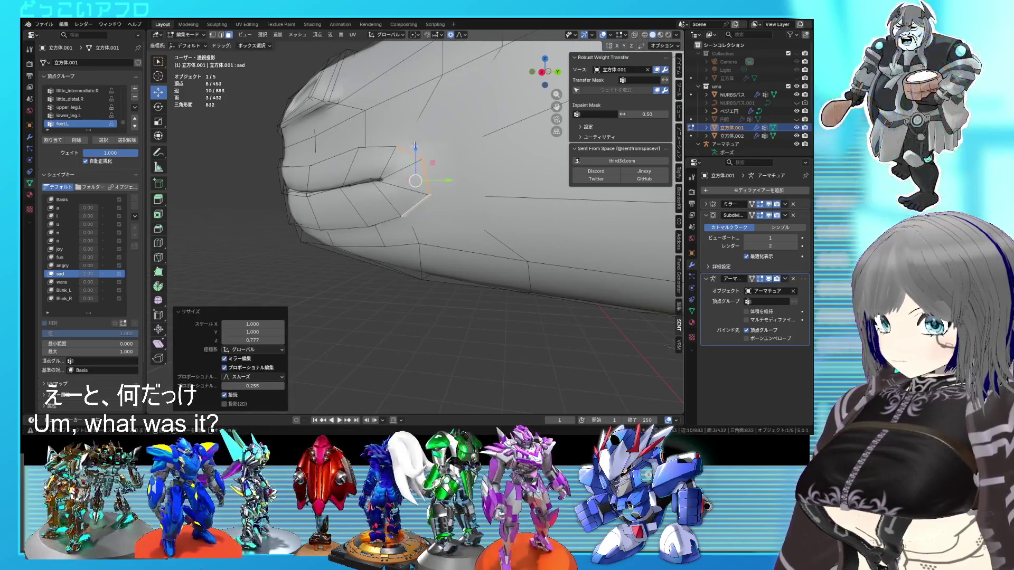
{"action": "key", "text": "g"}
{"action": "key", "text": "z"}
{"action": "left_click", "coordinate": [401, 176]}
Add a fourth face, lower them with smooth falloff, and return to Object Mode
{"action": "key", "text": "alt+z"}
{"action": "scroll", "coordinate": [400, 176], "scroll_direction": "up", "scroll_amount": 2}
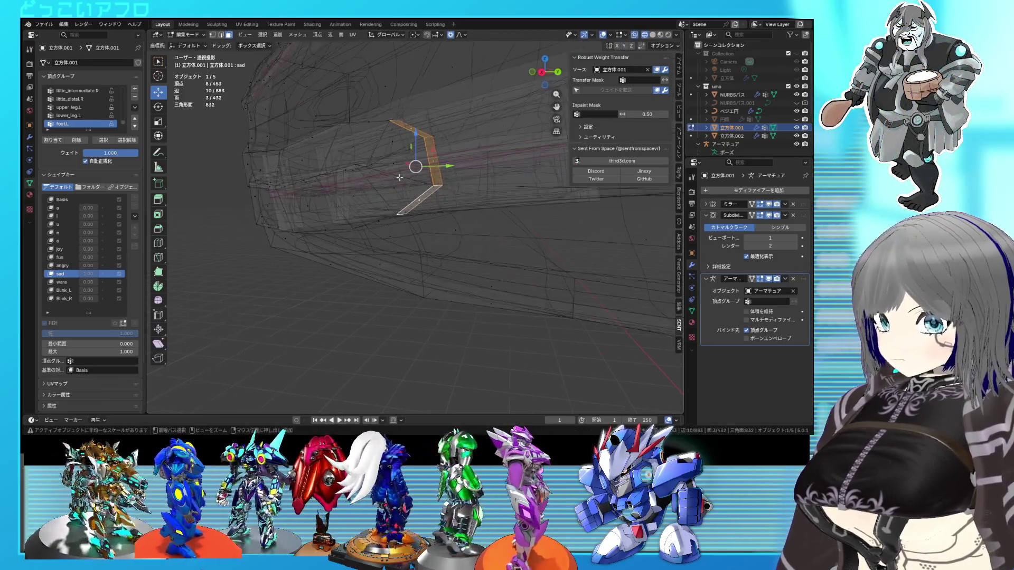
{"action": "left_click", "coordinate": [373, 167], "text": "ctrl"}
{"action": "key", "text": "alt+z"}
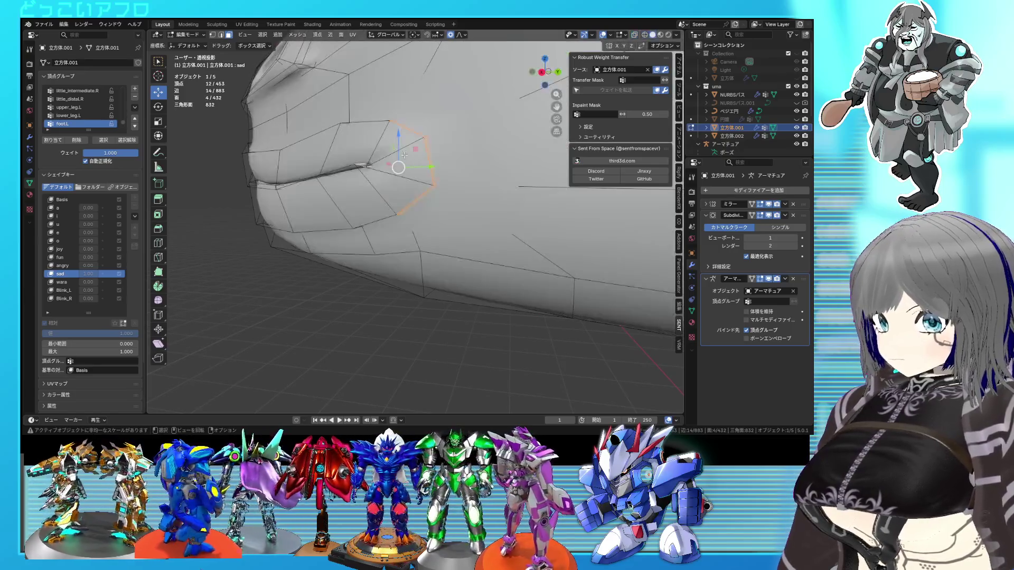
{"action": "left_click_drag", "start_coordinate": [399, 143], "coordinate": [403, 166]}
{"action": "scroll", "coordinate": [451, 176], "scroll_direction": "down", "scroll_amount": 5}
{"action": "key", "text": "Tab"}
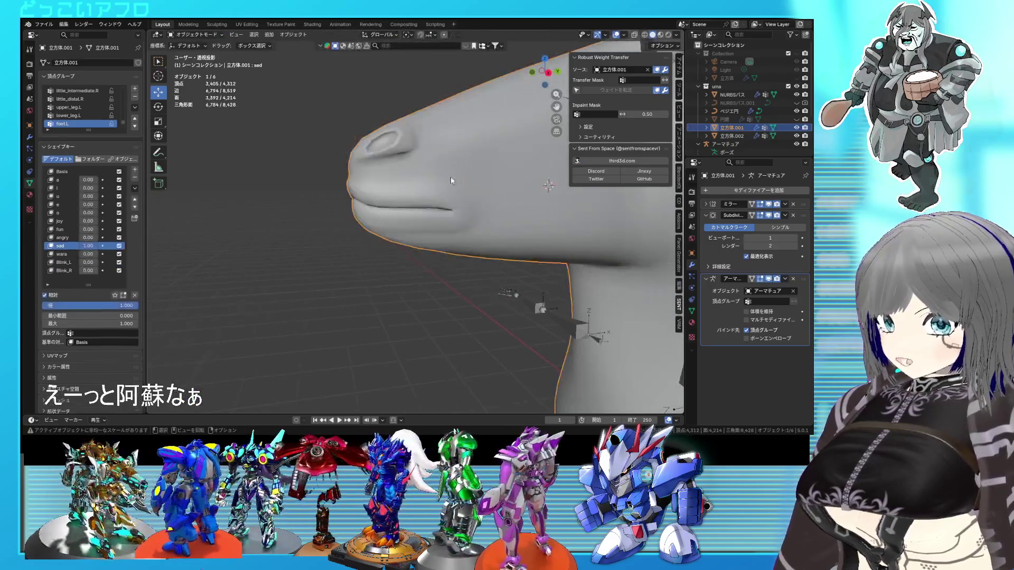
In vertex select mode, pick the mouth-corner vertex and check the head in Object Mode
{"action": "scroll", "coordinate": [464, 206], "scroll_direction": "down", "scroll_amount": 2}
{"action": "key", "text": "Tab"}
{"action": "scroll", "coordinate": [422, 219], "scroll_direction": "up", "scroll_amount": 8}
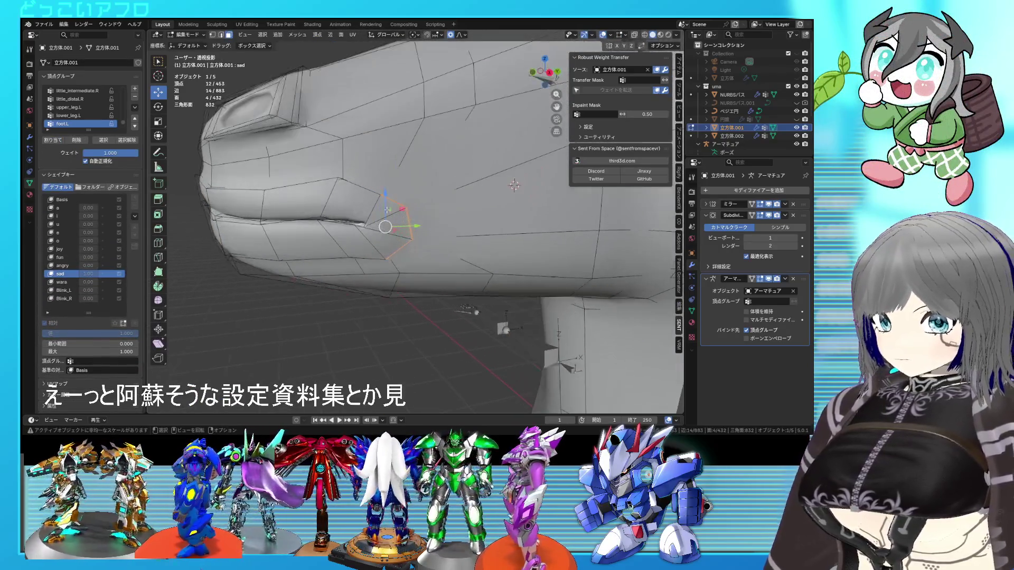
{"action": "key", "text": "1"}
{"action": "left_click", "coordinate": [346, 212]}
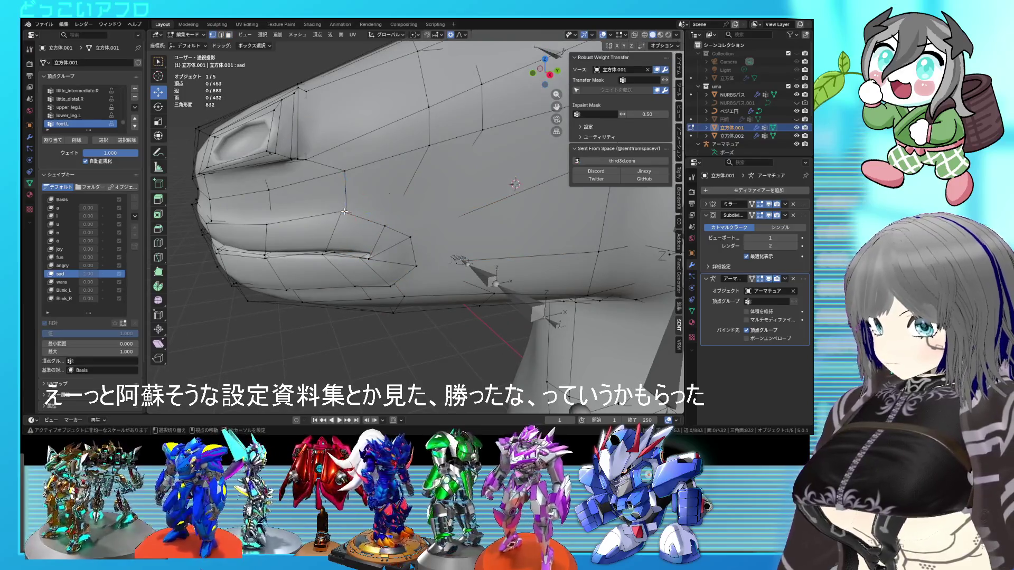
{"action": "left_click", "coordinate": [344, 211]}
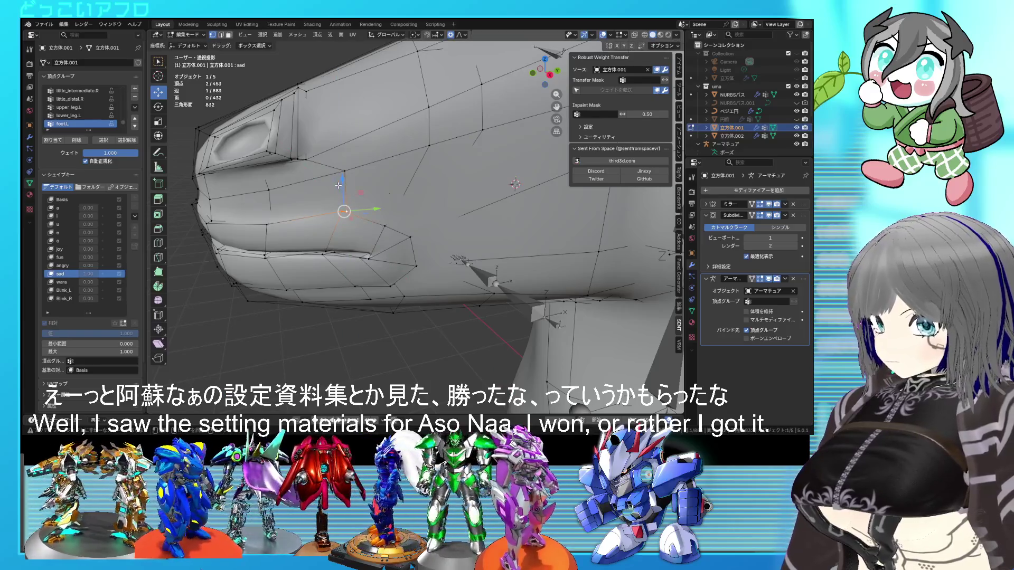
{"action": "key", "text": "Tab"}
{"action": "scroll", "coordinate": [365, 208], "scroll_direction": "down", "scroll_amount": 3}
{"action": "mouse_move", "coordinate": [364, 209]}
{"action": "middle_mouse_down"}
{"action": "mouse_move", "coordinate": [404, 188]}
{"action": "mouse_move", "coordinate": [434, 190]}
{"action": "mouse_move", "coordinate": [378, 189]}
{"action": "middle_mouse_up"}
Lower the mouth corner 0.046 m on Z with proportional editing and preview the sad face
{"action": "key", "text": "Tab"}
{"action": "scroll", "coordinate": [365, 239], "scroll_direction": "up", "scroll_amount": 4}
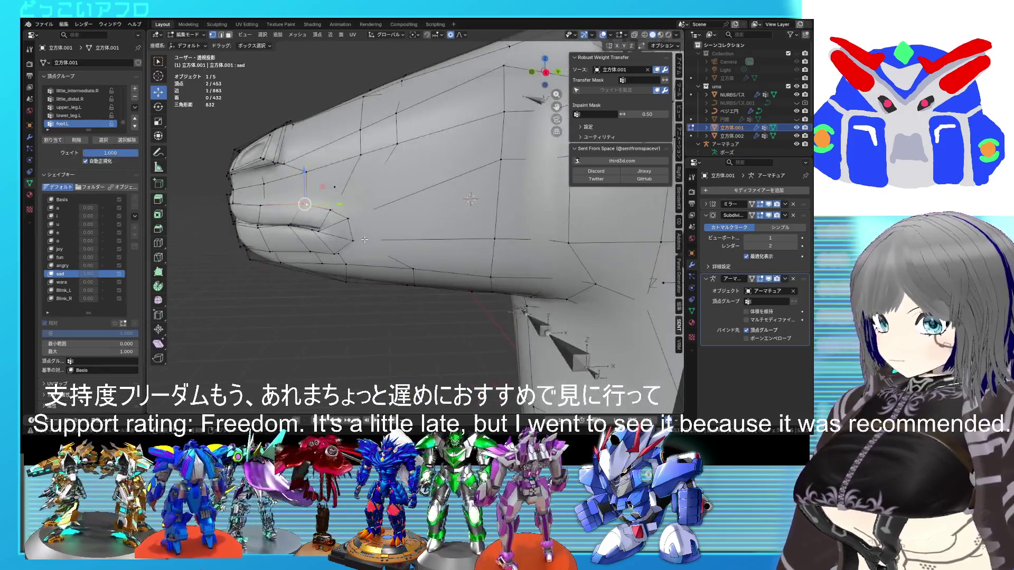
{"action": "scroll", "coordinate": [365, 240], "scroll_direction": "up", "scroll_amount": 1}
{"action": "key", "text": "alt+a"}
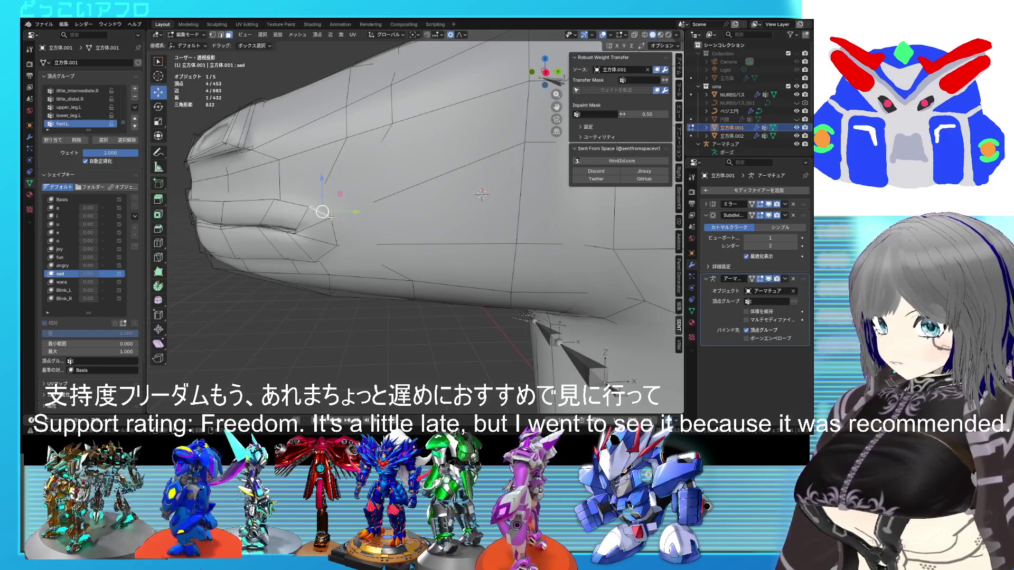
{"action": "key", "text": "alt+z"}
{"action": "key", "text": "alt+z"}
{"action": "key", "text": "g"}
{"action": "key", "text": "z"}
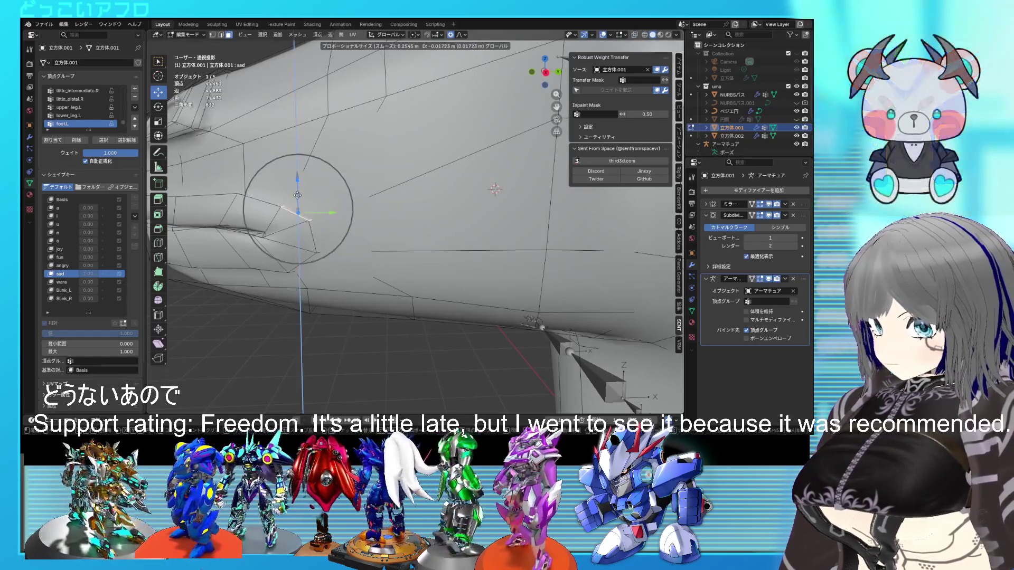
{"action": "left_click", "coordinate": [298, 200]}
{"action": "mouse_move", "coordinate": [298, 200]}
{"action": "middle_mouse_down"}
{"action": "mouse_move", "coordinate": [342, 201]}
{"action": "mouse_move", "coordinate": [441, 232]}
{"action": "middle_mouse_up"}
{"action": "key", "text": "Tab"}
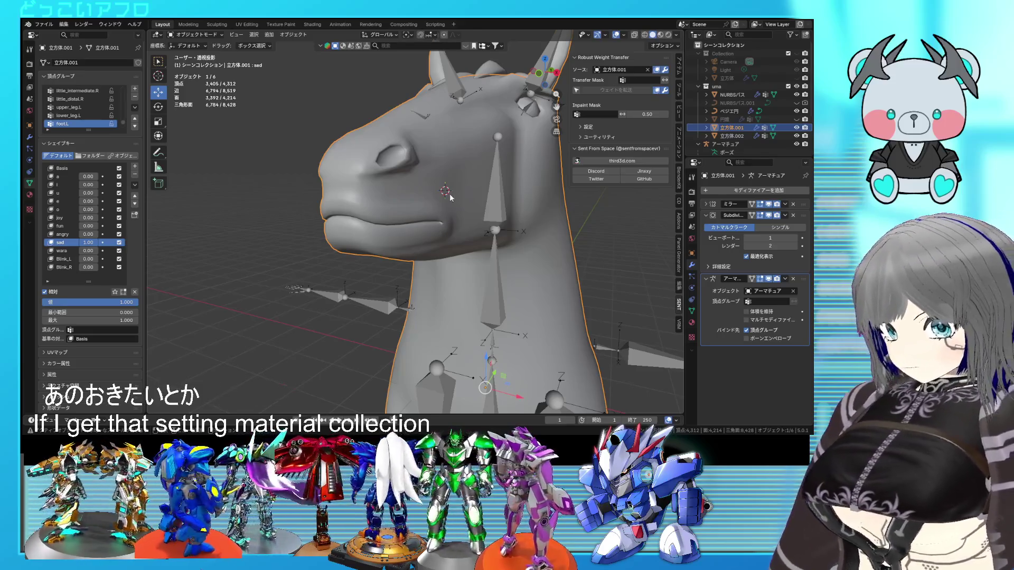
{"action": "middle_click_drag", "start_coordinate": [452, 233], "coordinate": [397, 230]}
{"action": "key", "text": "Tab"}
{"action": "scroll", "coordinate": [397, 231], "scroll_direction": "up", "scroll_amount": 8}
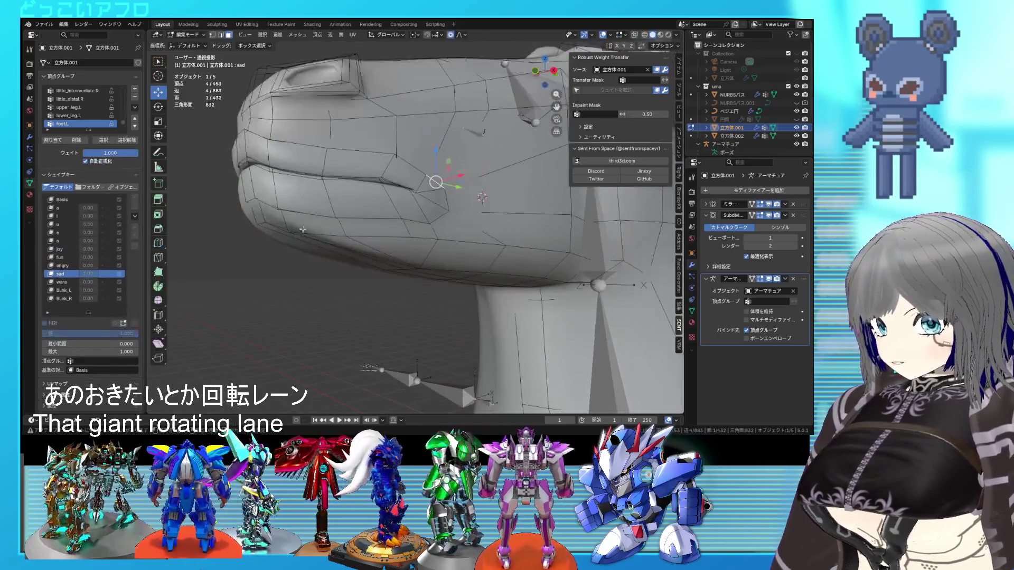
In side profile, nudge the snout vertices and move a single snout vertex into place
{"action": "scroll", "coordinate": [339, 202], "scroll_direction": "down", "scroll_amount": 3}
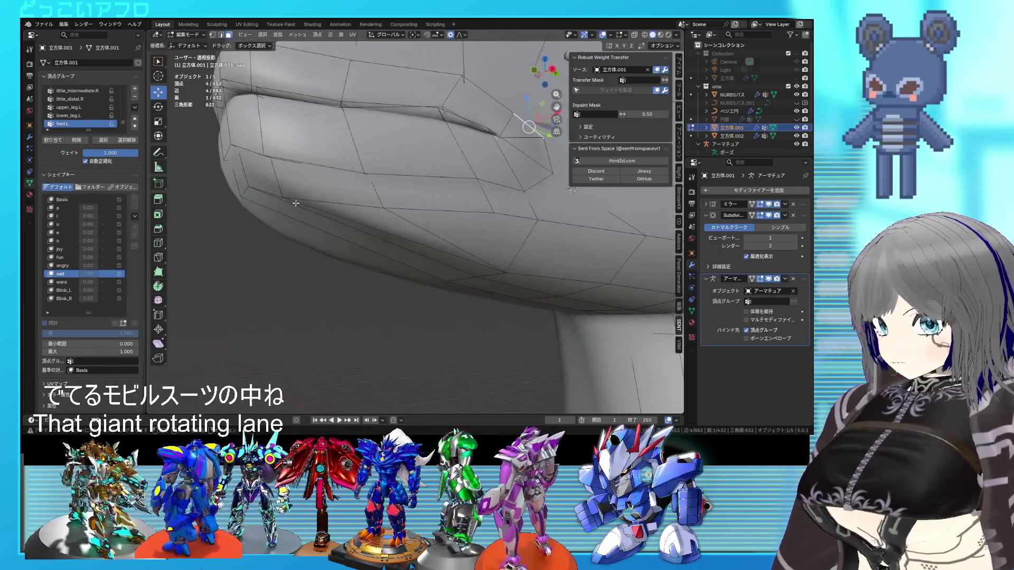
{"action": "key", "text": "KP_1"}
{"action": "key", "text": "KP_3"}
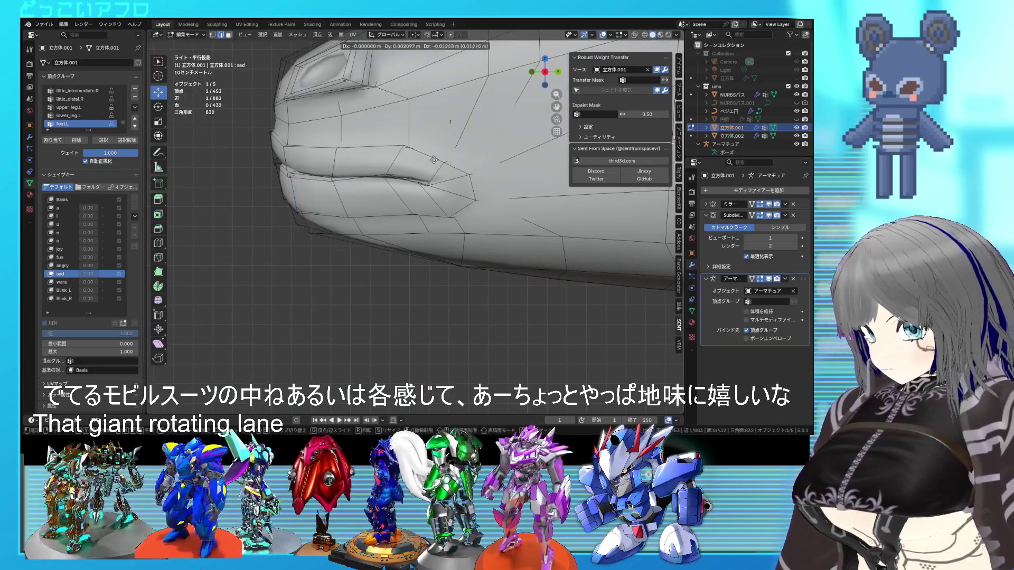
{"action": "left_click_drag", "start_coordinate": [296, 222], "coordinate": [294, 227]}
{"action": "middle_click_drag", "start_coordinate": [402, 174], "coordinate": [453, 162]}
{"action": "mouse_move", "coordinate": [343, 159]}
{"action": "middle_mouse_down"}
{"action": "mouse_move", "coordinate": [380, 132]}
{"action": "mouse_move", "coordinate": [408, 222]}
{"action": "mouse_move", "coordinate": [399, 185]}
{"action": "middle_mouse_up"}
{"action": "left_click", "coordinate": [399, 117]}
{"action": "key", "text": "g"}
{"action": "left_click", "coordinate": [409, 225]}
Crease the edge loop along the mouth with Shift+E and check the smoothed head
{"action": "left_click", "coordinate": [385, 134]}
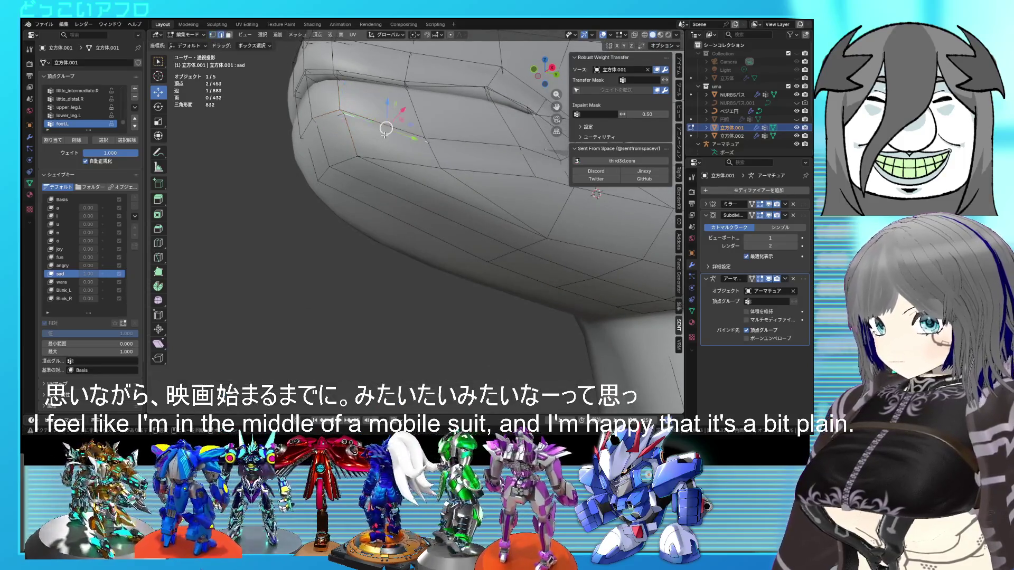
{"action": "left_click", "coordinate": [384, 135], "text": "alt"}
{"action": "key", "text": "shift+e"}
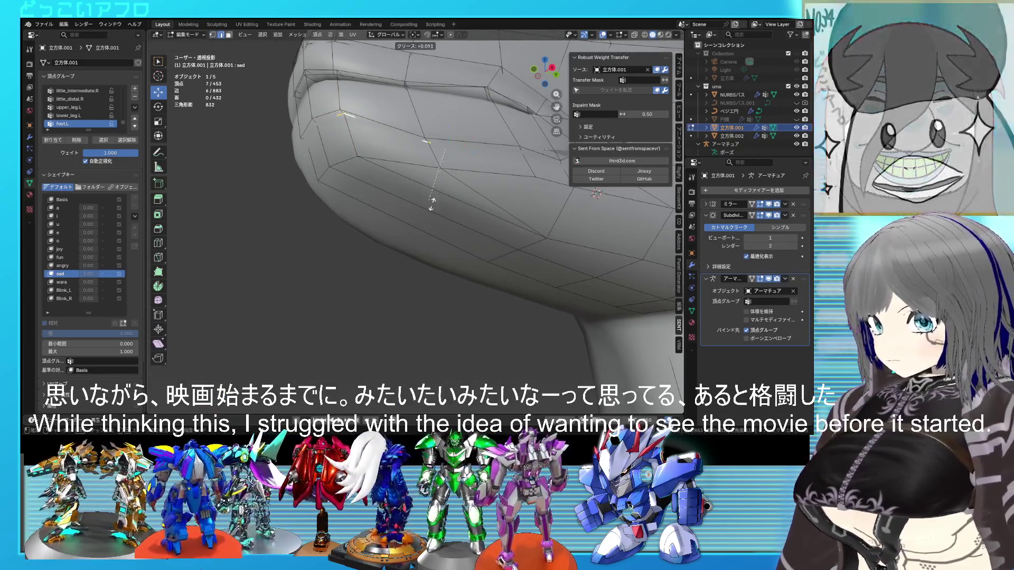
{"action": "left_click", "coordinate": [482, 263]}
{"action": "key", "text": "Tab"}
{"action": "scroll", "coordinate": [483, 264], "scroll_direction": "down", "scroll_amount": 5}
{"action": "mouse_move", "coordinate": [483, 264]}
{"action": "middle_mouse_down"}
{"action": "mouse_move", "coordinate": [486, 298]}
{"action": "mouse_move", "coordinate": [516, 309]}
{"action": "middle_mouse_up"}
{"action": "key", "text": "Tab"}
{"action": "scroll", "coordinate": [516, 314], "scroll_direction": "up", "scroll_amount": 5}
Crease the lower-lip edge loop too, then view the result in Object Mode
{"action": "middle_click_drag", "start_coordinate": [423, 222], "coordinate": [370, 211]}
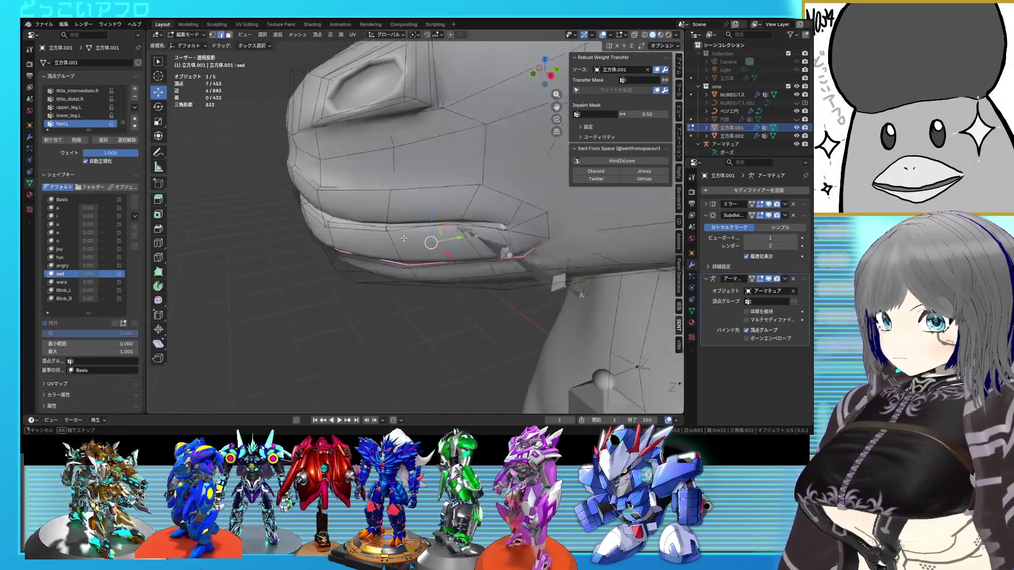
{"action": "left_click", "coordinate": [332, 192]}
{"action": "left_click", "coordinate": [332, 192], "text": "alt"}
{"action": "key", "text": "shift+e"}
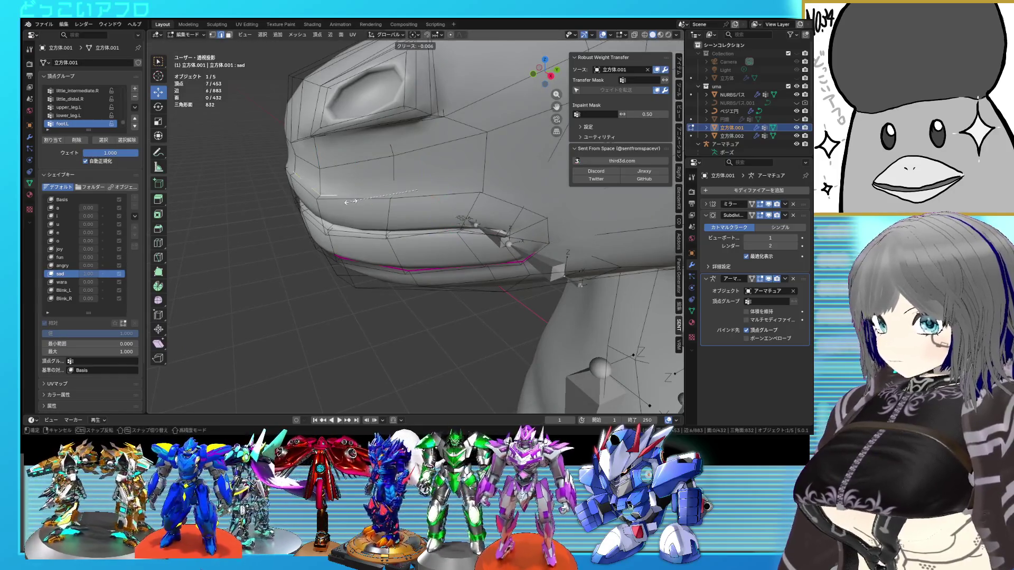
{"action": "left_click", "coordinate": [315, 237]}
{"action": "key", "text": "Tab"}
{"action": "scroll", "coordinate": [316, 233], "scroll_direction": "down", "scroll_amount": 5}
{"action": "mouse_move", "coordinate": [316, 234]}
{"action": "middle_mouse_down"}
{"action": "mouse_move", "coordinate": [441, 262]}
{"action": "mouse_move", "coordinate": [344, 253]}
{"action": "mouse_move", "coordinate": [553, 249]}
{"action": "mouse_move", "coordinate": [439, 243]}
{"action": "mouse_move", "coordinate": [341, 262]}
{"action": "mouse_move", "coordinate": [506, 185]}
{"action": "middle_mouse_up"}
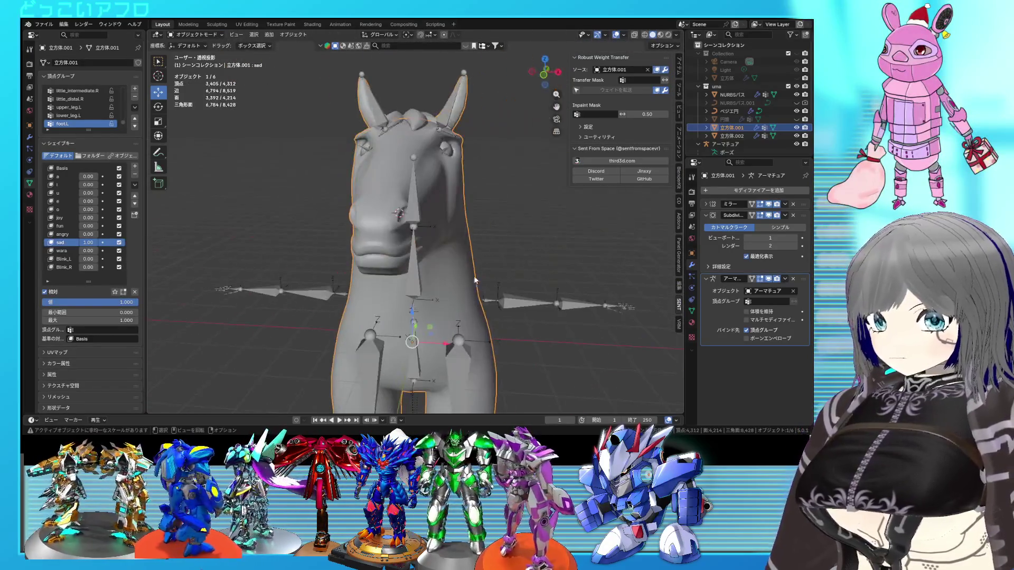
Deselect the horse, hide overlays, save, and orbit around to inspect the sad expression
{"action": "left_click", "coordinate": [507, 185]}
{"action": "left_click", "coordinate": [616, 35]}
{"action": "middle_click_drag", "start_coordinate": [446, 197], "coordinate": [418, 187]}
{"action": "key", "text": "ctrl+s"}
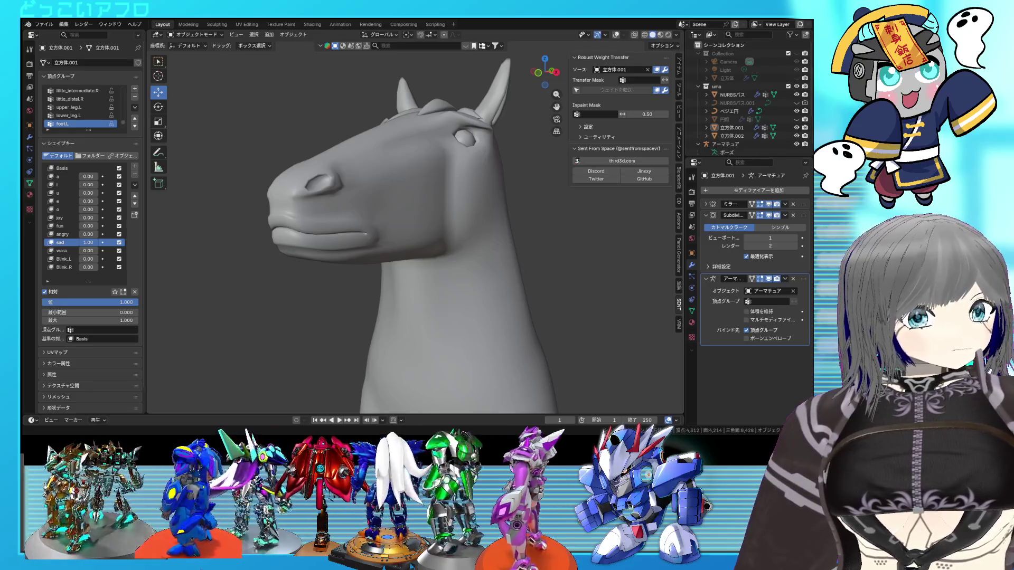
{"action": "middle_click_drag", "start_coordinate": [422, 264], "coordinate": [477, 259]}
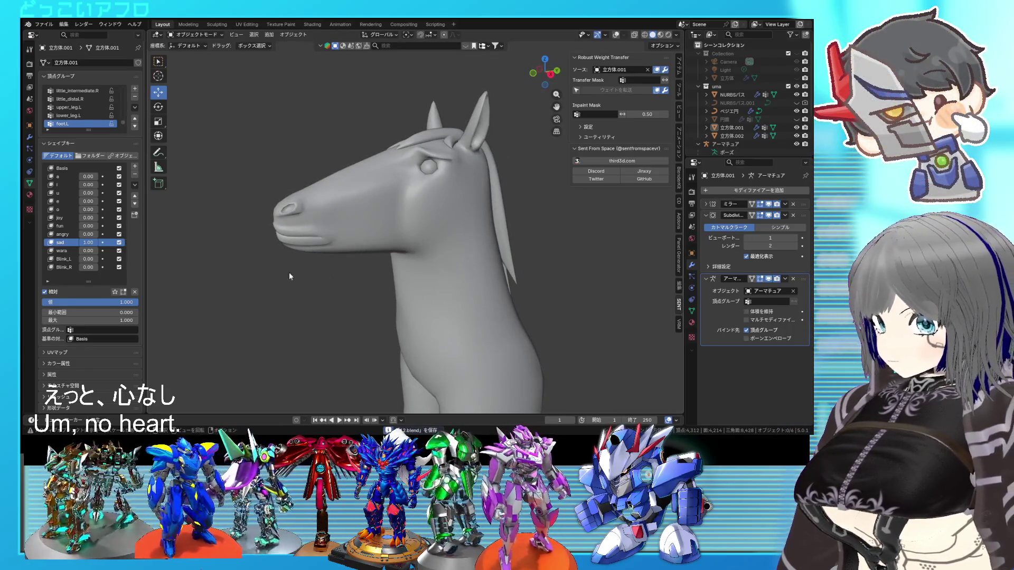
{"action": "mouse_move", "coordinate": [309, 271]}
{"action": "middle_mouse_down"}
{"action": "mouse_move", "coordinate": [408, 292]}
{"action": "mouse_move", "coordinate": [470, 293]}
{"action": "mouse_move", "coordinate": [394, 242]}
{"action": "middle_mouse_up"}
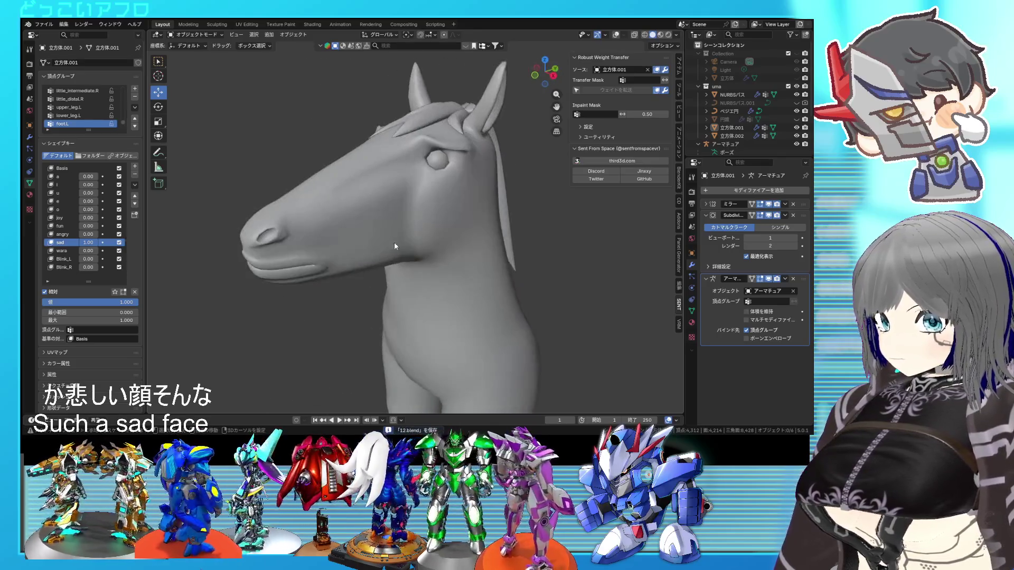
Make the Basis shape key active and return to editing the head mesh
{"action": "left_click", "coordinate": [72, 168]}
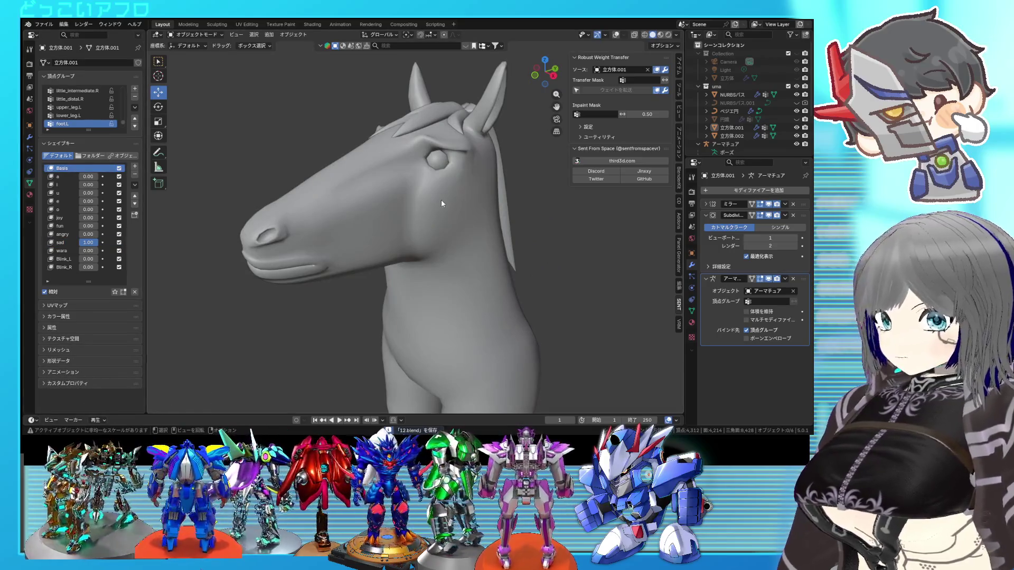
{"action": "key", "text": "Tab"}
{"action": "scroll", "coordinate": [441, 200], "scroll_direction": "up", "scroll_amount": 3}
{"action": "middle_click_drag", "start_coordinate": [441, 200], "coordinate": [416, 256], "text": "shift"}
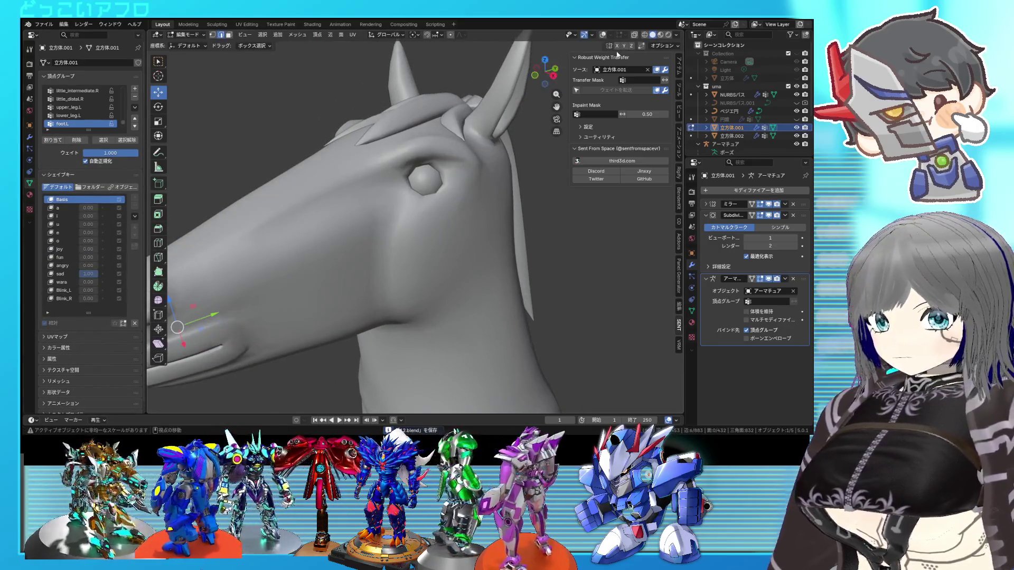
Bevel the edge loop around the eye by 0.0332 m into a double loop and save
{"action": "left_click", "coordinate": [603, 35]}
{"action": "scroll", "coordinate": [412, 162], "scroll_direction": "up", "scroll_amount": 3}
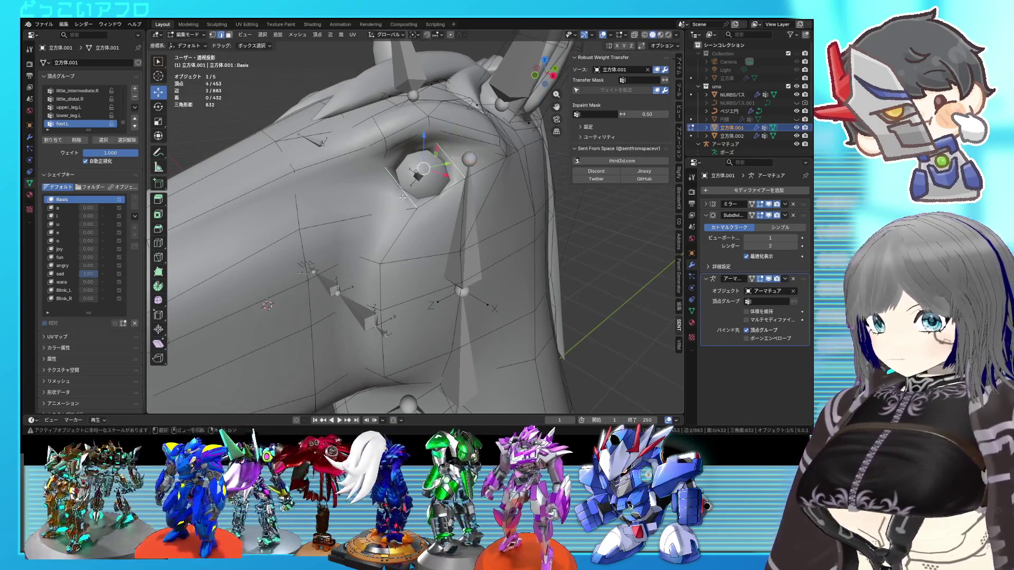
{"action": "key", "text": "2"}
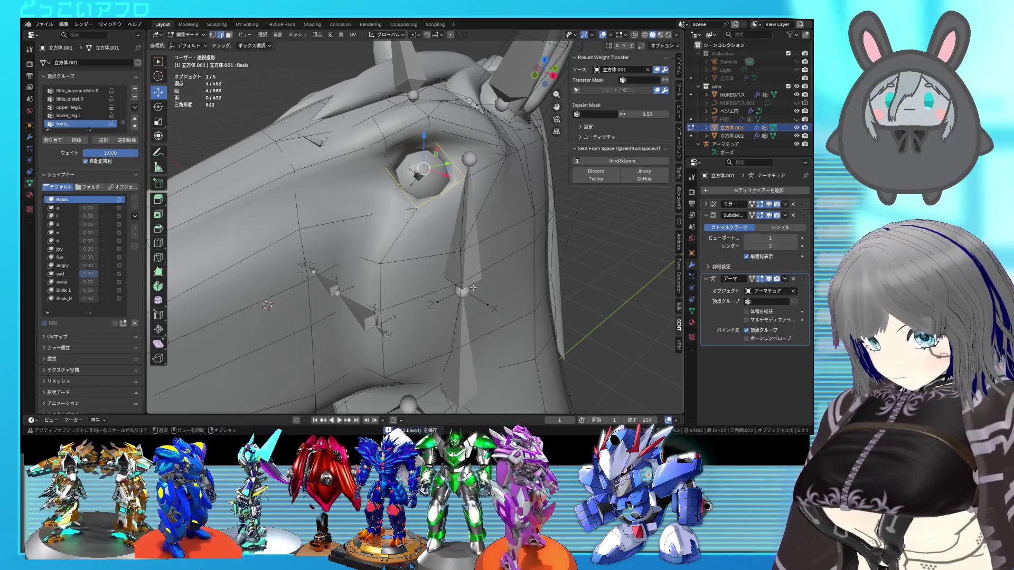
{"action": "key", "text": "ctrl+b"}
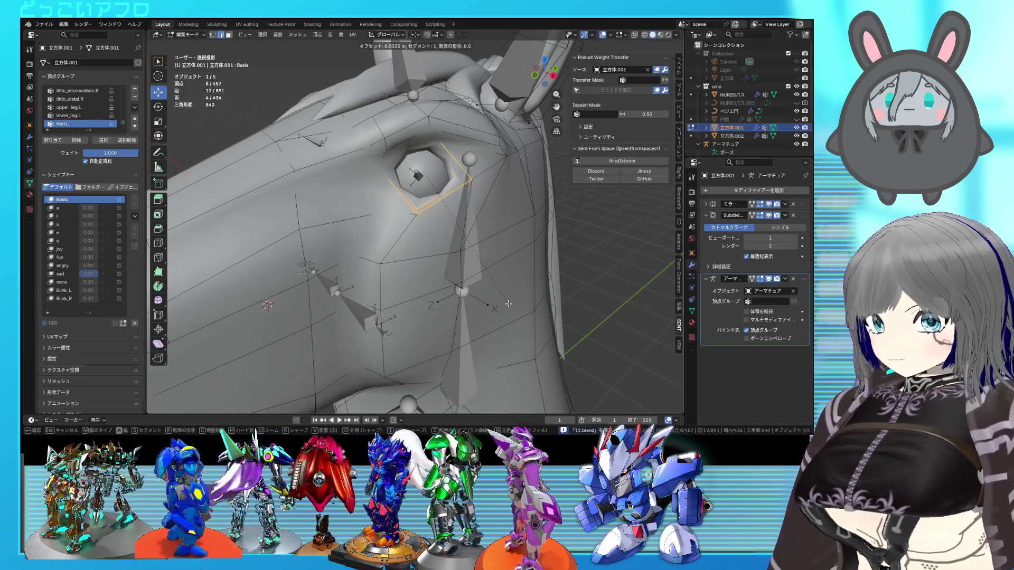
{"action": "left_click", "coordinate": [508, 303]}
{"action": "key", "text": "shift+z"}
{"action": "middle_click_drag", "start_coordinate": [469, 276], "coordinate": [452, 289]}
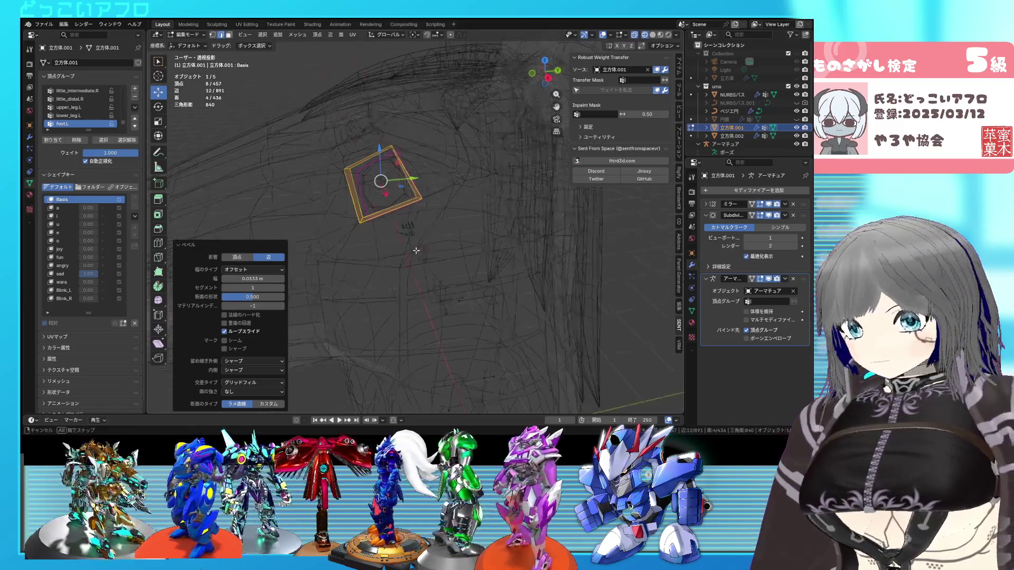
{"action": "key", "text": "shift+z"}
{"action": "scroll", "coordinate": [387, 265], "scroll_direction": "up", "scroll_amount": 3}
{"action": "key", "text": "ctrl+s"}
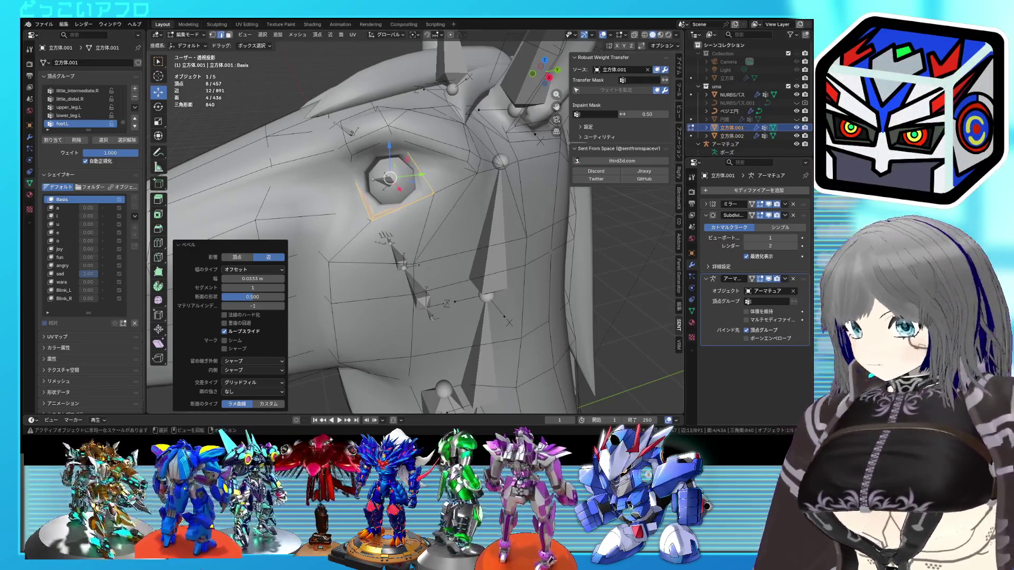
In Object Mode, set the sad and wara shape keys to 0.00 and save
{"action": "scroll", "coordinate": [511, 278], "scroll_direction": "down", "scroll_amount": 6}
{"action": "key", "text": "Tab"}
{"action": "mouse_move", "coordinate": [511, 278]}
{"action": "middle_mouse_down"}
{"action": "mouse_move", "coordinate": [556, 272]}
{"action": "mouse_move", "coordinate": [218, 215]}
{"action": "middle_mouse_up"}
{"action": "mouse_move", "coordinate": [97, 246]}
{"action": "left_mouse_down"}
{"action": "mouse_move", "coordinate": [82, 245]}
{"action": "mouse_move", "coordinate": [110, 250]}
{"action": "mouse_move", "coordinate": [84, 251]}
{"action": "left_mouse_up"}
{"action": "mouse_move", "coordinate": [607, 328]}
{"action": "middle_mouse_down"}
{"action": "mouse_move", "coordinate": [399, 261]}
{"action": "mouse_move", "coordinate": [416, 257]}
{"action": "middle_mouse_up"}
{"action": "key", "text": "ctrl+s"}
Re-enter mesh editing and select an edge at the mouth corner using see-through display
{"action": "key", "text": "Tab"}
{"action": "scroll", "coordinate": [399, 261], "scroll_direction": "up", "scroll_amount": 5}
{"action": "key", "text": "alt+z"}
{"action": "key", "text": "alt+z"}
{"action": "left_click", "coordinate": [400, 277]}
{"action": "key", "text": "alt+z"}
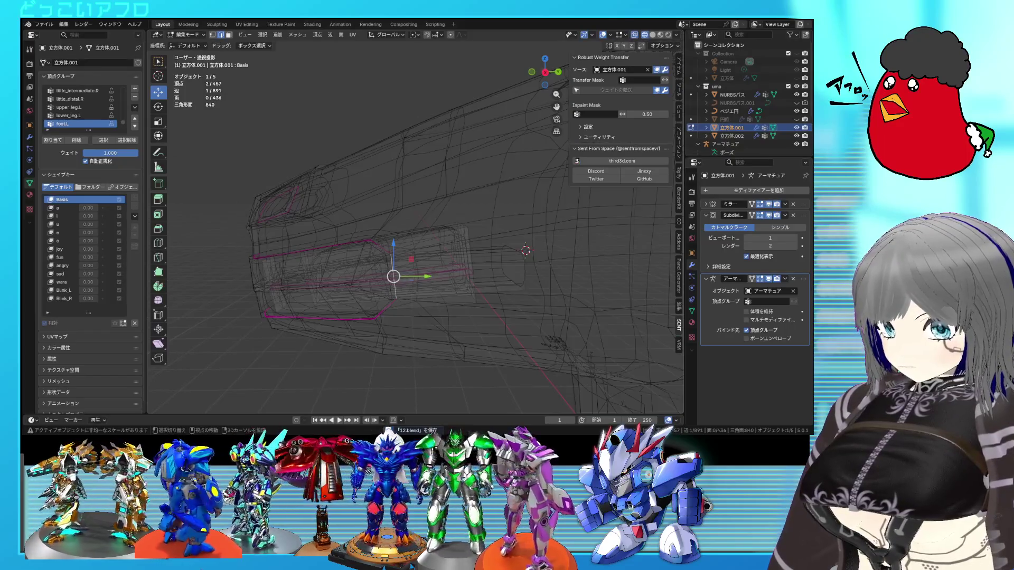
Crease the selected mouth-corner edge and inspect the smoothed lips from another angle
{"action": "key", "text": "shift+e"}
{"action": "key", "text": "alt+z"}
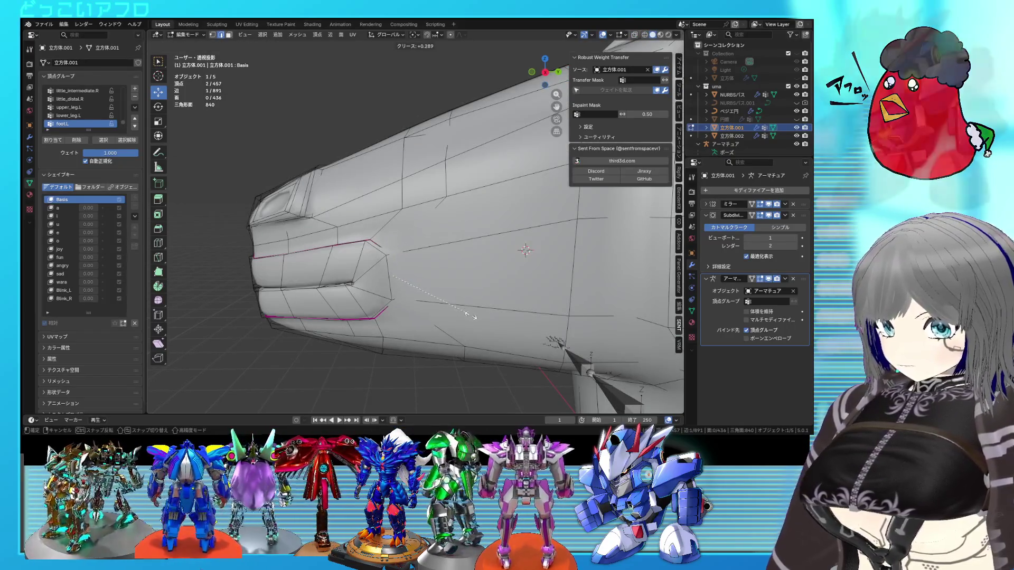
{"action": "left_click", "coordinate": [467, 315]}
{"action": "key", "text": "Tab"}
{"action": "middle_click_drag", "start_coordinate": [416, 325], "coordinate": [466, 322]}
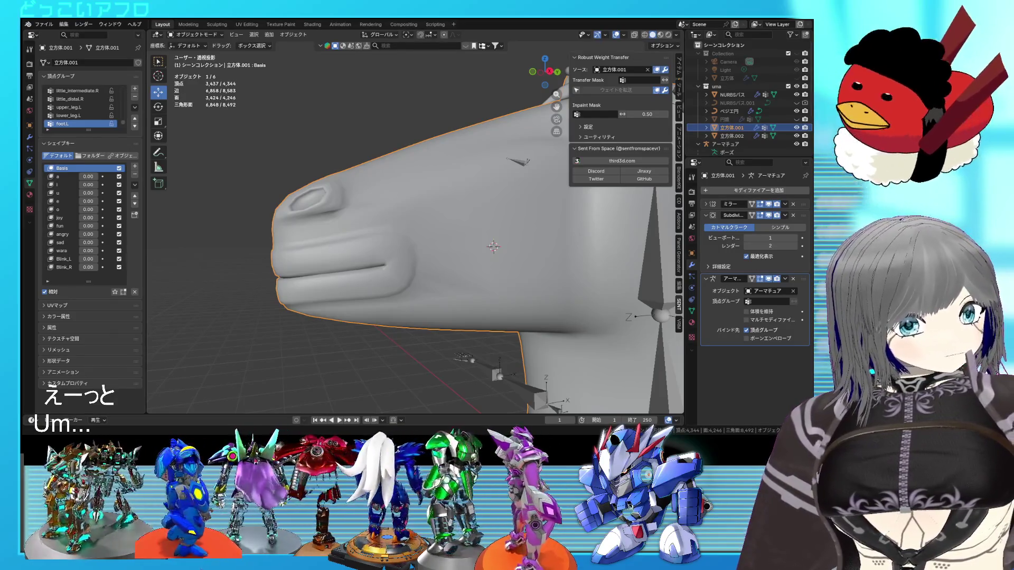
{"action": "middle_click_drag", "start_coordinate": [401, 275], "coordinate": [392, 271]}
Select the upper-lip edge loop, give it a crease, and check the head
{"action": "key", "text": "Tab"}
{"action": "left_click", "coordinate": [391, 272], "text": "alt"}
{"action": "left_click", "coordinate": [392, 271], "text": "alt"}
{"action": "key", "text": "shift+e"}
{"action": "middle_click_drag", "start_coordinate": [587, 346], "coordinate": [576, 322]}
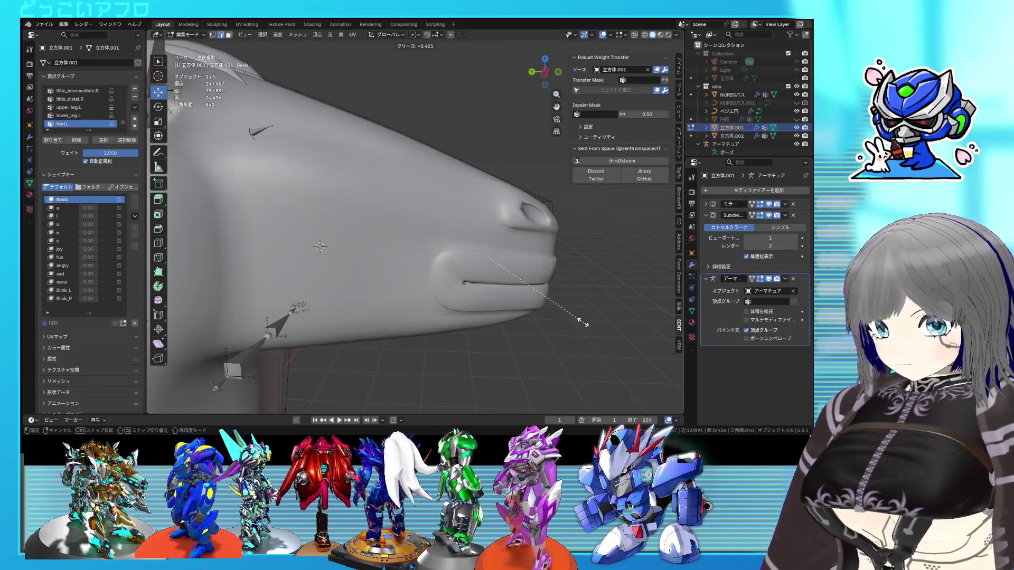
{"action": "left_click", "coordinate": [604, 338]}
{"action": "key", "text": "Tab"}
{"action": "mouse_move", "coordinate": [603, 338]}
{"action": "middle_mouse_down"}
{"action": "mouse_move", "coordinate": [460, 329]}
{"action": "mouse_move", "coordinate": [413, 296]}
{"action": "mouse_move", "coordinate": [369, 302]}
{"action": "mouse_move", "coordinate": [443, 328]}
{"action": "mouse_move", "coordinate": [550, 331]}
{"action": "mouse_move", "coordinate": [489, 318]}
{"action": "mouse_move", "coordinate": [353, 242]}
{"action": "mouse_move", "coordinate": [324, 244]}
{"action": "mouse_move", "coordinate": [347, 252]}
{"action": "mouse_move", "coordinate": [380, 194]}
{"action": "mouse_move", "coordinate": [403, 284]}
{"action": "mouse_move", "coordinate": [473, 269]}
{"action": "mouse_move", "coordinate": [344, 268]}
{"action": "mouse_move", "coordinate": [359, 242]}
{"action": "middle_mouse_up"}
Save the file and make the armature the active object
{"action": "left_click", "coordinate": [394, 310]}
{"action": "key", "text": "ctrl+s"}
{"action": "left_click", "coordinate": [406, 163]}
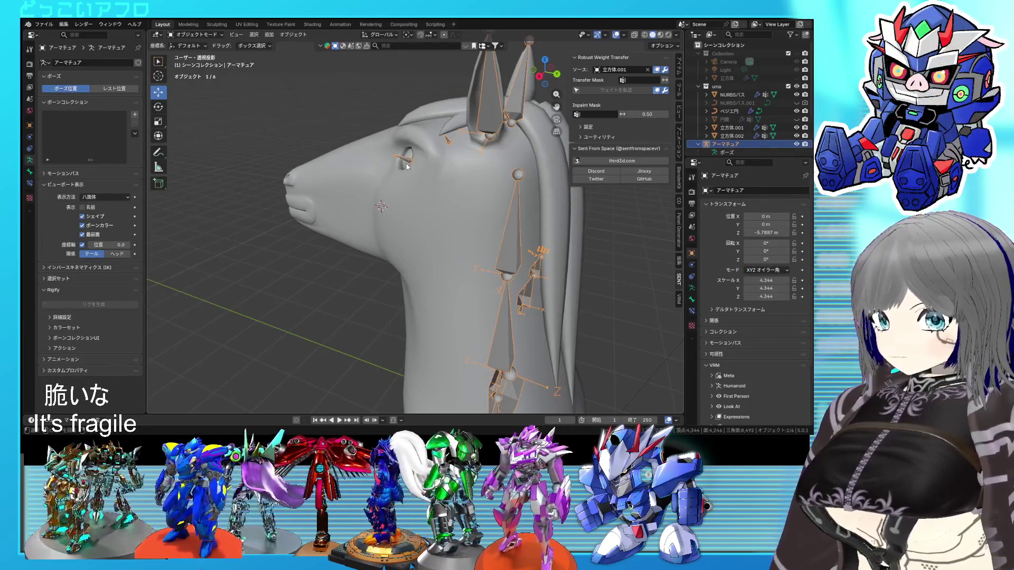
Frame the eye object in wireframe and enter Edit Mode on its mesh
{"action": "left_click", "coordinate": [411, 155]}
{"action": "key", "text": "KP_Decimal"}
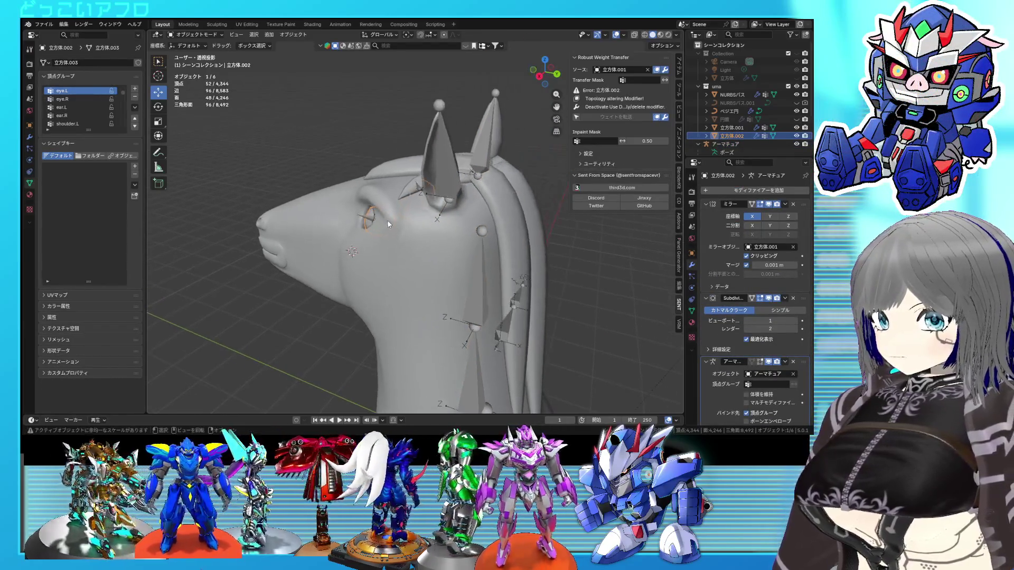
{"action": "key", "text": "shift+z"}
{"action": "middle_click_drag", "start_coordinate": [378, 212], "coordinate": [397, 218]}
{"action": "key", "text": "Tab"}
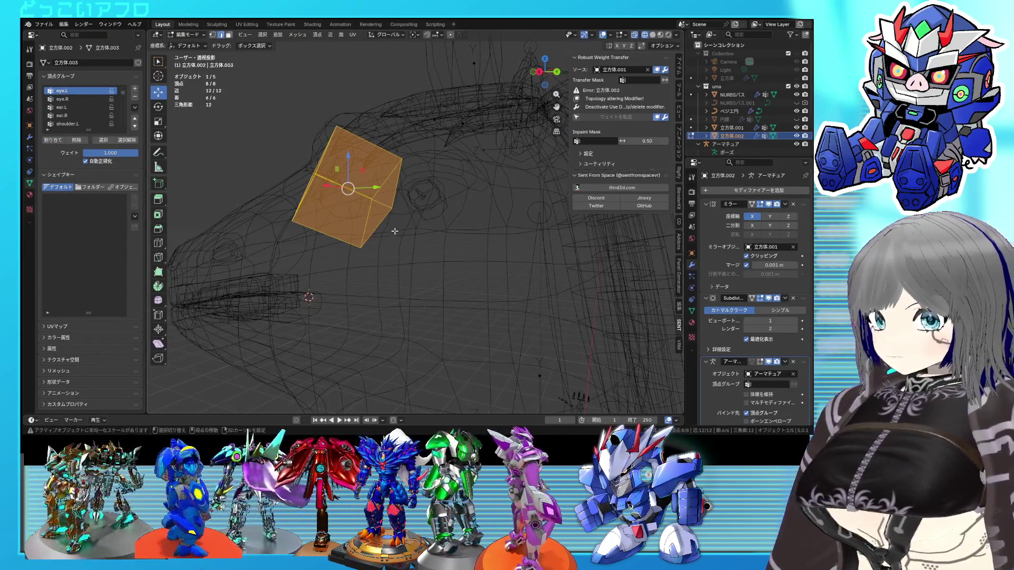
{"action": "key", "text": "shift+z"}
Move the eye mesh slightly into the horse's eye socket and save the file
{"action": "key", "text": "g"}
{"action": "left_click", "coordinate": [397, 231]}
{"action": "middle_click_drag", "start_coordinate": [397, 231], "coordinate": [394, 243]}
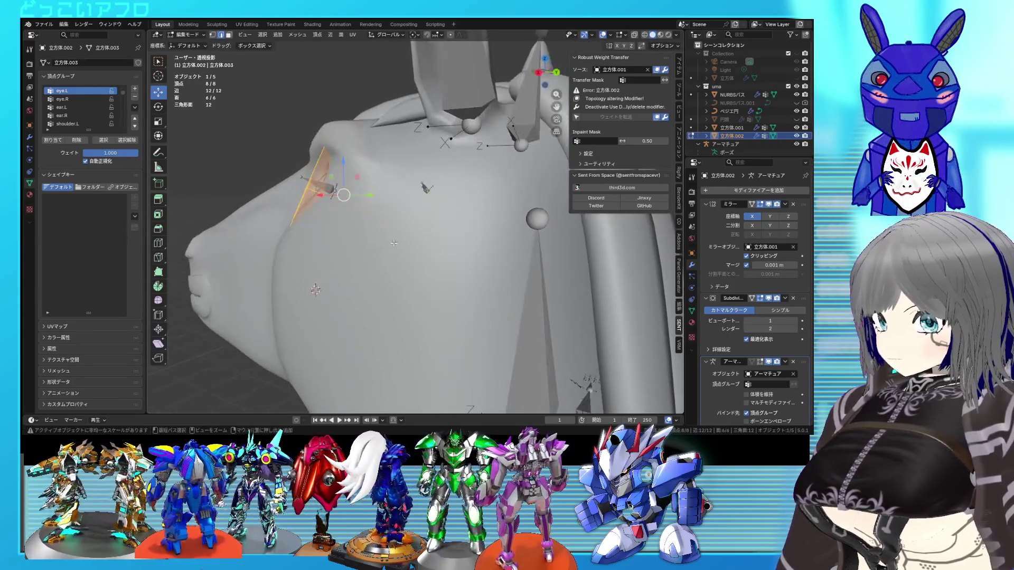
{"action": "key", "text": "Tab"}
{"action": "scroll", "coordinate": [391, 246], "scroll_direction": "down", "scroll_amount": 6}
{"action": "key", "text": "ctrl+s"}
{"action": "mouse_move", "coordinate": [552, 287]}
{"action": "middle_mouse_down"}
{"action": "mouse_move", "coordinate": [553, 304]}
{"action": "mouse_move", "coordinate": [489, 281]}
{"action": "middle_mouse_up"}
{"action": "left_click", "coordinate": [397, 231]}
Frame the selected eye and snap the eye.L bone onto its centre
{"action": "key", "text": "grave"}
{"action": "left_click", "coordinate": [402, 261]}
{"action": "left_click", "coordinate": [371, 228]}
{"action": "key", "text": "Tab"}
{"action": "key", "text": "shift+s"}
{"action": "left_click", "coordinate": [370, 188]}
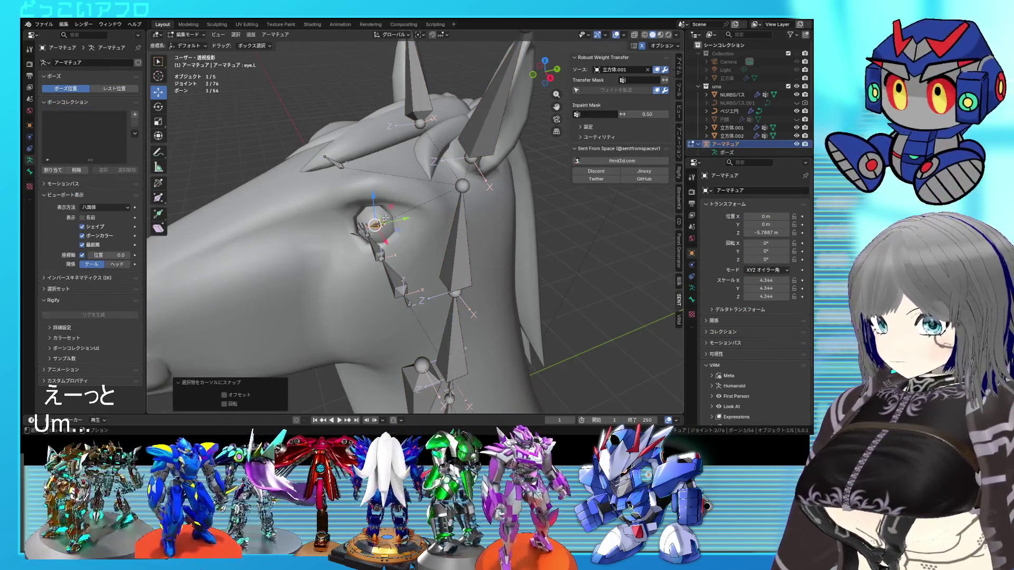
{"action": "key", "text": "Tab"}
Re-snap the eye.L bone to the eye mesh's centre and save the file
{"action": "left_click", "coordinate": [379, 225]}
{"action": "key", "text": "Tab"}
{"action": "key", "text": "ctrl+Tab"}
{"action": "left_click", "coordinate": [295, 225]}
{"action": "left_click", "coordinate": [379, 229]}
{"action": "key", "text": "Tab"}
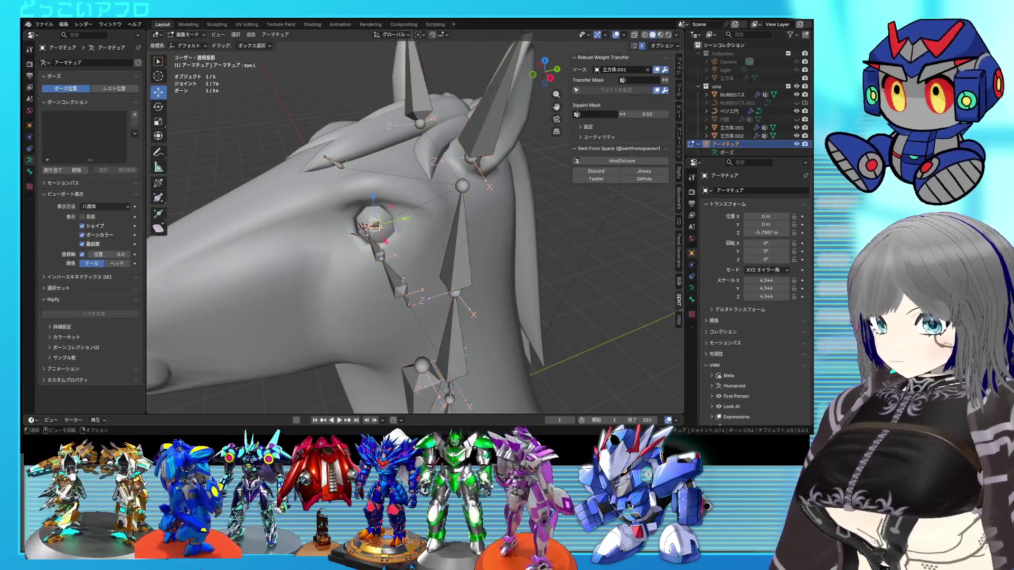
{"action": "key", "text": "shift+s"}
{"action": "left_click", "coordinate": [373, 191]}
{"action": "key", "text": "Tab"}
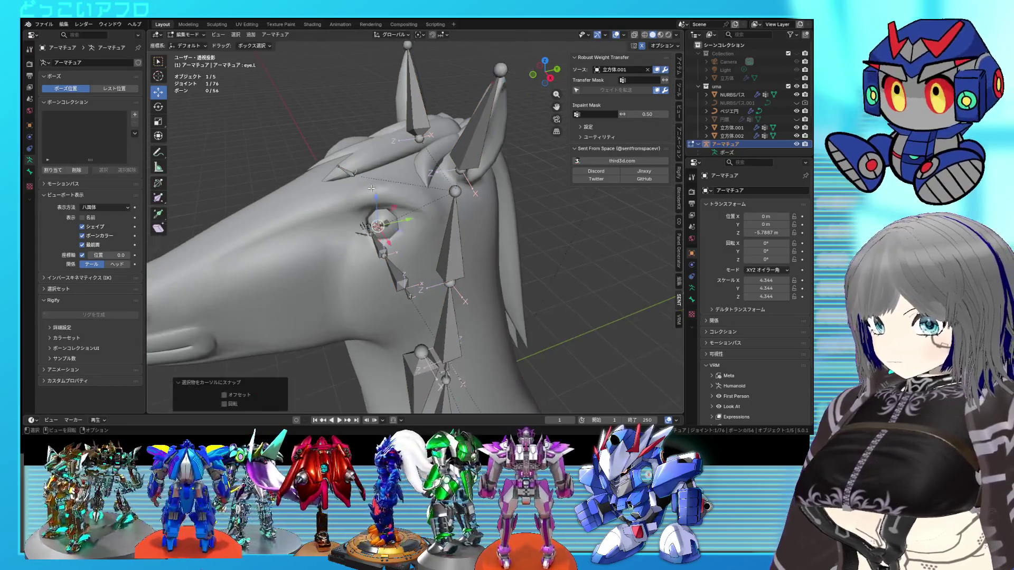
{"action": "scroll", "coordinate": [528, 299], "scroll_direction": "down", "scroll_amount": 4}
{"action": "key", "text": "ctrl+s"}
Hide the bone, grid and info overlays, view the full horse, and save
{"action": "mouse_move", "coordinate": [528, 300]}
{"action": "middle_mouse_down"}
{"action": "mouse_move", "coordinate": [586, 300]}
{"action": "mouse_move", "coordinate": [565, 259]}
{"action": "mouse_move", "coordinate": [601, 237]}
{"action": "mouse_move", "coordinate": [523, 224]}
{"action": "mouse_move", "coordinate": [577, 53]}
{"action": "middle_mouse_up"}
{"action": "scroll", "coordinate": [519, 227], "scroll_direction": "down", "scroll_amount": 4}
{"action": "left_click", "coordinate": [616, 36]}
{"action": "mouse_move", "coordinate": [512, 344]}
{"action": "middle_mouse_down"}
{"action": "mouse_move", "coordinate": [514, 265]}
{"action": "mouse_move", "coordinate": [489, 276]}
{"action": "mouse_move", "coordinate": [604, 284]}
{"action": "mouse_move", "coordinate": [440, 275]}
{"action": "mouse_move", "coordinate": [452, 255]}
{"action": "mouse_move", "coordinate": [537, 254]}
{"action": "mouse_move", "coordinate": [446, 264]}
{"action": "mouse_move", "coordinate": [479, 271]}
{"action": "middle_mouse_up"}
{"action": "scroll", "coordinate": [493, 253], "scroll_direction": "down", "scroll_amount": 2}
{"action": "key", "text": "ctrl+s"}
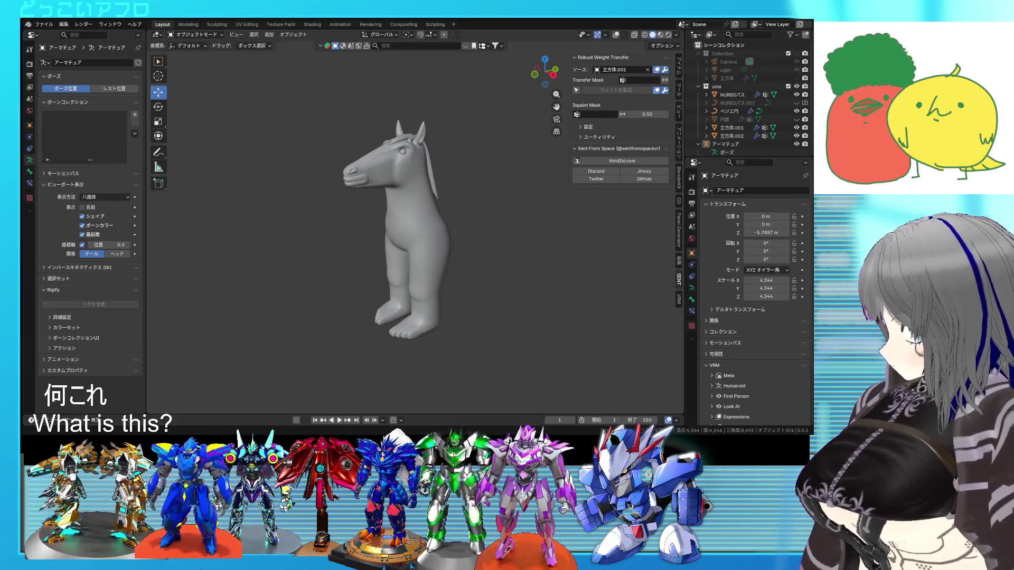
{"action": "mouse_move", "coordinate": [422, 206]}
{"action": "middle_mouse_down"}
{"action": "mouse_move", "coordinate": [432, 205]}
{"action": "mouse_move", "coordinate": [300, 171]}
{"action": "mouse_move", "coordinate": [410, 172]}
{"action": "mouse_move", "coordinate": [302, 168]}
{"action": "mouse_move", "coordinate": [461, 198]}
{"action": "mouse_move", "coordinate": [468, 182]}
{"action": "mouse_move", "coordinate": [483, 208]}
{"action": "mouse_move", "coordinate": [537, 214]}
{"action": "mouse_move", "coordinate": [424, 206]}
{"action": "mouse_move", "coordinate": [433, 213]}
{"action": "mouse_move", "coordinate": [424, 240]}
{"action": "middle_mouse_up"}
{"action": "key", "text": "ctrl+s"}
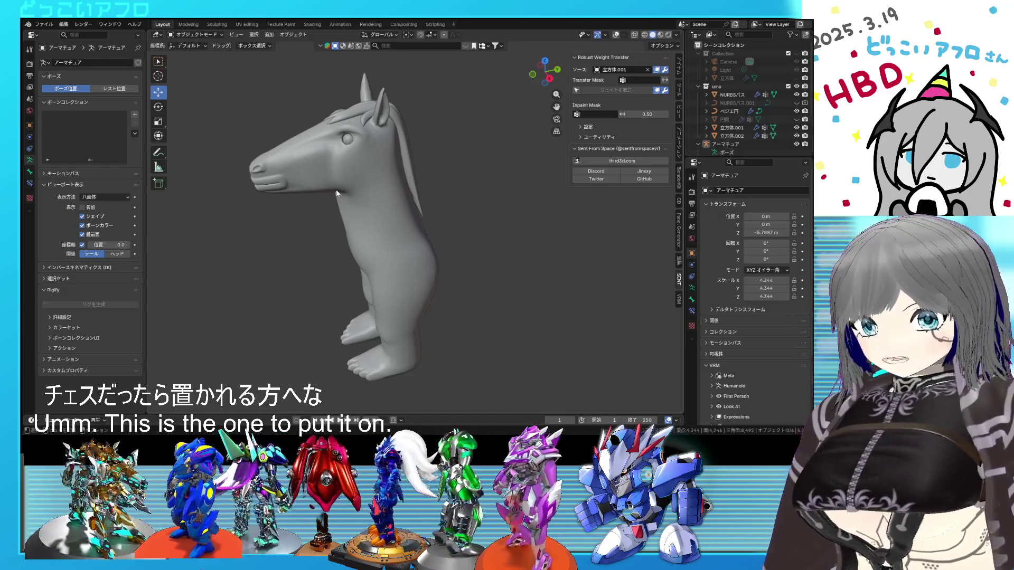
{"action": "middle_click_drag", "start_coordinate": [406, 209], "coordinate": [406, 217]}
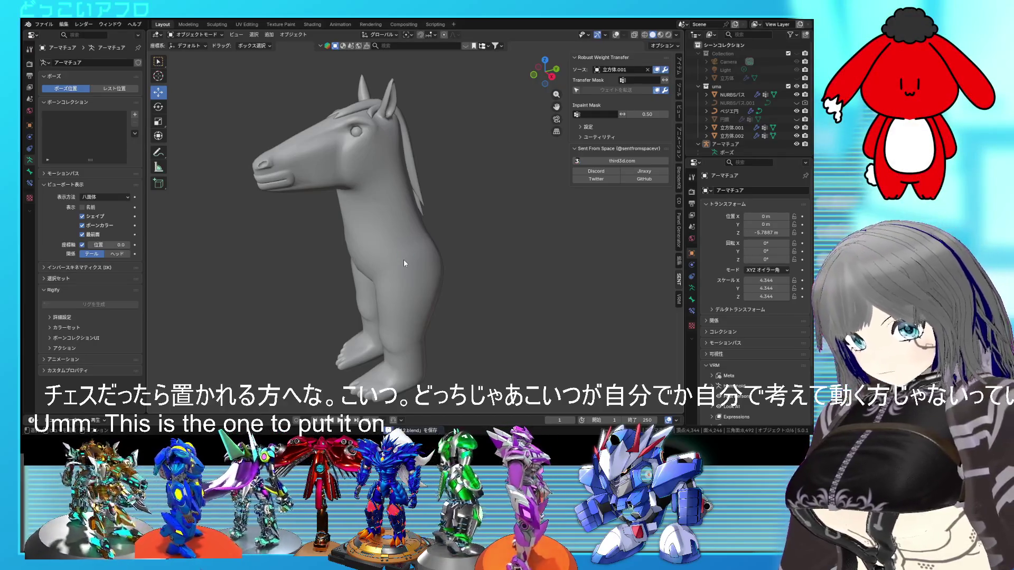
{"action": "mouse_move", "coordinate": [398, 279]}
{"action": "middle_mouse_down"}
{"action": "mouse_move", "coordinate": [405, 267]}
{"action": "mouse_move", "coordinate": [492, 272]}
{"action": "mouse_move", "coordinate": [392, 265]}
{"action": "mouse_move", "coordinate": [419, 292]}
{"action": "mouse_move", "coordinate": [426, 253]}
{"action": "mouse_move", "coordinate": [429, 280]}
{"action": "mouse_move", "coordinate": [353, 281]}
{"action": "mouse_move", "coordinate": [418, 267]}
{"action": "mouse_move", "coordinate": [381, 265]}
{"action": "mouse_move", "coordinate": [448, 298]}
{"action": "mouse_move", "coordinate": [430, 252]}
{"action": "middle_mouse_up"}
{"action": "left_click", "coordinate": [362, 234]}
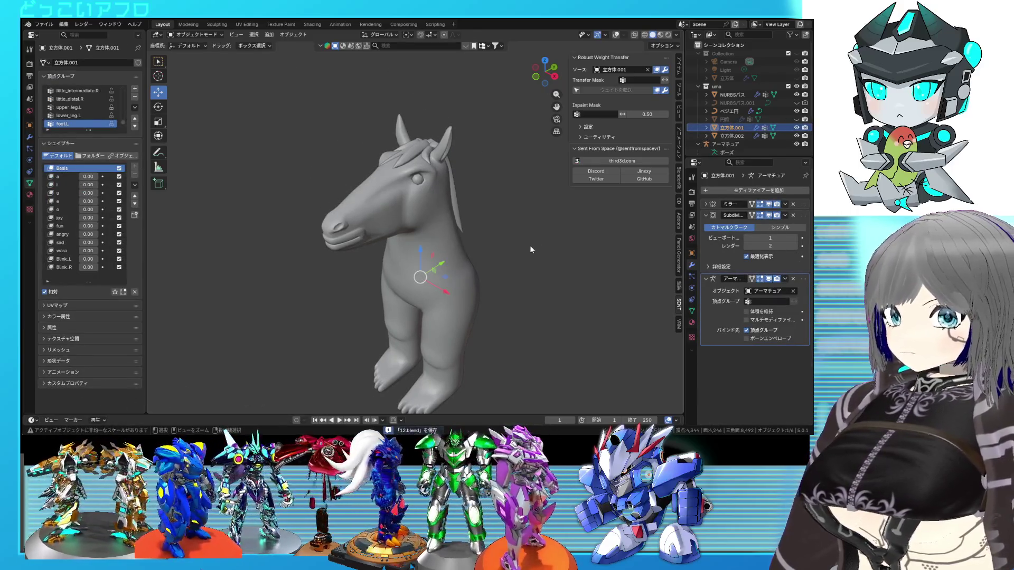
Zoom in on the horse's head, enter Edit Mode, and select the Blink_L shape key
{"action": "left_click", "coordinate": [44, 24]}
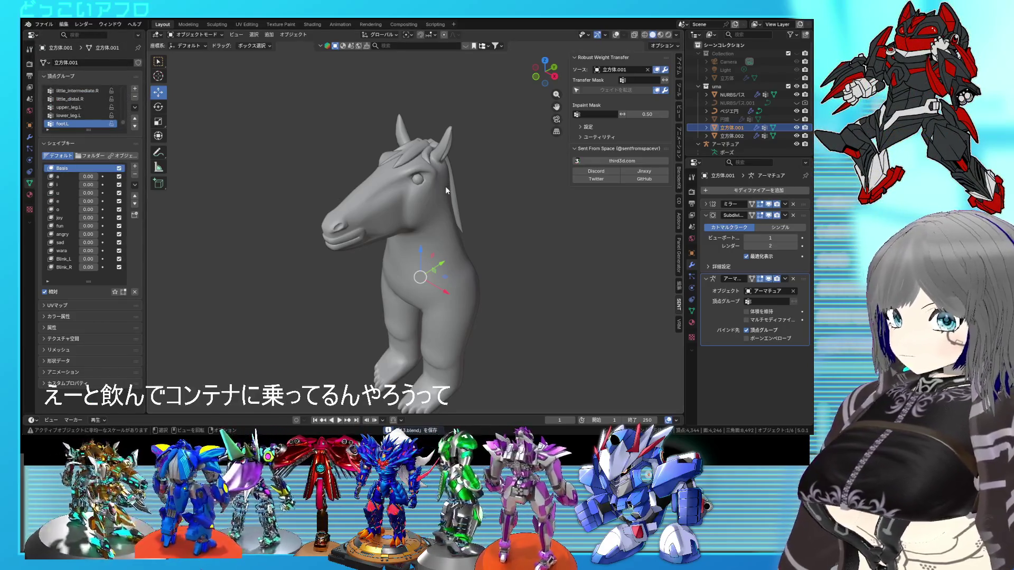
{"action": "scroll", "coordinate": [445, 190], "scroll_direction": "up", "scroll_amount": 6}
{"action": "middle_click_drag", "start_coordinate": [446, 190], "coordinate": [394, 195]}
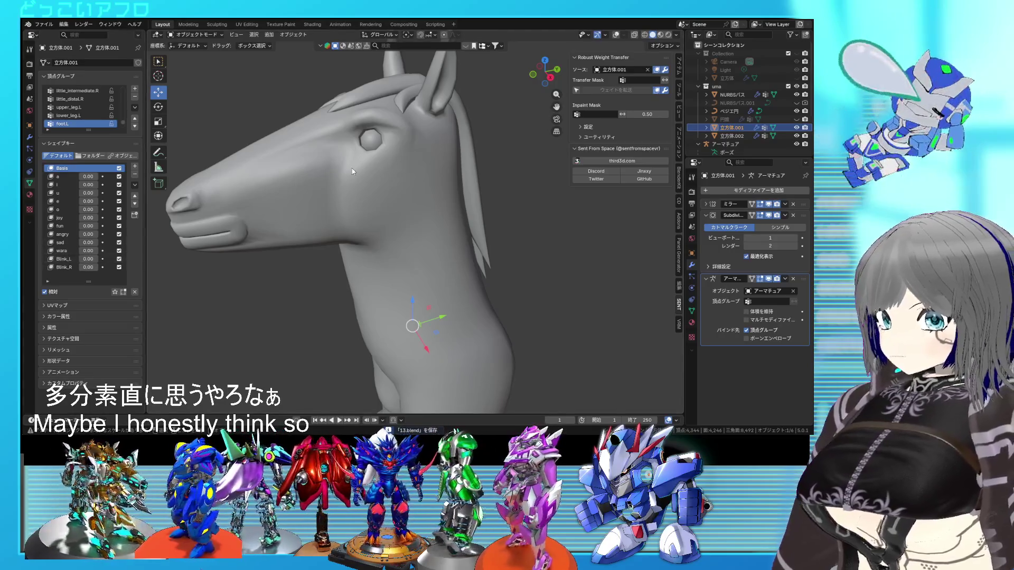
{"action": "key", "text": "Tab"}
{"action": "left_click", "coordinate": [62, 290]}
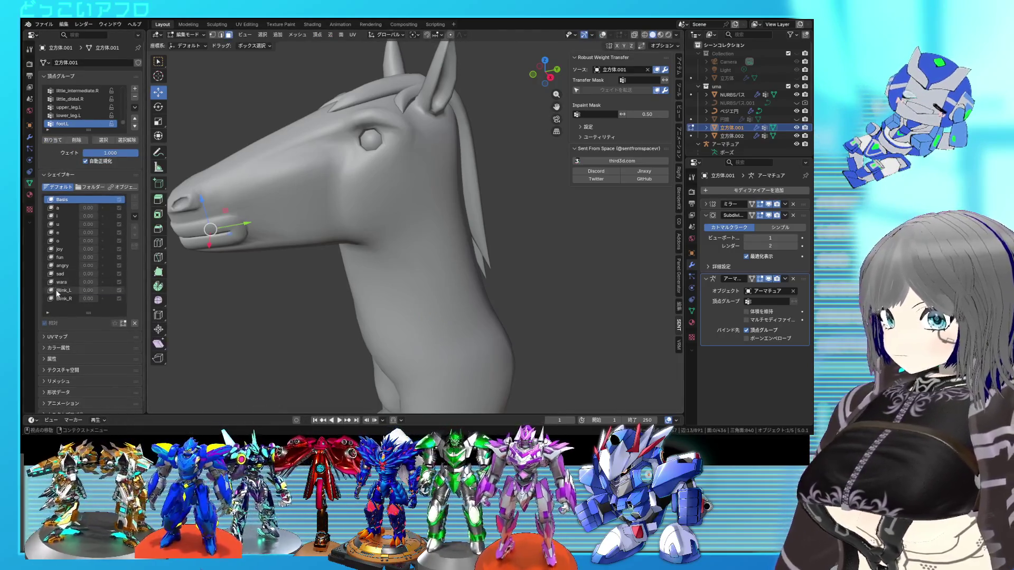
Re-enter Edit Mode on the Blink_L shape with an X-ray view of the eye
{"action": "key", "text": "Tab"}
{"action": "scroll", "coordinate": [372, 193], "scroll_direction": "up", "scroll_amount": 5}
{"action": "mouse_move", "coordinate": [373, 196]}
{"action": "middle_mouse_down"}
{"action": "mouse_move", "coordinate": [410, 233]}
{"action": "mouse_move", "coordinate": [450, 222]}
{"action": "mouse_move", "coordinate": [443, 205]}
{"action": "middle_mouse_up"}
{"action": "key", "text": "Tab"}
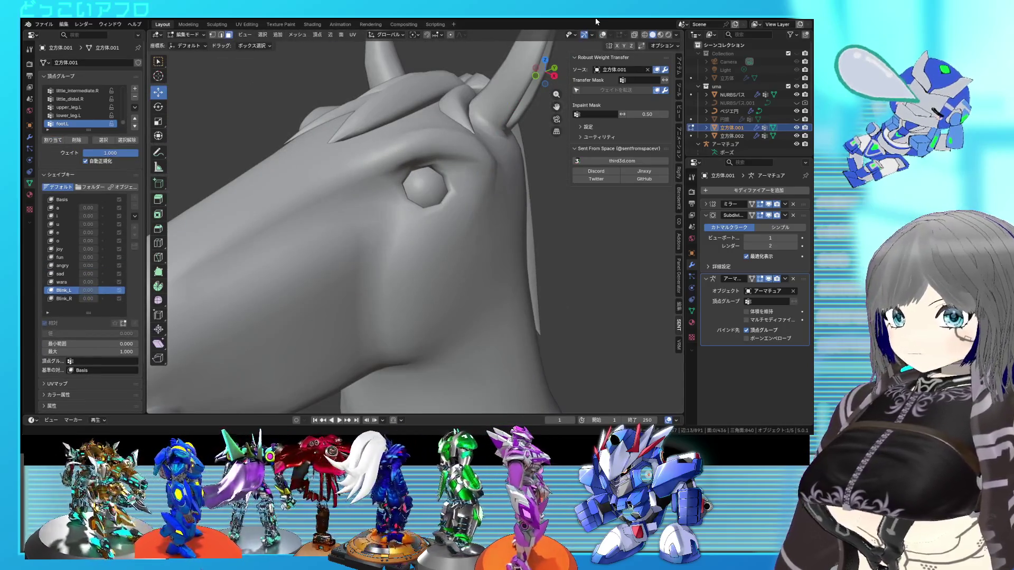
{"action": "key", "text": "alt+z"}
{"action": "key", "text": "shift+z"}
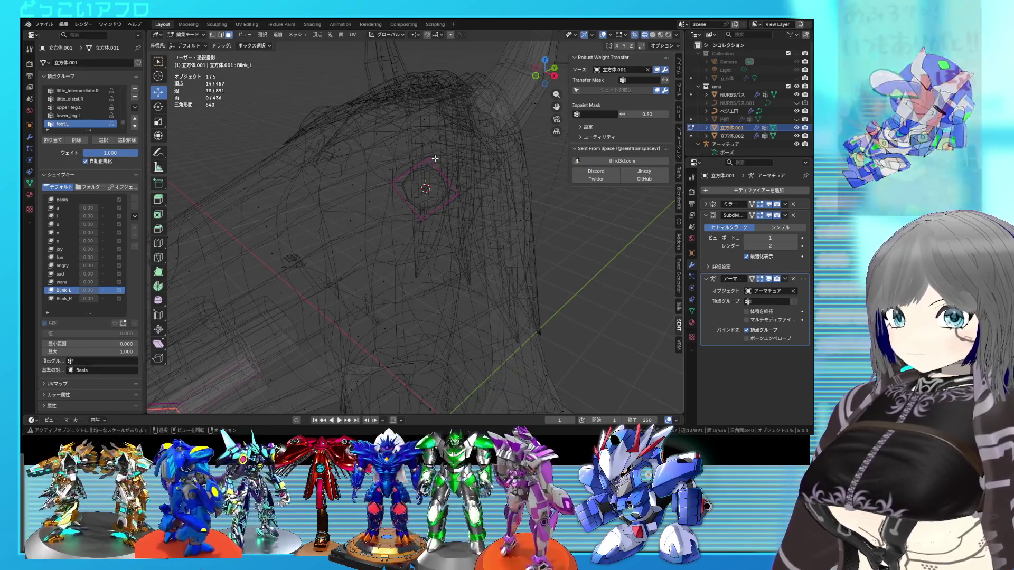
{"action": "middle_click_drag", "start_coordinate": [431, 158], "coordinate": [401, 148]}
{"action": "key", "text": "shift+z"}
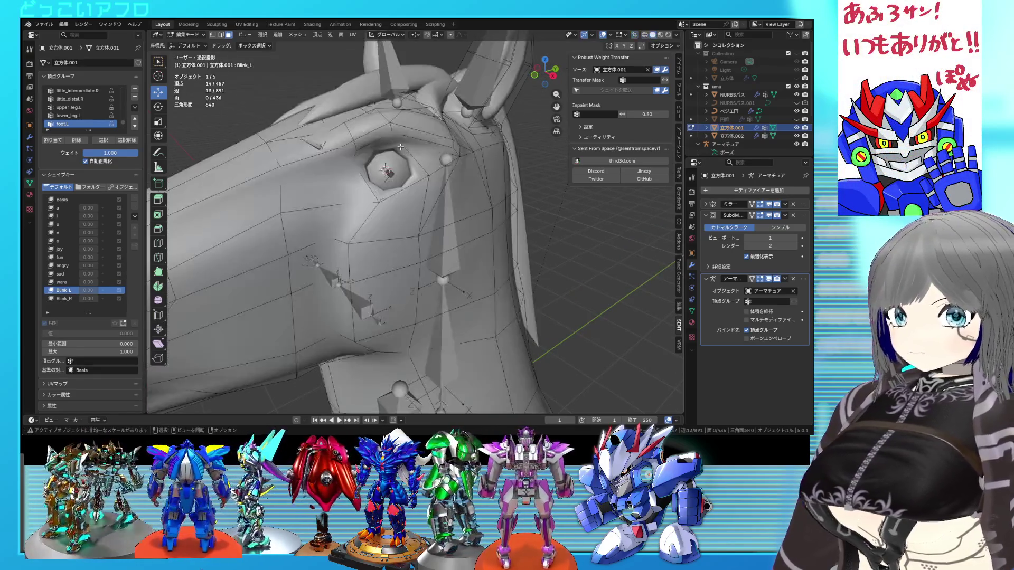
Pull the eyelid edge and vertices down over the horse's eye
{"action": "left_click", "coordinate": [395, 142]}
{"action": "key", "text": "shift+z"}
{"action": "key", "text": "g"}
{"action": "left_click", "coordinate": [389, 207]}
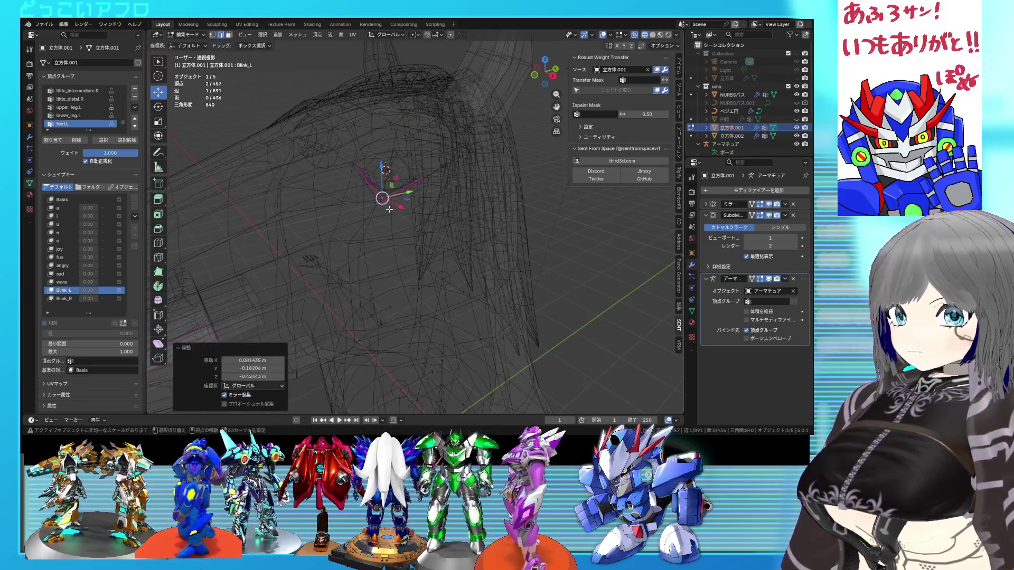
{"action": "key", "text": "shift+z"}
{"action": "key", "text": "shift+z"}
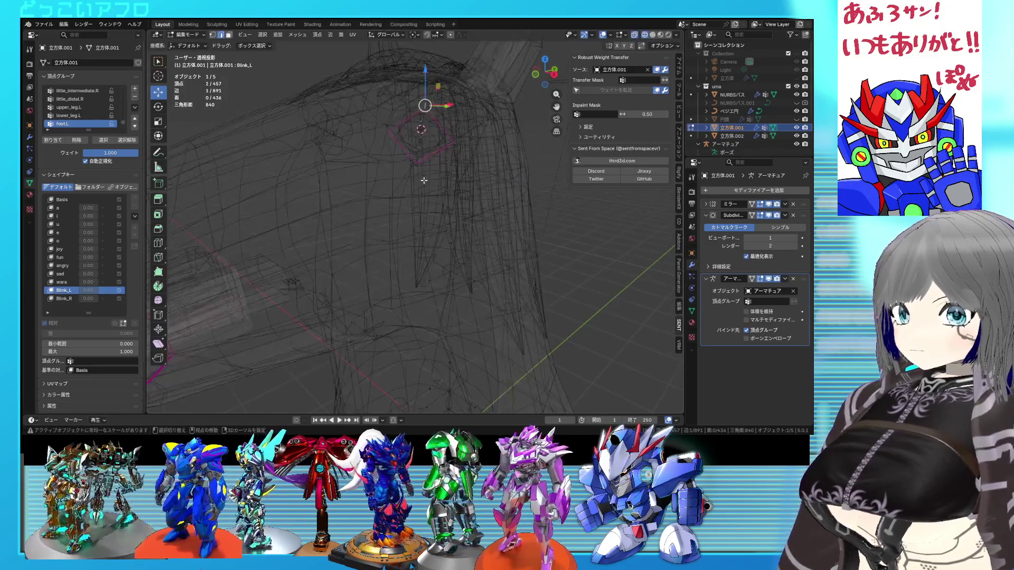
{"action": "left_click", "coordinate": [405, 120]}
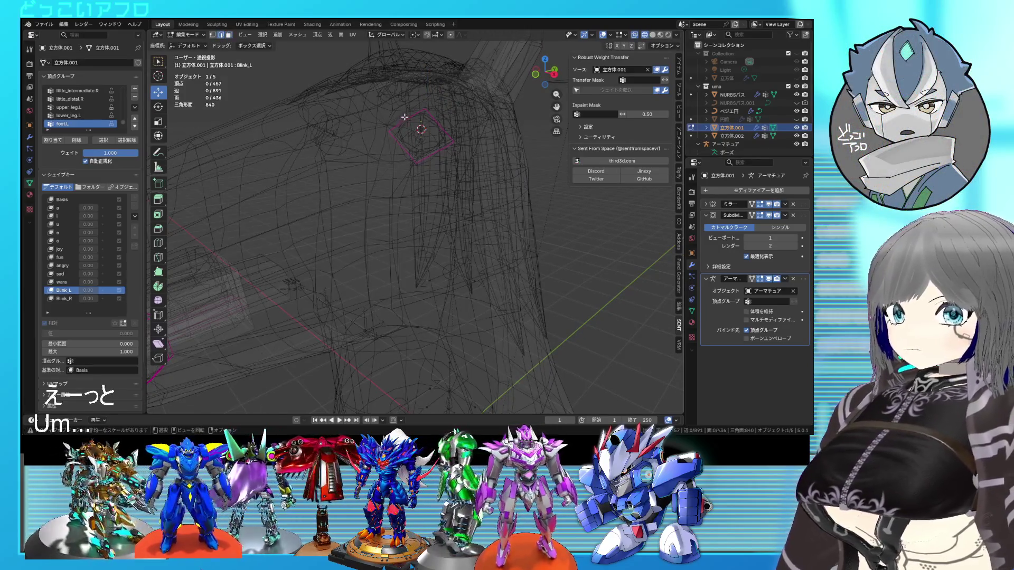
{"action": "key", "text": "shift+z"}
{"action": "key", "text": "g"}
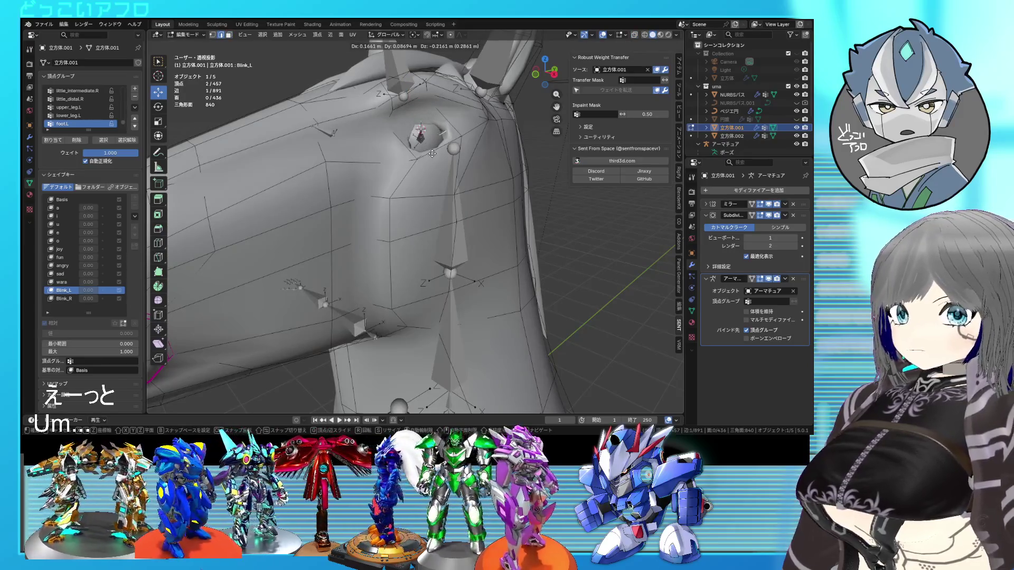
{"action": "left_click", "coordinate": [432, 153]}
{"action": "key", "text": "shift+z"}
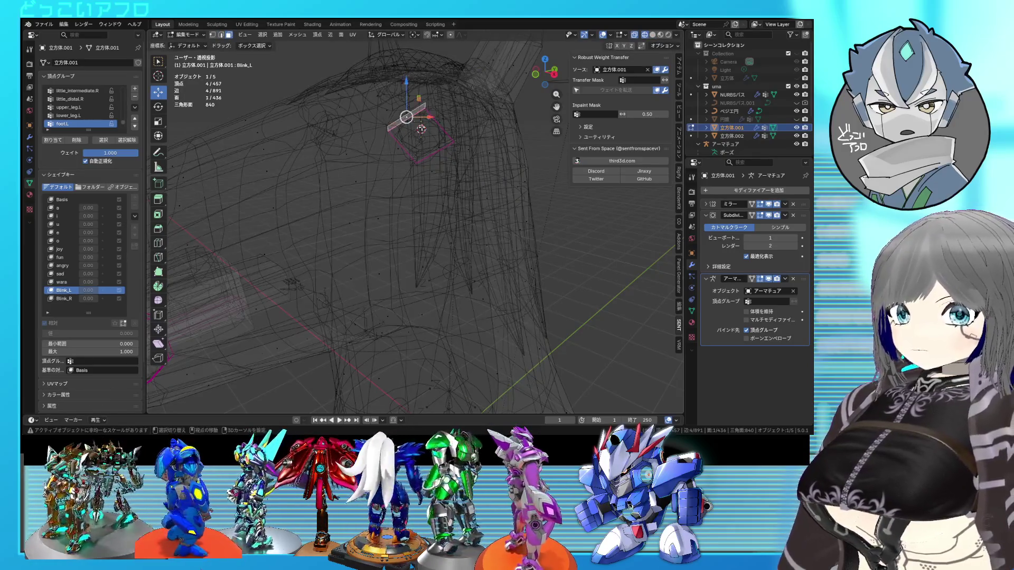
{"action": "key", "text": "shift+z"}
Refine the eyelid vertex positions and preview Blink_L at 0.22 strength
{"action": "scroll", "coordinate": [421, 129], "scroll_direction": "up", "scroll_amount": 5}
{"action": "key", "text": "g"}
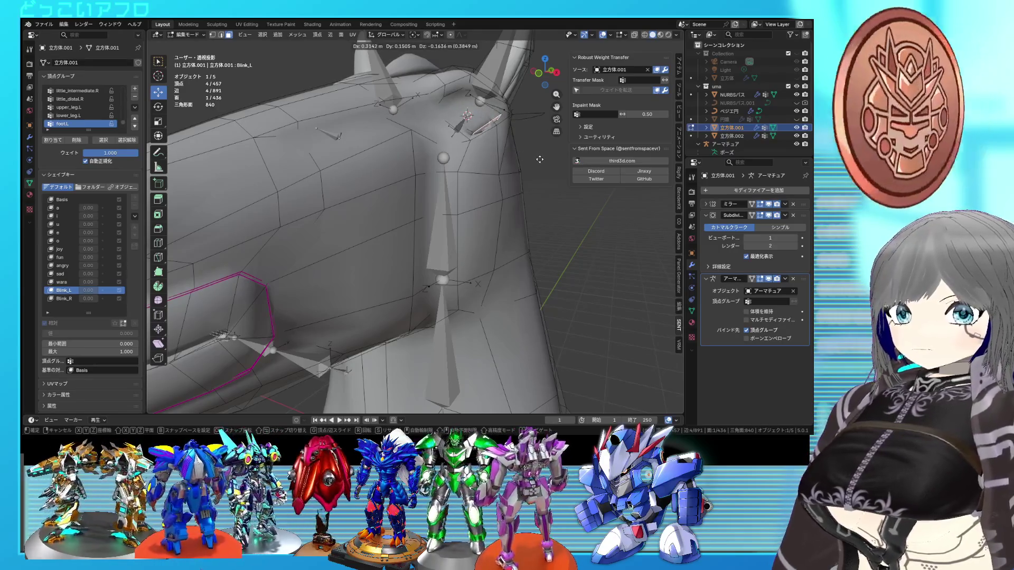
{"action": "left_click", "coordinate": [522, 181]}
{"action": "mouse_move", "coordinate": [521, 182]}
{"action": "middle_mouse_down"}
{"action": "mouse_move", "coordinate": [422, 160]}
{"action": "mouse_move", "coordinate": [444, 200]}
{"action": "mouse_move", "coordinate": [455, 182]}
{"action": "middle_mouse_up"}
{"action": "key", "text": "g"}
{"action": "left_click", "coordinate": [448, 208]}
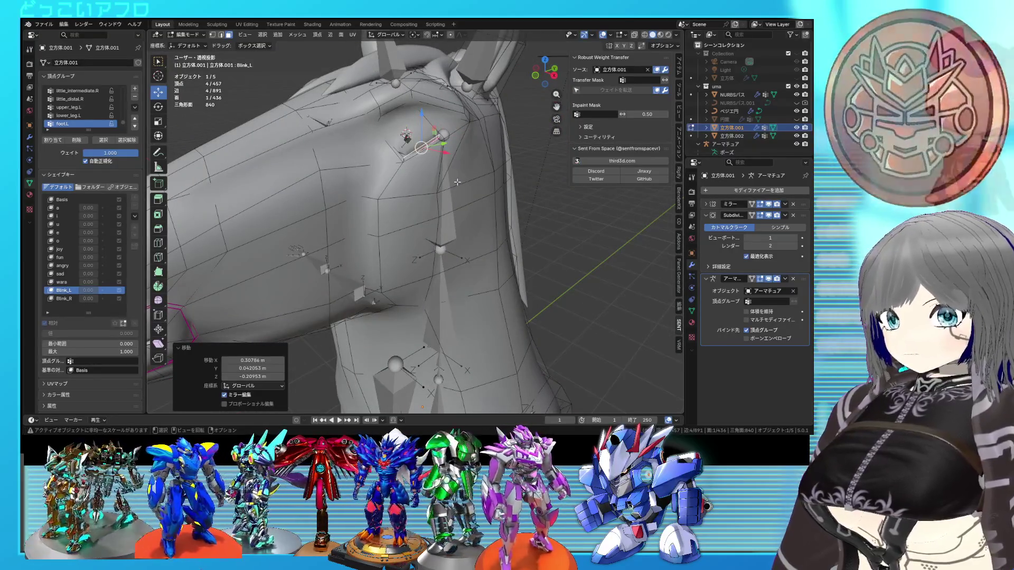
{"action": "key", "text": "Tab"}
{"action": "mouse_move", "coordinate": [88, 259]}
{"action": "left_mouse_down"}
{"action": "mouse_move", "coordinate": [132, 259]}
{"action": "mouse_move", "coordinate": [80, 258]}
{"action": "mouse_move", "coordinate": [132, 259]}
{"action": "mouse_move", "coordinate": [97, 259]}
{"action": "left_mouse_up"}
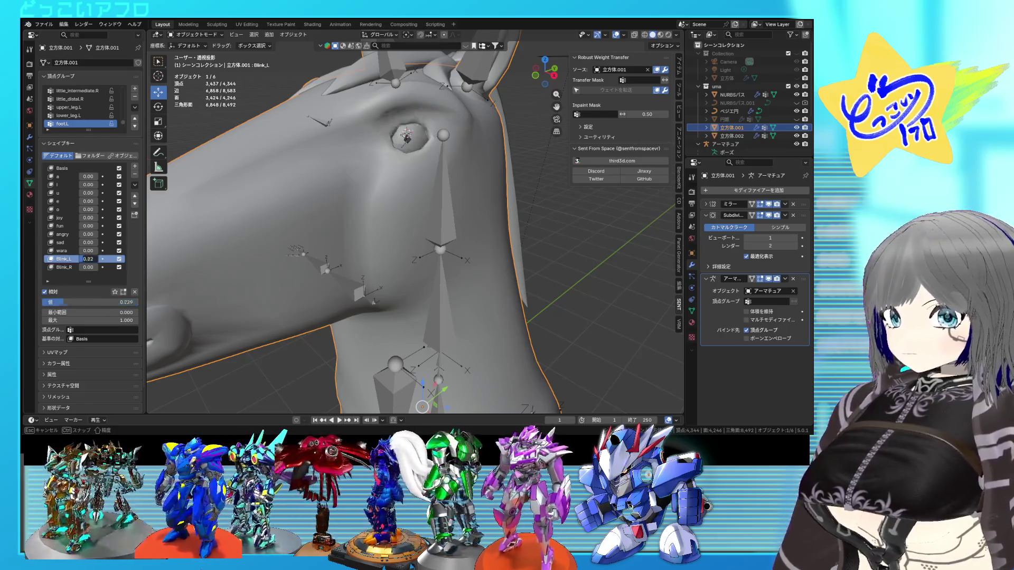
Remove Blink_R, rename Blink_L to Blink, and view it at full strength without overlays
{"action": "scroll", "coordinate": [372, 228], "scroll_direction": "down", "scroll_amount": 3}
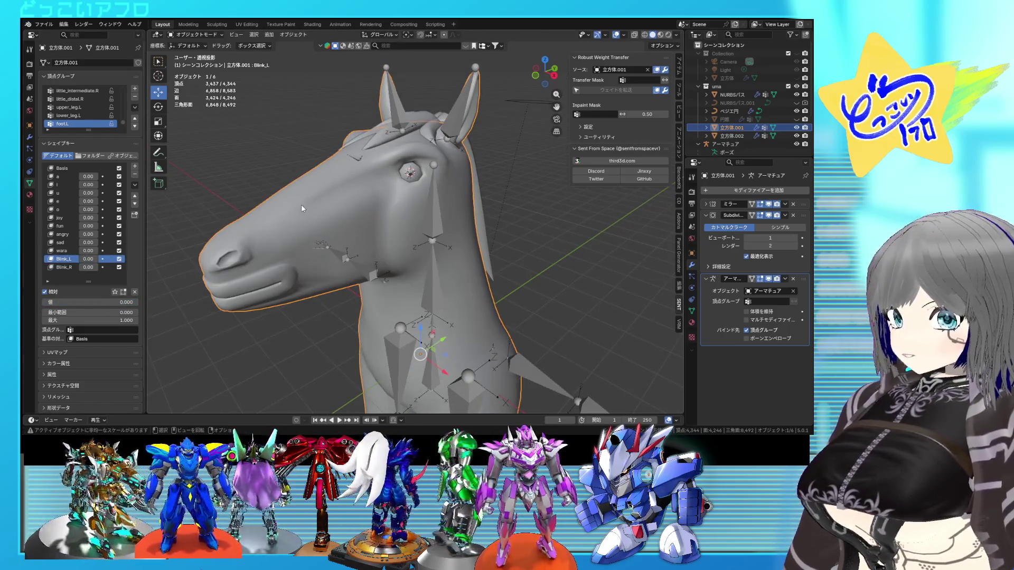
{"action": "left_click", "coordinate": [71, 267]}
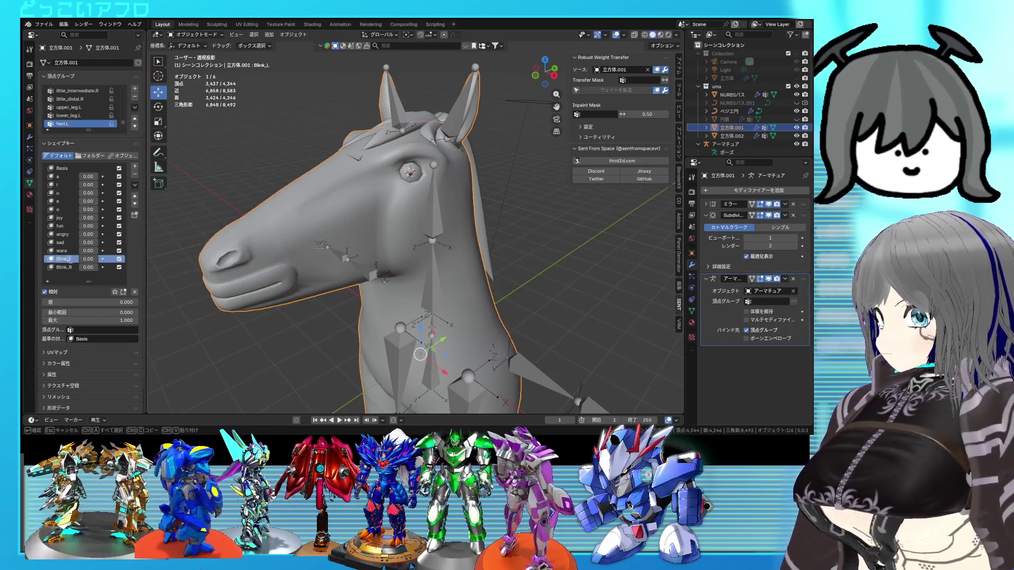
{"action": "key", "text": "Return"}
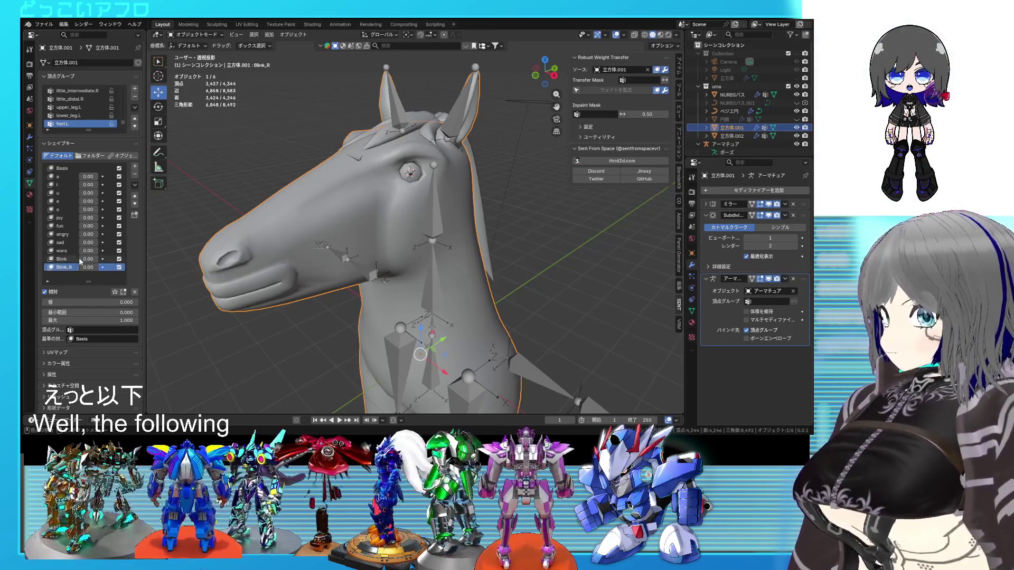
{"action": "left_click_drag", "start_coordinate": [79, 302], "coordinate": [138, 302]}
{"action": "middle_click_drag", "start_coordinate": [317, 259], "coordinate": [523, 255]}
{"action": "mouse_move", "coordinate": [416, 299]}
{"action": "middle_mouse_down"}
{"action": "mouse_move", "coordinate": [480, 287]}
{"action": "mouse_move", "coordinate": [478, 309]}
{"action": "mouse_move", "coordinate": [363, 283]}
{"action": "mouse_move", "coordinate": [404, 281]}
{"action": "mouse_move", "coordinate": [471, 176]}
{"action": "middle_mouse_up"}
{"action": "scroll", "coordinate": [404, 281], "scroll_direction": "down", "scroll_amount": 3}
{"action": "key", "text": "shift+alt+z"}
{"action": "scroll", "coordinate": [404, 280], "scroll_direction": "up", "scroll_amount": 2}
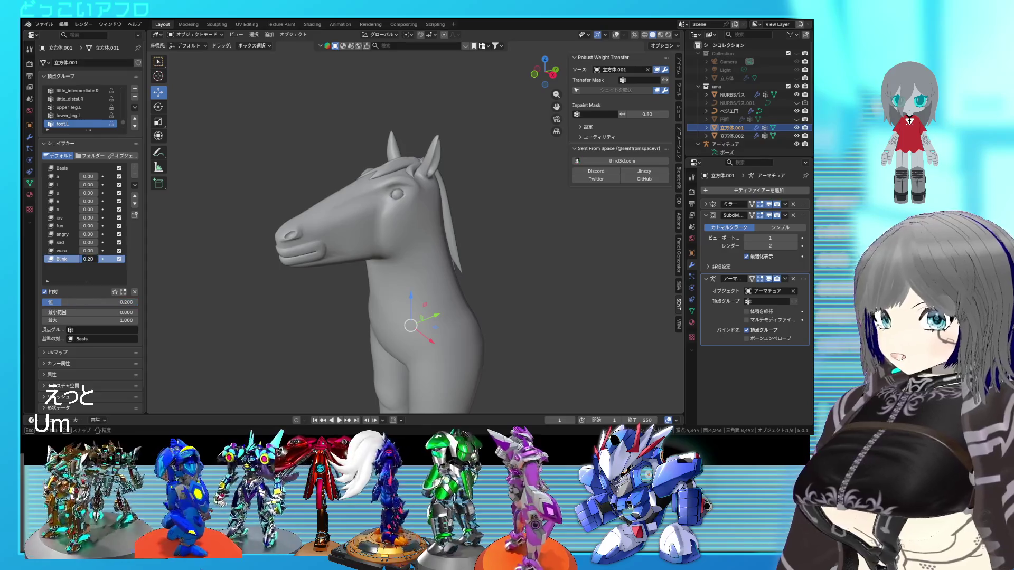
Test Blink at partial strengths from both sides, then return it to 0
{"action": "left_click_drag", "start_coordinate": [88, 259], "coordinate": [74, 259]}
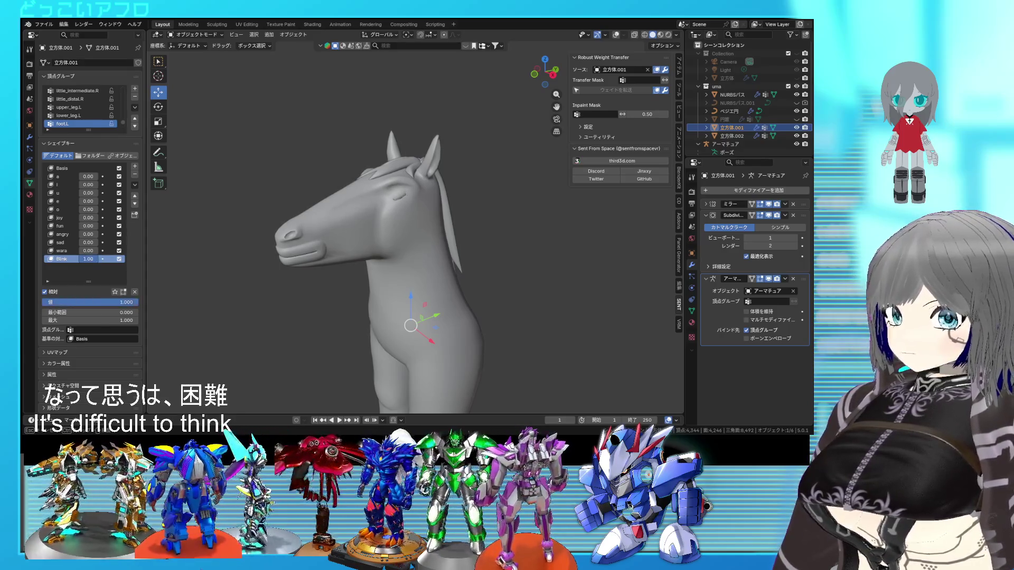
{"action": "mouse_move", "coordinate": [546, 272]}
{"action": "middle_mouse_down"}
{"action": "mouse_move", "coordinate": [570, 306]}
{"action": "mouse_move", "coordinate": [640, 298]}
{"action": "middle_mouse_up"}
{"action": "mouse_move", "coordinate": [575, 285]}
{"action": "middle_mouse_down"}
{"action": "mouse_move", "coordinate": [378, 256]}
{"action": "mouse_move", "coordinate": [452, 260]}
{"action": "middle_mouse_up"}
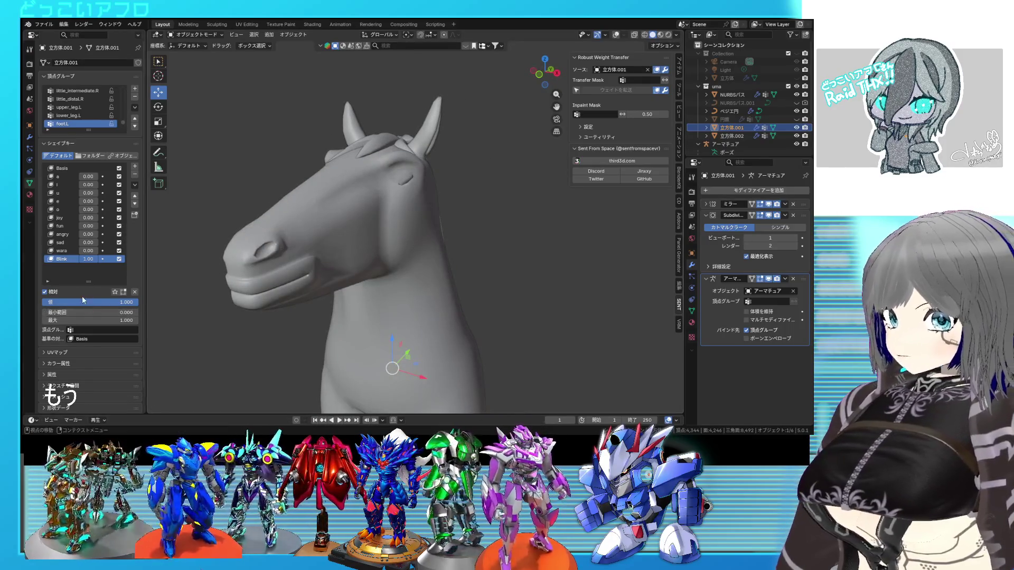
{"action": "left_click_drag", "start_coordinate": [92, 260], "coordinate": [58, 259]}
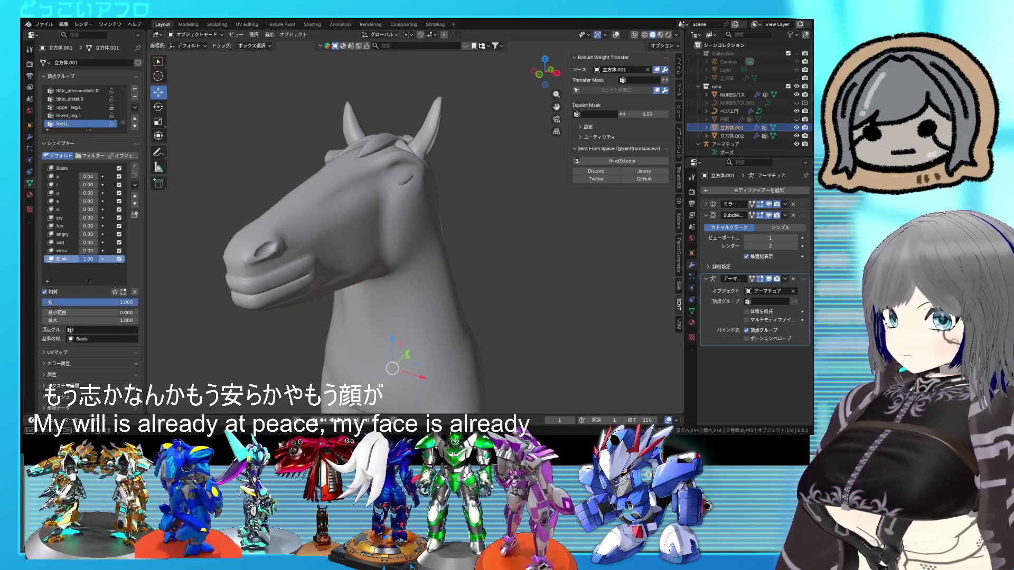
{"action": "scroll", "coordinate": [388, 277], "scroll_direction": "down", "scroll_amount": 3}
{"action": "mouse_move", "coordinate": [432, 290]}
{"action": "middle_mouse_down"}
{"action": "mouse_move", "coordinate": [351, 290]}
{"action": "mouse_move", "coordinate": [381, 287]}
{"action": "middle_mouse_up"}
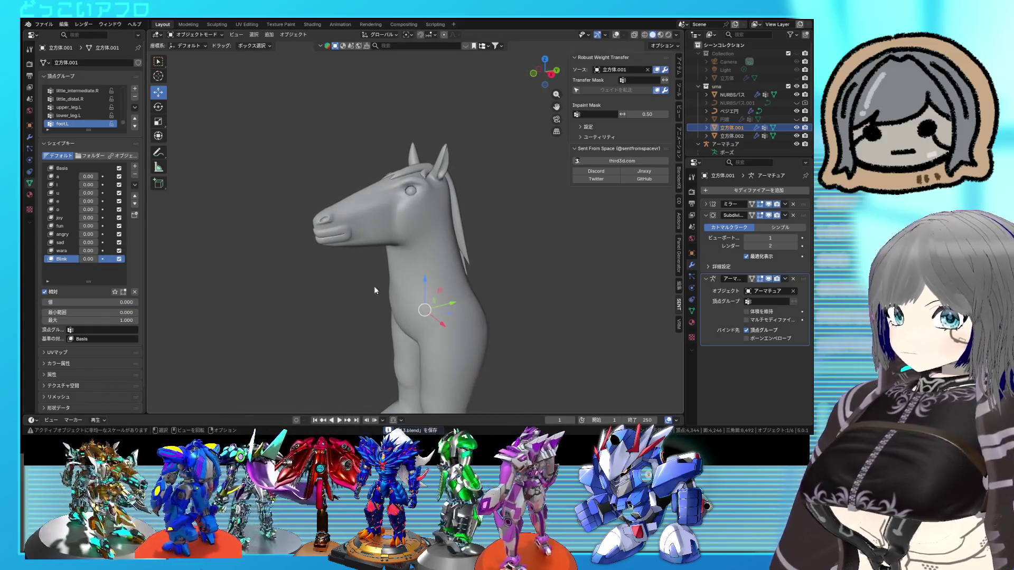
{"action": "left_click", "coordinate": [61, 234]}
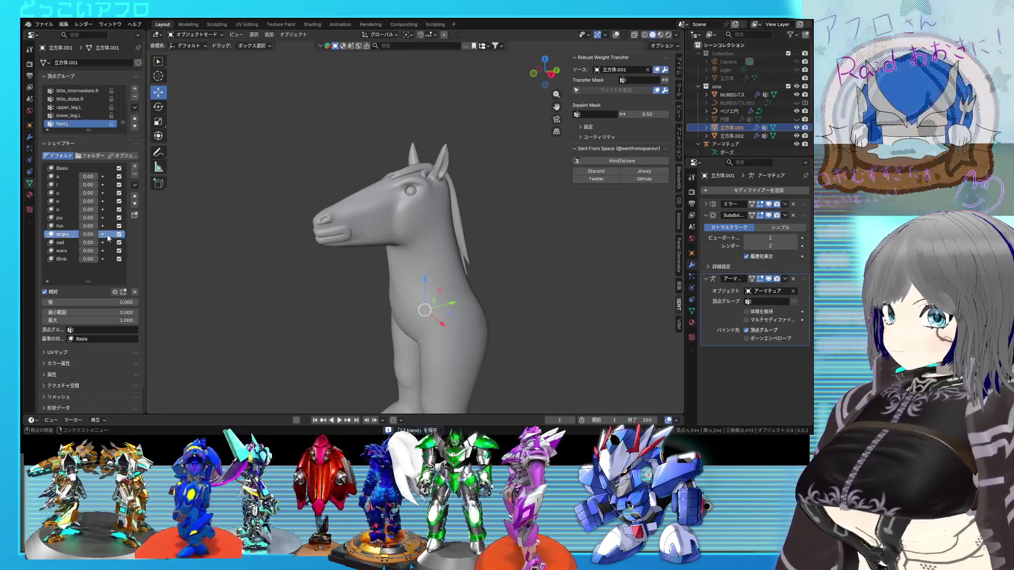
Set angry to 1.00 and raise the nose vertices vertically in its shape
{"action": "left_click_drag", "start_coordinate": [88, 234], "coordinate": [121, 234]}
{"action": "scroll", "coordinate": [397, 246], "scroll_direction": "up", "scroll_amount": 6}
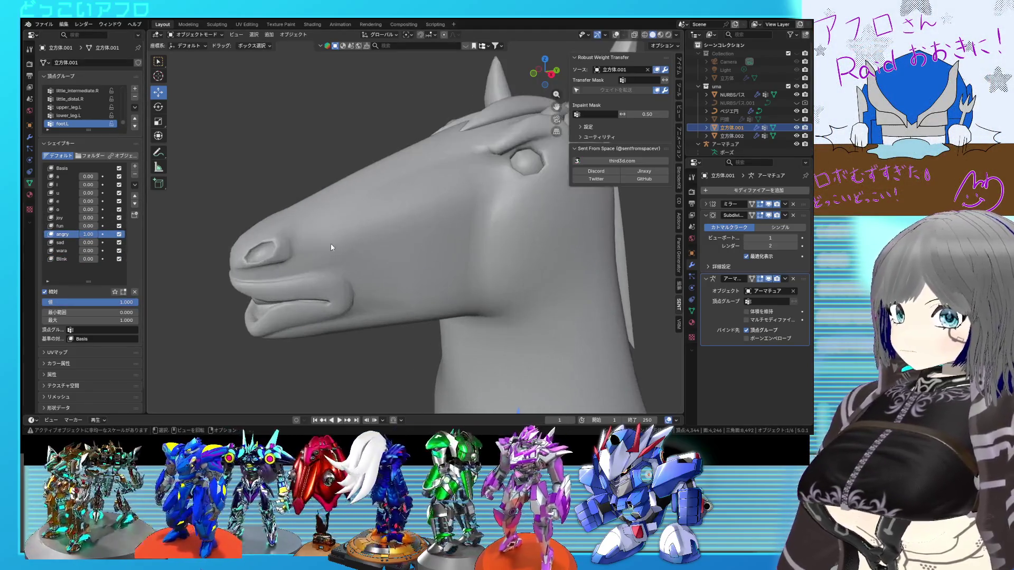
{"action": "key", "text": "Tab"}
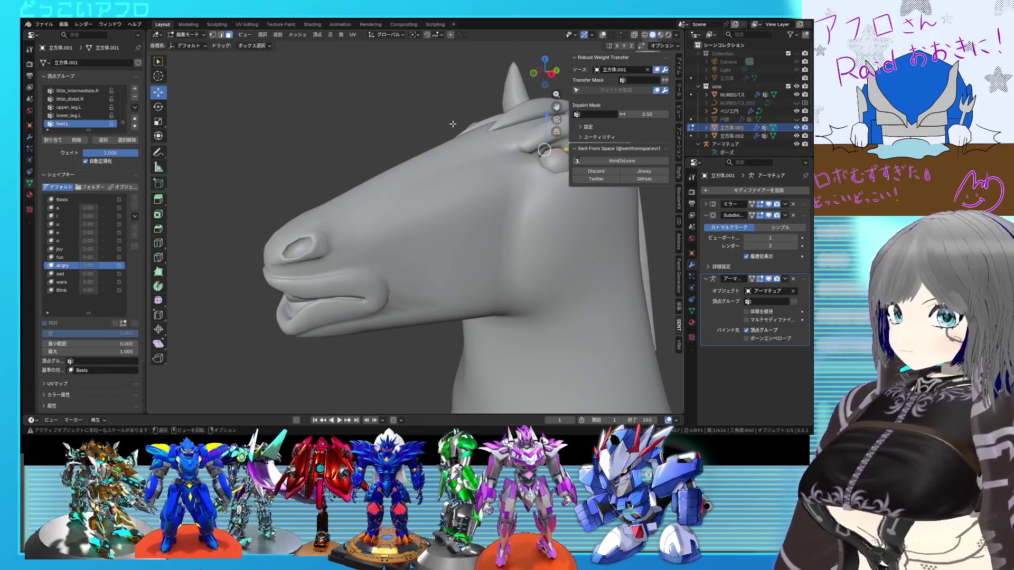
{"action": "left_click", "coordinate": [602, 35]}
{"action": "key", "text": "shift+z"}
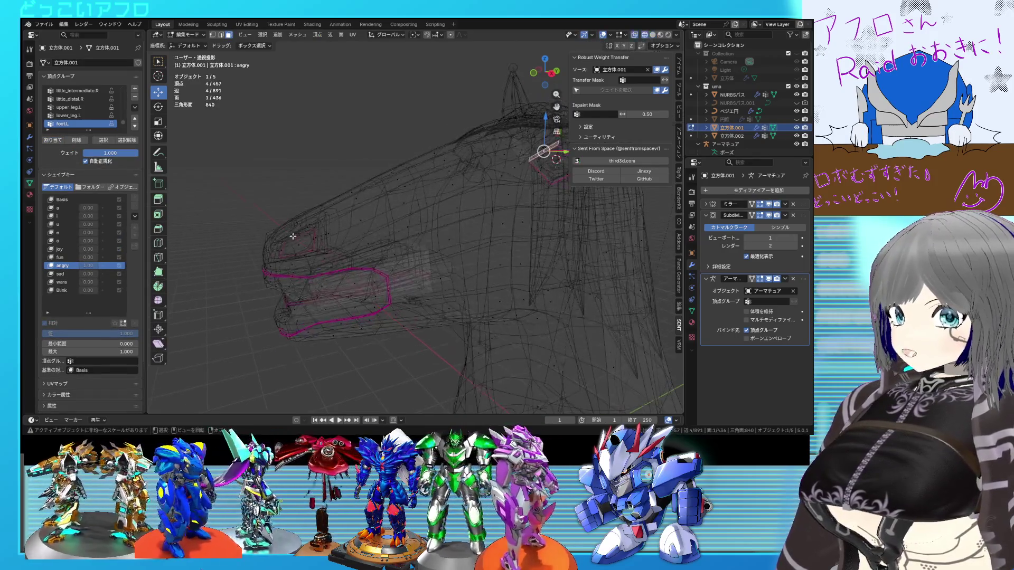
{"action": "left_click_drag", "start_coordinate": [290, 245], "coordinate": [249, 219]}
{"action": "key", "text": "shift+z"}
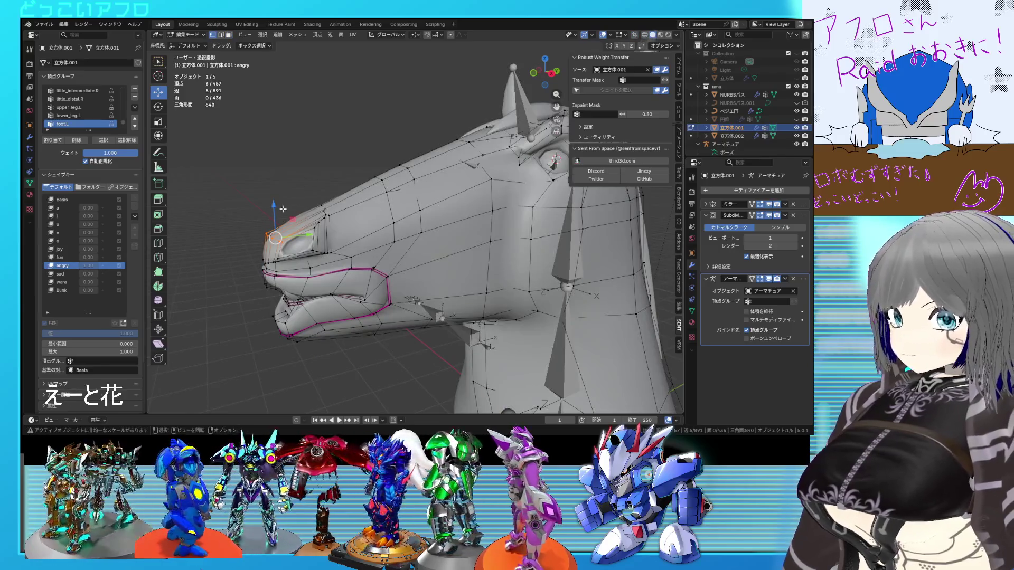
{"action": "key", "text": "g"}
{"action": "key", "text": "z"}
{"action": "left_click", "coordinate": [283, 190]}
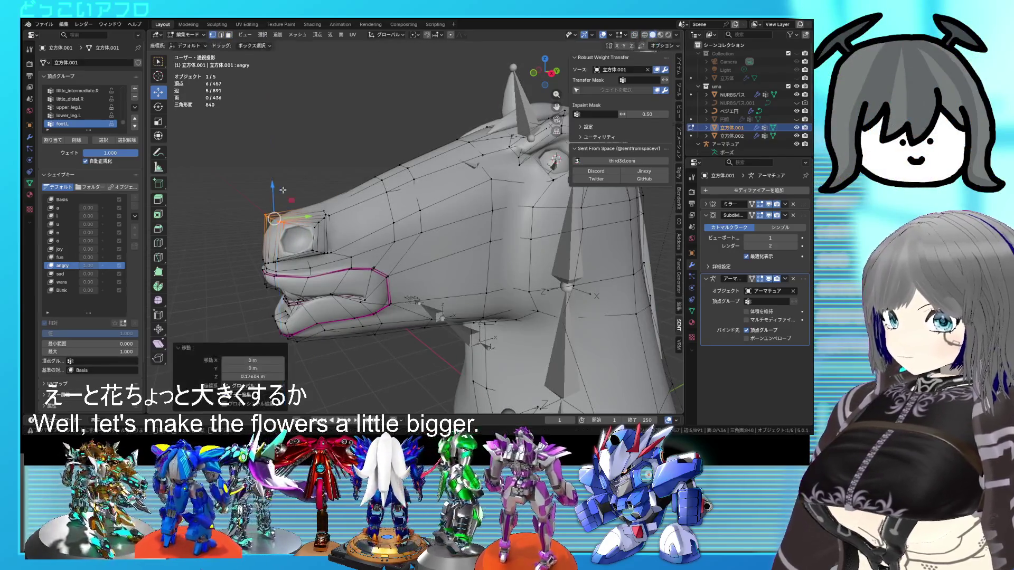
{"action": "key", "text": "Tab"}
Test the angry shape, hide the bones and grid overlays, and save 13.blend
{"action": "middle_click_drag", "start_coordinate": [404, 210], "coordinate": [190, 274]}
{"action": "mouse_move", "coordinate": [130, 302]}
{"action": "left_mouse_down"}
{"action": "mouse_move", "coordinate": [48, 302]}
{"action": "mouse_move", "coordinate": [137, 302]}
{"action": "left_mouse_up"}
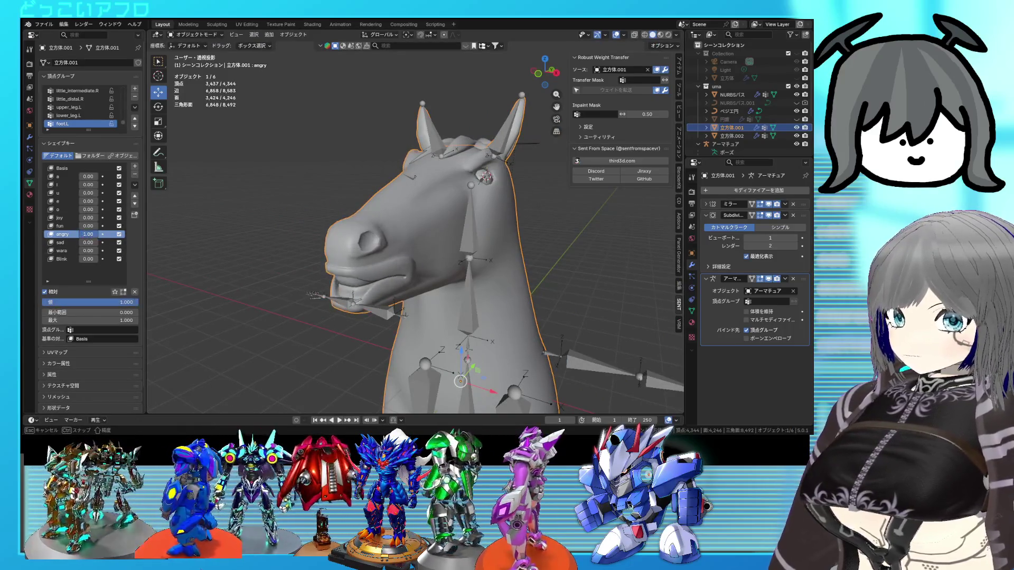
{"action": "middle_click_drag", "start_coordinate": [528, 269], "coordinate": [434, 246]}
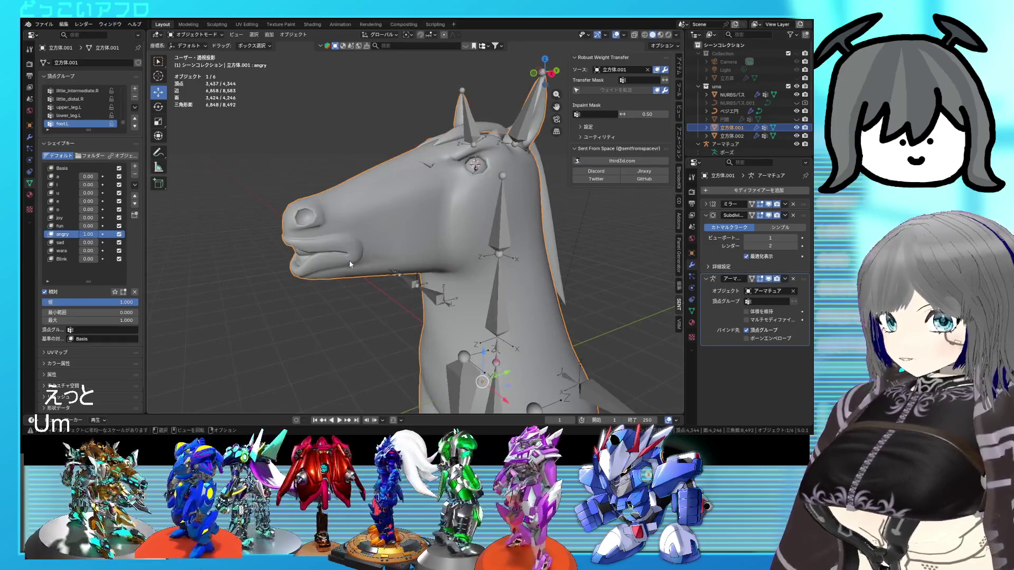
{"action": "middle_click_drag", "start_coordinate": [356, 257], "coordinate": [449, 259]}
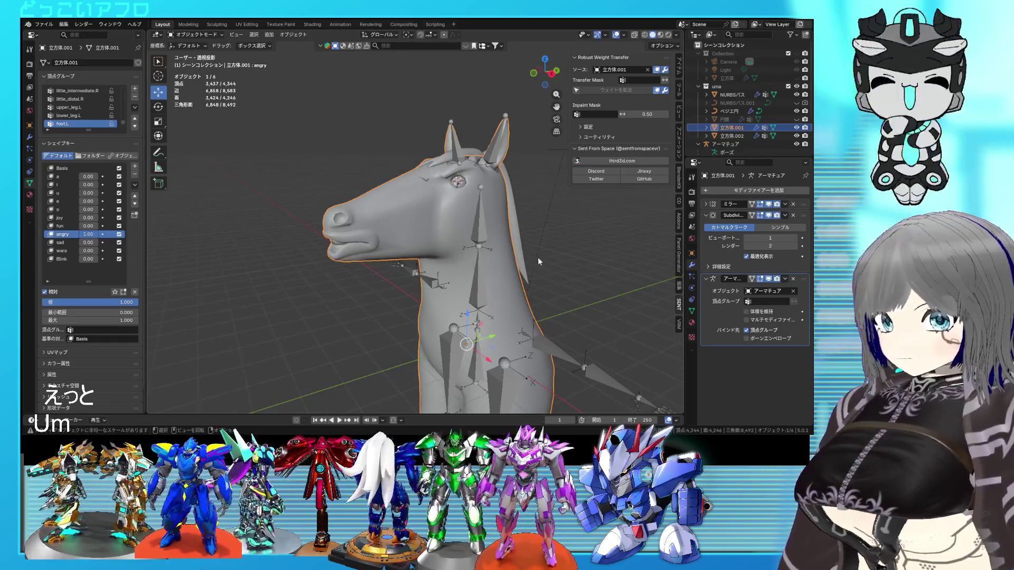
{"action": "left_click", "coordinate": [551, 259]}
{"action": "mouse_move", "coordinate": [550, 258]}
{"action": "middle_mouse_down"}
{"action": "mouse_move", "coordinate": [527, 262]}
{"action": "mouse_move", "coordinate": [588, 258]}
{"action": "mouse_move", "coordinate": [486, 255]}
{"action": "middle_mouse_up"}
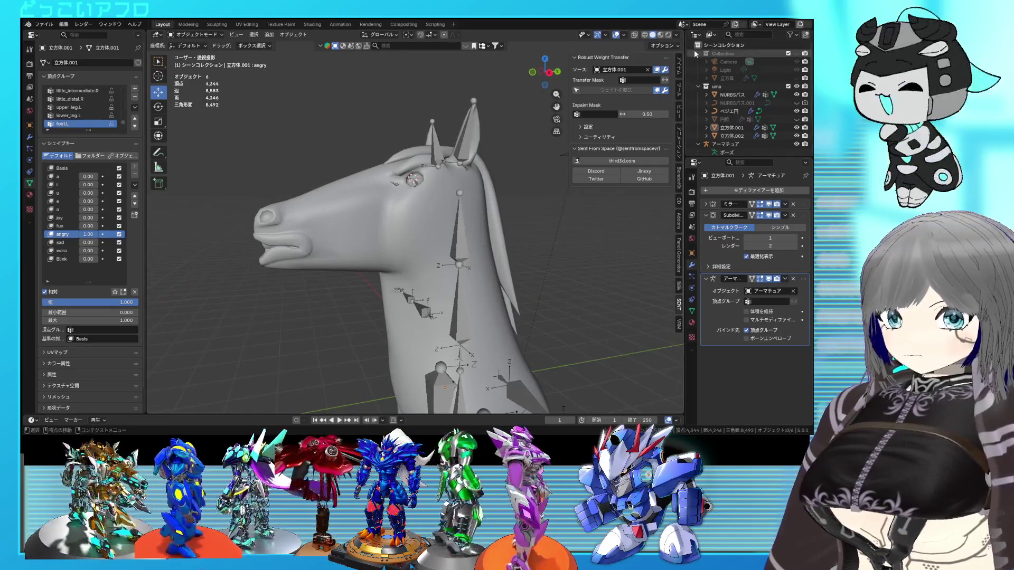
{"action": "left_click", "coordinate": [616, 35]}
{"action": "mouse_move", "coordinate": [514, 108]}
{"action": "middle_mouse_down"}
{"action": "mouse_move", "coordinate": [469, 191]}
{"action": "mouse_move", "coordinate": [439, 195]}
{"action": "middle_mouse_up"}
{"action": "key", "text": "ctrl+s"}
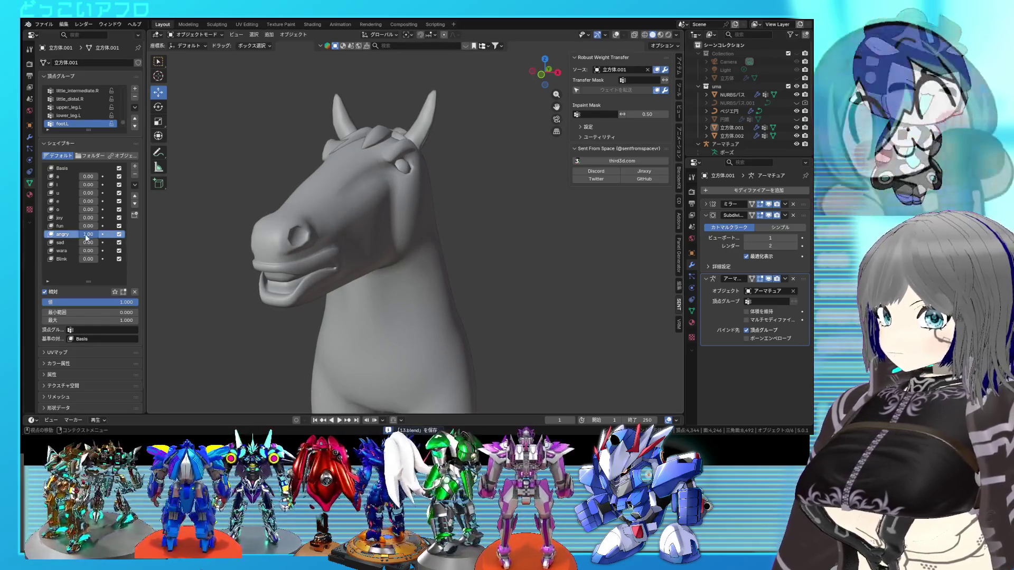
Raise the nostril vertices about 0.077 m in Z on the fun shape key
{"action": "mouse_move", "coordinate": [89, 238]}
{"action": "left_mouse_down"}
{"action": "mouse_move", "coordinate": [73, 237]}
{"action": "mouse_move", "coordinate": [103, 237]}
{"action": "mouse_move", "coordinate": [74, 238]}
{"action": "mouse_move", "coordinate": [106, 228]}
{"action": "mouse_move", "coordinate": [80, 226]}
{"action": "left_mouse_up"}
{"action": "left_click", "coordinate": [81, 226]}
{"action": "key", "text": "Tab"}
{"action": "middle_click_drag", "start_coordinate": [232, 248], "coordinate": [252, 240]}
{"action": "left_click_drag", "start_coordinate": [203, 211], "coordinate": [203, 204]}
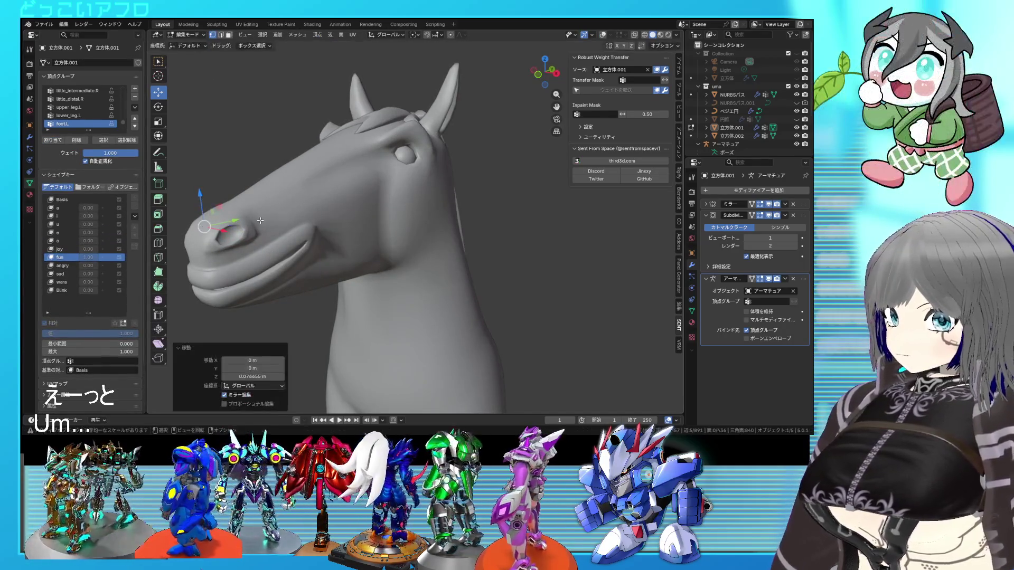
{"action": "key", "text": "Tab"}
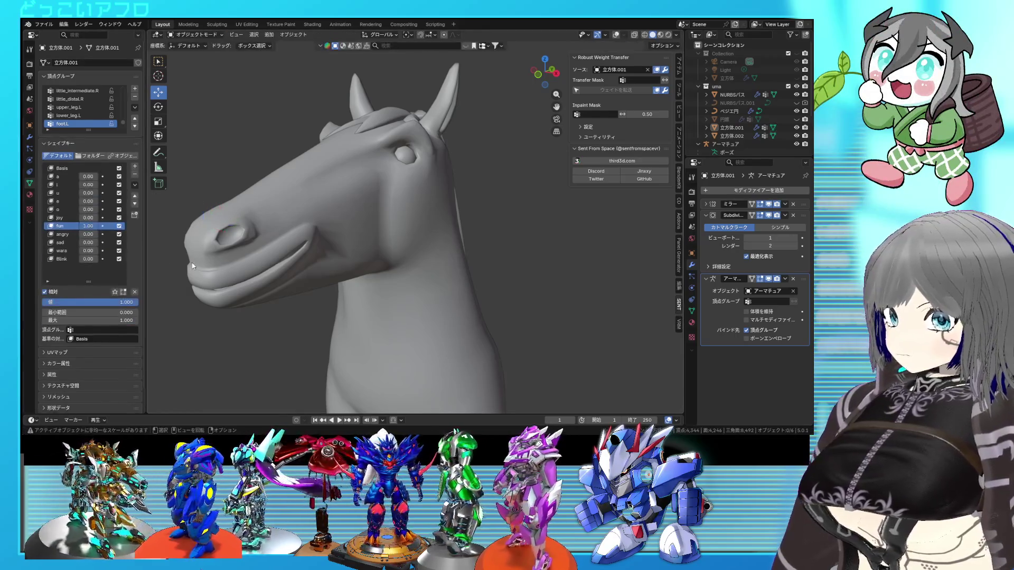
Preview fun and the other shape keys at varying strengths, leaving sad at 1.00
{"action": "mouse_move", "coordinate": [94, 229]}
{"action": "left_mouse_down"}
{"action": "mouse_move", "coordinate": [79, 229]}
{"action": "mouse_move", "coordinate": [93, 229]}
{"action": "left_mouse_up"}
{"action": "mouse_move", "coordinate": [127, 302]}
{"action": "left_mouse_down"}
{"action": "mouse_move", "coordinate": [79, 302]}
{"action": "mouse_move", "coordinate": [127, 302]}
{"action": "left_mouse_up"}
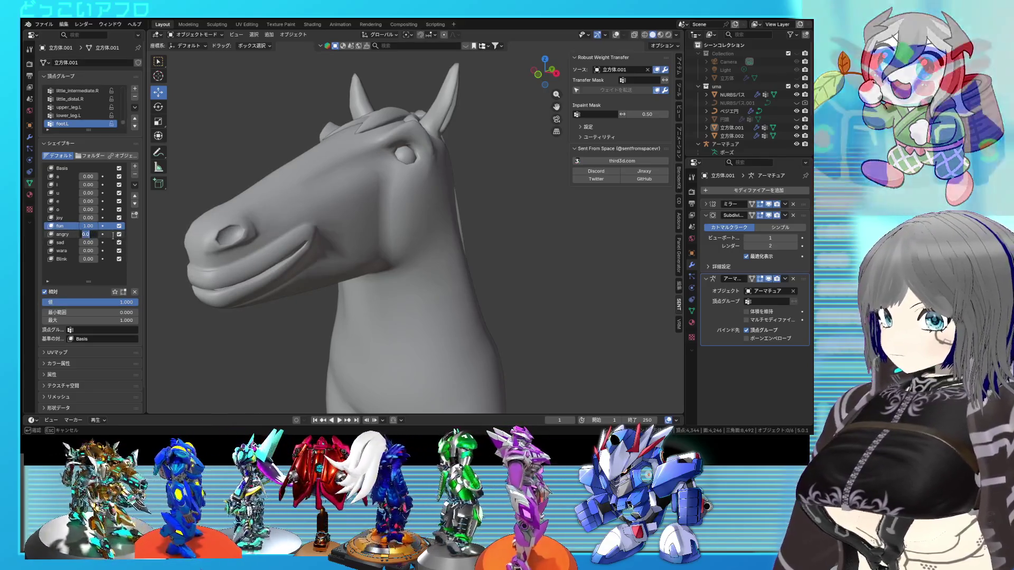
{"action": "mouse_move", "coordinate": [88, 234]}
{"action": "left_mouse_down"}
{"action": "mouse_move", "coordinate": [80, 234]}
{"action": "mouse_move", "coordinate": [111, 243]}
{"action": "left_mouse_up"}
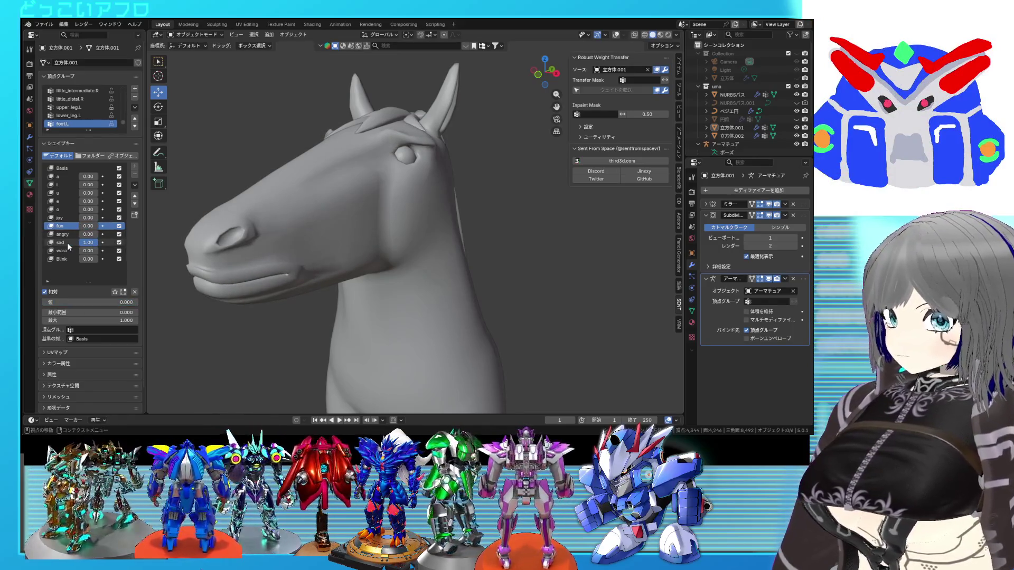
Edit the sad shape key's mesh and box-select the nostril vertices in X-ray
{"action": "left_click", "coordinate": [67, 243]}
{"action": "key", "text": "Tab"}
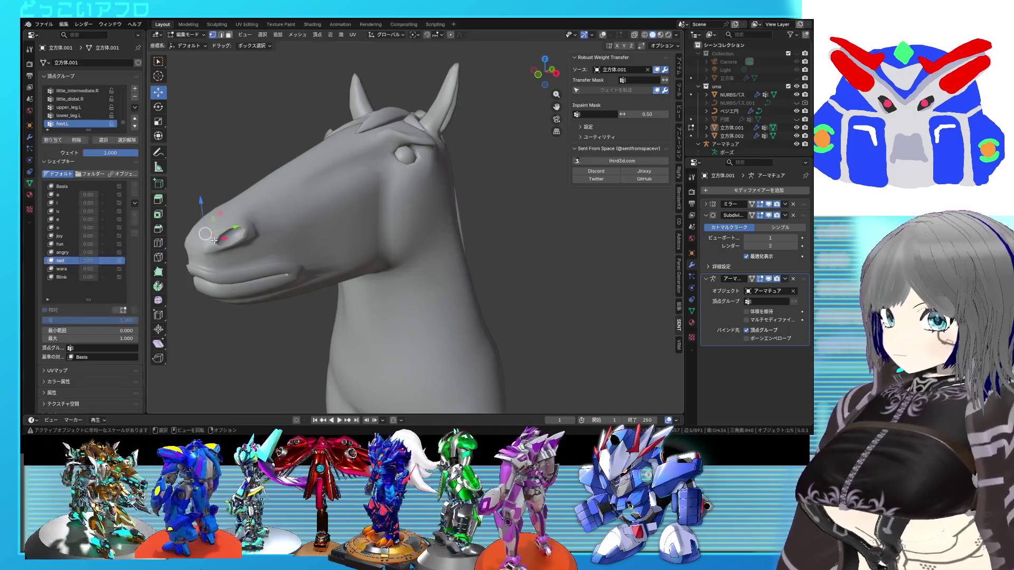
{"action": "left_click", "coordinate": [602, 35]}
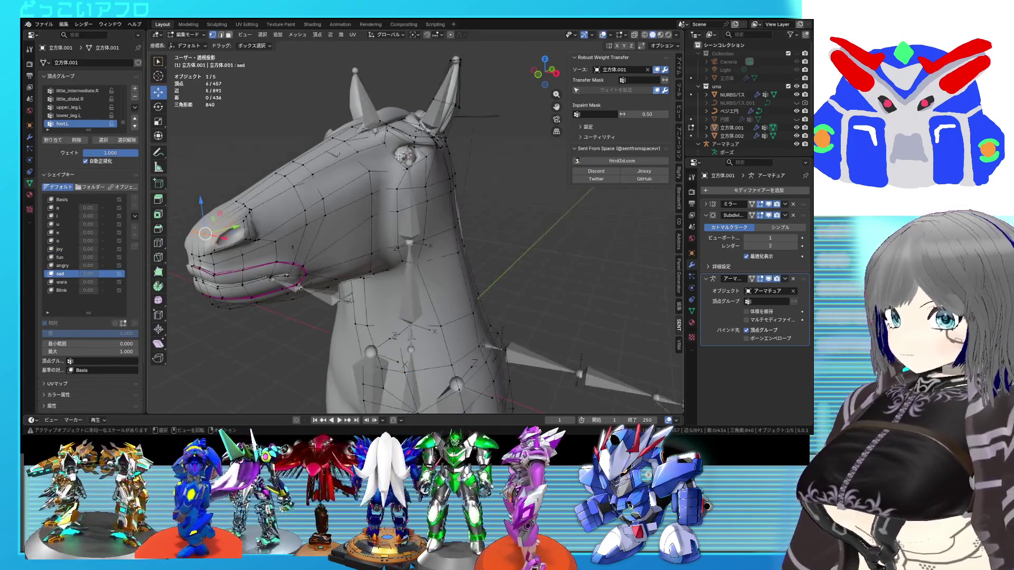
{"action": "left_click_drag", "start_coordinate": [223, 216], "coordinate": [224, 208]}
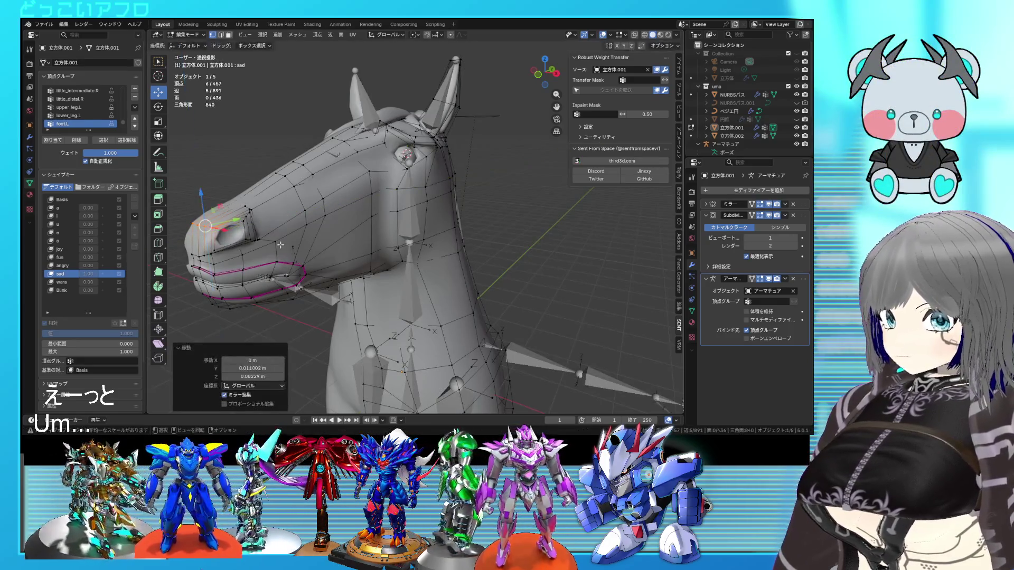
{"action": "key", "text": "shift+z"}
{"action": "left_click_drag", "start_coordinate": [265, 244], "coordinate": [235, 232]}
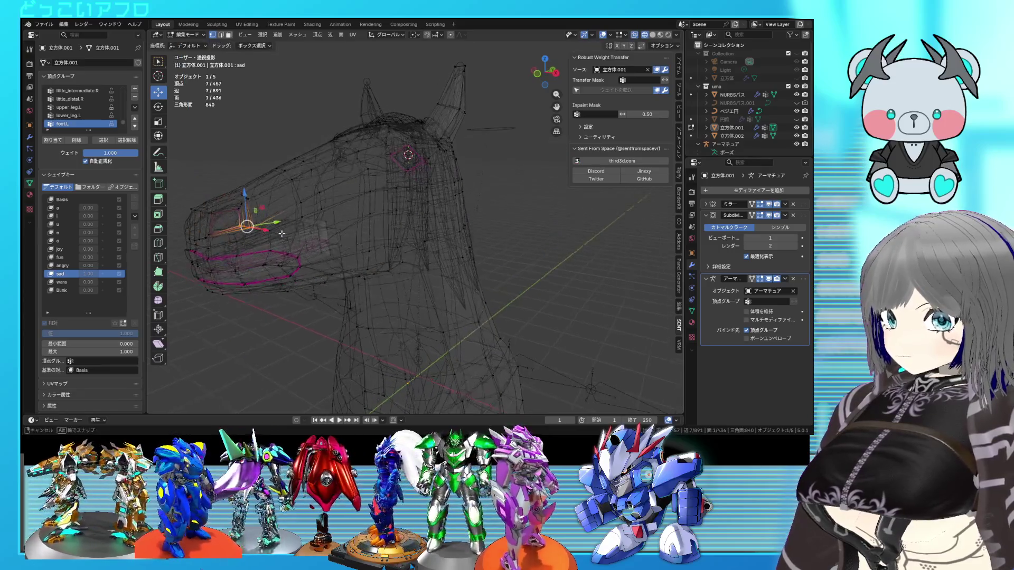
{"action": "key", "text": "shift+z"}
Move the nostril vertices about 0.09 m, return to Object Mode, and select Basis
{"action": "key", "text": "g"}
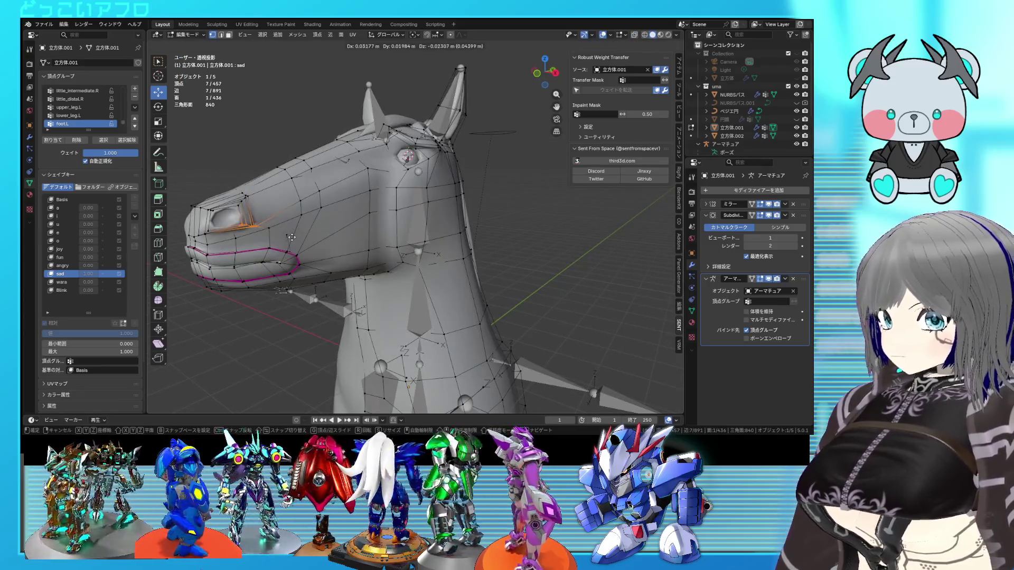
{"action": "left_click", "coordinate": [292, 238]}
{"action": "key", "text": "Tab"}
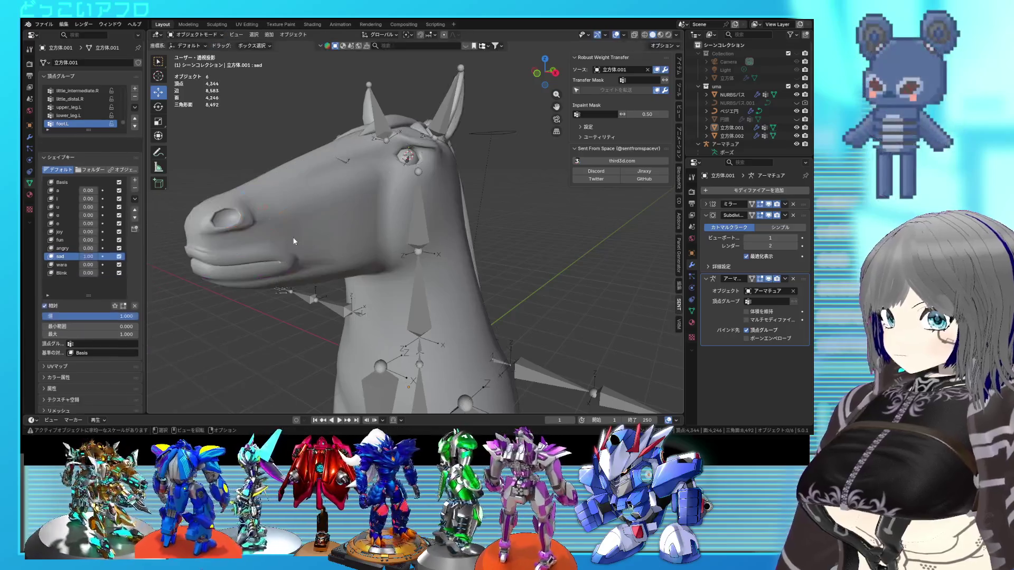
{"action": "mouse_move", "coordinate": [95, 244]}
{"action": "left_mouse_down"}
{"action": "mouse_move", "coordinate": [71, 244]}
{"action": "mouse_move", "coordinate": [117, 243]}
{"action": "mouse_move", "coordinate": [53, 242]}
{"action": "left_mouse_up"}
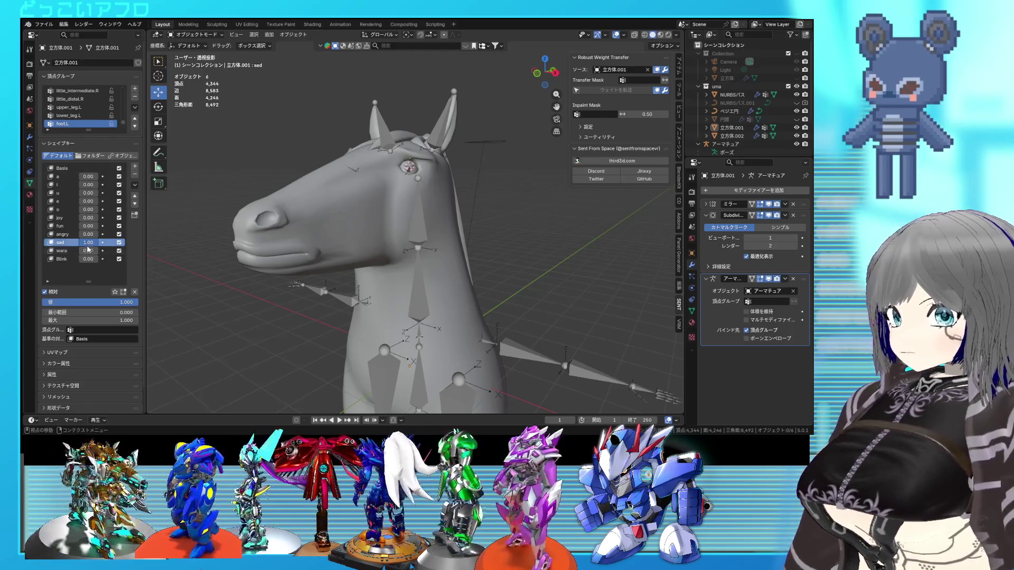
{"action": "left_click", "coordinate": [62, 168]}
{"action": "scroll", "coordinate": [541, 281], "scroll_direction": "down", "scroll_amount": 3}
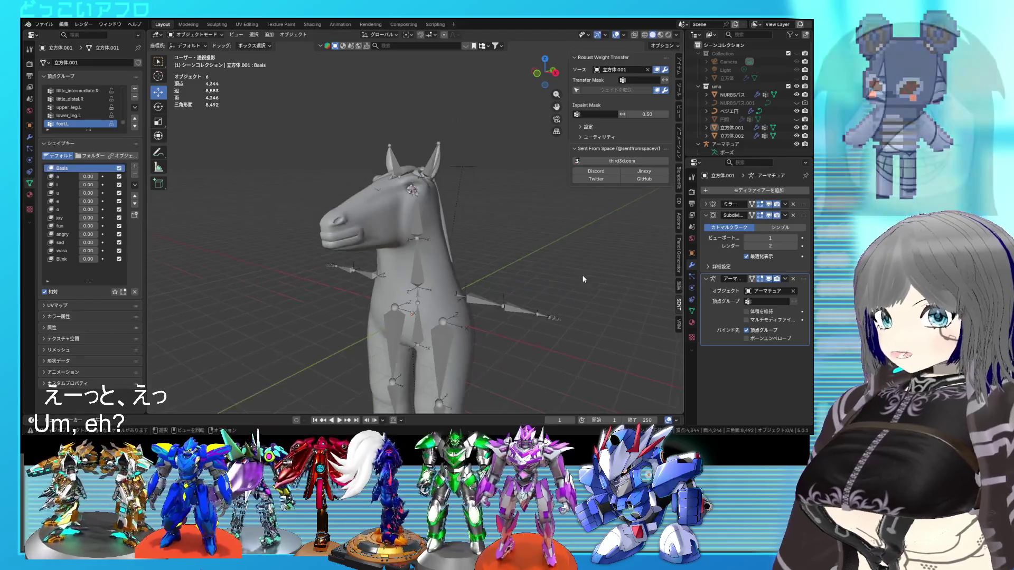
Select the horse body and, through X-ray, the mane object
{"action": "mouse_move", "coordinate": [521, 308]}
{"action": "middle_mouse_down"}
{"action": "mouse_move", "coordinate": [508, 253]}
{"action": "mouse_move", "coordinate": [489, 304]}
{"action": "mouse_move", "coordinate": [462, 276]}
{"action": "middle_mouse_up"}
{"action": "left_click", "coordinate": [448, 278]}
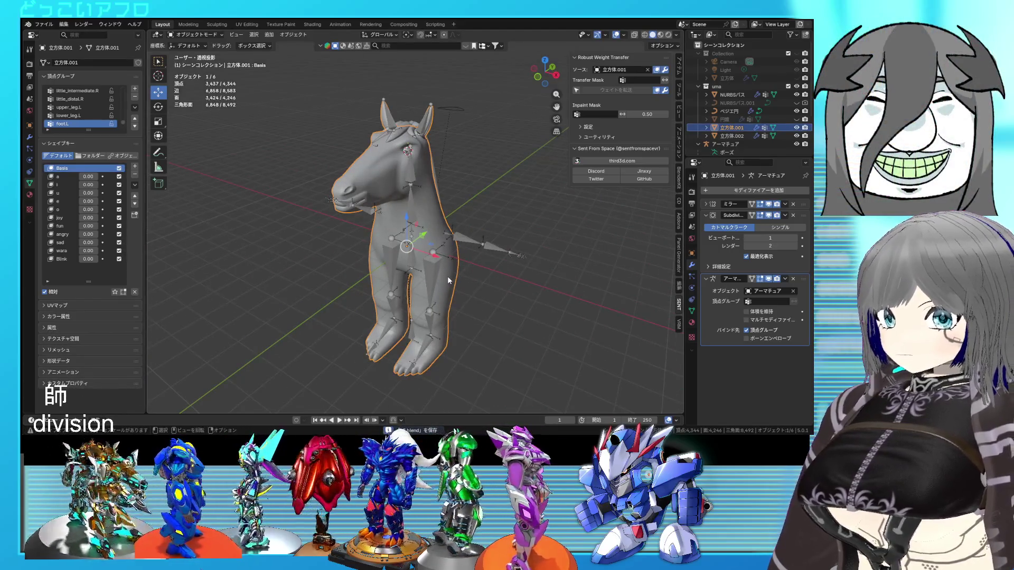
{"action": "scroll", "coordinate": [448, 277], "scroll_direction": "up", "scroll_amount": 5}
{"action": "mouse_move", "coordinate": [458, 277]}
{"action": "middle_mouse_down"}
{"action": "mouse_move", "coordinate": [528, 274]}
{"action": "mouse_move", "coordinate": [449, 281]}
{"action": "middle_mouse_up"}
{"action": "key", "text": "shift+z"}
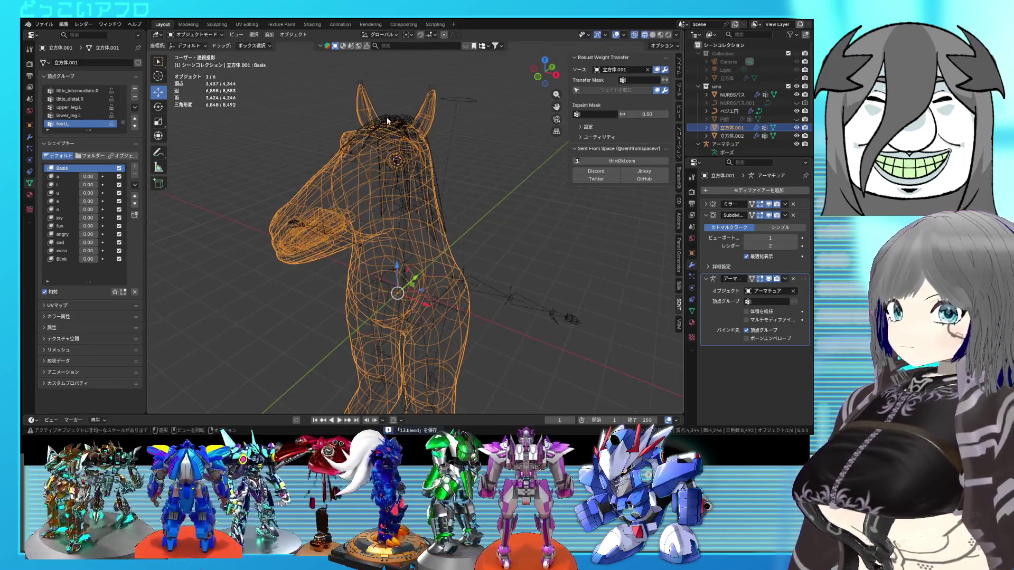
{"action": "left_click", "coordinate": [388, 123]}
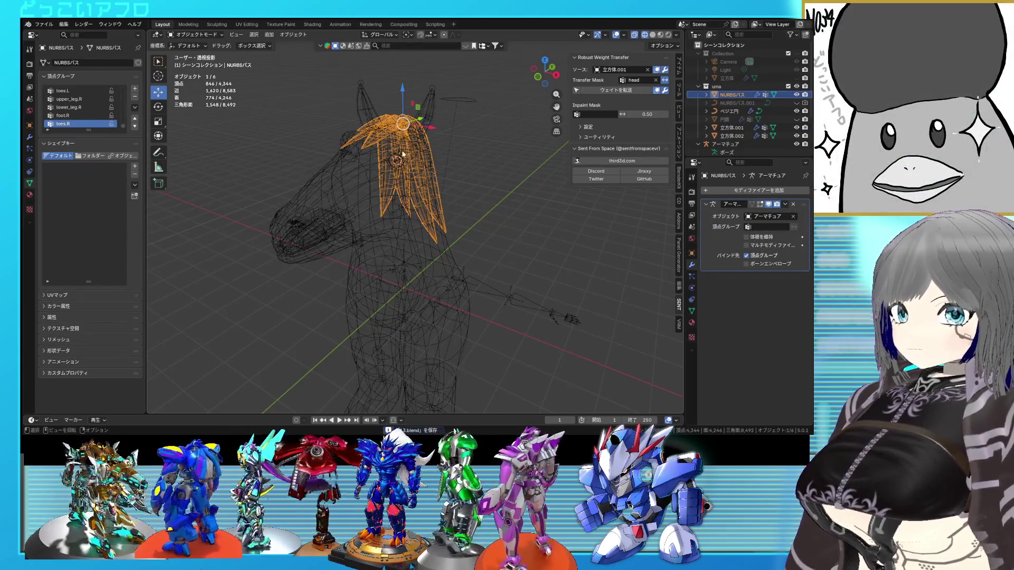
{"action": "key", "text": "shift+z"}
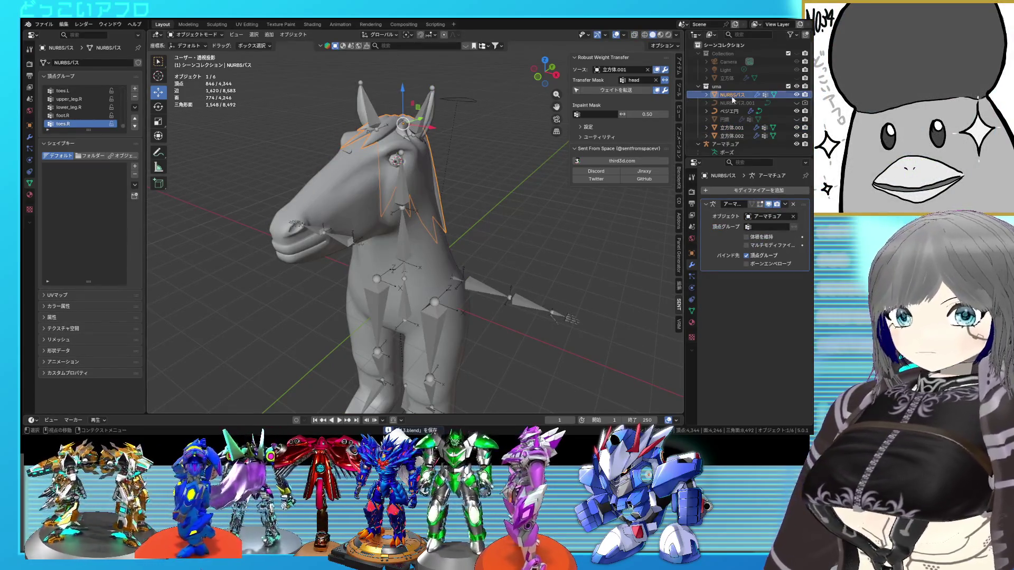
Hide the ベジエ円 curve, briefly toggling the body and mane visibility off and on
{"action": "left_click", "coordinate": [729, 111]}
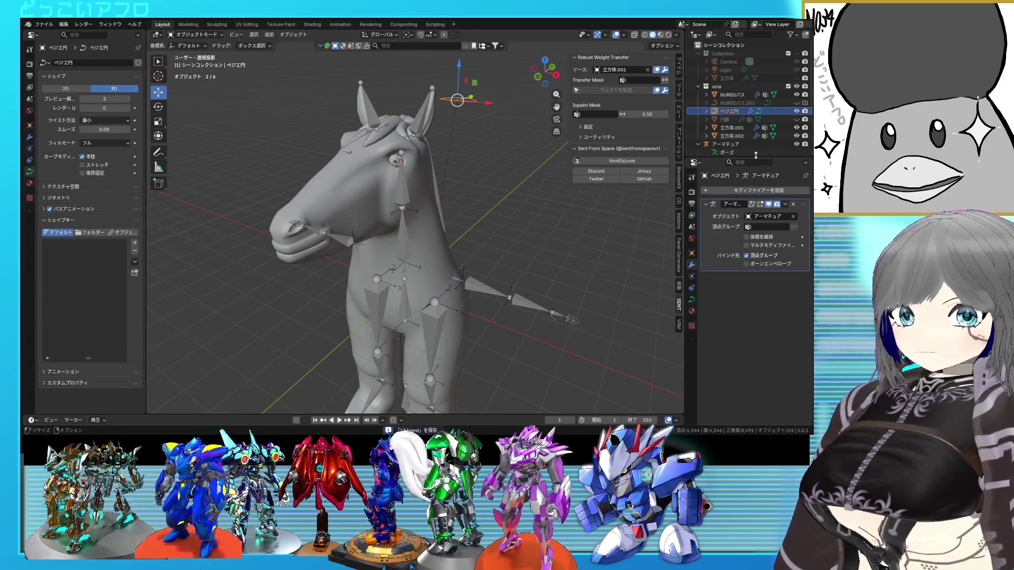
{"action": "left_click", "coordinate": [797, 111]}
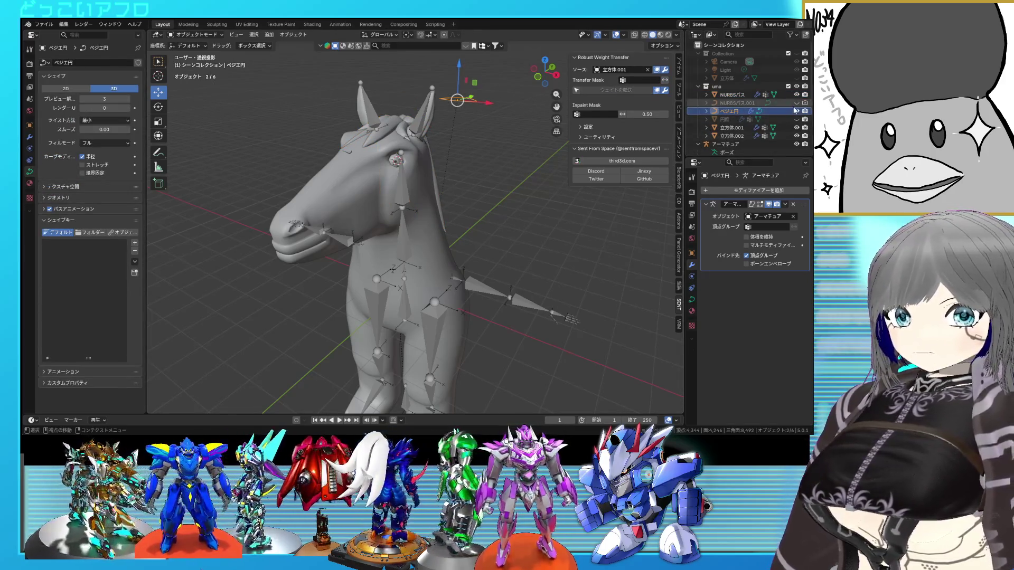
{"action": "left_click", "coordinate": [796, 136]}
{"action": "left_click", "coordinate": [796, 135]}
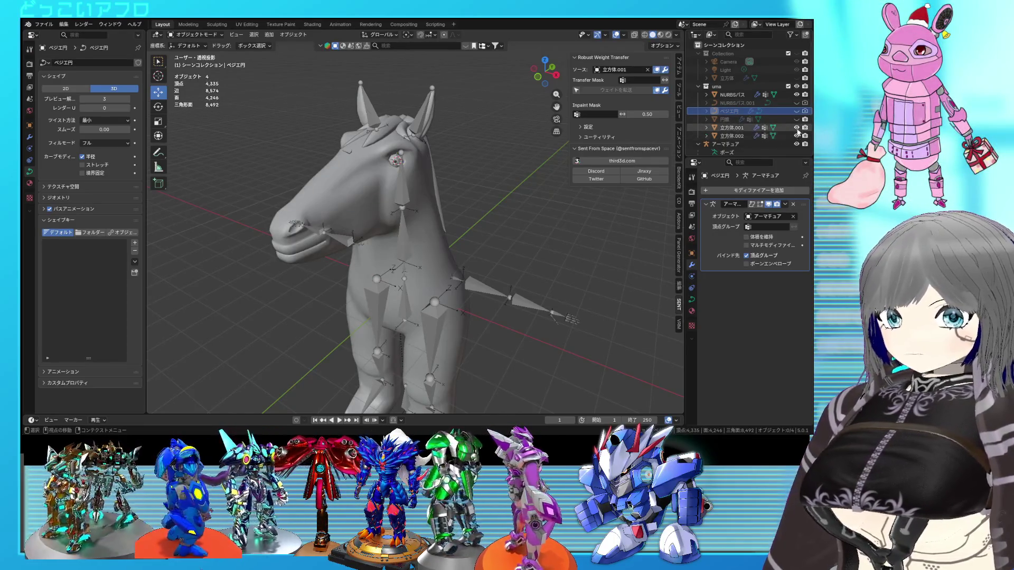
{"action": "left_click", "coordinate": [797, 95]}
{"action": "left_click", "coordinate": [797, 95]}
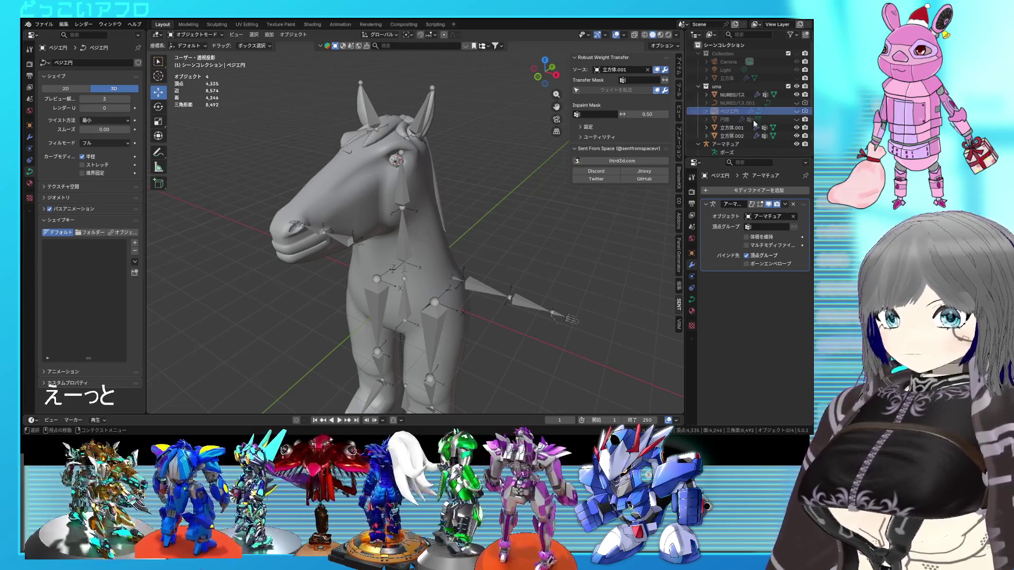
Orbit around the horse and save 13.blend
{"action": "mouse_move", "coordinate": [458, 201]}
{"action": "middle_mouse_down"}
{"action": "mouse_move", "coordinate": [481, 243]}
{"action": "mouse_move", "coordinate": [440, 166]}
{"action": "mouse_move", "coordinate": [431, 250]}
{"action": "mouse_move", "coordinate": [436, 227]}
{"action": "middle_mouse_up"}
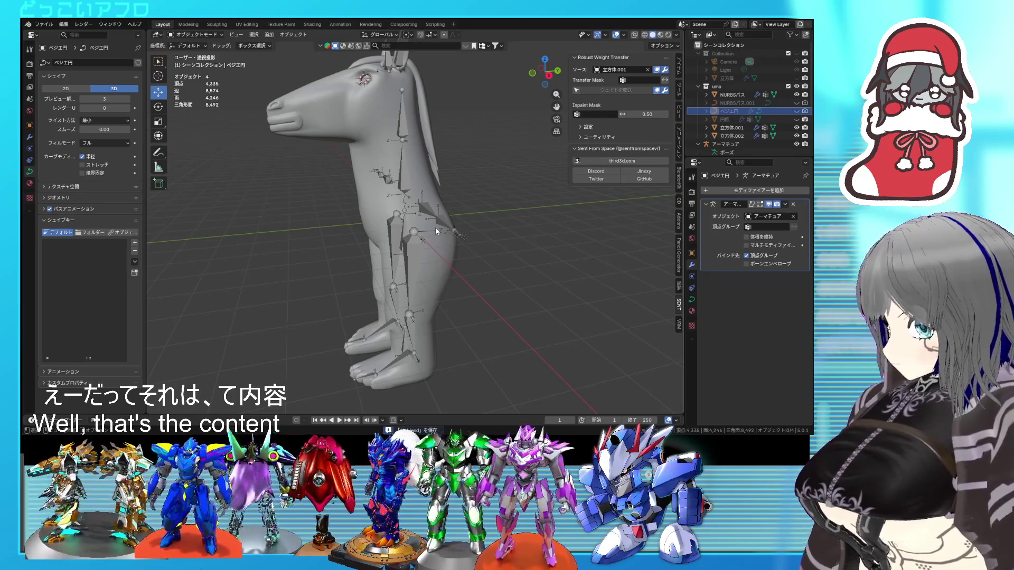
{"action": "mouse_move", "coordinate": [411, 242]}
{"action": "middle_mouse_down"}
{"action": "mouse_move", "coordinate": [417, 224]}
{"action": "mouse_move", "coordinate": [427, 249]}
{"action": "mouse_move", "coordinate": [493, 245]}
{"action": "middle_mouse_up"}
{"action": "key", "text": "ctrl+s"}
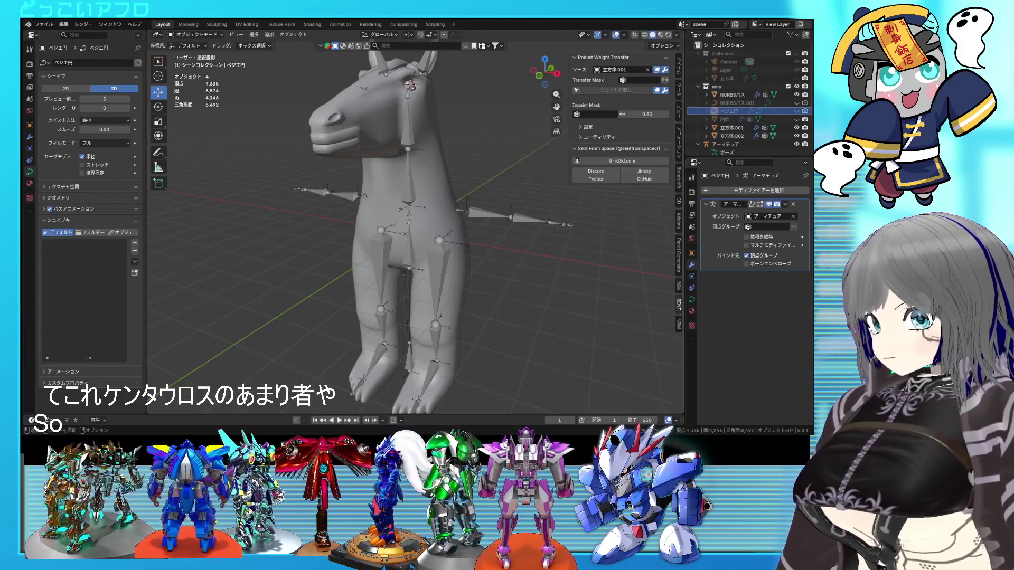
{"action": "scroll", "coordinate": [416, 233], "scroll_direction": "down", "scroll_amount": 2}
Hide the overlays, select the horse body, and raise shape key a to open the mouth
{"action": "mouse_move", "coordinate": [401, 233]}
{"action": "middle_mouse_down"}
{"action": "mouse_move", "coordinate": [436, 232]}
{"action": "mouse_move", "coordinate": [442, 212]}
{"action": "middle_mouse_up"}
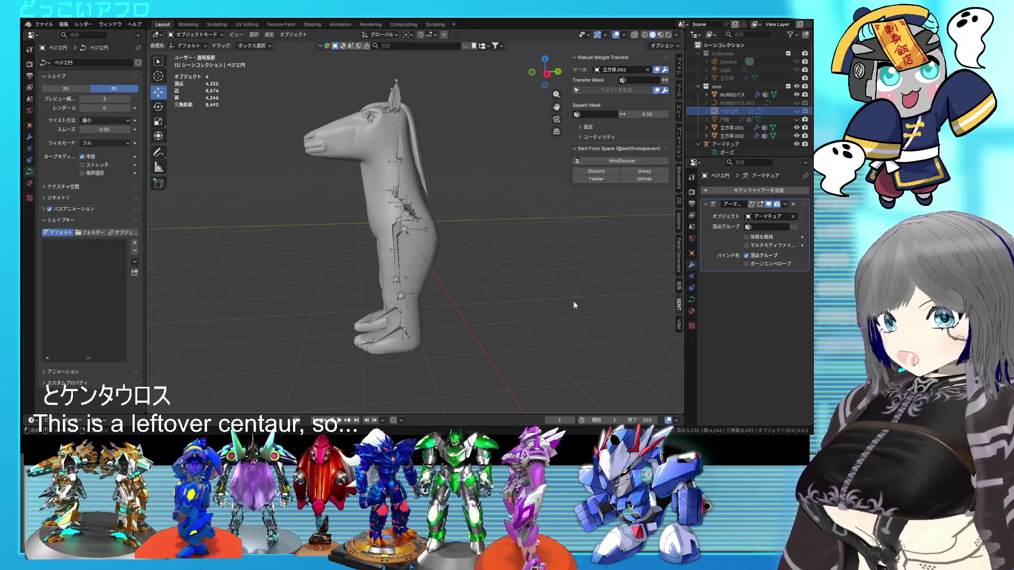
{"action": "key", "text": "shift+alt+z"}
{"action": "mouse_move", "coordinate": [430, 208]}
{"action": "middle_mouse_down"}
{"action": "mouse_move", "coordinate": [405, 243]}
{"action": "mouse_move", "coordinate": [381, 211]}
{"action": "middle_mouse_up"}
{"action": "scroll", "coordinate": [383, 246], "scroll_direction": "up", "scroll_amount": 5}
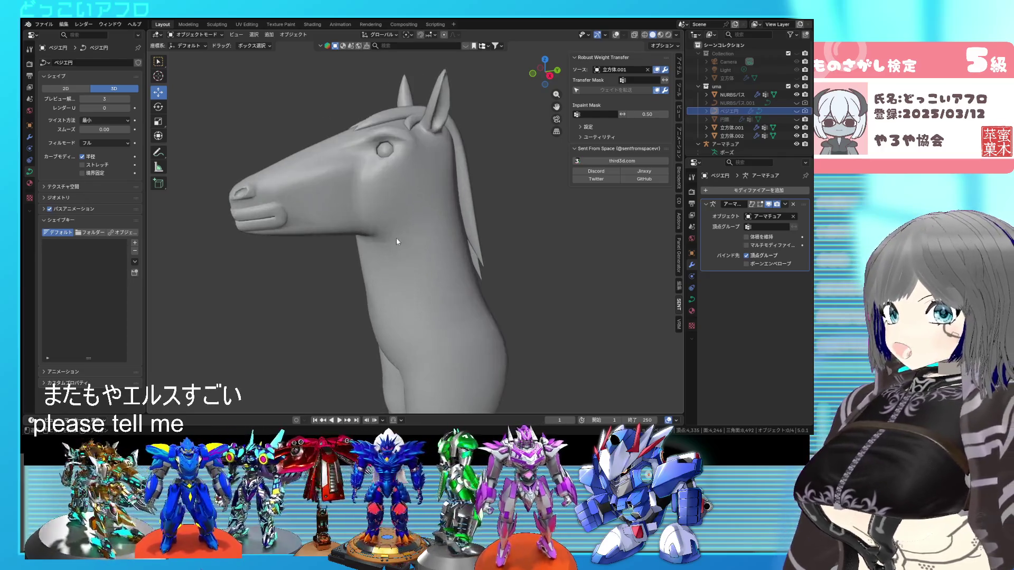
{"action": "left_click", "coordinate": [415, 228]}
{"action": "mouse_move", "coordinate": [88, 177]}
{"action": "left_mouse_down"}
{"action": "mouse_move", "coordinate": [124, 176]}
{"action": "mouse_move", "coordinate": [53, 176]}
{"action": "mouse_move", "coordinate": [124, 193]}
{"action": "mouse_move", "coordinate": [64, 193]}
{"action": "mouse_move", "coordinate": [125, 201]}
{"action": "mouse_move", "coordinate": [80, 210]}
{"action": "mouse_move", "coordinate": [113, 218]}
{"action": "mouse_move", "coordinate": [64, 217]}
{"action": "mouse_move", "coordinate": [111, 226]}
{"action": "mouse_move", "coordinate": [63, 226]}
{"action": "mouse_move", "coordinate": [104, 235]}
{"action": "left_mouse_up"}
Swap the angry expression for sad, then reset wara and Blink to 0
{"action": "middle_click_drag", "start_coordinate": [380, 265], "coordinate": [398, 264]}
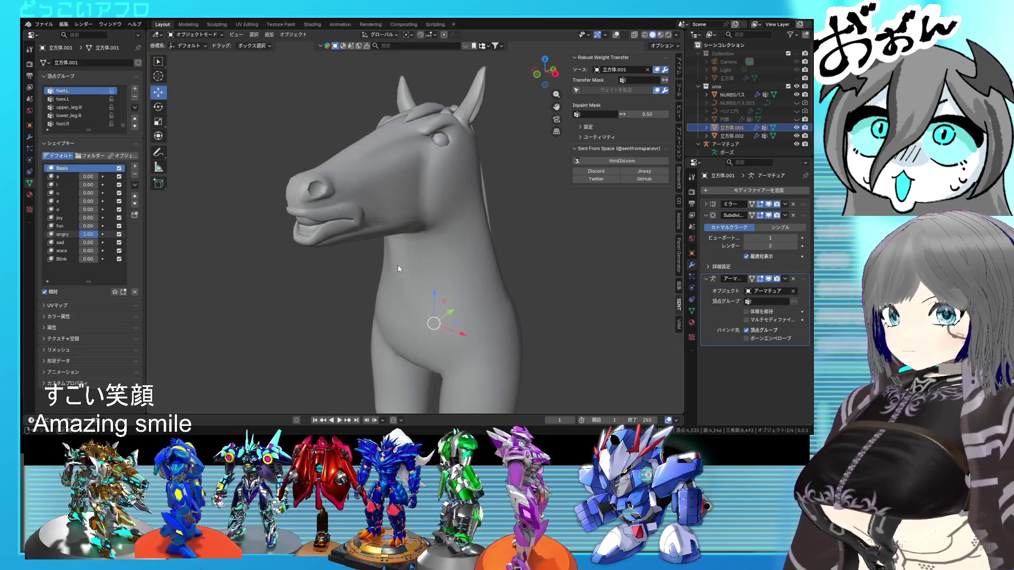
{"action": "mouse_move", "coordinate": [89, 235]}
{"action": "left_mouse_down"}
{"action": "mouse_move", "coordinate": [63, 234]}
{"action": "mouse_move", "coordinate": [109, 243]}
{"action": "mouse_move", "coordinate": [63, 243]}
{"action": "mouse_move", "coordinate": [109, 251]}
{"action": "left_mouse_up"}
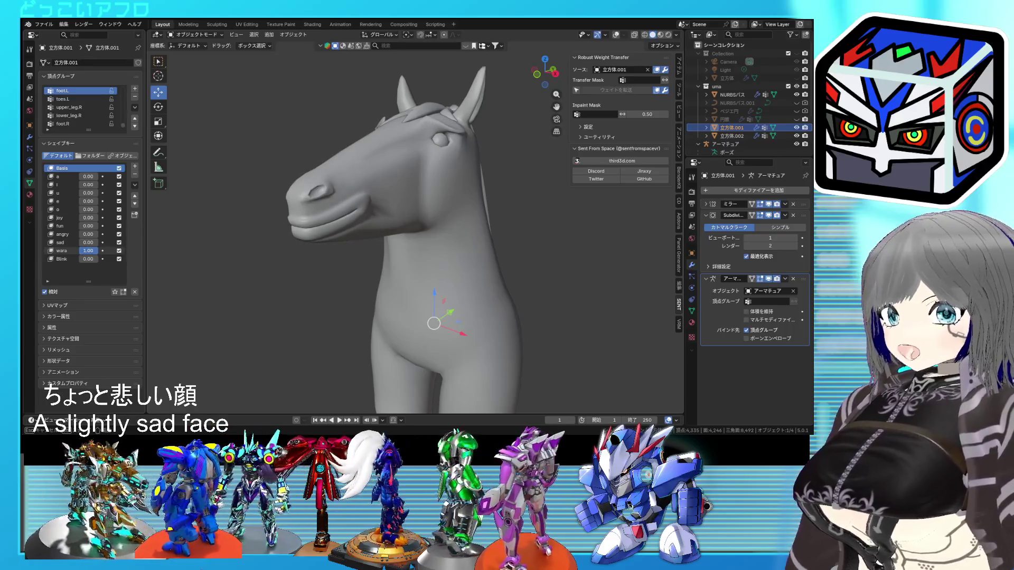
{"action": "middle_click_drag", "start_coordinate": [439, 285], "coordinate": [420, 286]}
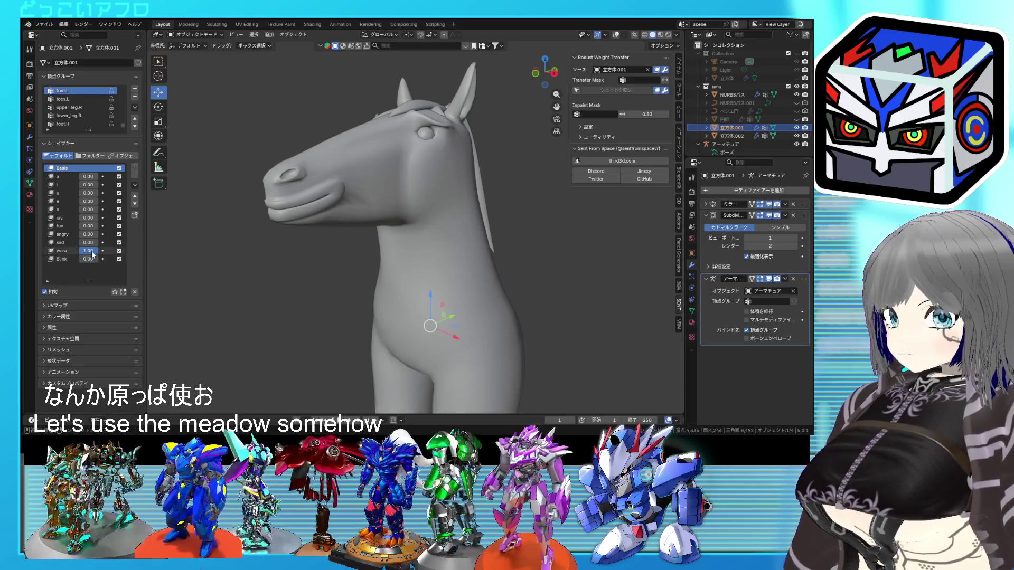
{"action": "left_click_drag", "start_coordinate": [92, 252], "coordinate": [63, 251]}
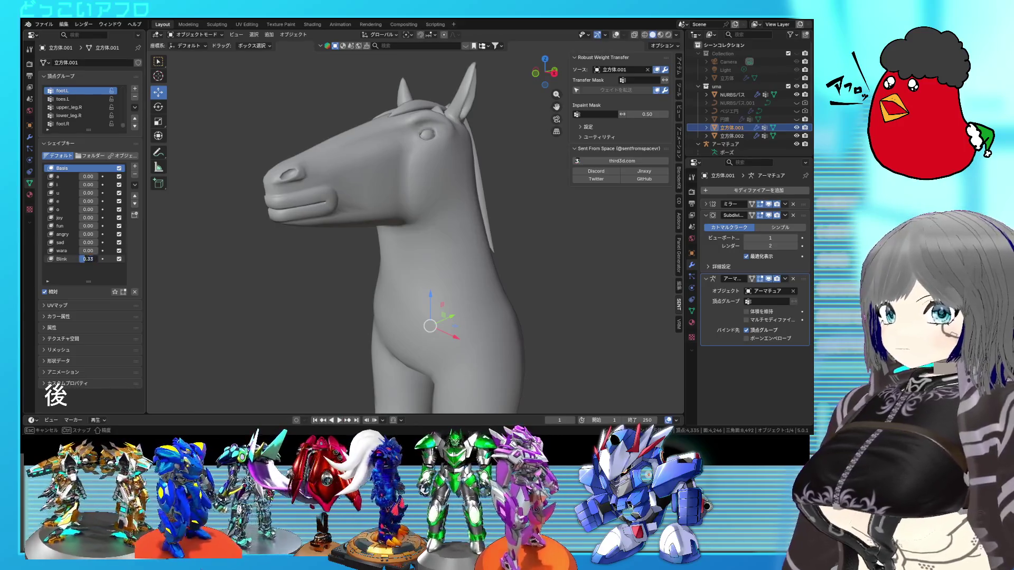
{"action": "left_click_drag", "start_coordinate": [93, 259], "coordinate": [63, 259]}
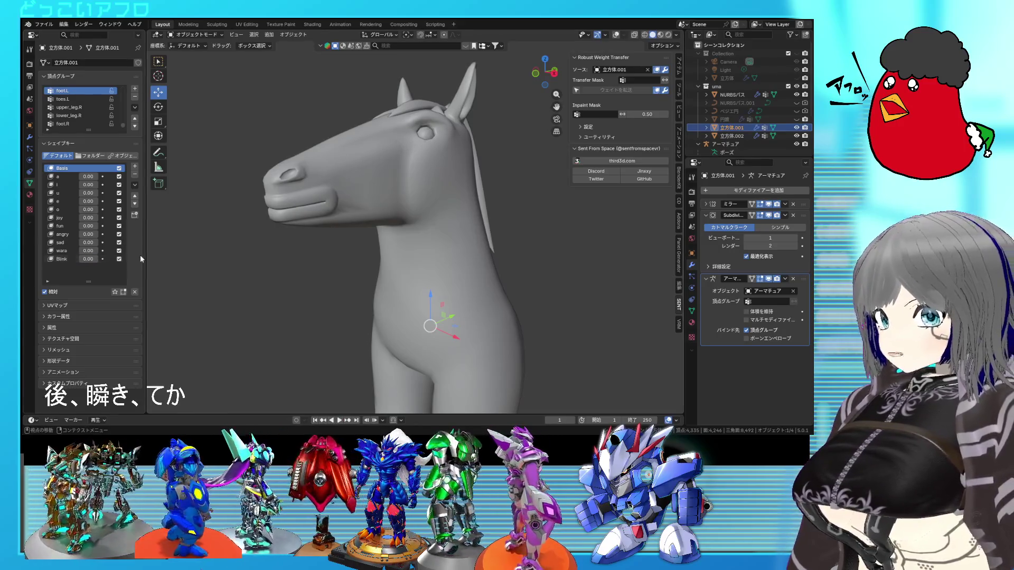
Orbit around the horse head and show the bones through the mesh
{"action": "mouse_move", "coordinate": [387, 267]}
{"action": "middle_mouse_down"}
{"action": "mouse_move", "coordinate": [424, 289]}
{"action": "mouse_move", "coordinate": [430, 277]}
{"action": "mouse_move", "coordinate": [457, 303]}
{"action": "mouse_move", "coordinate": [485, 299]}
{"action": "mouse_move", "coordinate": [465, 272]}
{"action": "middle_mouse_up"}
{"action": "mouse_move", "coordinate": [445, 210]}
{"action": "middle_mouse_down"}
{"action": "mouse_move", "coordinate": [401, 207]}
{"action": "mouse_move", "coordinate": [378, 234]}
{"action": "middle_mouse_up"}
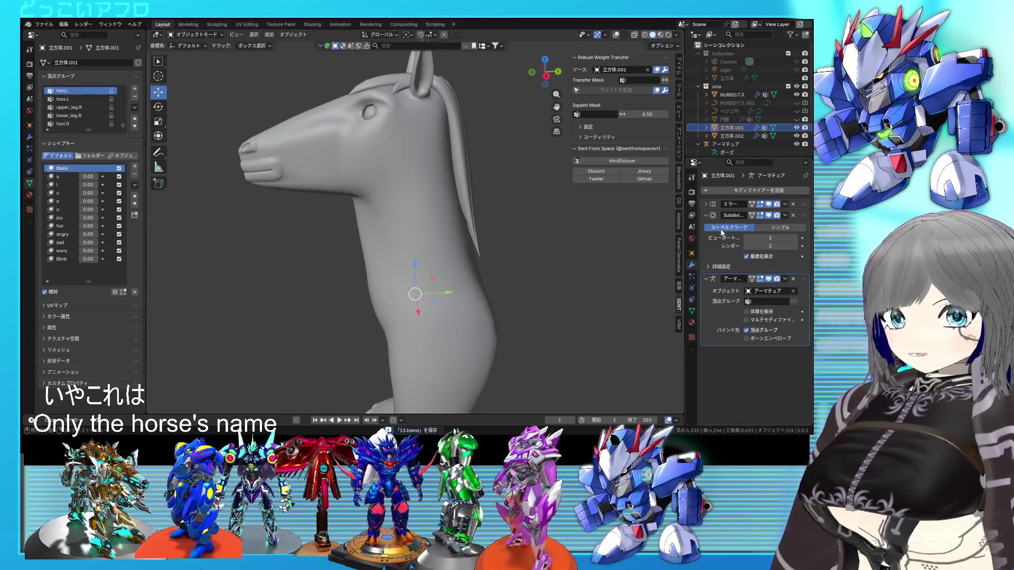
{"action": "mouse_move", "coordinate": [383, 174]}
{"action": "middle_mouse_down", "text": "shift"}
{"action": "mouse_move", "coordinate": [388, 195]}
{"action": "mouse_move", "coordinate": [431, 184]}
{"action": "middle_mouse_up", "text": "shift"}
{"action": "key", "text": "alt+z"}
{"action": "middle_click_drag", "start_coordinate": [531, 77], "coordinate": [400, 173]}
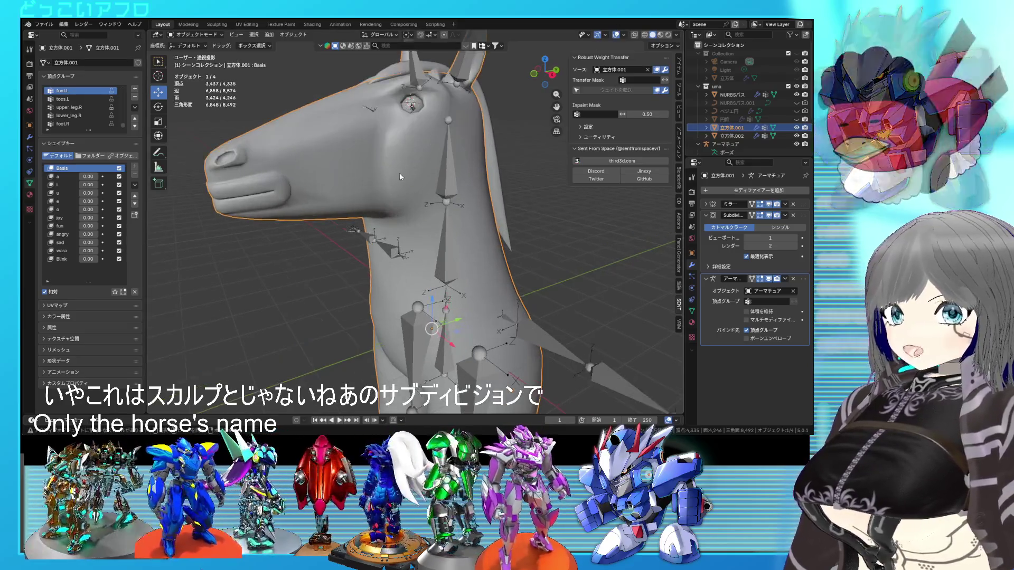
Inspect the horse's muzzle mesh in Edit Mode, then save 13.blend
{"action": "key", "text": "Tab"}
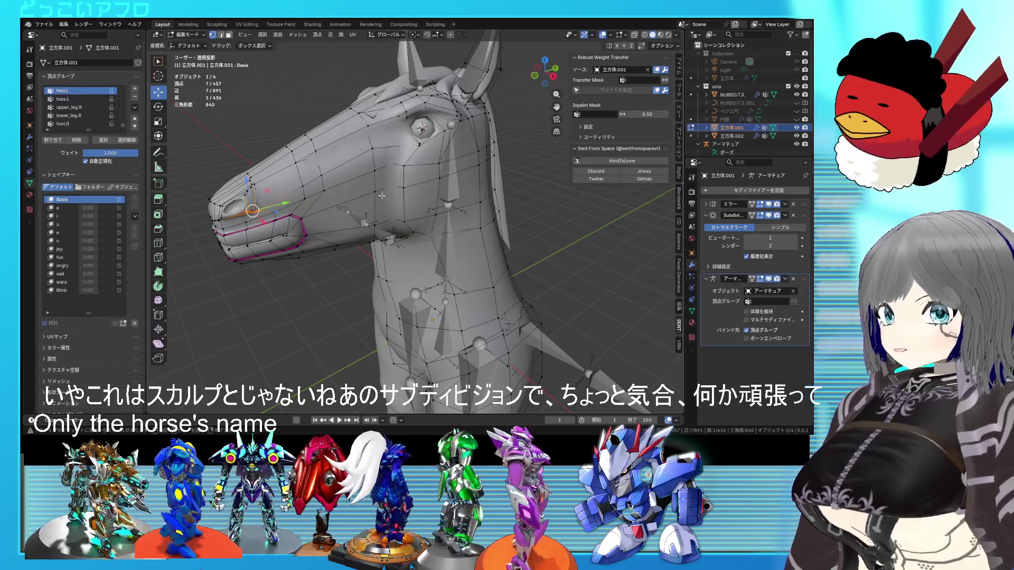
{"action": "mouse_move", "coordinate": [405, 186]}
{"action": "middle_mouse_down"}
{"action": "mouse_move", "coordinate": [406, 197]}
{"action": "mouse_move", "coordinate": [391, 193]}
{"action": "middle_mouse_up"}
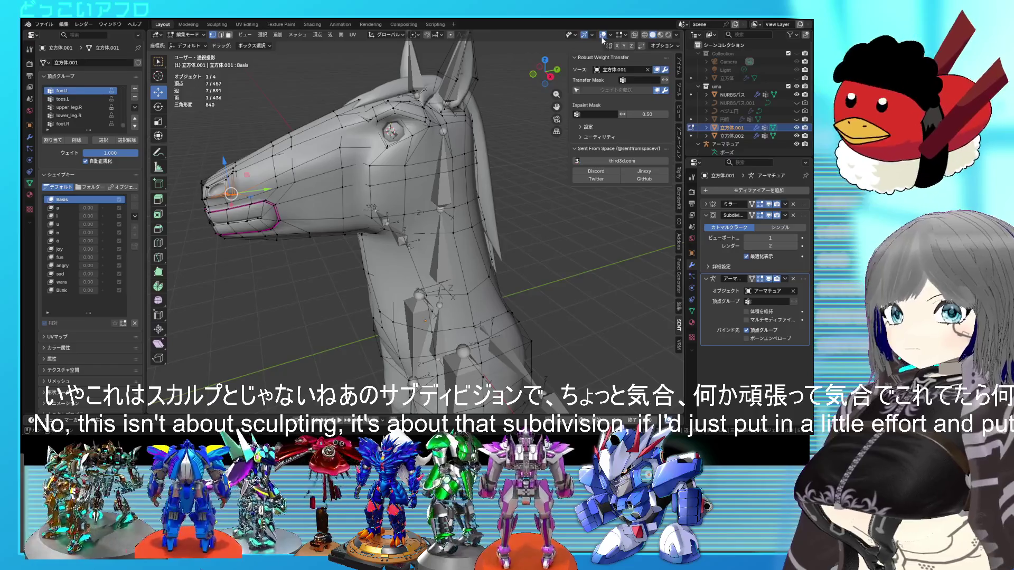
{"action": "key", "text": "Tab"}
{"action": "scroll", "coordinate": [426, 132], "scroll_direction": "up", "scroll_amount": 2}
{"action": "mouse_move", "coordinate": [426, 132]}
{"action": "middle_mouse_down"}
{"action": "mouse_move", "coordinate": [444, 139]}
{"action": "mouse_move", "coordinate": [416, 121]}
{"action": "middle_mouse_up"}
{"action": "scroll", "coordinate": [443, 139], "scroll_direction": "down", "scroll_amount": 3}
{"action": "key", "text": "ctrl+s"}
Switch the horse back to Object Mode and orbit around its head
{"action": "middle_click_drag", "start_coordinate": [468, 150], "coordinate": [454, 148]}
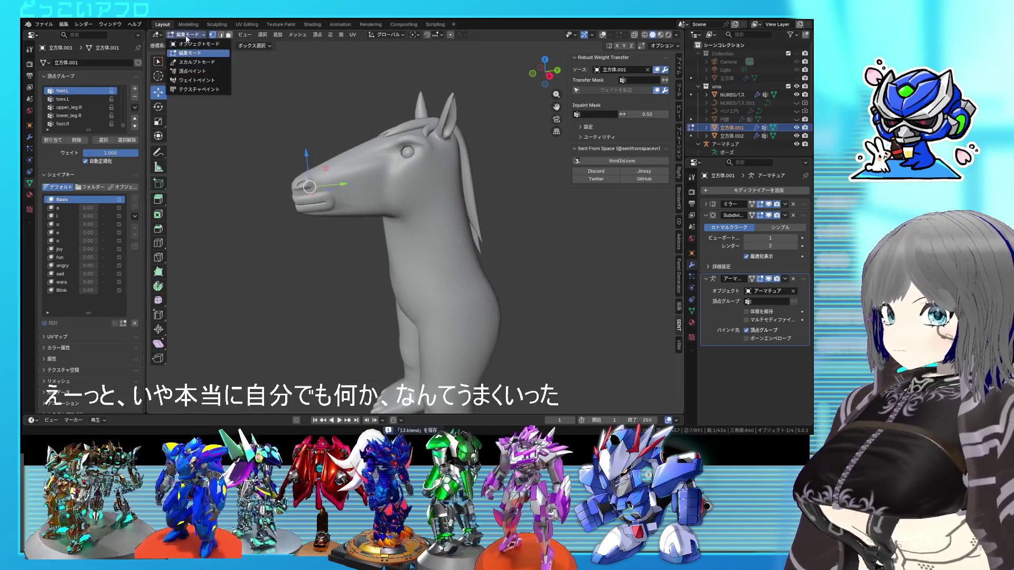
{"action": "left_click", "coordinate": [191, 44]}
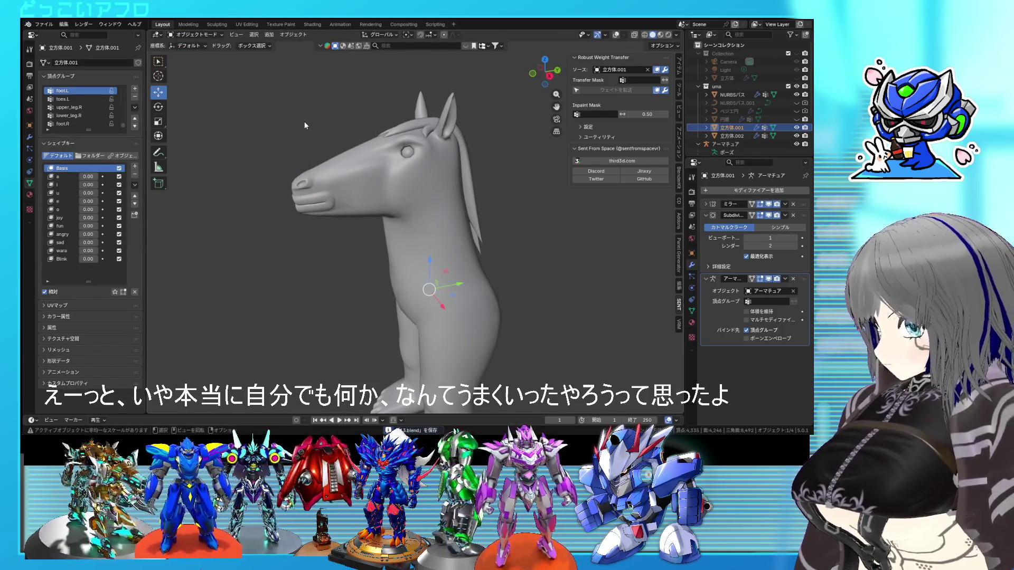
{"action": "scroll", "coordinate": [320, 131], "scroll_direction": "up", "scroll_amount": 2}
{"action": "middle_click_drag", "start_coordinate": [320, 131], "coordinate": [361, 146]}
{"action": "scroll", "coordinate": [405, 146], "scroll_direction": "up", "scroll_amount": 3}
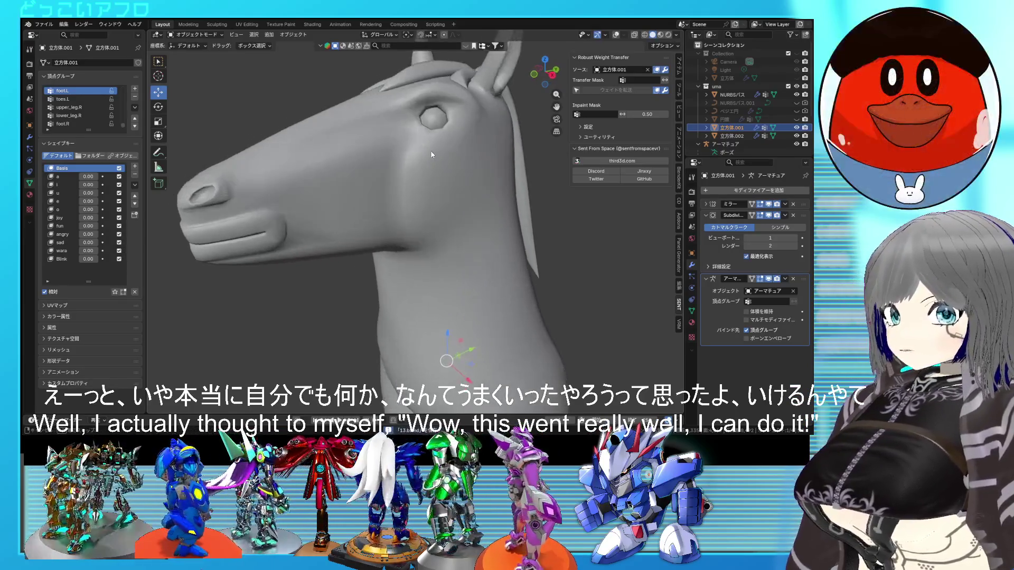
{"action": "scroll", "coordinate": [423, 165], "scroll_direction": "down", "scroll_amount": 2}
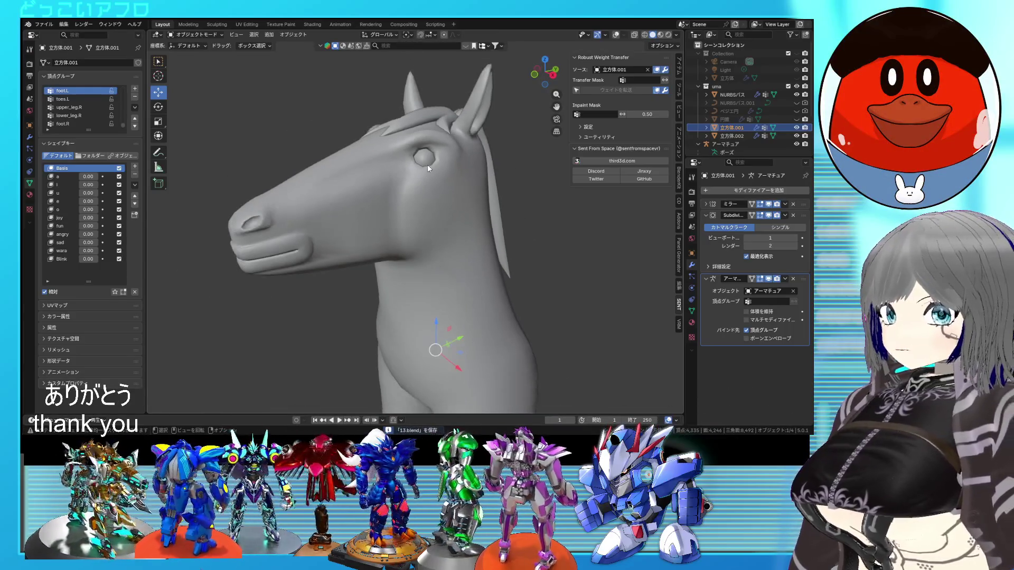
Open the earlier 4.blend from Open Recent to view the cow head
{"action": "left_click", "coordinate": [45, 24]}
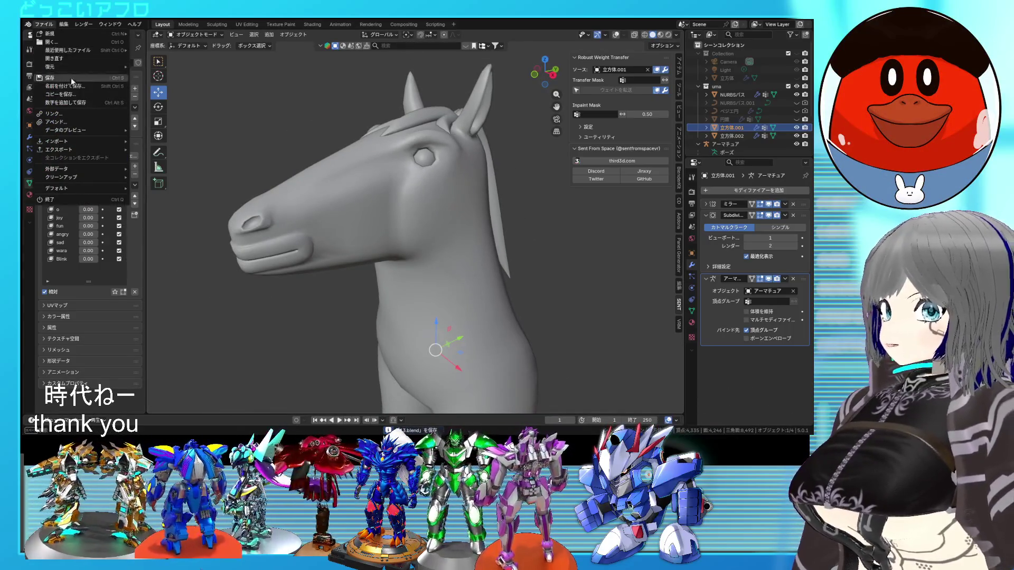
{"action": "mouse_move", "coordinate": [88, 52]}
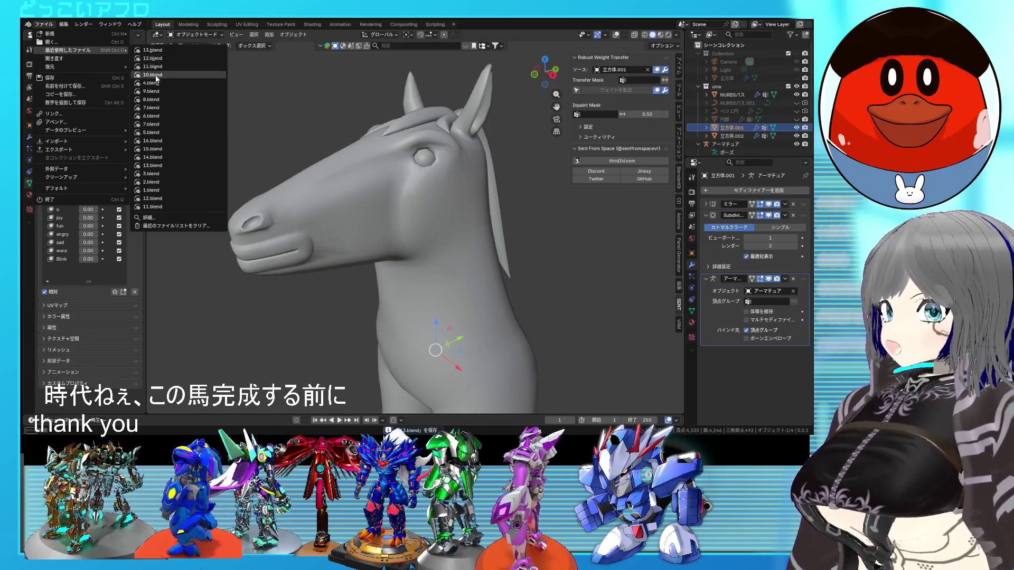
{"action": "left_click", "coordinate": [155, 83]}
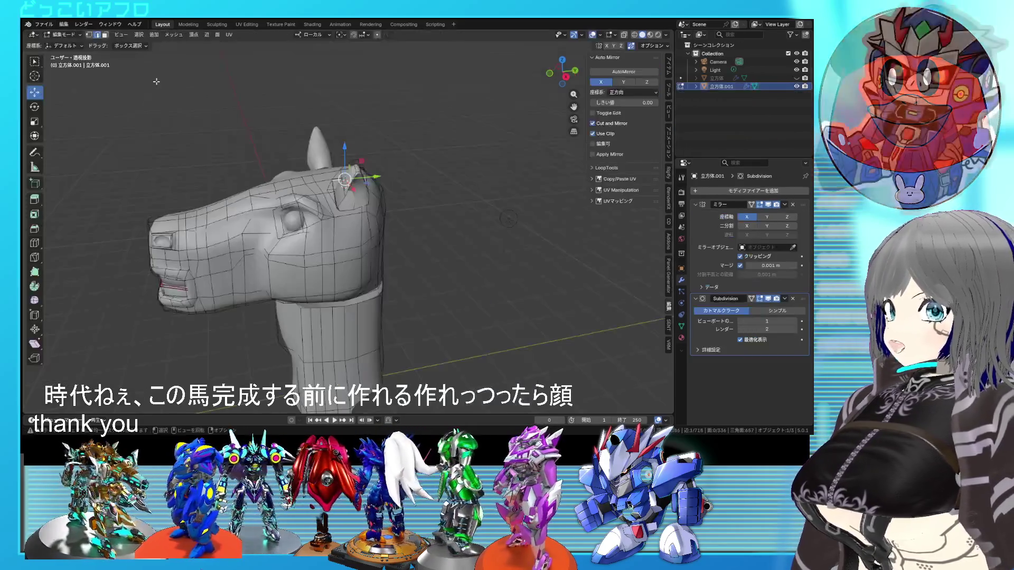
{"action": "mouse_move", "coordinate": [369, 211]}
{"action": "middle_mouse_down"}
{"action": "mouse_move", "coordinate": [396, 219]}
{"action": "mouse_move", "coordinate": [440, 179]}
{"action": "mouse_move", "coordinate": [486, 164]}
{"action": "middle_mouse_up"}
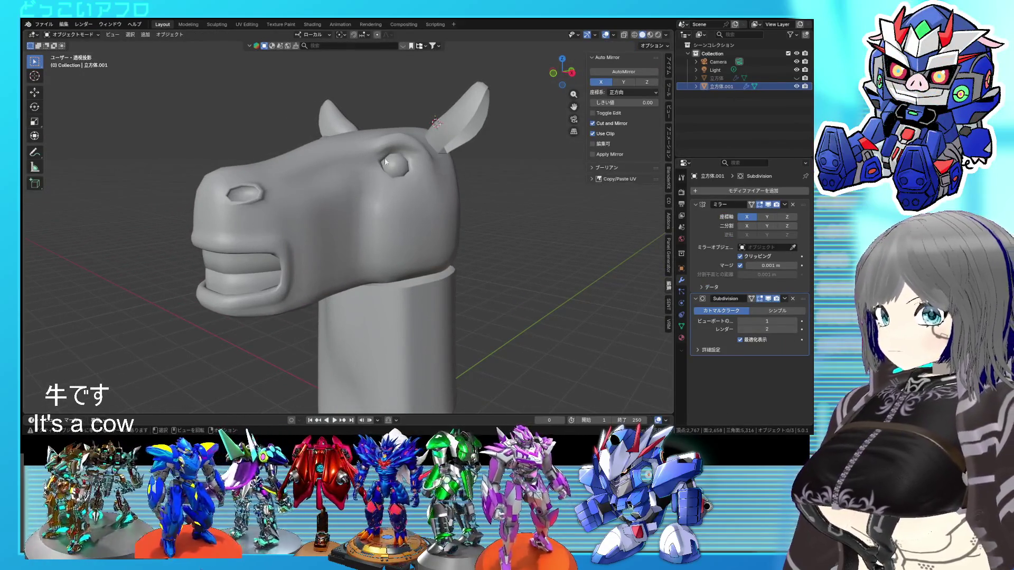
{"action": "middle_click_drag", "start_coordinate": [371, 181], "coordinate": [295, 173]}
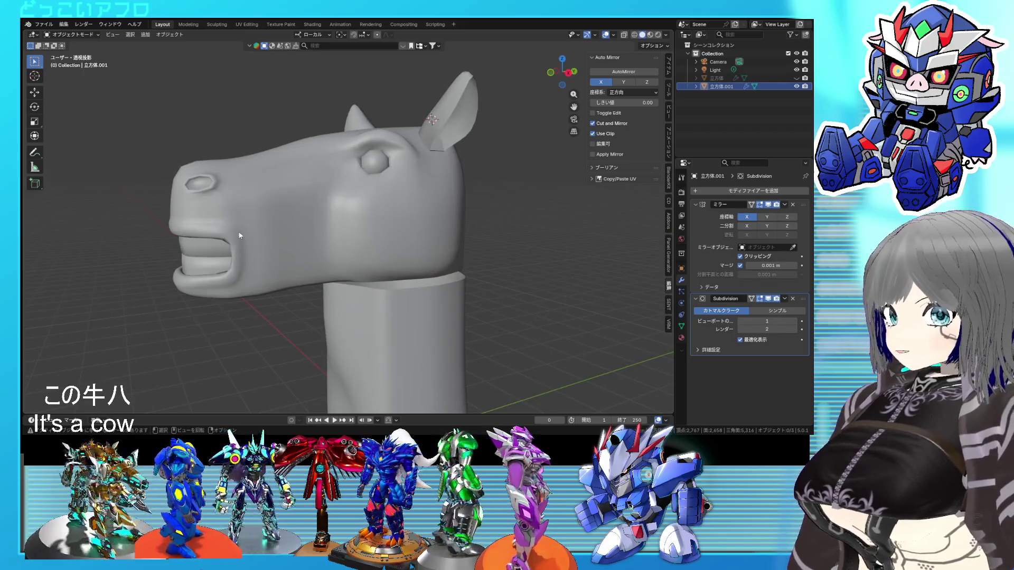
Orbit around the cow head and inspect its mesh in Edit Mode
{"action": "middle_click_drag", "start_coordinate": [359, 226], "coordinate": [420, 246]}
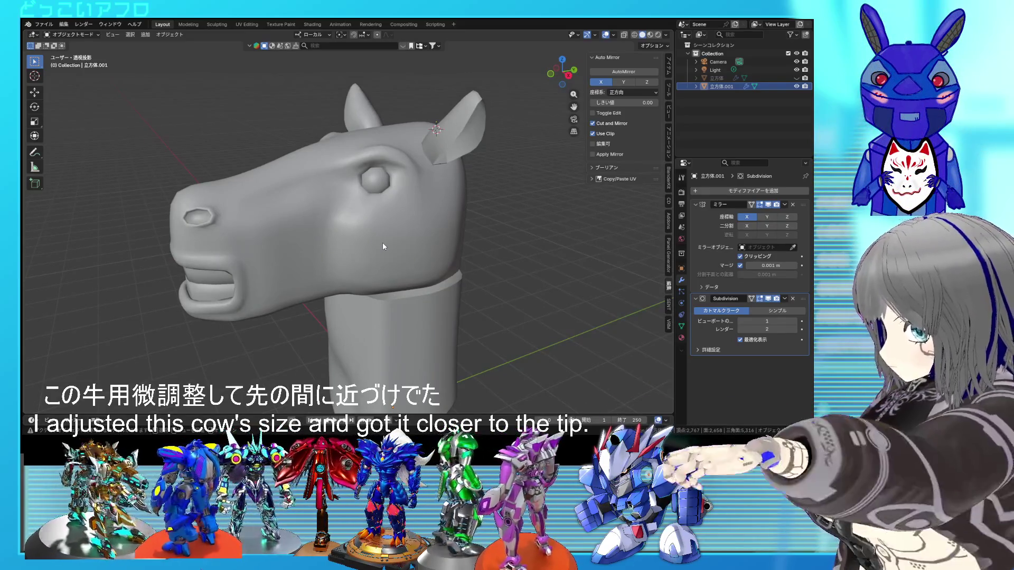
{"action": "middle_click_drag", "start_coordinate": [382, 242], "coordinate": [385, 238]}
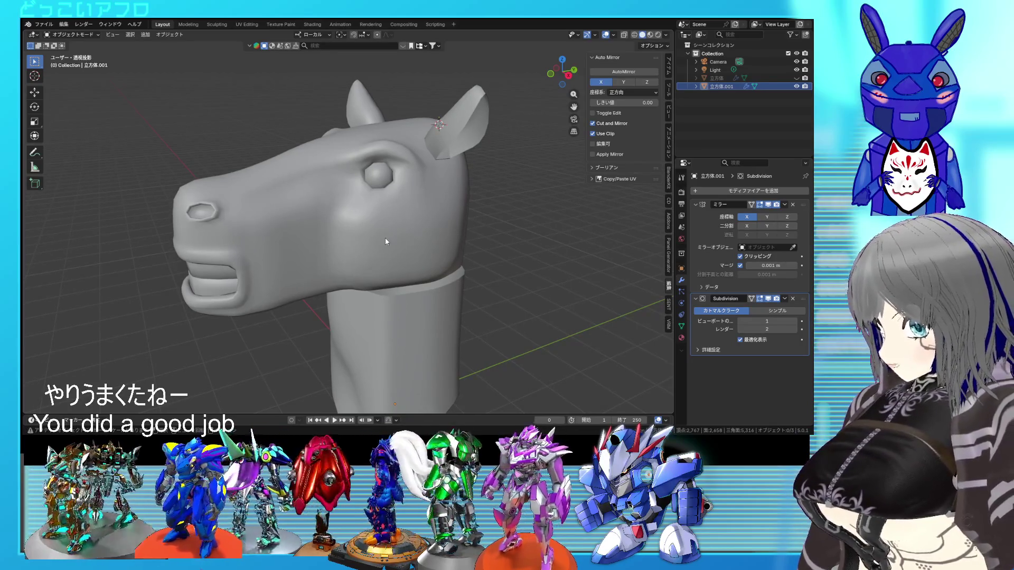
{"action": "mouse_move", "coordinate": [385, 238]}
{"action": "middle_mouse_down"}
{"action": "mouse_move", "coordinate": [446, 231]}
{"action": "mouse_move", "coordinate": [382, 229]}
{"action": "mouse_move", "coordinate": [355, 248]}
{"action": "mouse_move", "coordinate": [419, 229]}
{"action": "mouse_move", "coordinate": [402, 246]}
{"action": "middle_mouse_up"}
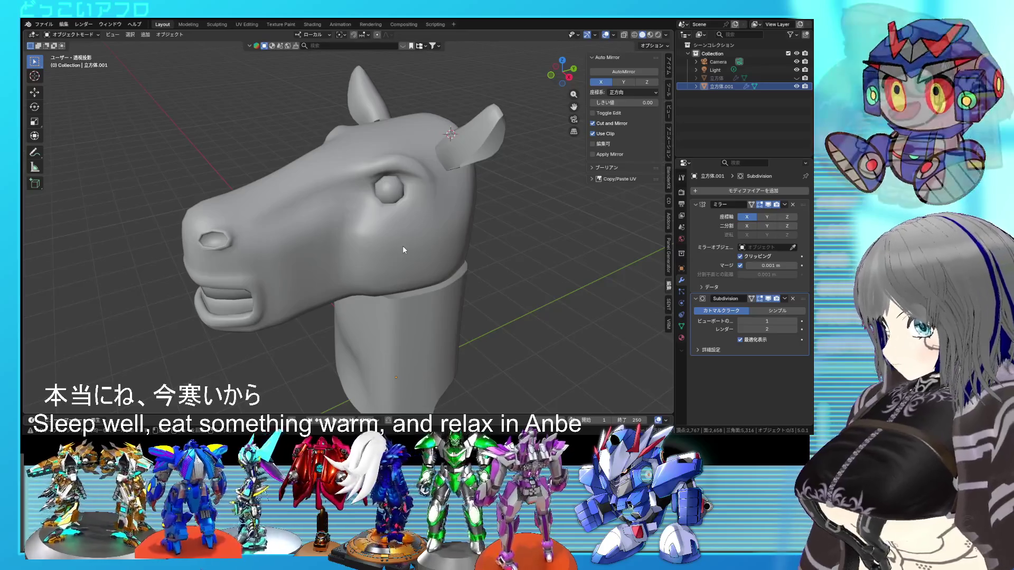
{"action": "middle_click_drag", "start_coordinate": [403, 246], "coordinate": [426, 212]}
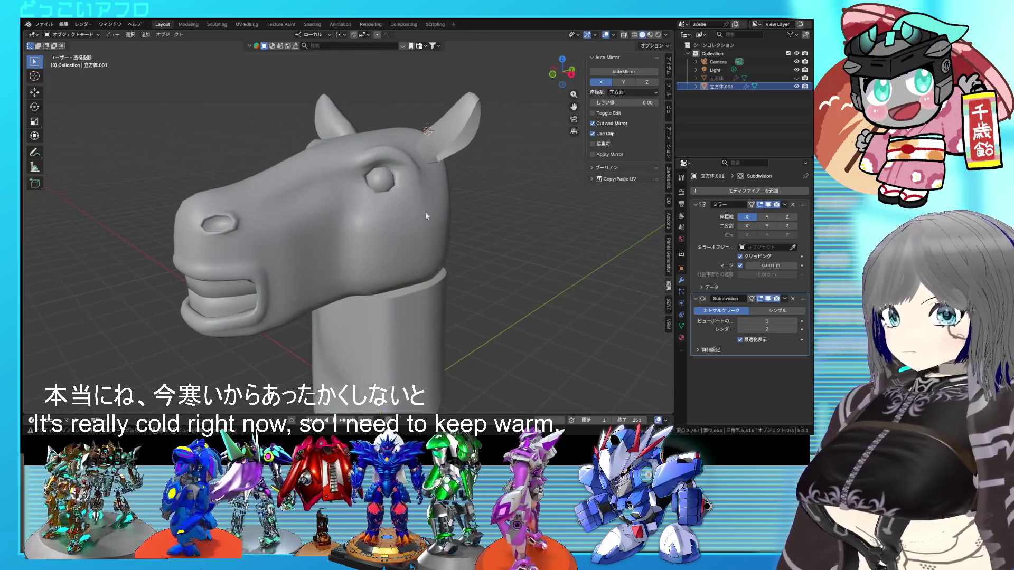
{"action": "key", "text": "Tab"}
{"action": "mouse_move", "coordinate": [387, 245]}
{"action": "middle_mouse_down"}
{"action": "mouse_move", "coordinate": [329, 211]}
{"action": "mouse_move", "coordinate": [348, 230]}
{"action": "mouse_move", "coordinate": [405, 228]}
{"action": "mouse_move", "coordinate": [372, 233]}
{"action": "middle_mouse_up"}
{"action": "key", "text": "Tab"}
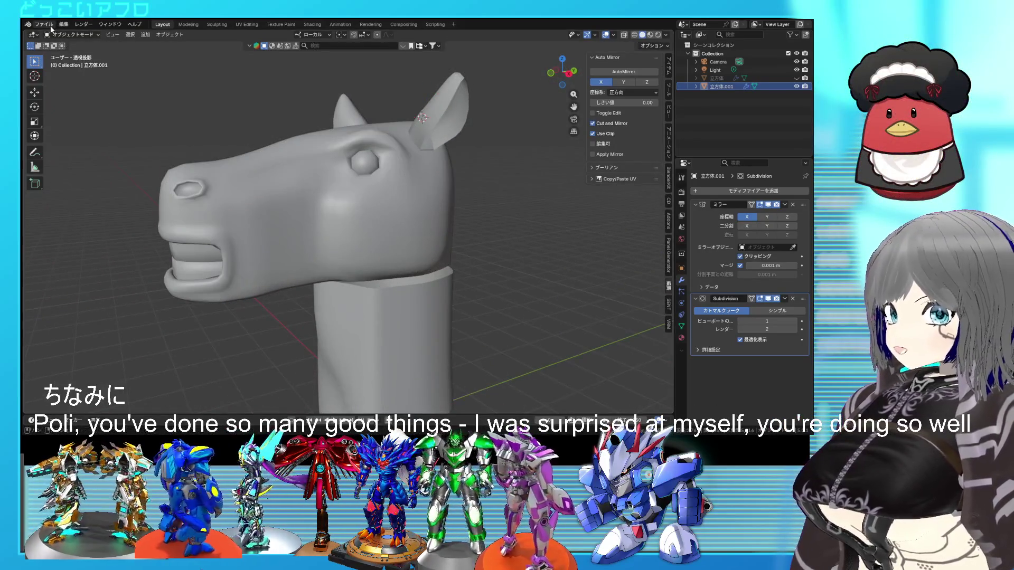
Reopen 13.blend from Open Recent without saving the cow-head file
{"action": "left_click", "coordinate": [50, 25]}
{"action": "mouse_move", "coordinate": [103, 55]}
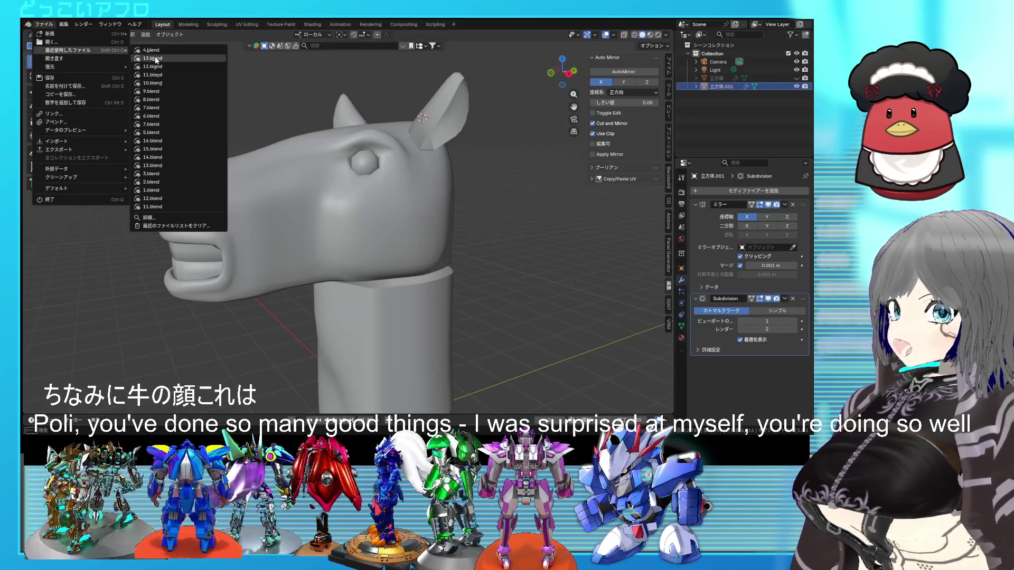
{"action": "left_click", "coordinate": [156, 58]}
{"action": "left_click", "coordinate": [419, 241]}
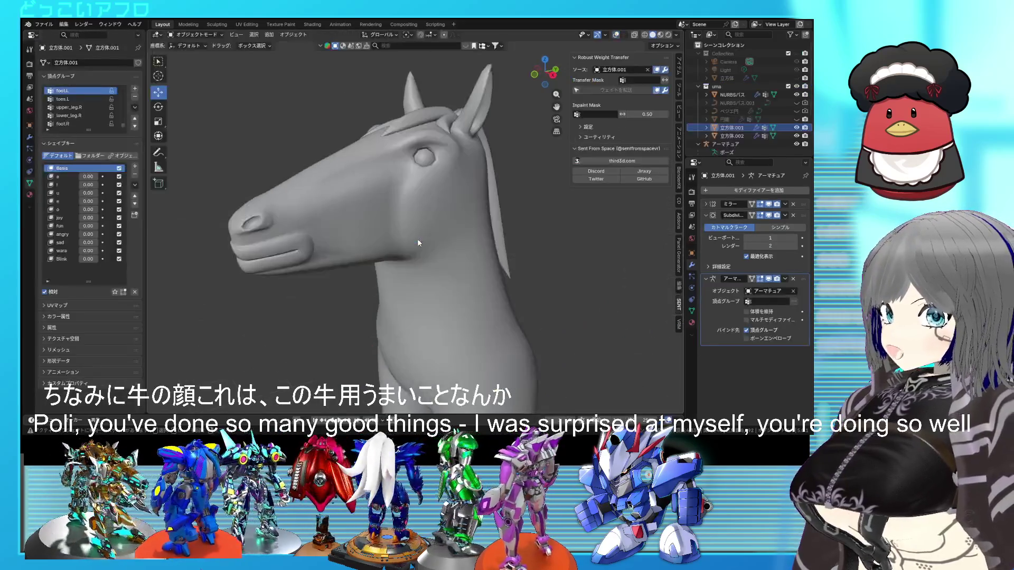
Zoom out to the horse's whole body and show the armature bones
{"action": "mouse_move", "coordinate": [466, 236]}
{"action": "middle_mouse_down", "text": "shift"}
{"action": "mouse_move", "coordinate": [435, 217]}
{"action": "mouse_move", "coordinate": [444, 214]}
{"action": "middle_mouse_up", "text": "shift"}
{"action": "scroll", "coordinate": [443, 215], "scroll_direction": "down", "scroll_amount": 4}
{"action": "mouse_move", "coordinate": [479, 309]}
{"action": "middle_mouse_down", "text": "shift"}
{"action": "mouse_move", "coordinate": [474, 272]}
{"action": "mouse_move", "coordinate": [536, 274]}
{"action": "mouse_move", "coordinate": [486, 277]}
{"action": "mouse_move", "coordinate": [499, 272]}
{"action": "middle_mouse_up", "text": "shift"}
{"action": "left_click", "coordinate": [617, 34]}
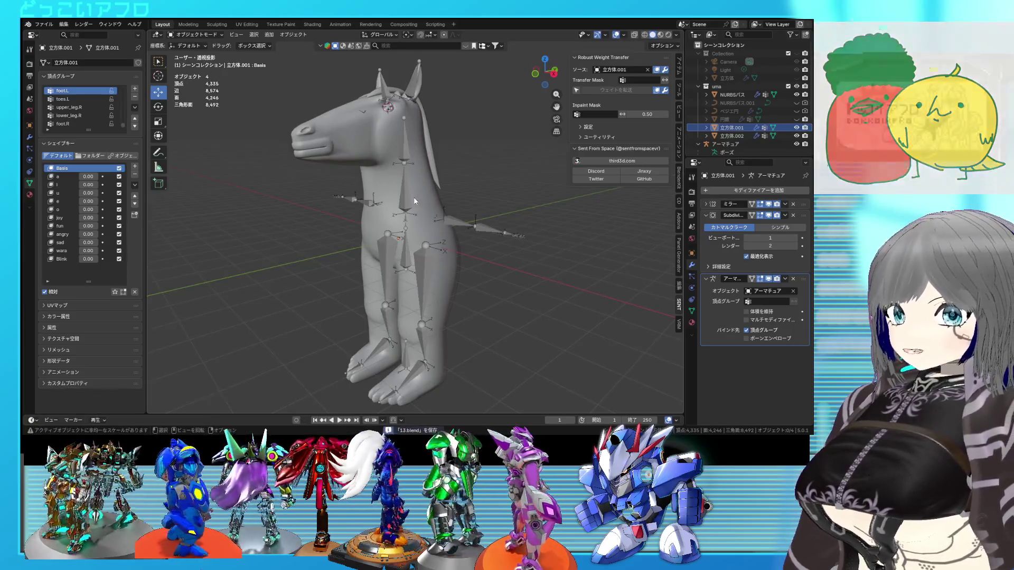
Put the horse armature in Pose Mode and try a head-bone rotation, cancelling it
{"action": "left_click", "coordinate": [411, 251]}
{"action": "key", "text": "ctrl+Tab"}
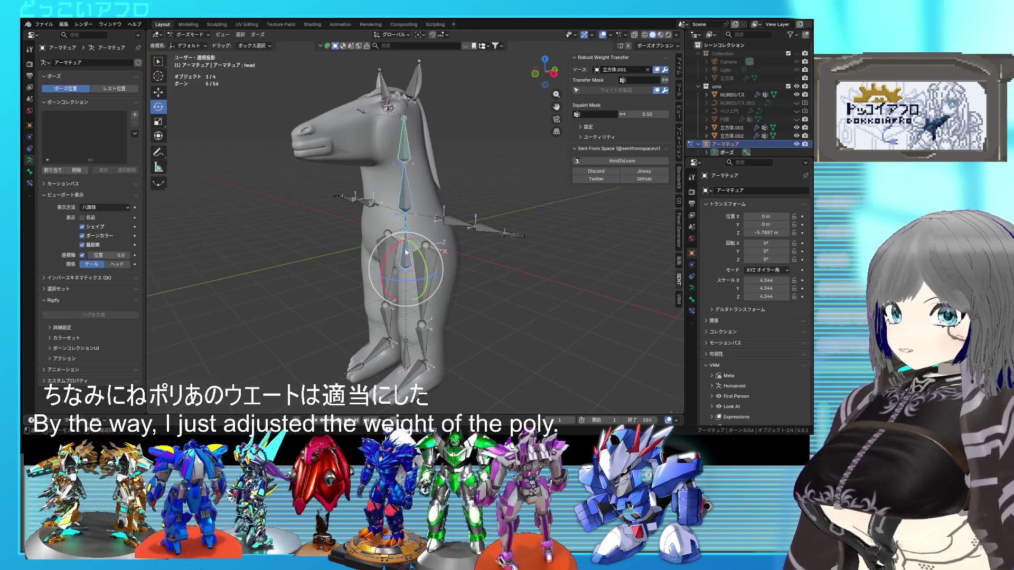
{"action": "left_click_drag", "start_coordinate": [388, 260], "coordinate": [390, 45]}
{"action": "right_click", "coordinate": [391, 45]}
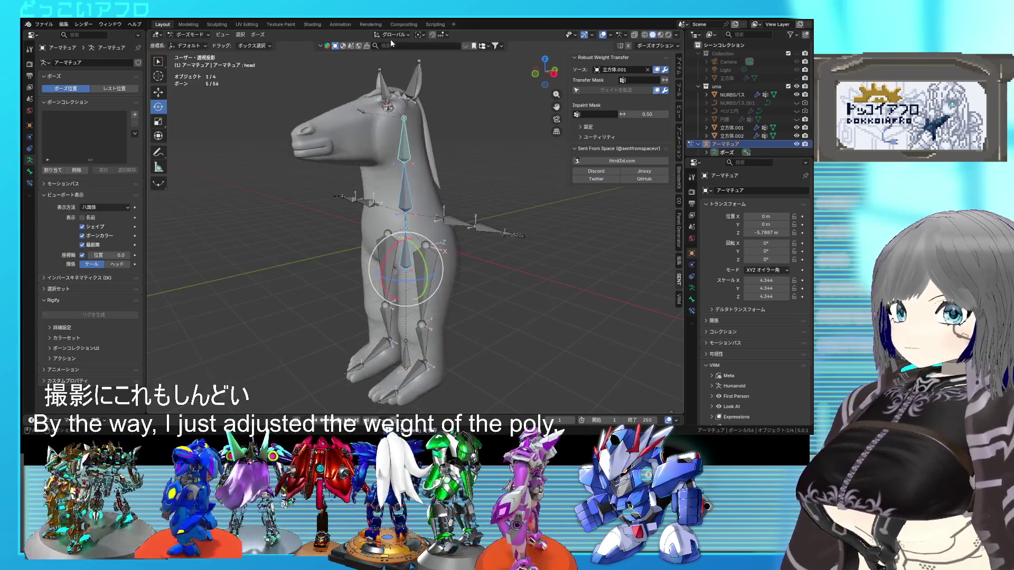
Change the pivot point and try further head-bone rotations, cancelling each
{"action": "left_click", "coordinate": [426, 36]}
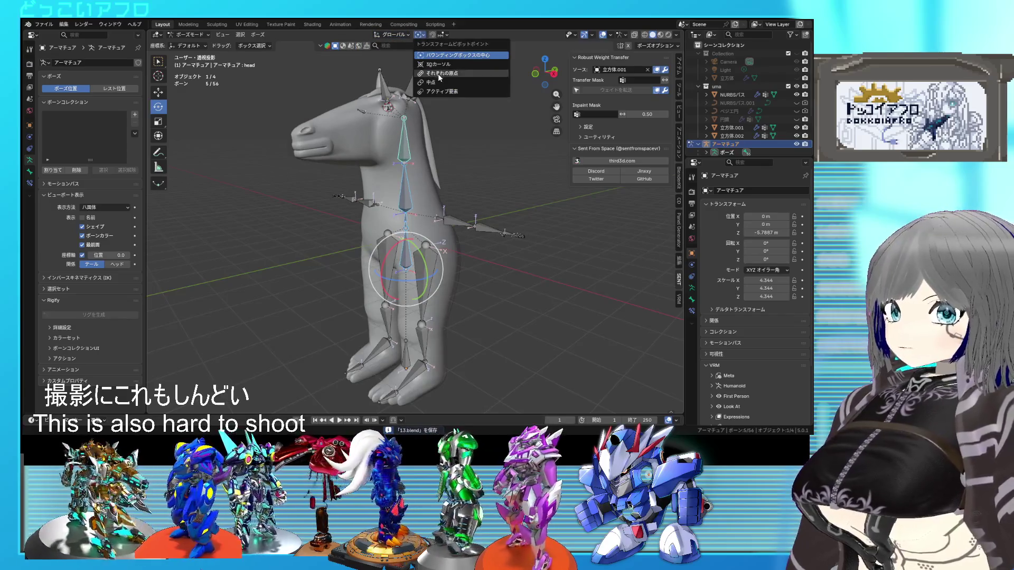
{"action": "mouse_move", "coordinate": [395, 246]}
{"action": "left_mouse_down"}
{"action": "mouse_move", "coordinate": [382, 254]}
{"action": "mouse_move", "coordinate": [423, 250]}
{"action": "left_mouse_up"}
{"action": "right_click", "coordinate": [440, 249]}
{"action": "key", "text": "ctrl+s"}
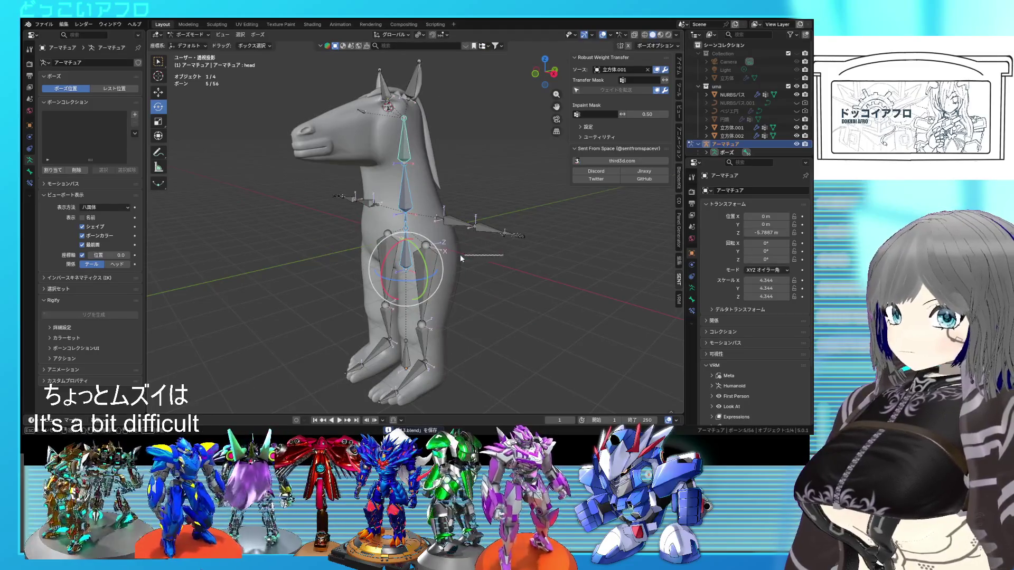
{"action": "mouse_move", "coordinate": [387, 211]}
{"action": "left_mouse_down"}
{"action": "mouse_move", "coordinate": [401, 206]}
{"action": "mouse_move", "coordinate": [378, 222]}
{"action": "mouse_move", "coordinate": [394, 209]}
{"action": "mouse_move", "coordinate": [377, 219]}
{"action": "mouse_move", "coordinate": [396, 209]}
{"action": "mouse_move", "coordinate": [379, 217]}
{"action": "mouse_move", "coordinate": [396, 208]}
{"action": "mouse_move", "coordinate": [382, 216]}
{"action": "mouse_move", "coordinate": [448, 217]}
{"action": "left_mouse_up"}
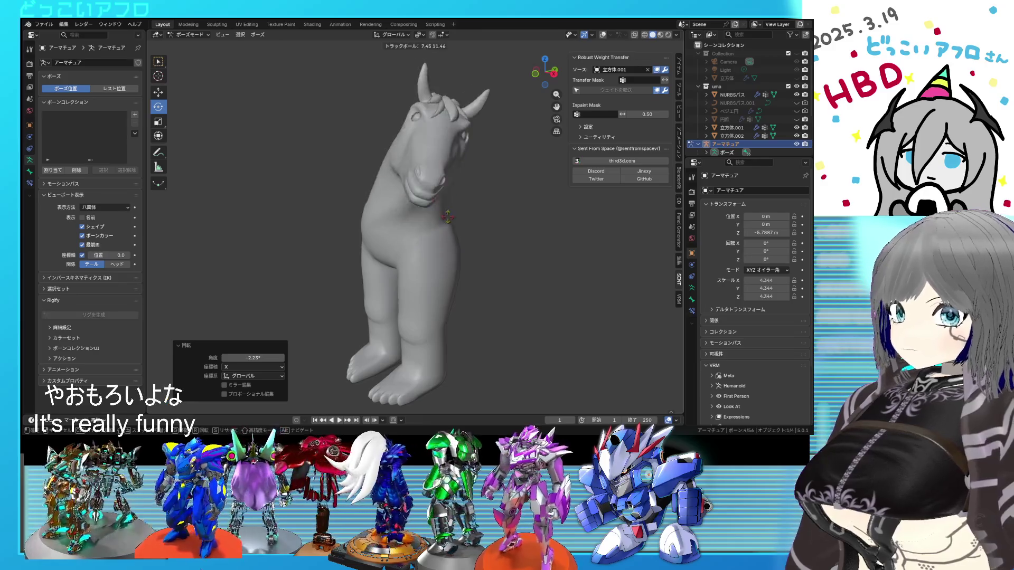
{"action": "right_click", "coordinate": [444, 215]}
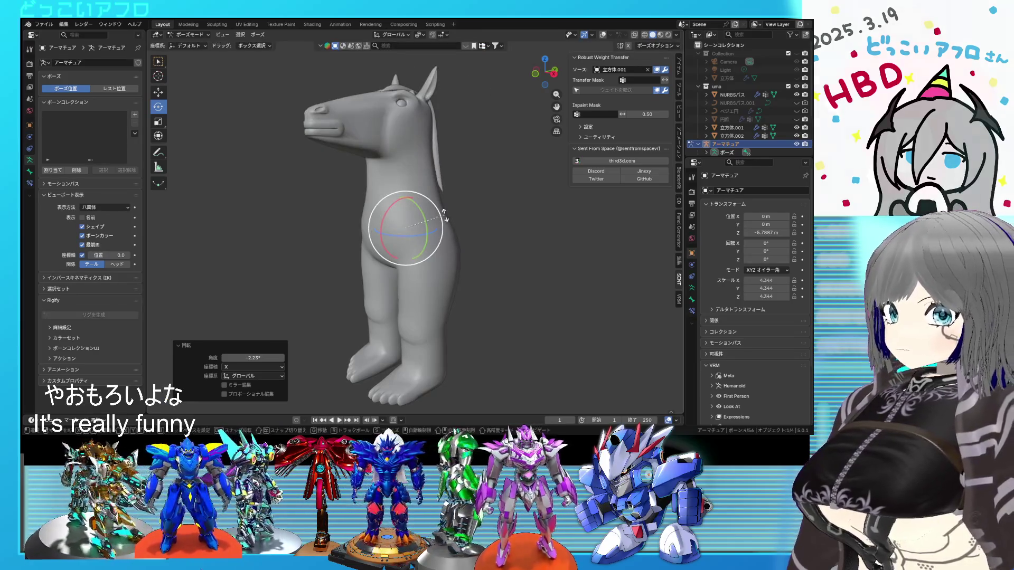
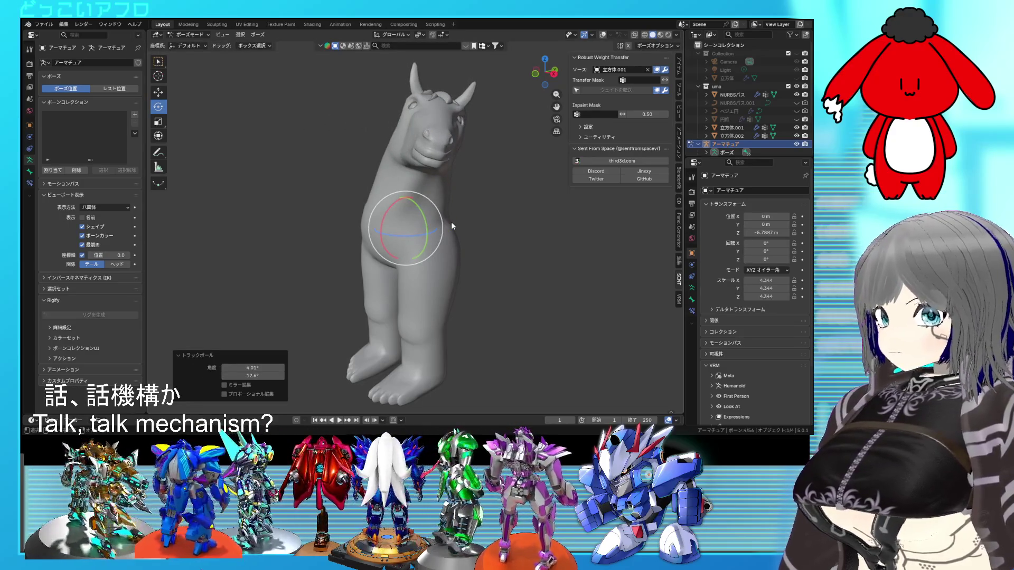
Undo the horse's trial tilt, show the bone overlay, and select the upper_leg.L bone
{"action": "key", "text": "ctrl+z"}
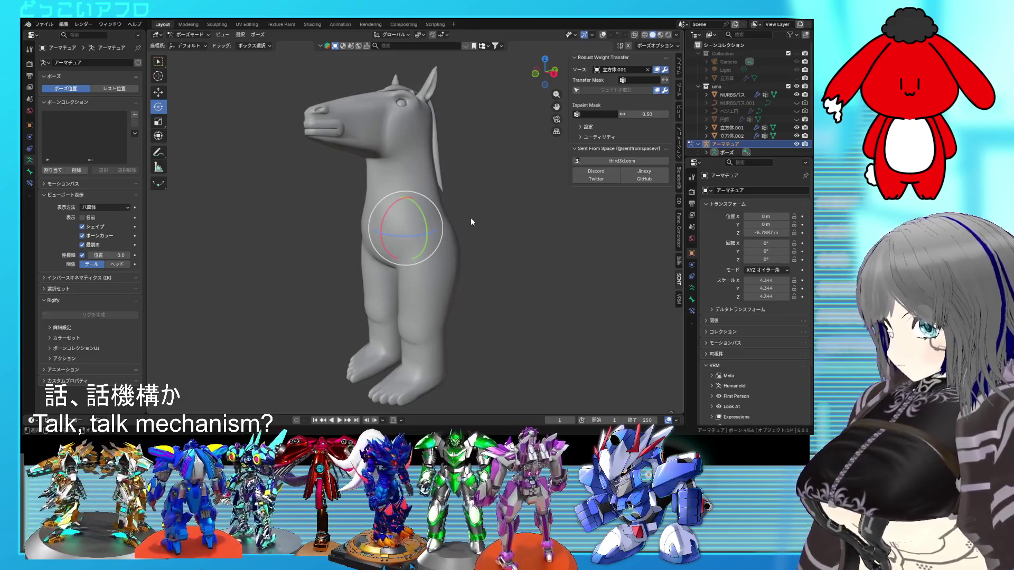
{"action": "key", "text": "r"}
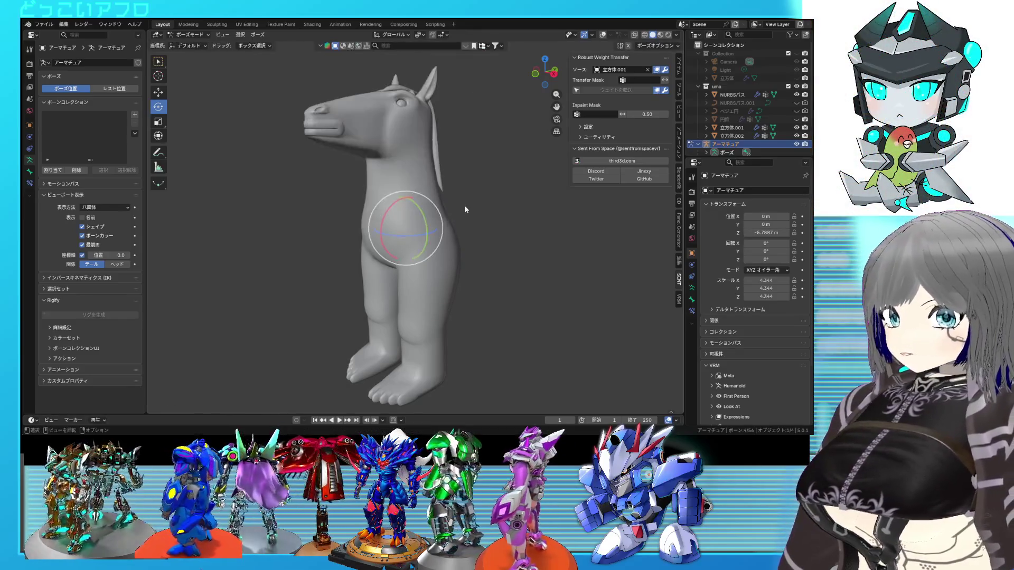
{"action": "mouse_move", "coordinate": [390, 215]}
{"action": "left_mouse_down"}
{"action": "mouse_move", "coordinate": [395, 232]}
{"action": "mouse_move", "coordinate": [389, 212]}
{"action": "mouse_move", "coordinate": [384, 230]}
{"action": "mouse_move", "coordinate": [376, 189]}
{"action": "mouse_move", "coordinate": [372, 233]}
{"action": "mouse_move", "coordinate": [354, 187]}
{"action": "mouse_move", "coordinate": [370, 213]}
{"action": "mouse_move", "coordinate": [362, 199]}
{"action": "left_mouse_up"}
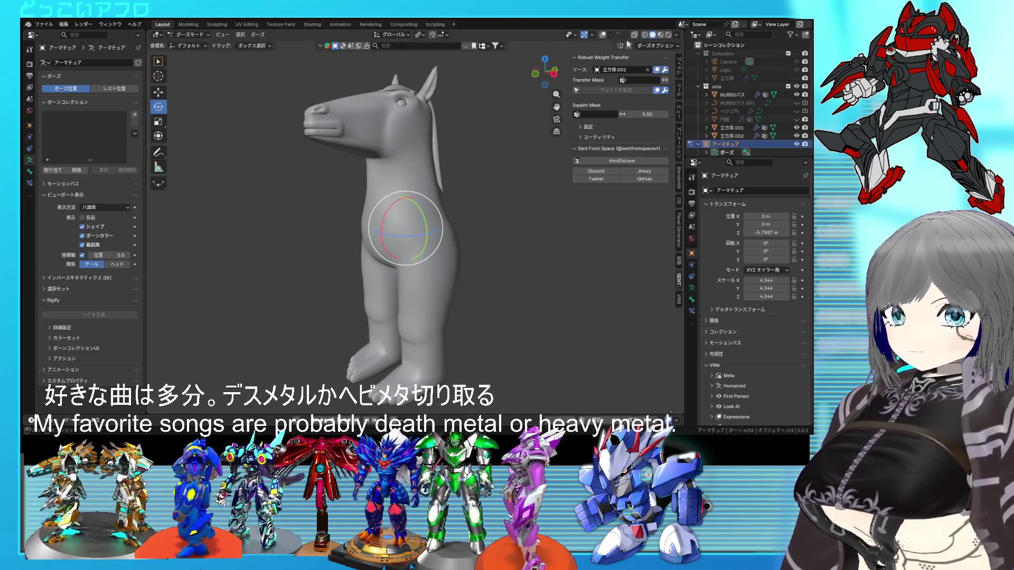
{"action": "left_click", "coordinate": [605, 34]}
{"action": "left_click", "coordinate": [433, 280]}
Rotate the upper_leg.L bone, reset it, then swing the left thigh forward
{"action": "key", "text": "r"}
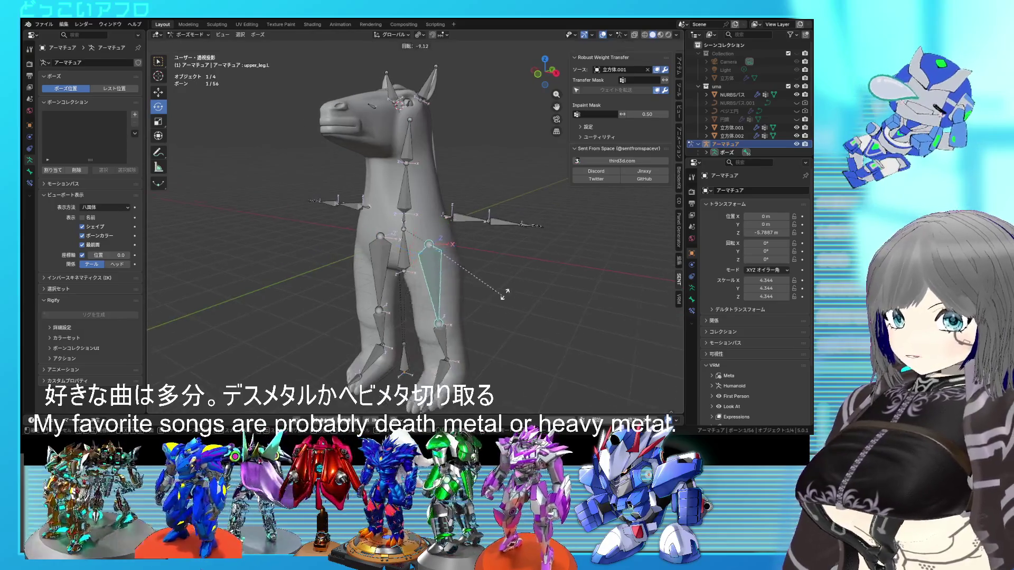
{"action": "left_click", "coordinate": [504, 288]}
{"action": "mouse_move", "coordinate": [504, 288]}
{"action": "middle_mouse_down"}
{"action": "mouse_move", "coordinate": [522, 261]}
{"action": "mouse_move", "coordinate": [417, 242]}
{"action": "middle_mouse_up"}
{"action": "mouse_move", "coordinate": [435, 233]}
{"action": "left_mouse_down"}
{"action": "mouse_move", "coordinate": [432, 271]}
{"action": "mouse_move", "coordinate": [450, 232]}
{"action": "mouse_move", "coordinate": [443, 165]}
{"action": "mouse_move", "coordinate": [460, 176]}
{"action": "mouse_move", "coordinate": [439, 276]}
{"action": "mouse_move", "coordinate": [497, 189]}
{"action": "left_mouse_up"}
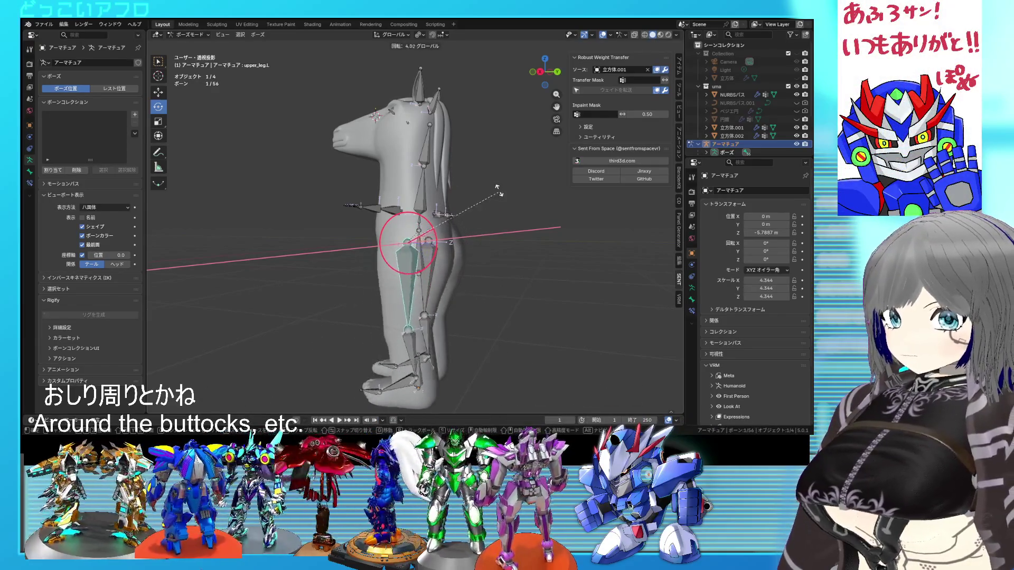
{"action": "key", "text": "alt+r"}
{"action": "key", "text": "Tab"}
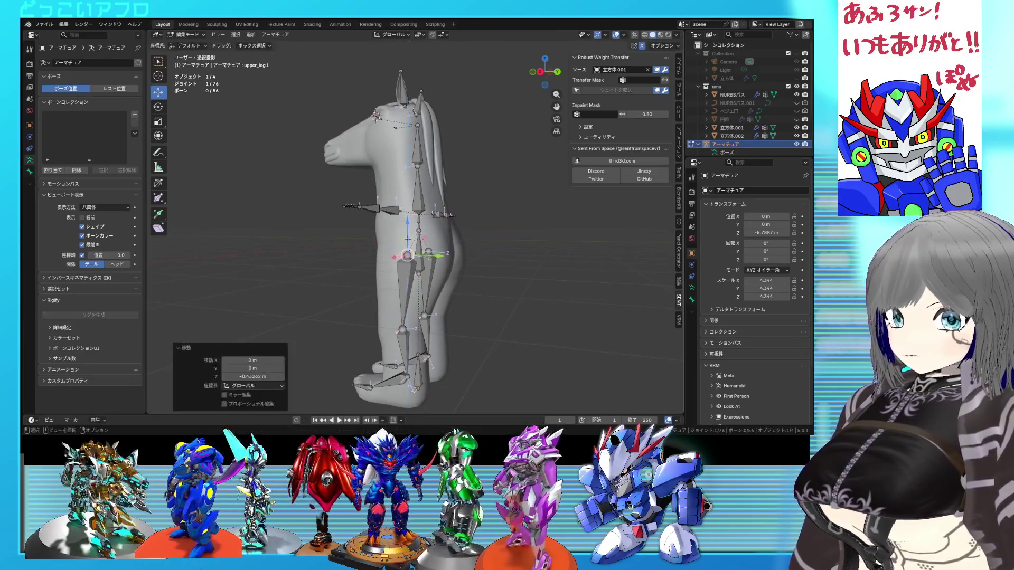
{"action": "key", "text": "Tab"}
{"action": "mouse_move", "coordinate": [406, 274]}
{"action": "left_mouse_down"}
{"action": "mouse_move", "coordinate": [516, 245]}
{"action": "mouse_move", "coordinate": [496, 306]}
{"action": "mouse_move", "coordinate": [449, 327]}
{"action": "mouse_move", "coordinate": [394, 285]}
{"action": "mouse_move", "coordinate": [444, 288]}
{"action": "mouse_move", "coordinate": [459, 266]}
{"action": "mouse_move", "coordinate": [410, 313]}
{"action": "mouse_move", "coordinate": [547, 219]}
{"action": "mouse_move", "coordinate": [433, 296]}
{"action": "left_mouse_up"}
Select lower_leg.L and bend the knee backward about -90°
{"action": "left_click", "coordinate": [406, 351]}
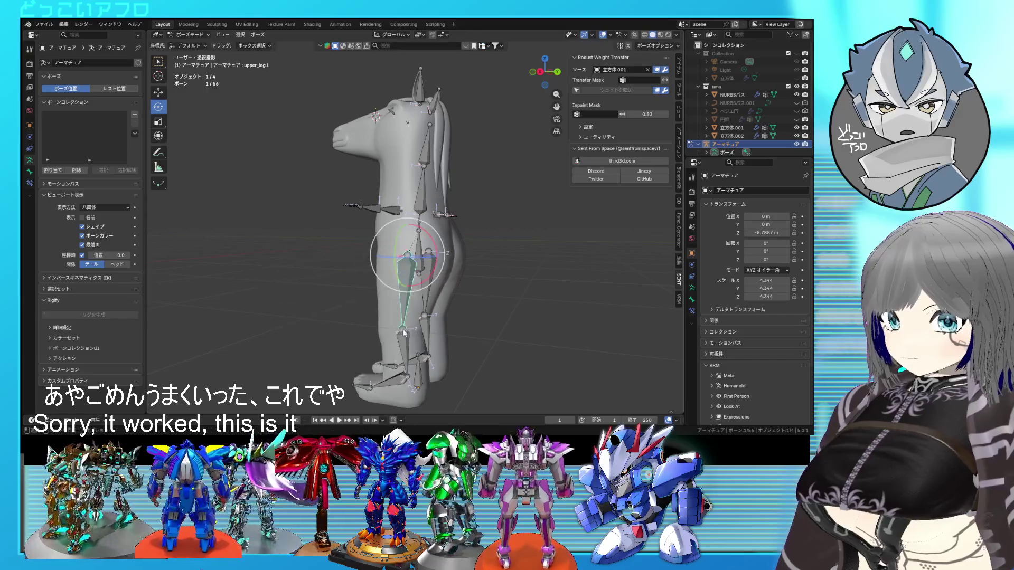
{"action": "mouse_move", "coordinate": [447, 348]}
{"action": "left_mouse_down"}
{"action": "mouse_move", "coordinate": [467, 295]}
{"action": "mouse_move", "coordinate": [463, 226]}
{"action": "left_mouse_up"}
{"action": "mouse_move", "coordinate": [462, 226]}
{"action": "middle_mouse_down"}
{"action": "mouse_move", "coordinate": [448, 188]}
{"action": "mouse_move", "coordinate": [520, 205]}
{"action": "mouse_move", "coordinate": [556, 200]}
{"action": "mouse_move", "coordinate": [524, 205]}
{"action": "mouse_move", "coordinate": [534, 217]}
{"action": "mouse_move", "coordinate": [450, 274]}
{"action": "mouse_move", "coordinate": [481, 325]}
{"action": "mouse_move", "coordinate": [493, 321]}
{"action": "mouse_move", "coordinate": [333, 293]}
{"action": "mouse_move", "coordinate": [525, 304]}
{"action": "mouse_move", "coordinate": [469, 286]}
{"action": "mouse_move", "coordinate": [481, 285]}
{"action": "mouse_move", "coordinate": [487, 262]}
{"action": "mouse_move", "coordinate": [502, 264]}
{"action": "mouse_move", "coordinate": [409, 270]}
{"action": "middle_mouse_up"}
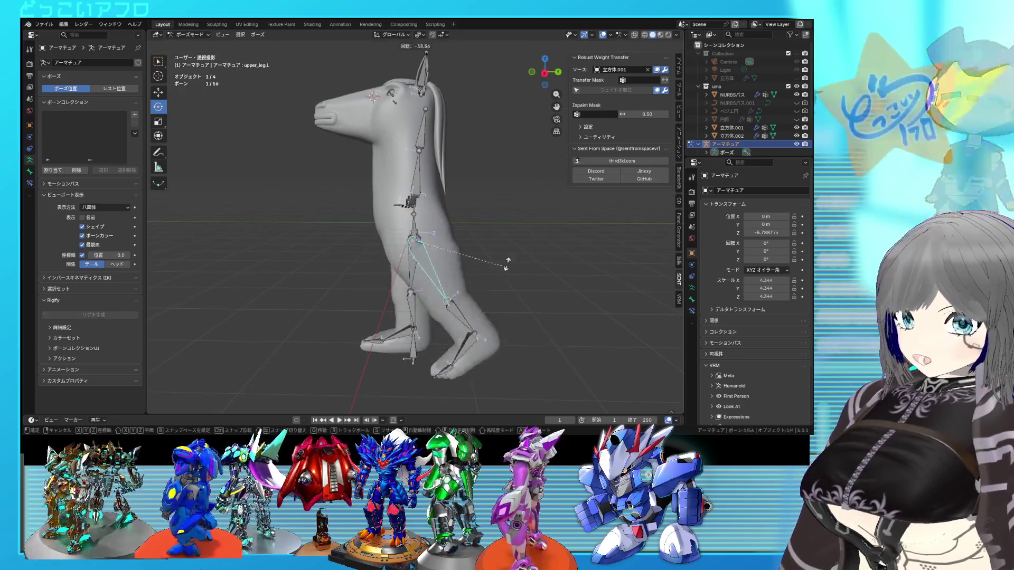
{"action": "scroll", "coordinate": [518, 223], "scroll_direction": "up", "scroll_amount": 5}
Rotate the left thigh bone upward to raise the leg
{"action": "mouse_move", "coordinate": [518, 223]}
{"action": "middle_mouse_down"}
{"action": "mouse_move", "coordinate": [332, 238]}
{"action": "mouse_move", "coordinate": [344, 222]}
{"action": "mouse_move", "coordinate": [465, 226]}
{"action": "mouse_move", "coordinate": [469, 236]}
{"action": "middle_mouse_up"}
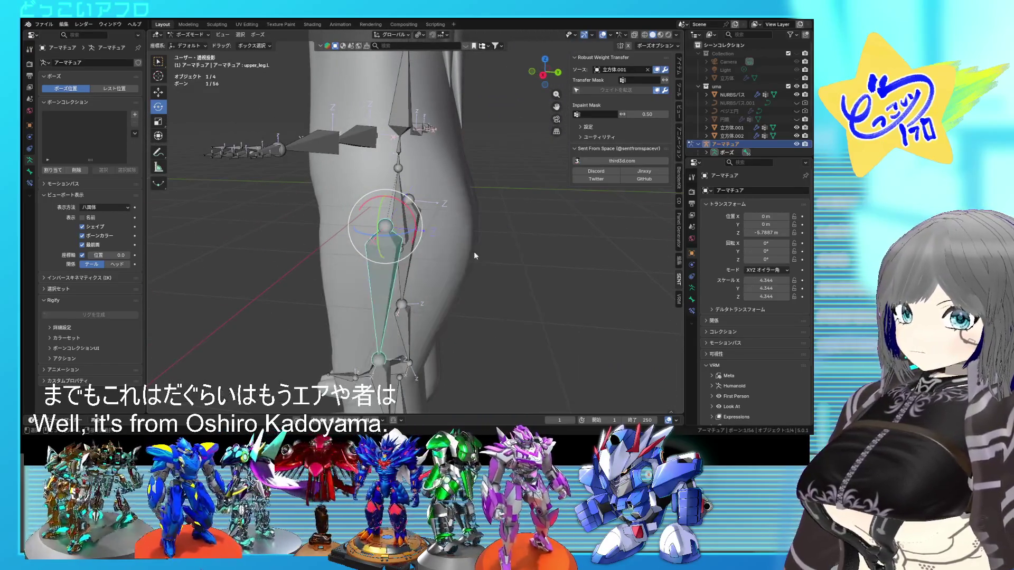
{"action": "key", "text": "r"}
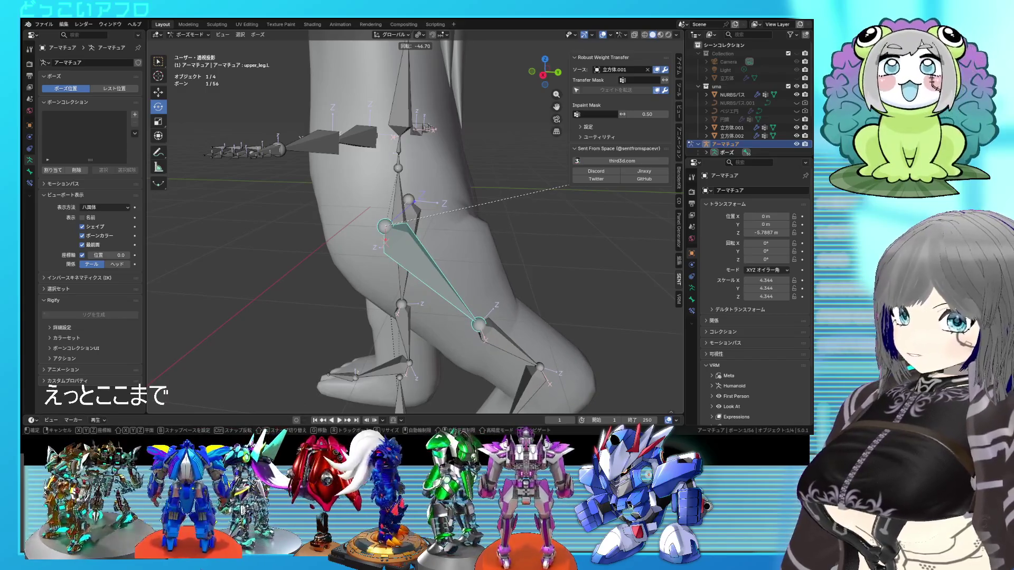
{"action": "key", "text": "Escape"}
{"action": "key", "text": "r"}
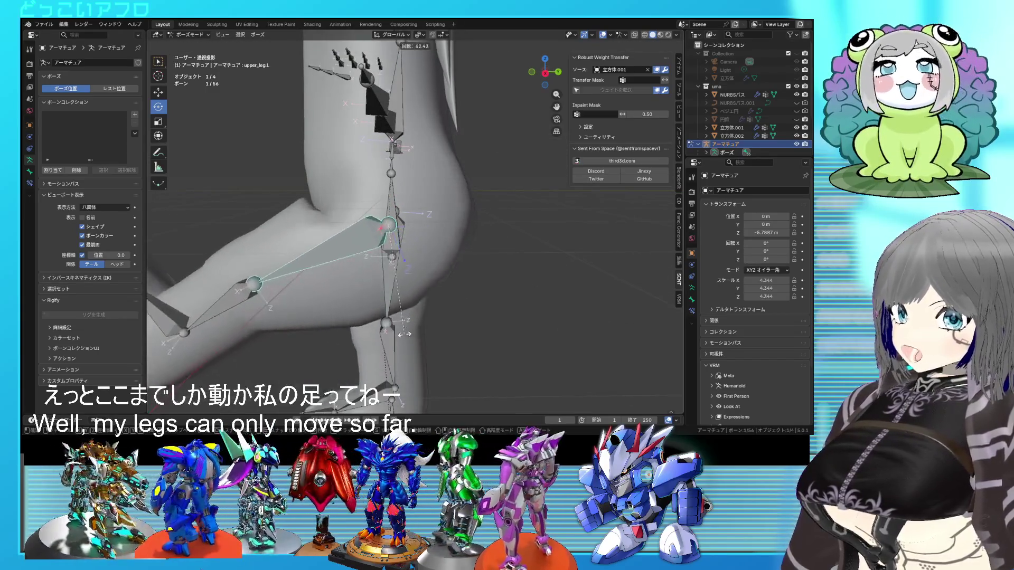
{"action": "mouse_move", "coordinate": [389, 321]}
{"action": "middle_mouse_down"}
{"action": "mouse_move", "coordinate": [380, 326]}
{"action": "mouse_move", "coordinate": [477, 327]}
{"action": "mouse_move", "coordinate": [354, 302]}
{"action": "middle_mouse_up"}
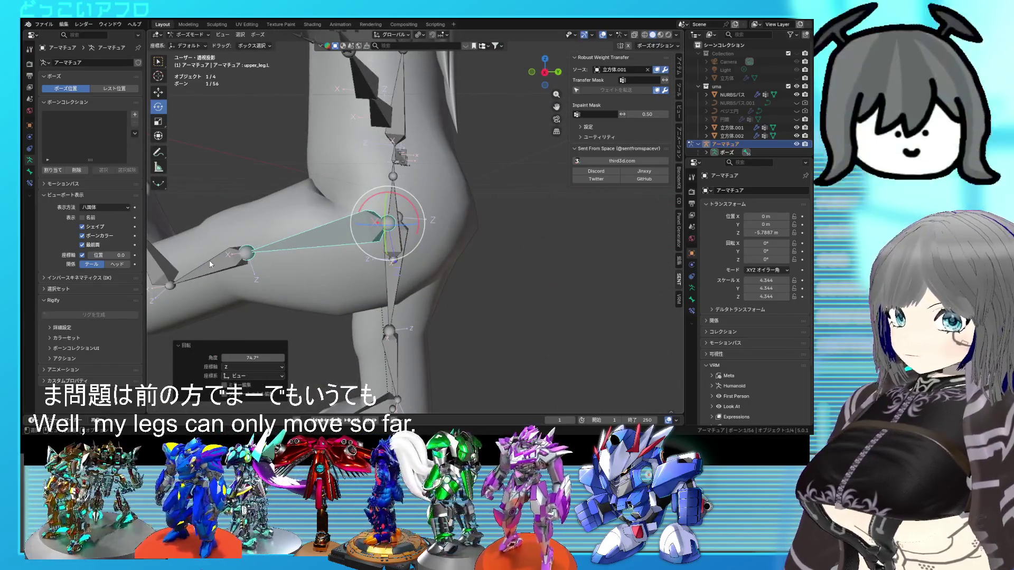
Fold lower_leg.L back about -88.7°
{"action": "key", "text": "r"}
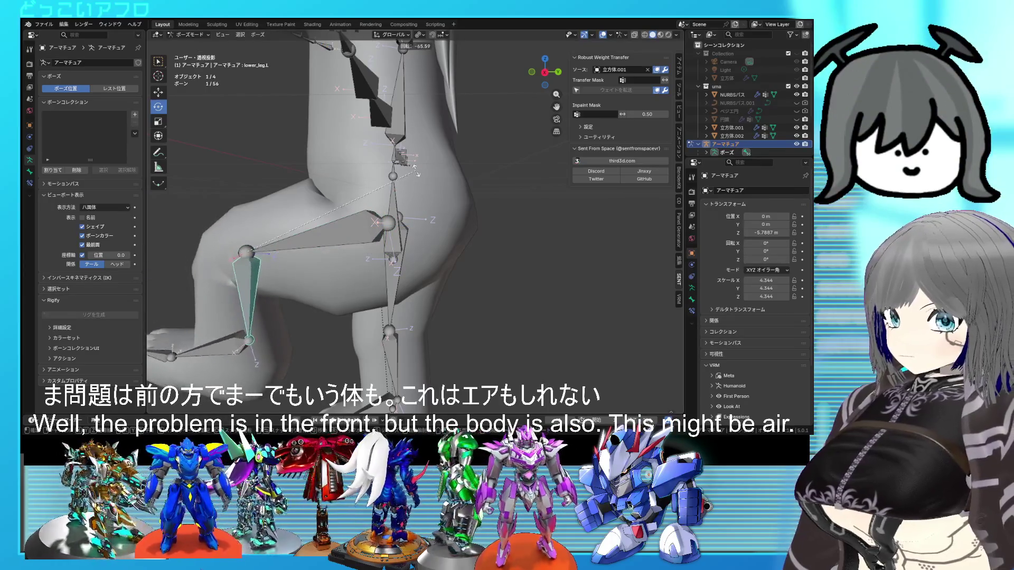
{"action": "key", "text": "Escape"}
{"action": "middle_click_drag", "start_coordinate": [331, 295], "coordinate": [366, 293]}
{"action": "key", "text": "r"}
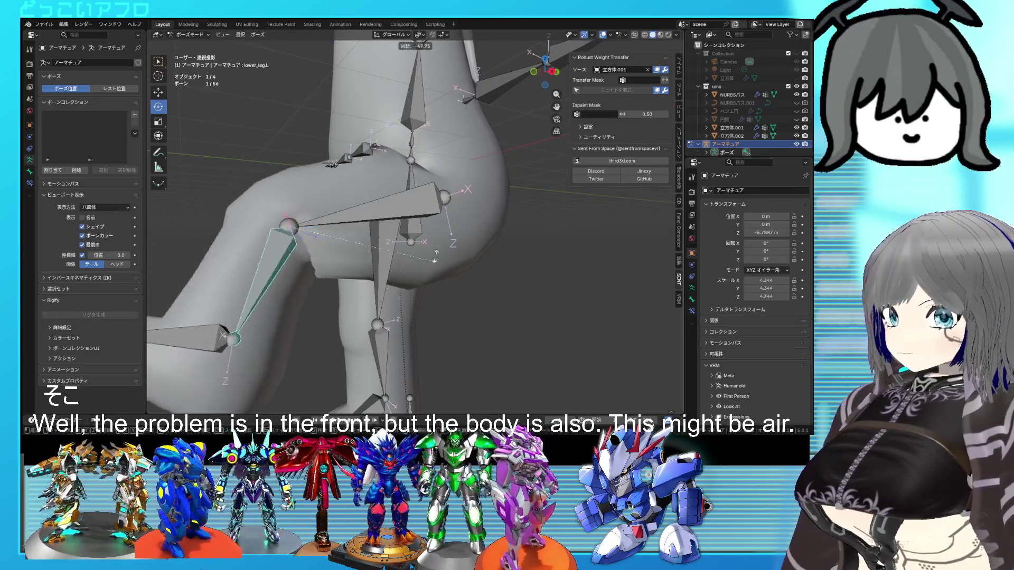
{"action": "left_click", "coordinate": [415, 174]}
{"action": "mouse_move", "coordinate": [415, 174]}
{"action": "middle_mouse_down"}
{"action": "mouse_move", "coordinate": [414, 247]}
{"action": "mouse_move", "coordinate": [426, 254]}
{"action": "mouse_move", "coordinate": [417, 296]}
{"action": "middle_mouse_up"}
Select foot.L and rotate it -37° to angle the hoof
{"action": "left_click", "coordinate": [413, 331]}
{"action": "key", "text": "r"}
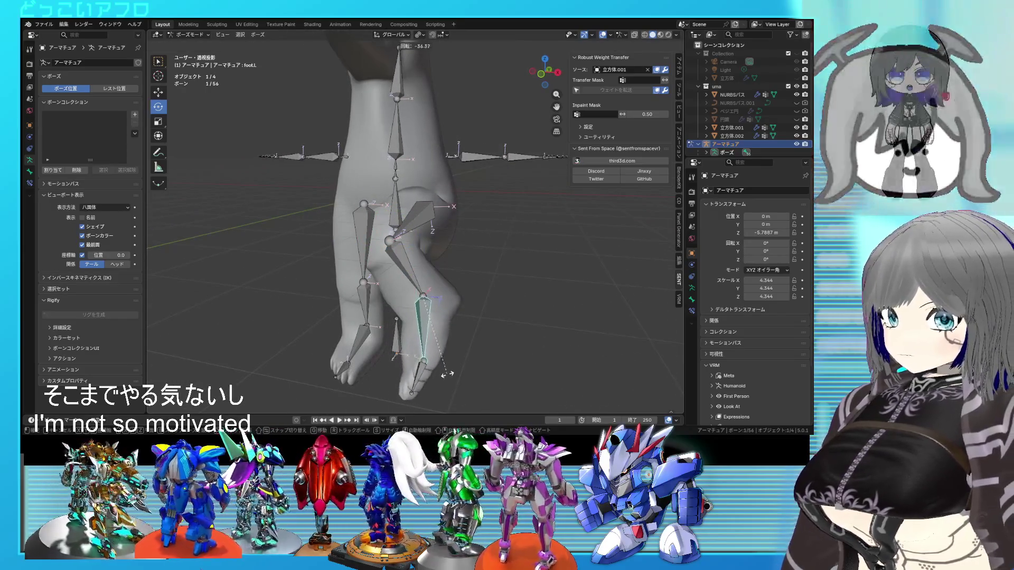
{"action": "left_click", "coordinate": [461, 352]}
{"action": "mouse_move", "coordinate": [461, 352]}
{"action": "middle_mouse_down"}
{"action": "mouse_move", "coordinate": [497, 349]}
{"action": "mouse_move", "coordinate": [482, 348]}
{"action": "mouse_move", "coordinate": [496, 353]}
{"action": "mouse_move", "coordinate": [479, 366]}
{"action": "mouse_move", "coordinate": [429, 374]}
{"action": "mouse_move", "coordinate": [485, 357]}
{"action": "mouse_move", "coordinate": [442, 361]}
{"action": "middle_mouse_up"}
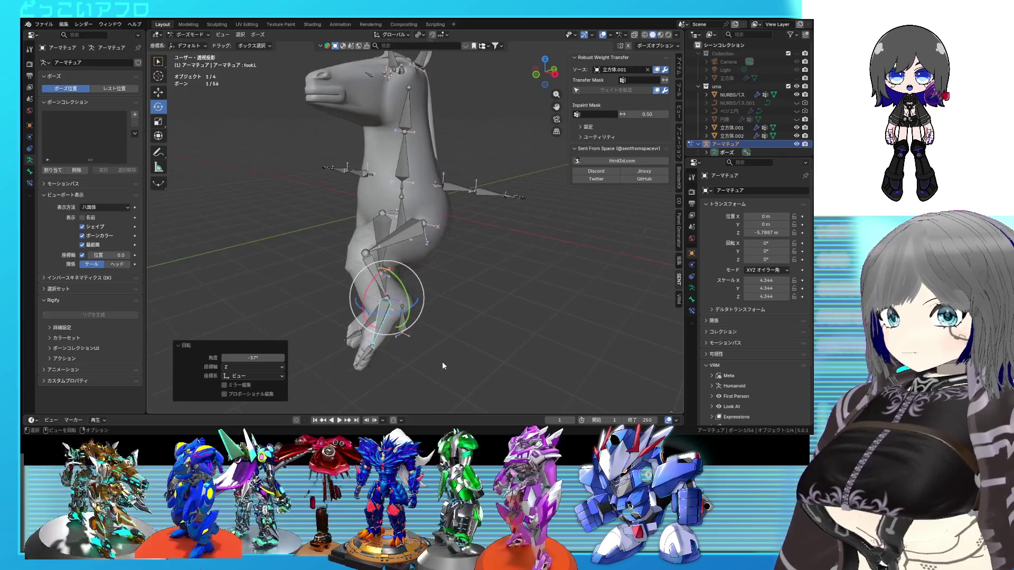
Undo the leg rotation so it rests straight, and save 13.blend
{"action": "key", "text": "ctrl+z"}
{"action": "key", "text": "ctrl+z"}
{"action": "key", "text": "ctrl+z"}
{"action": "key", "text": "ctrl+z"}
{"action": "key", "text": "ctrl+s"}
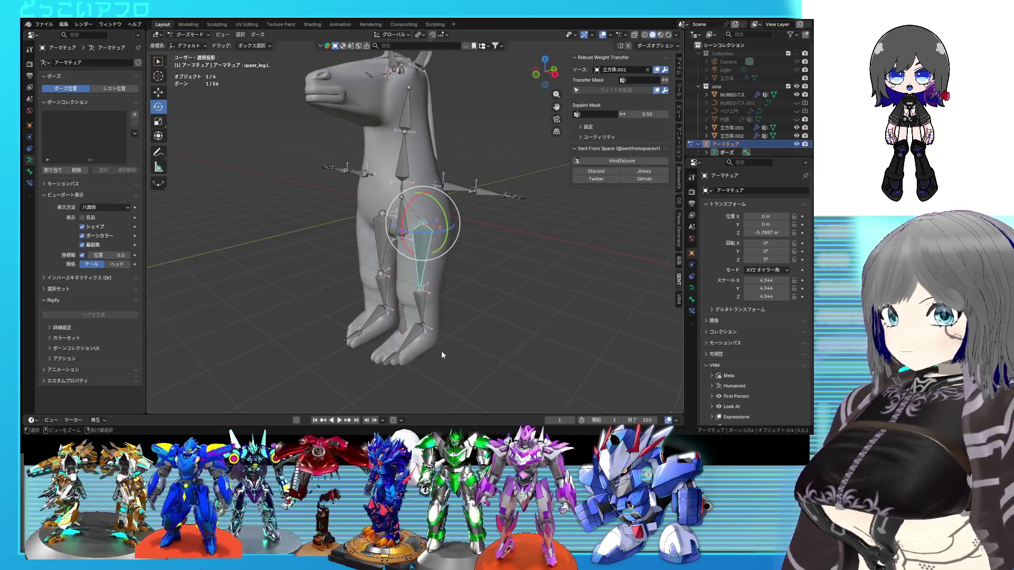
{"action": "middle_click_drag", "start_coordinate": [441, 350], "coordinate": [420, 177]}
Test-rotate the ear.L bone with overlays hidden, then cancel the rotation
{"action": "left_click", "coordinate": [418, 174]}
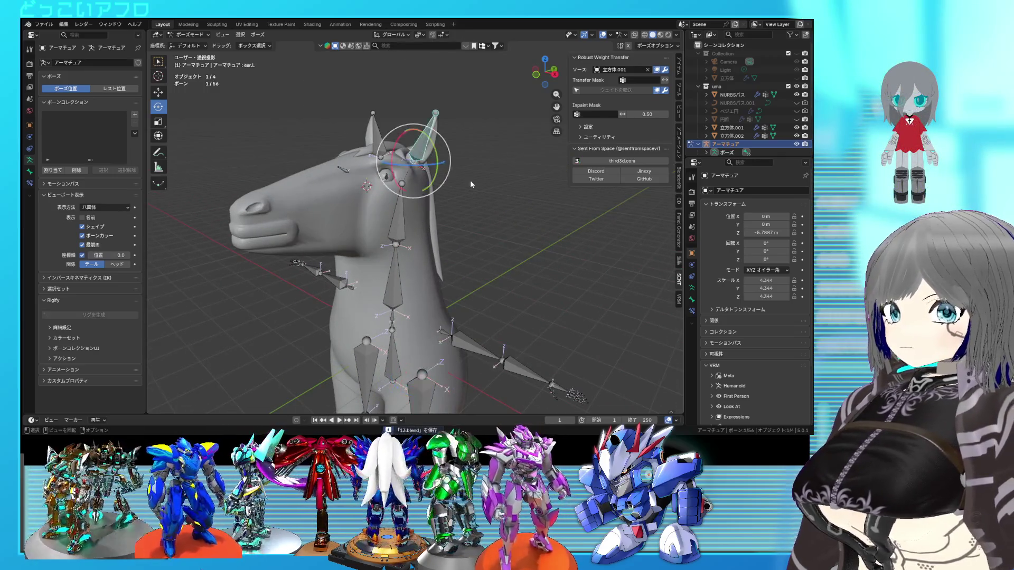
{"action": "left_click", "coordinate": [602, 34]}
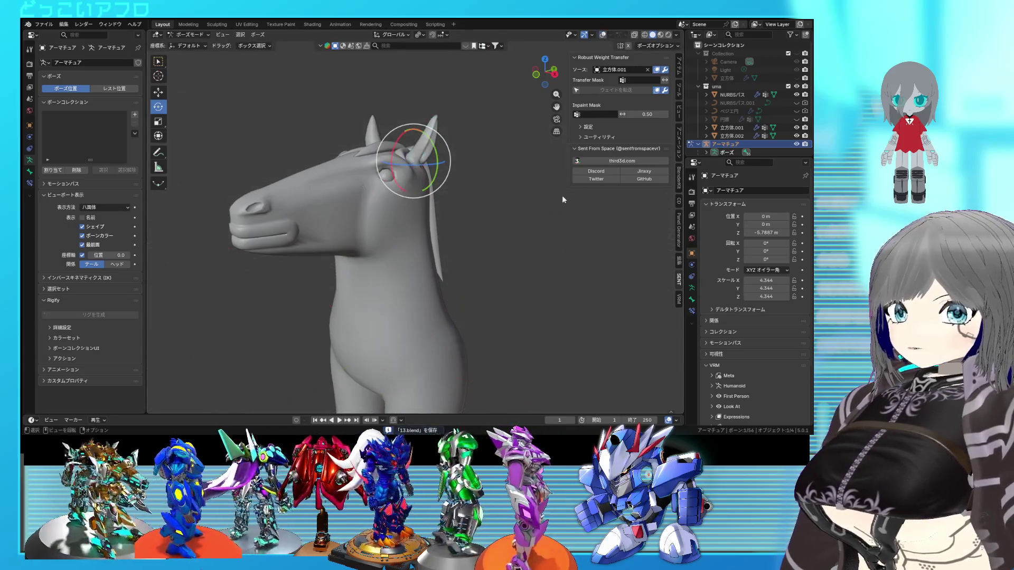
{"action": "key", "text": "r"}
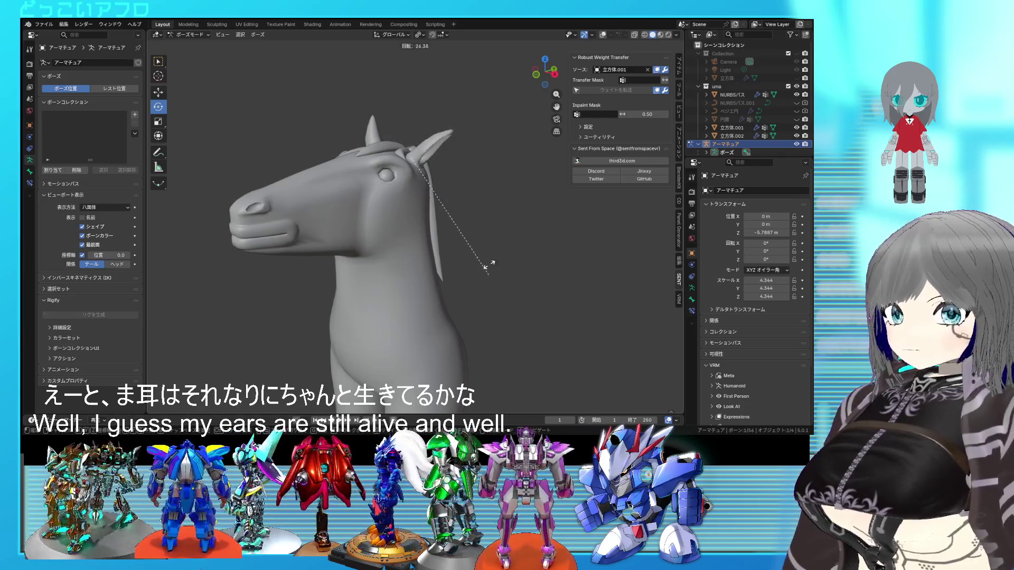
{"action": "left_click", "coordinate": [477, 206]}
{"action": "key", "text": "shift+alt+z"}
{"action": "middle_click_drag", "start_coordinate": [479, 226], "coordinate": [499, 236]}
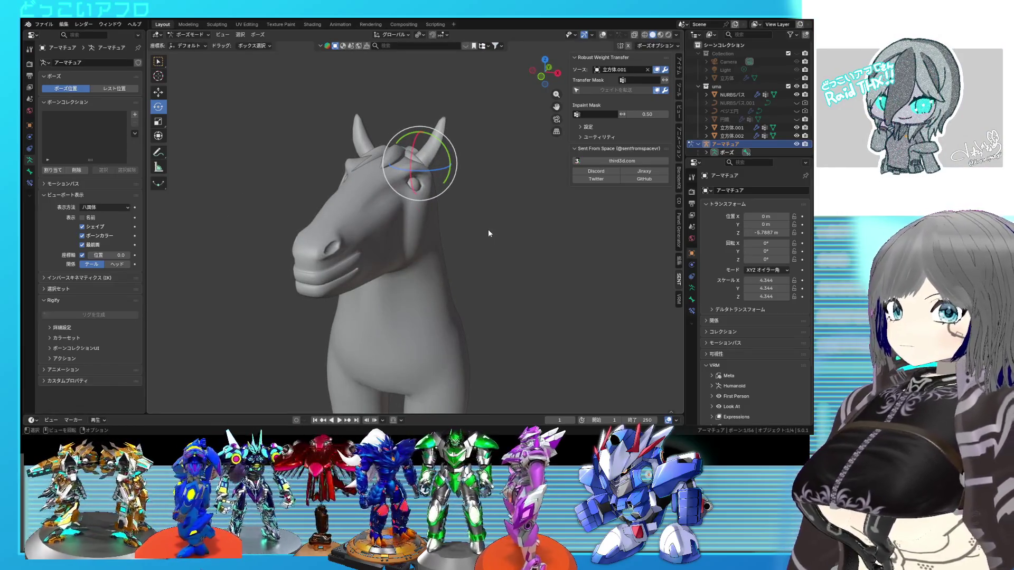
{"action": "key", "text": "KP_3"}
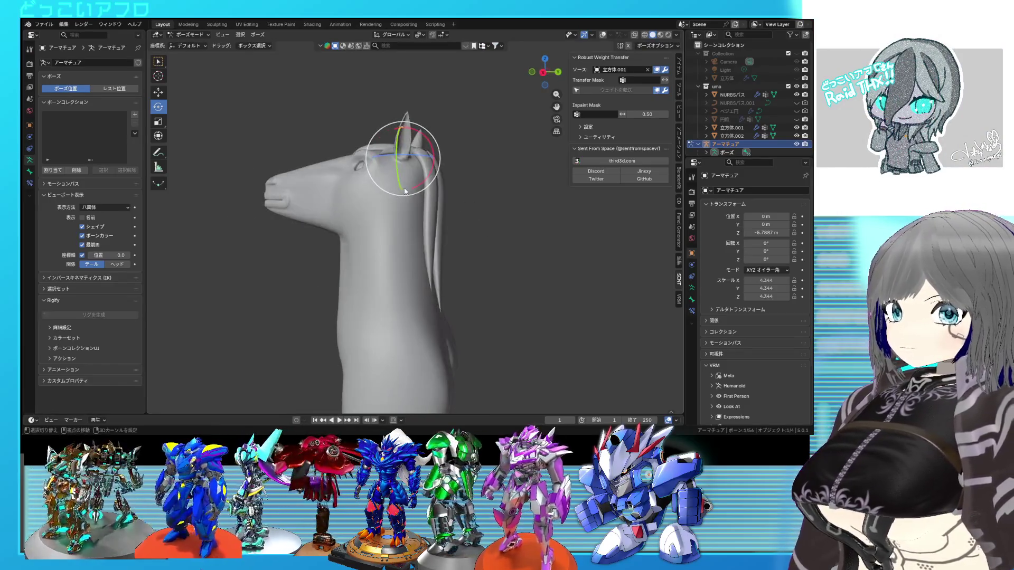
{"action": "mouse_move", "coordinate": [405, 190]}
{"action": "middle_mouse_down"}
{"action": "mouse_move", "coordinate": [477, 205]}
{"action": "mouse_move", "coordinate": [458, 212]}
{"action": "middle_mouse_up"}
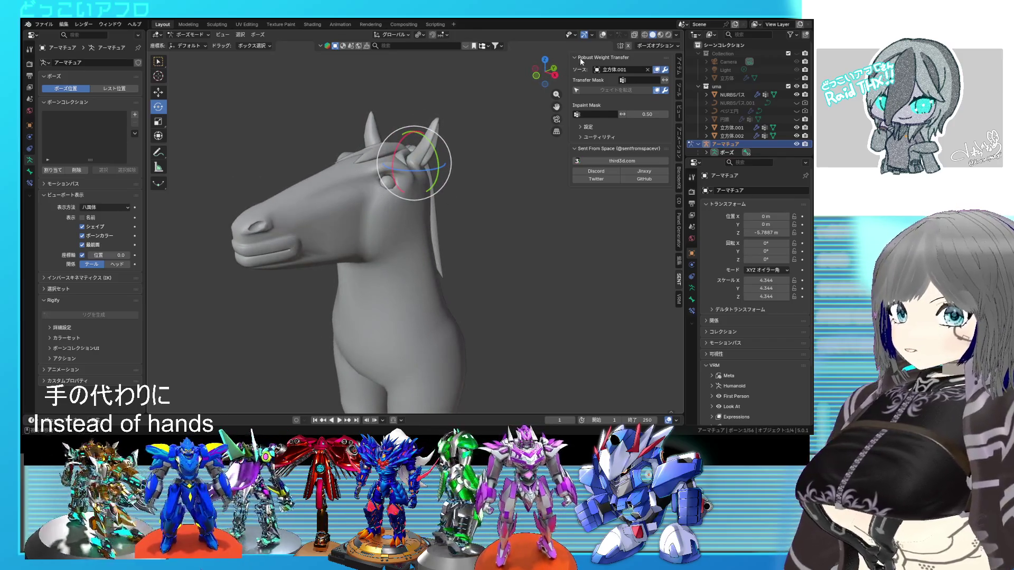
Show the bones again and switch the armature to Object Mode
{"action": "left_click", "coordinate": [599, 38]}
{"action": "mouse_move", "coordinate": [398, 255]}
{"action": "middle_mouse_down", "text": "shift"}
{"action": "mouse_move", "coordinate": [398, 191]}
{"action": "mouse_move", "coordinate": [366, 208]}
{"action": "mouse_move", "coordinate": [396, 198]}
{"action": "middle_mouse_up", "text": "shift"}
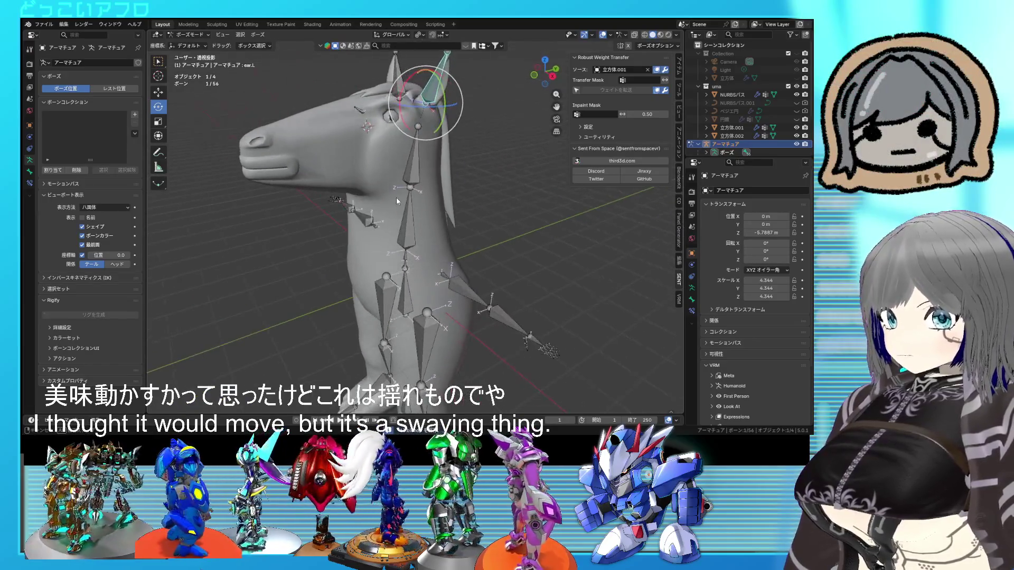
{"action": "scroll", "coordinate": [396, 198], "scroll_direction": "down", "scroll_amount": 3}
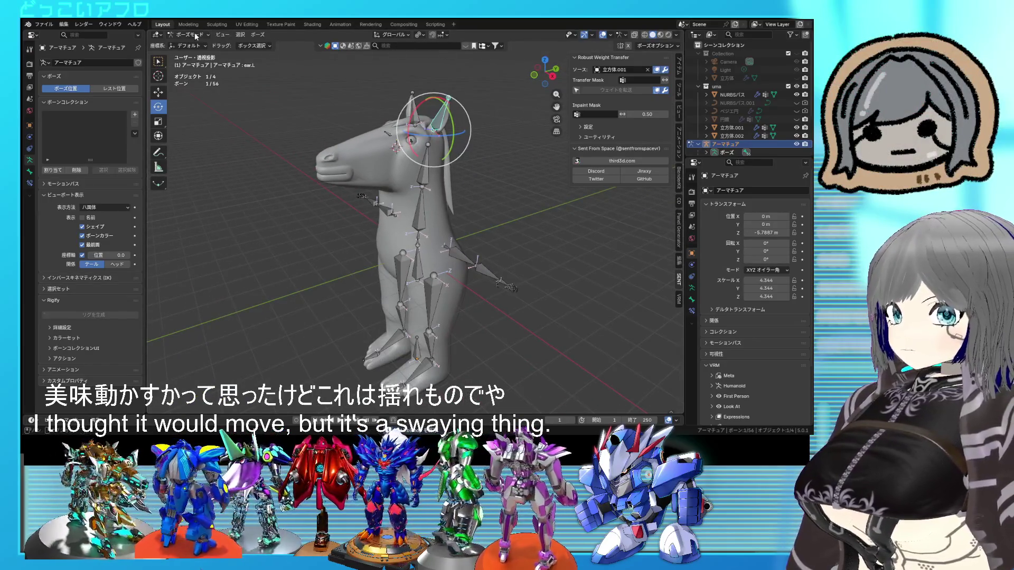
{"action": "left_click", "coordinate": [226, 35]}
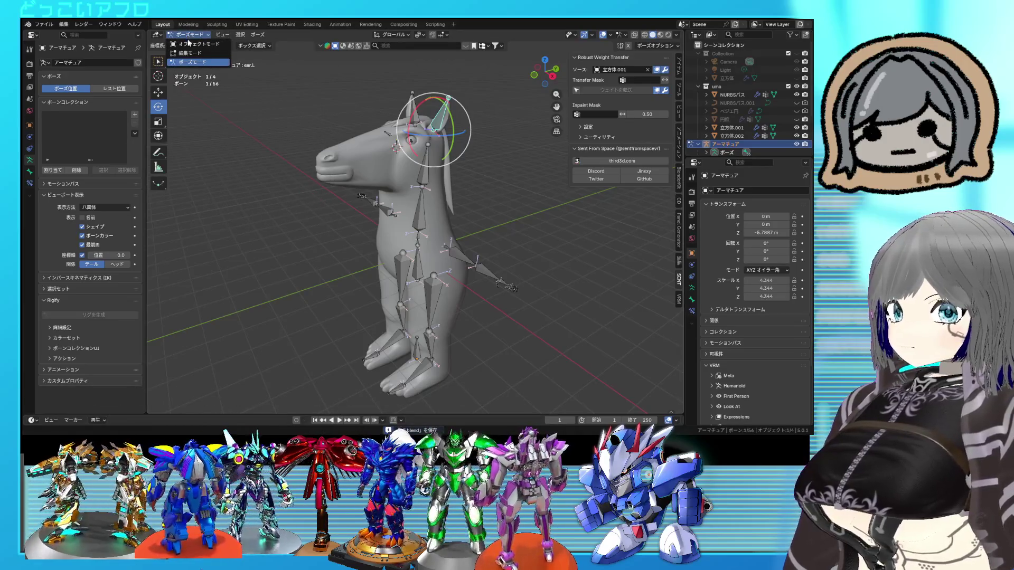
{"action": "left_click", "coordinate": [193, 45]}
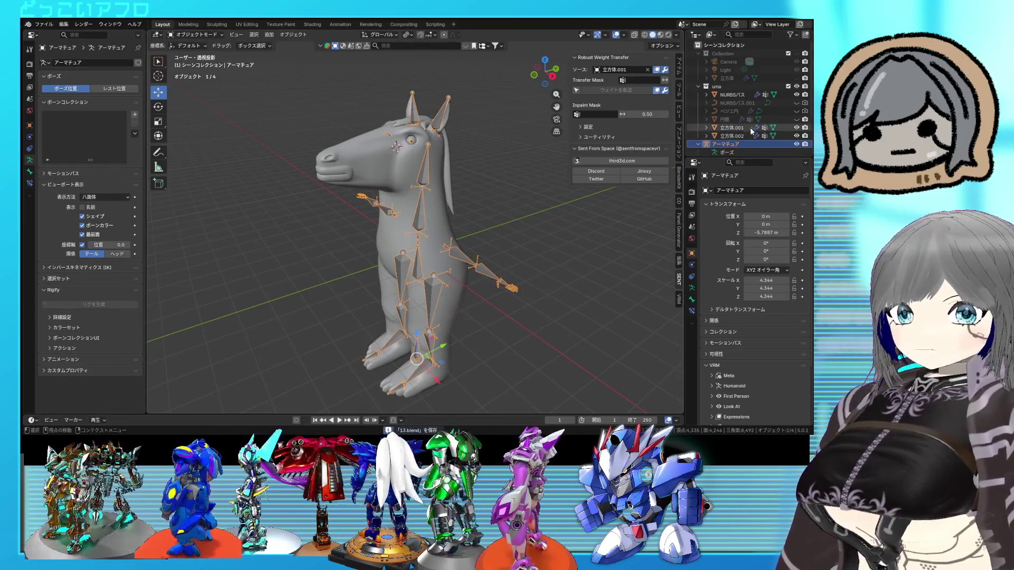
Unhide the horn, try moving it in right side view, then cancel and deselect
{"action": "left_click", "coordinate": [796, 119]}
{"action": "mouse_move", "coordinate": [459, 190]}
{"action": "middle_mouse_down"}
{"action": "mouse_move", "coordinate": [427, 185]}
{"action": "mouse_move", "coordinate": [401, 127]}
{"action": "middle_mouse_up"}
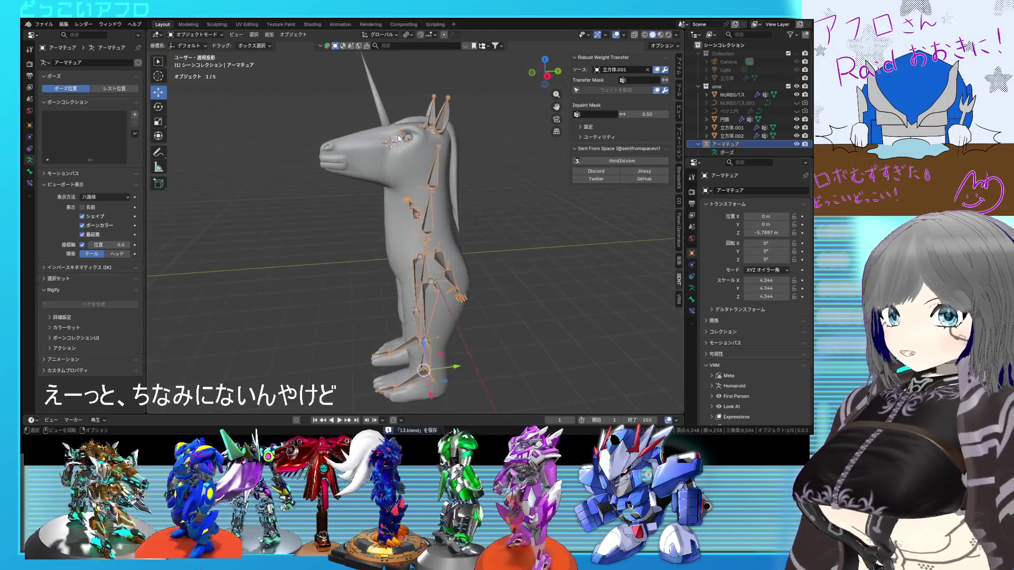
{"action": "left_click", "coordinate": [388, 118]}
{"action": "key", "text": "KP_3"}
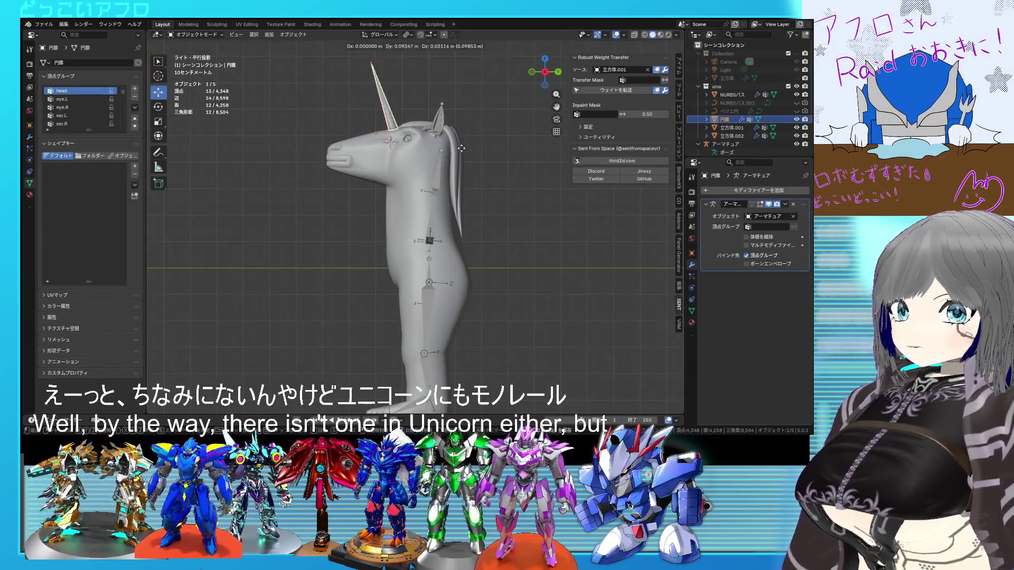
{"action": "left_click", "coordinate": [487, 143]}
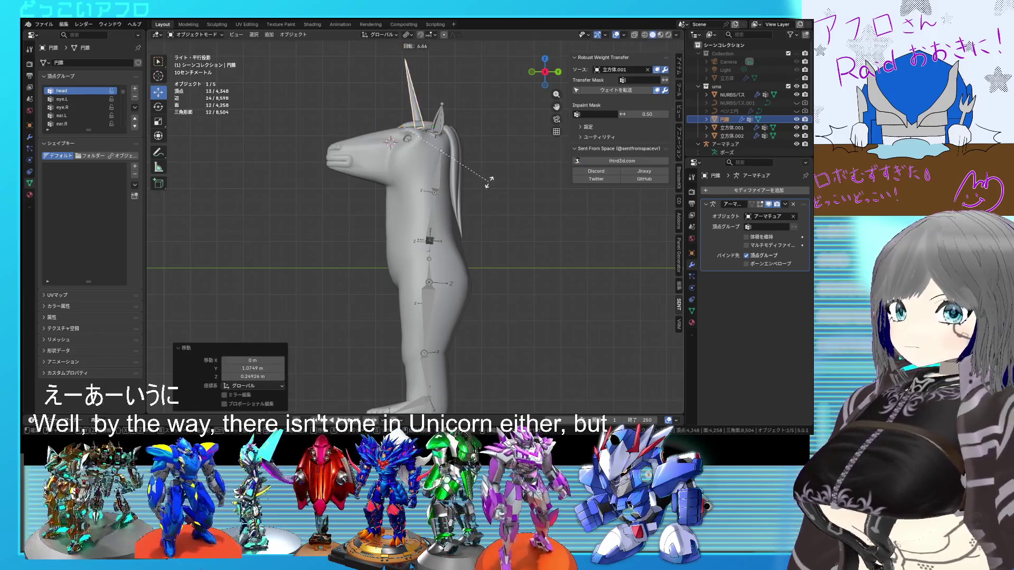
{"action": "right_click", "coordinate": [486, 184]}
{"action": "mouse_move", "coordinate": [484, 186]}
{"action": "middle_mouse_down"}
{"action": "mouse_move", "coordinate": [526, 229]}
{"action": "mouse_move", "coordinate": [594, 219]}
{"action": "mouse_move", "coordinate": [543, 223]}
{"action": "mouse_move", "coordinate": [480, 208]}
{"action": "mouse_move", "coordinate": [488, 202]}
{"action": "mouse_move", "coordinate": [496, 204]}
{"action": "mouse_move", "coordinate": [470, 209]}
{"action": "middle_mouse_up"}
{"action": "left_click", "coordinate": [509, 214]}
Select the armature, enter Pose Mode, and select only the head bone
{"action": "left_click", "coordinate": [431, 221]}
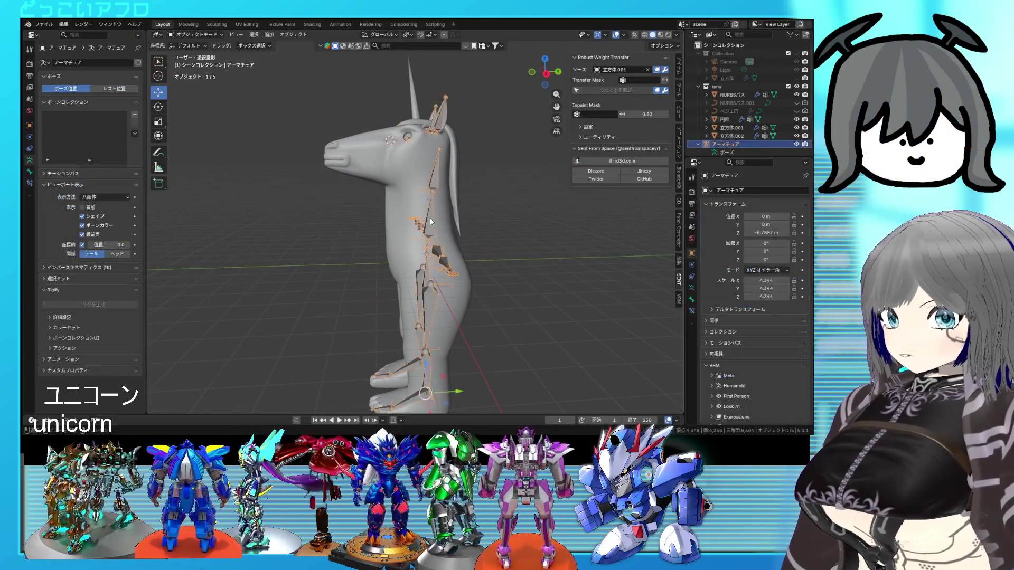
{"action": "key", "text": "ctrl+Tab"}
{"action": "left_click", "coordinate": [430, 218]}
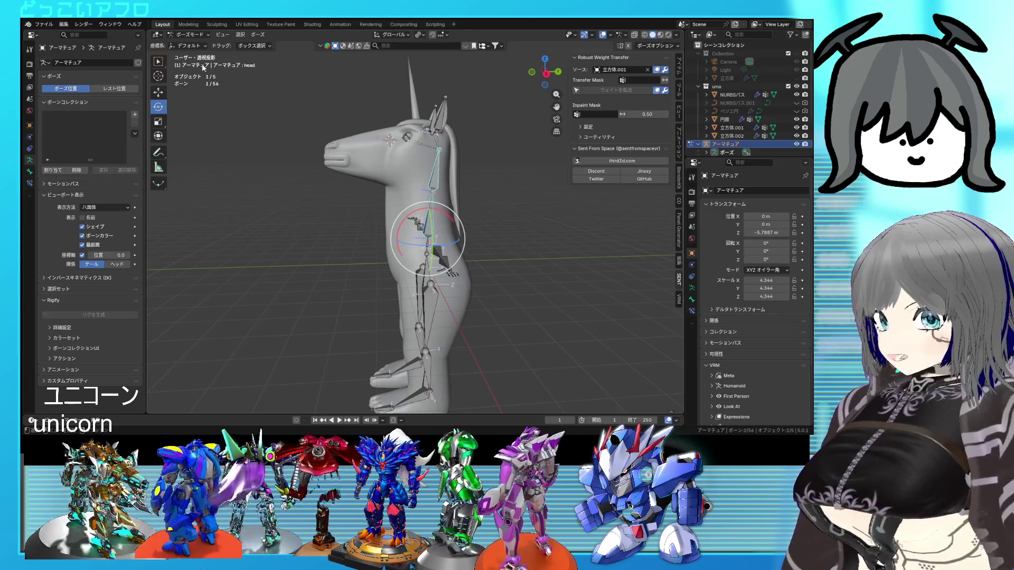
{"action": "left_click", "coordinate": [241, 35]}
{"action": "left_click", "coordinate": [394, 55]}
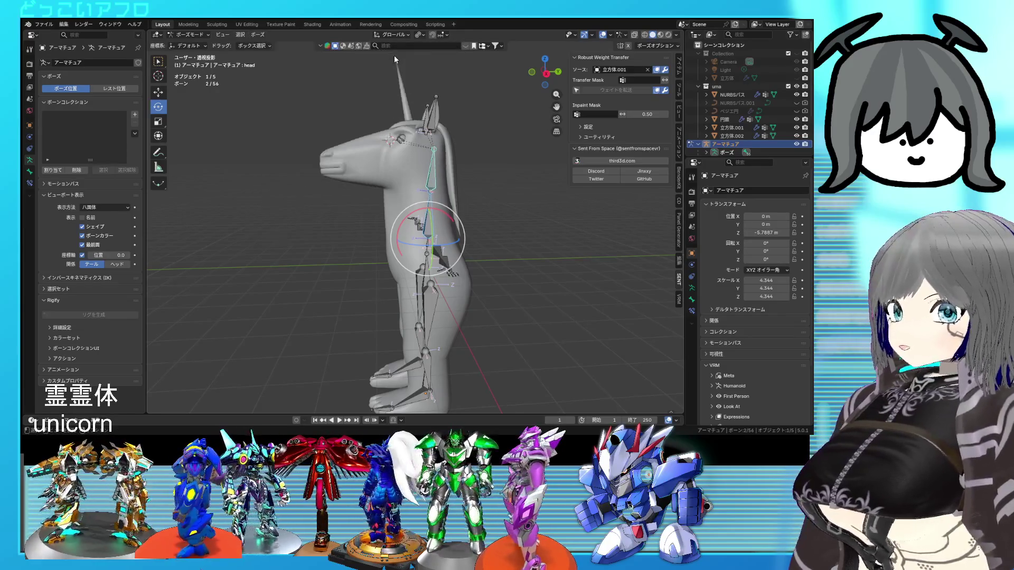
{"action": "middle_click_drag", "start_coordinate": [400, 135], "coordinate": [413, 152]}
{"action": "left_click", "coordinate": [431, 176]}
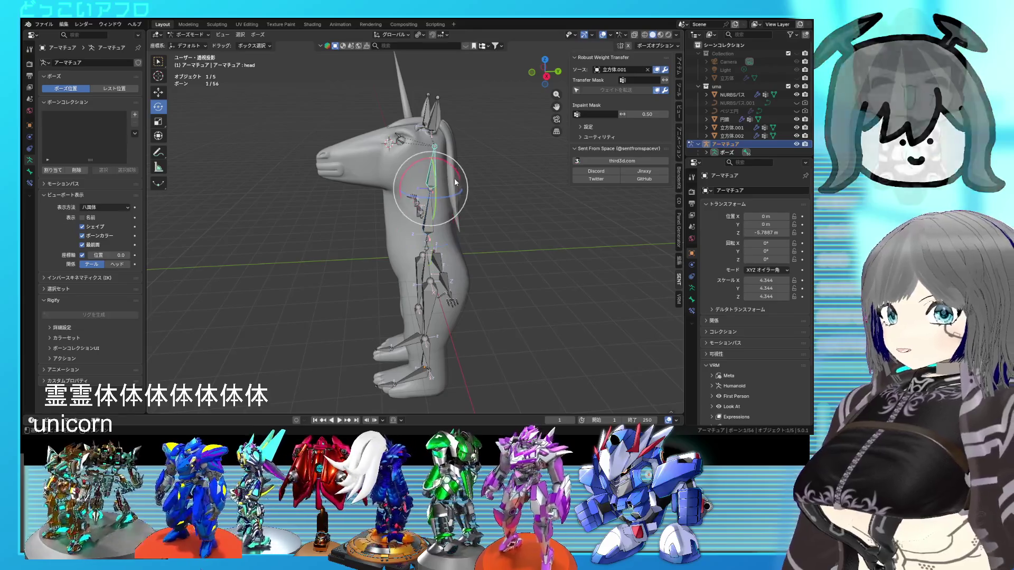
Rotate the head bone 29.2° about X to level the head, then return to Object Mode
{"action": "mouse_move", "coordinate": [409, 206]}
{"action": "left_mouse_down"}
{"action": "mouse_move", "coordinate": [402, 184]}
{"action": "mouse_move", "coordinate": [412, 179]}
{"action": "left_mouse_up"}
{"action": "mouse_move", "coordinate": [412, 179]}
{"action": "middle_mouse_down"}
{"action": "mouse_move", "coordinate": [426, 166]}
{"action": "mouse_move", "coordinate": [401, 179]}
{"action": "mouse_move", "coordinate": [437, 194]}
{"action": "mouse_move", "coordinate": [377, 192]}
{"action": "mouse_move", "coordinate": [502, 192]}
{"action": "mouse_move", "coordinate": [422, 176]}
{"action": "mouse_move", "coordinate": [389, 187]}
{"action": "middle_mouse_up"}
{"action": "left_click", "coordinate": [602, 34]}
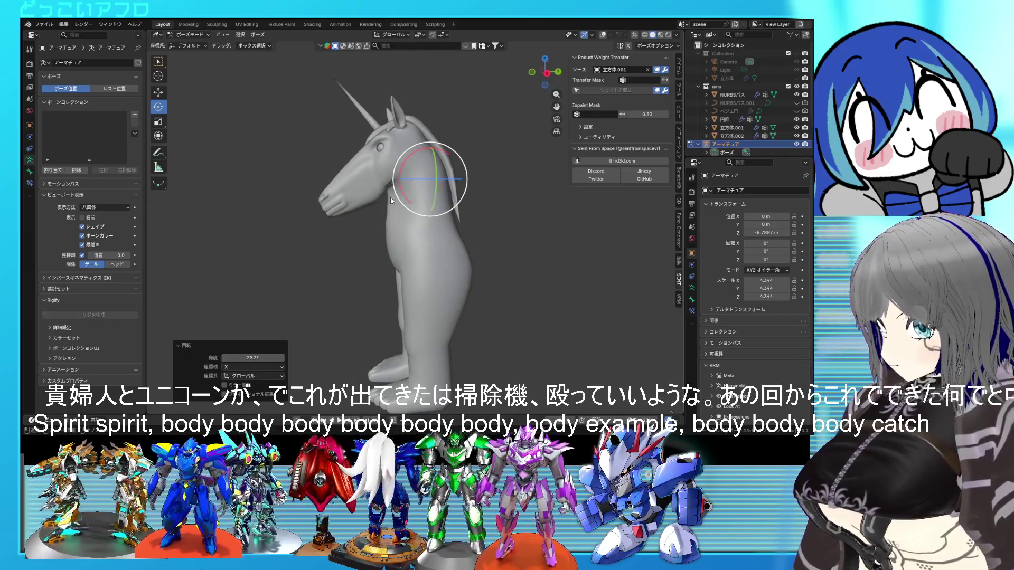
{"action": "left_click_drag", "start_coordinate": [391, 197], "coordinate": [312, 108]}
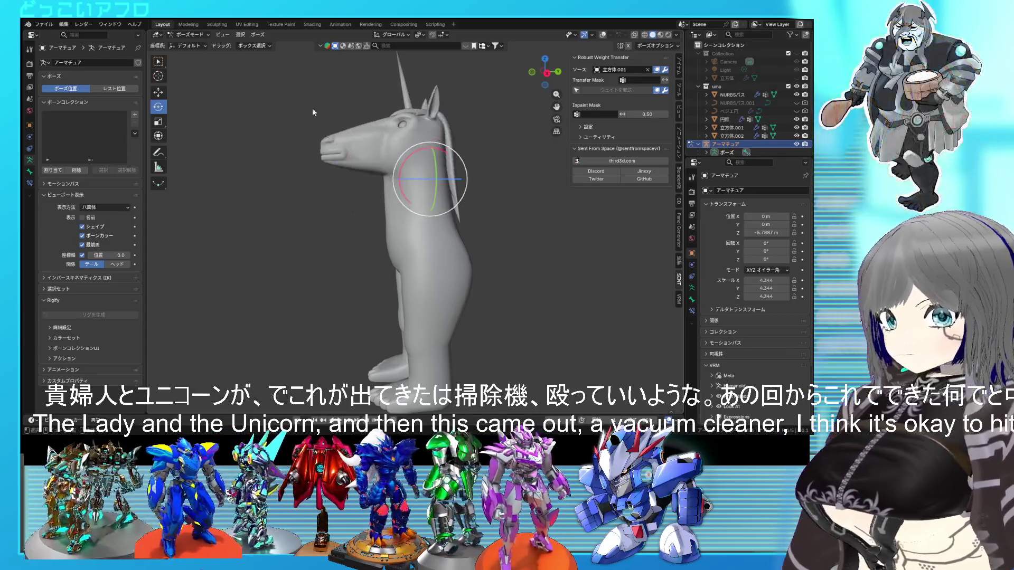
{"action": "left_click", "coordinate": [195, 45]}
{"action": "mouse_move", "coordinate": [397, 163]}
{"action": "middle_mouse_down"}
{"action": "mouse_move", "coordinate": [430, 175]}
{"action": "mouse_move", "coordinate": [347, 172]}
{"action": "mouse_move", "coordinate": [447, 198]}
{"action": "mouse_move", "coordinate": [431, 217]}
{"action": "middle_mouse_up"}
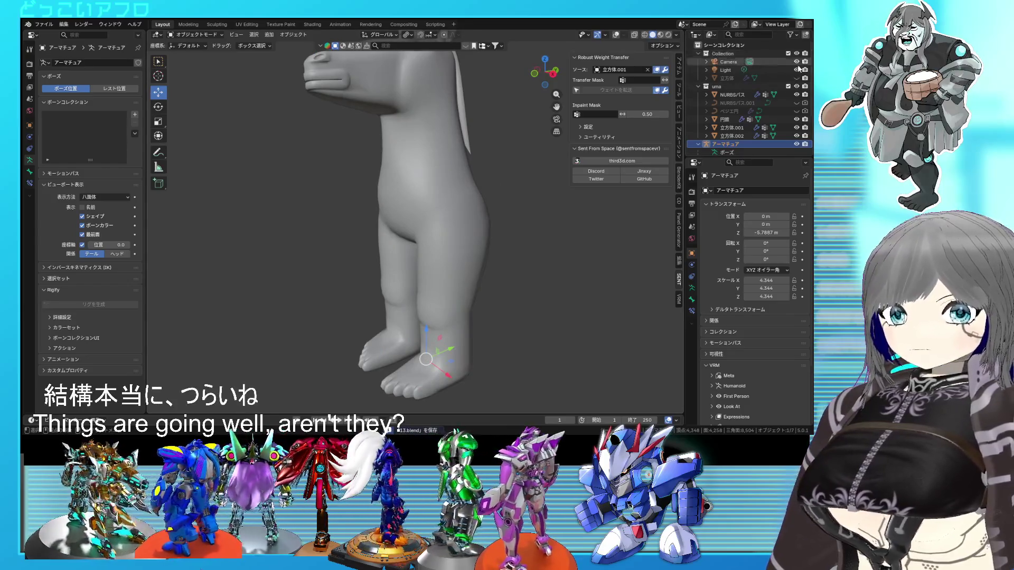
Unhide the duck-like figure 立方体 and select it, viewing both figures down to a top view
{"action": "left_click", "coordinate": [797, 77]}
{"action": "mouse_move", "coordinate": [370, 184]}
{"action": "middle_mouse_down"}
{"action": "mouse_move", "coordinate": [334, 163]}
{"action": "mouse_move", "coordinate": [361, 164]}
{"action": "middle_mouse_up"}
{"action": "left_click", "coordinate": [338, 170]}
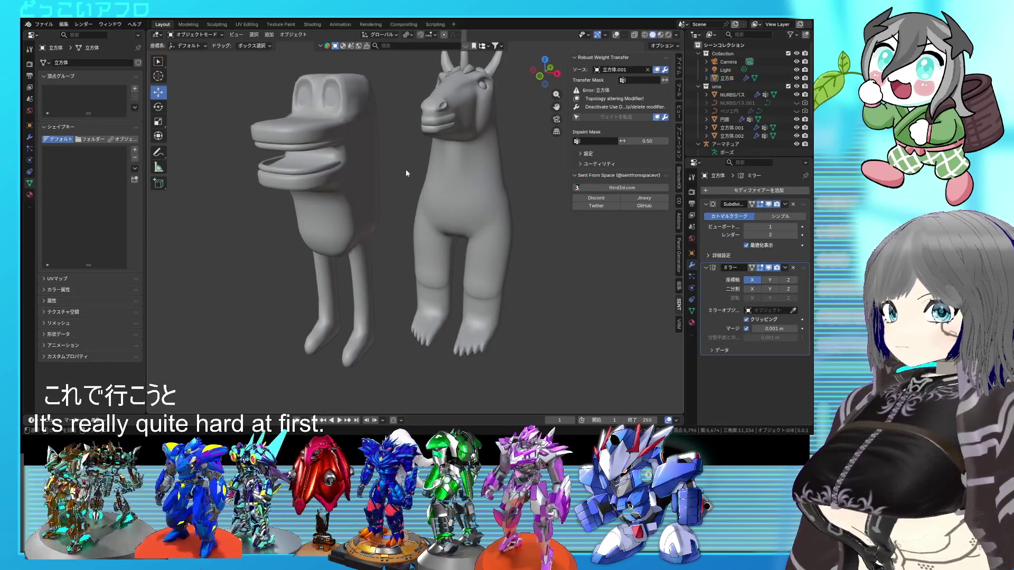
{"action": "mouse_move", "coordinate": [373, 196]}
{"action": "middle_mouse_down"}
{"action": "mouse_move", "coordinate": [438, 187]}
{"action": "mouse_move", "coordinate": [446, 175]}
{"action": "mouse_move", "coordinate": [436, 173]}
{"action": "middle_mouse_up"}
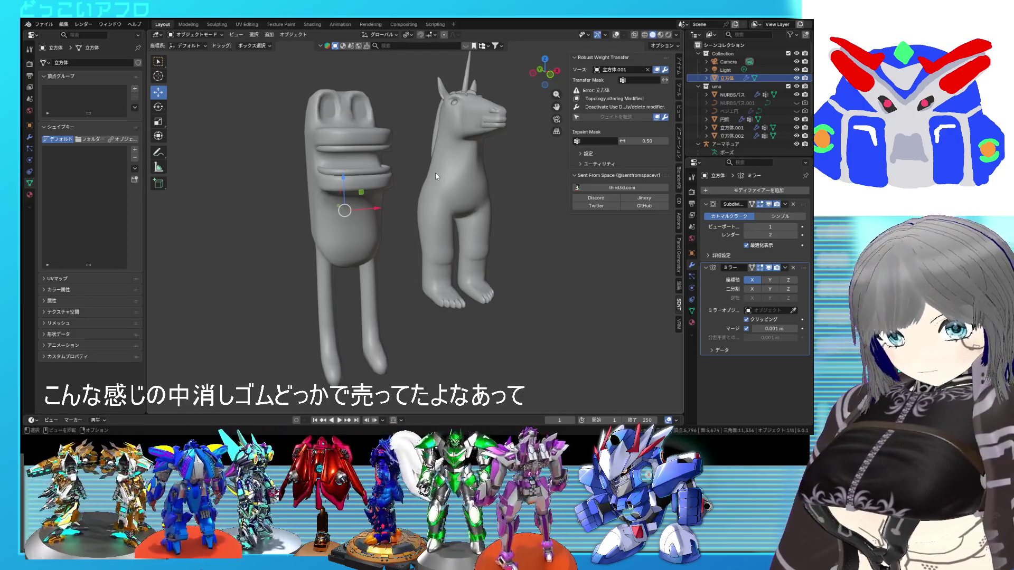
{"action": "mouse_move", "coordinate": [473, 173]}
{"action": "middle_mouse_down"}
{"action": "mouse_move", "coordinate": [494, 186]}
{"action": "mouse_move", "coordinate": [396, 194]}
{"action": "mouse_move", "coordinate": [451, 171]}
{"action": "middle_mouse_up"}
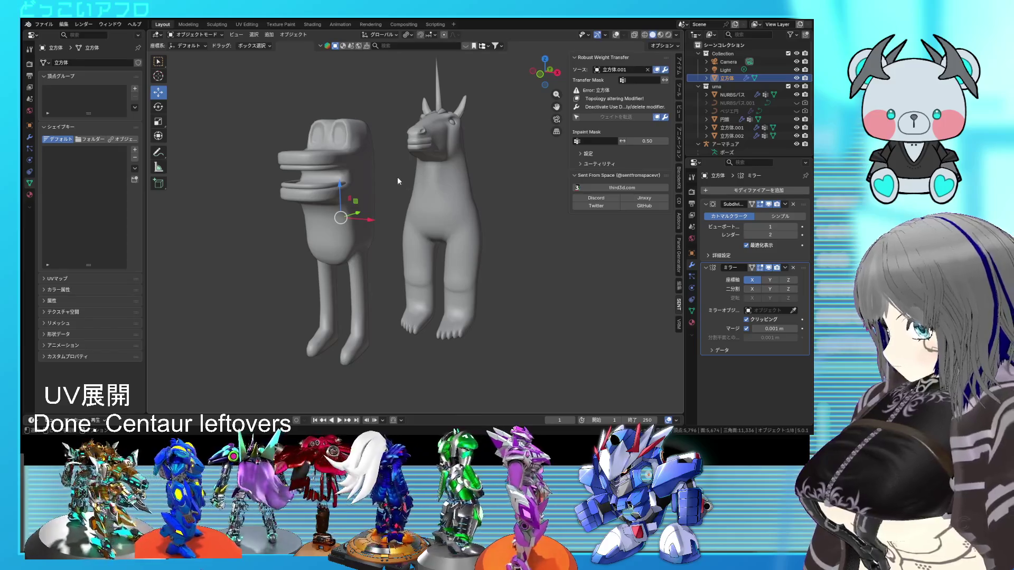
{"action": "mouse_move", "coordinate": [369, 197]}
{"action": "middle_mouse_down"}
{"action": "mouse_move", "coordinate": [357, 214]}
{"action": "mouse_move", "coordinate": [435, 220]}
{"action": "mouse_move", "coordinate": [427, 230]}
{"action": "mouse_move", "coordinate": [345, 183]}
{"action": "middle_mouse_up"}
{"action": "scroll", "coordinate": [344, 211], "scroll_direction": "up", "scroll_amount": 3}
{"action": "middle_click_drag", "start_coordinate": [352, 223], "coordinate": [317, 202]}
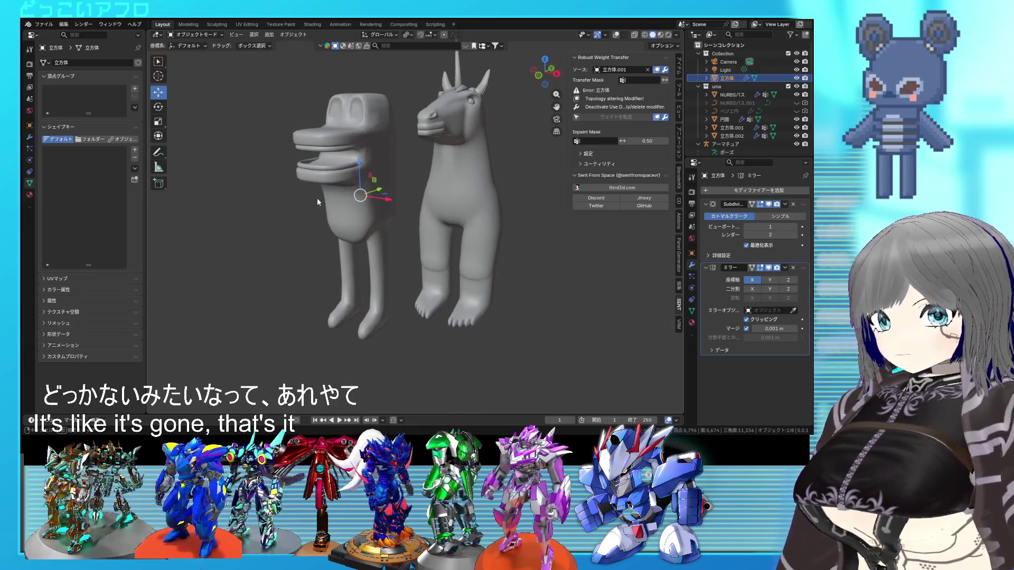
{"action": "key", "text": "KP_3"}
{"action": "key", "text": "ctrl+KP_1"}
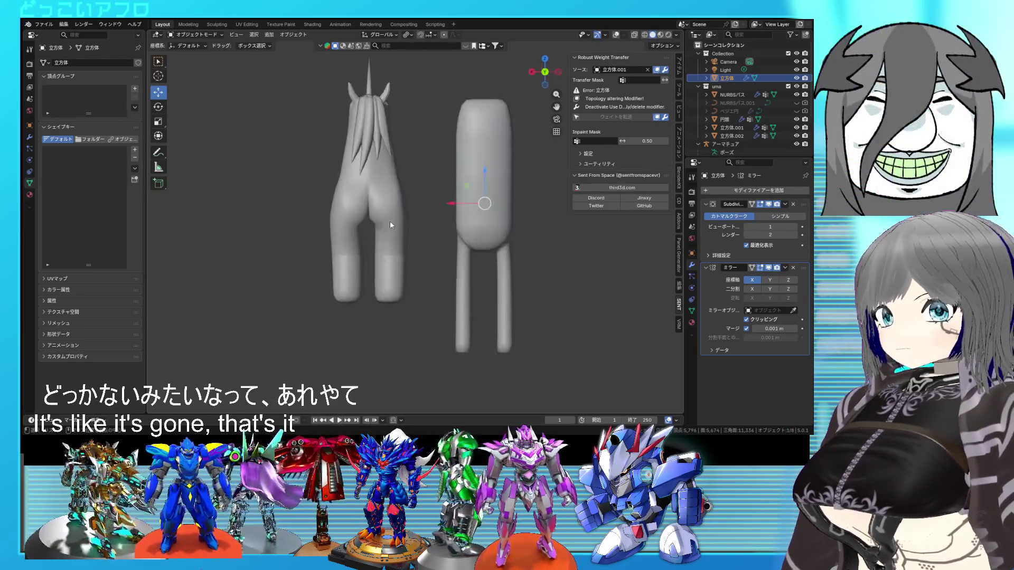
{"action": "key", "text": "KP_7"}
Turn the duck figure 180° and move it beside the unicorn
{"action": "key", "text": "g"}
{"action": "left_click", "coordinate": [391, 175]}
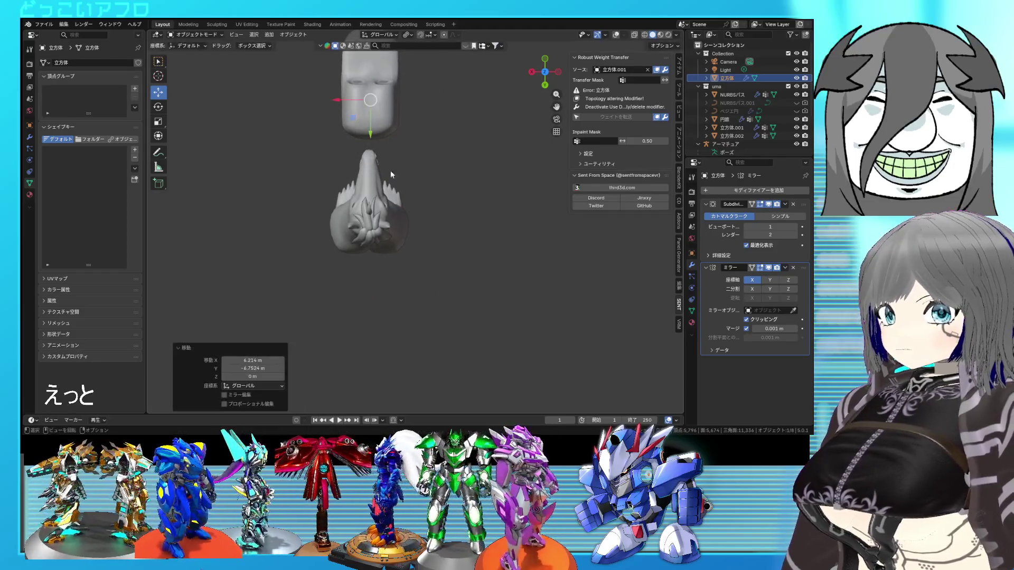
{"action": "type", "text": "r"}
{"action": "type", "text": "18"}
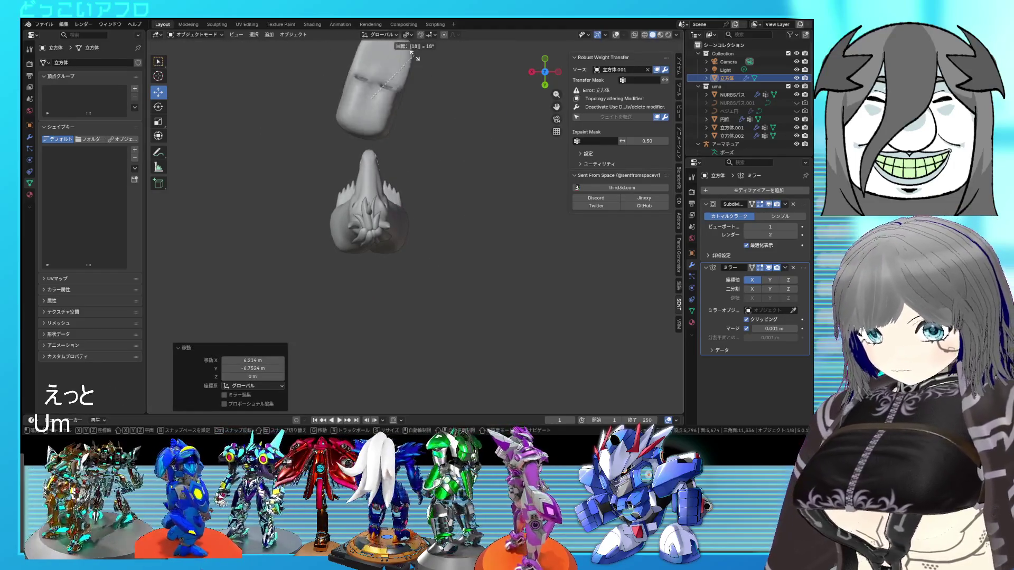
{"action": "type", "text": "0"}
{"action": "key", "text": "Return"}
{"action": "mouse_move", "coordinate": [401, 251]}
{"action": "middle_mouse_down"}
{"action": "mouse_move", "coordinate": [486, 167]}
{"action": "mouse_move", "coordinate": [342, 189]}
{"action": "middle_mouse_up"}
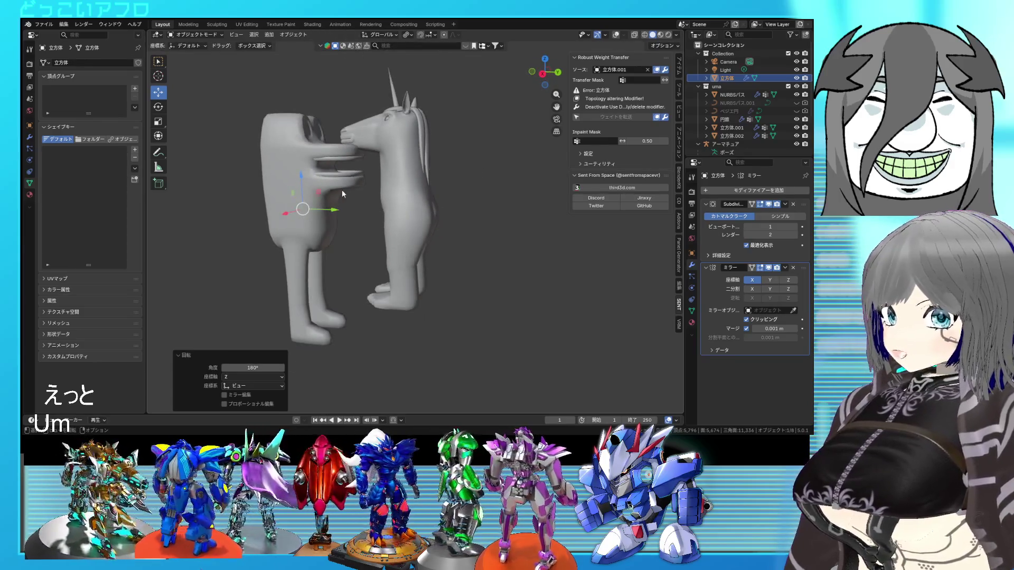
{"action": "left_click_drag", "start_coordinate": [319, 195], "coordinate": [284, 168]}
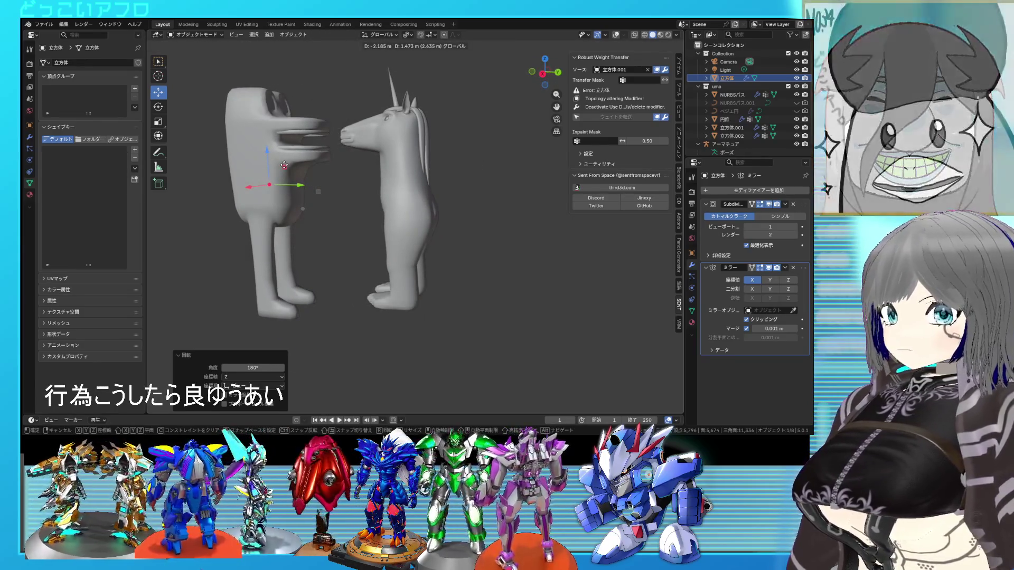
{"action": "middle_click_drag", "start_coordinate": [376, 213], "coordinate": [440, 224]}
Scale the duck figure to 0.885 and save the file
{"action": "key", "text": "s"}
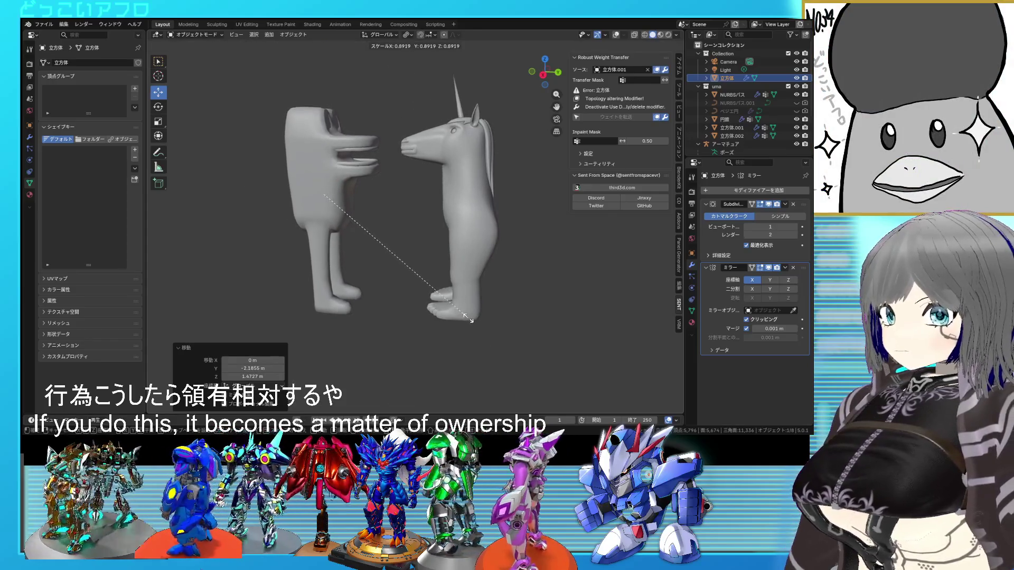
{"action": "mouse_move", "coordinate": [469, 319]}
{"action": "middle_mouse_down"}
{"action": "mouse_move", "coordinate": [495, 309]}
{"action": "mouse_move", "coordinate": [467, 314]}
{"action": "middle_mouse_up"}
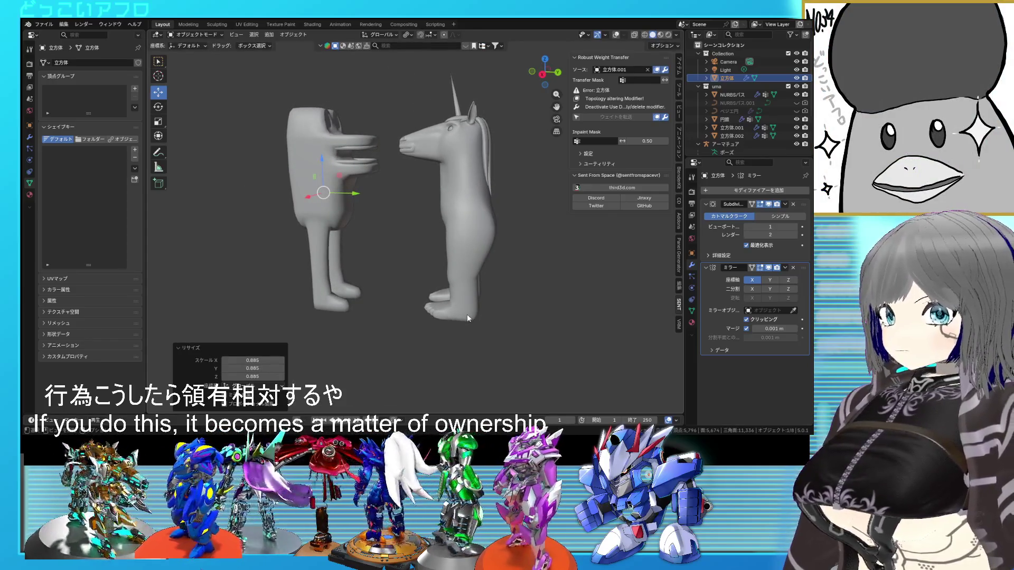
{"action": "mouse_move", "coordinate": [474, 306]}
{"action": "middle_mouse_down", "text": "shift"}
{"action": "mouse_move", "coordinate": [464, 296]}
{"action": "mouse_move", "coordinate": [449, 307]}
{"action": "middle_mouse_up", "text": "shift"}
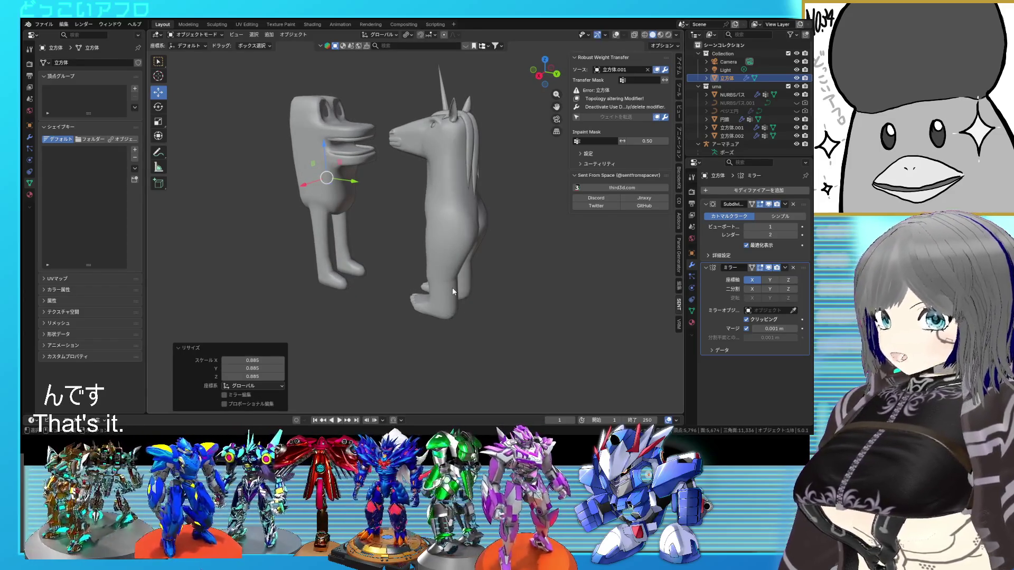
{"action": "scroll", "coordinate": [451, 261], "scroll_direction": "up", "scroll_amount": 2}
{"action": "left_click", "coordinate": [510, 282]}
{"action": "key", "text": "ctrl+s"}
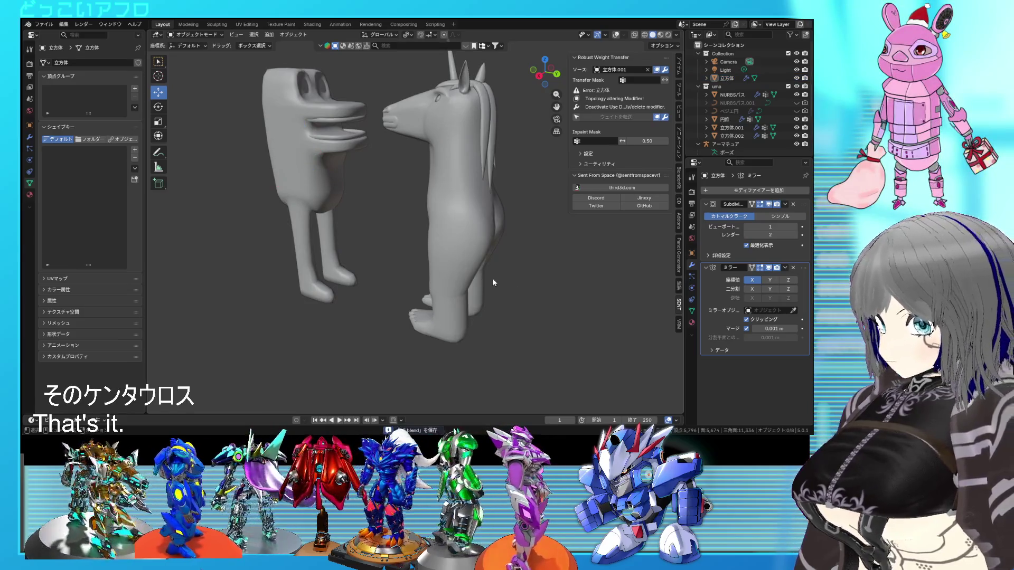
Hide the Collection holding the duck figure so only the unicorn shows
{"action": "mouse_move", "coordinate": [477, 277]}
{"action": "middle_mouse_down"}
{"action": "mouse_move", "coordinate": [410, 260]}
{"action": "mouse_move", "coordinate": [421, 276]}
{"action": "mouse_move", "coordinate": [406, 267]}
{"action": "mouse_move", "coordinate": [386, 277]}
{"action": "mouse_move", "coordinate": [444, 239]}
{"action": "mouse_move", "coordinate": [461, 245]}
{"action": "mouse_move", "coordinate": [457, 264]}
{"action": "mouse_move", "coordinate": [438, 274]}
{"action": "mouse_move", "coordinate": [503, 281]}
{"action": "mouse_move", "coordinate": [361, 261]}
{"action": "mouse_move", "coordinate": [397, 253]}
{"action": "mouse_move", "coordinate": [388, 274]}
{"action": "middle_mouse_up"}
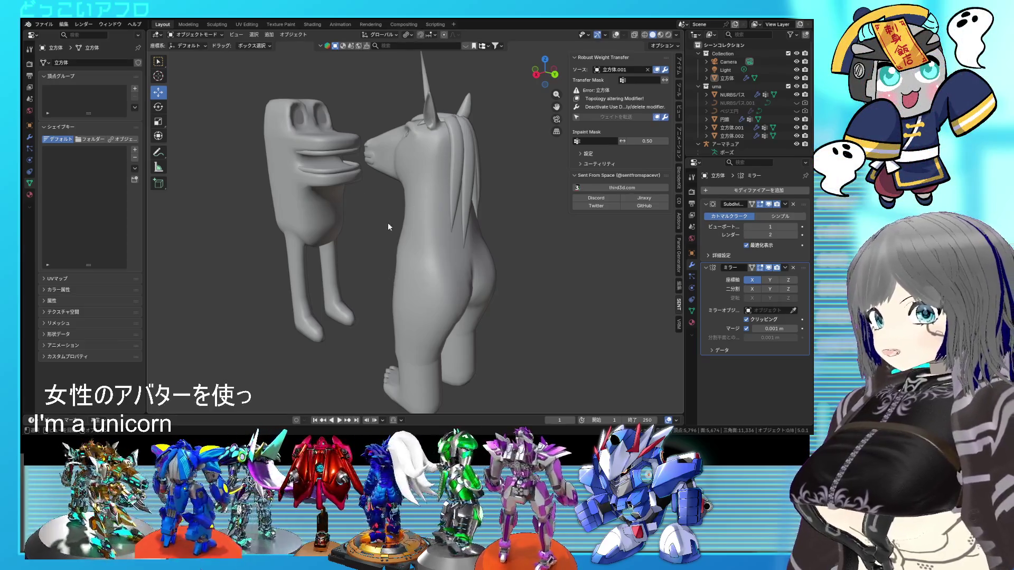
{"action": "middle_click_drag", "start_coordinate": [387, 223], "coordinate": [489, 256]}
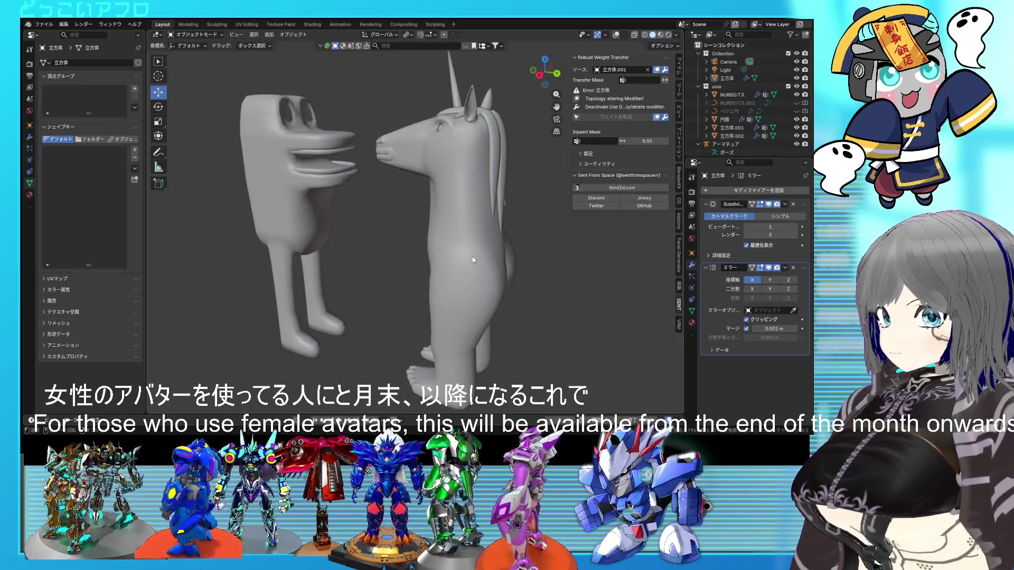
{"action": "scroll", "coordinate": [473, 260], "scroll_direction": "down", "scroll_amount": 3}
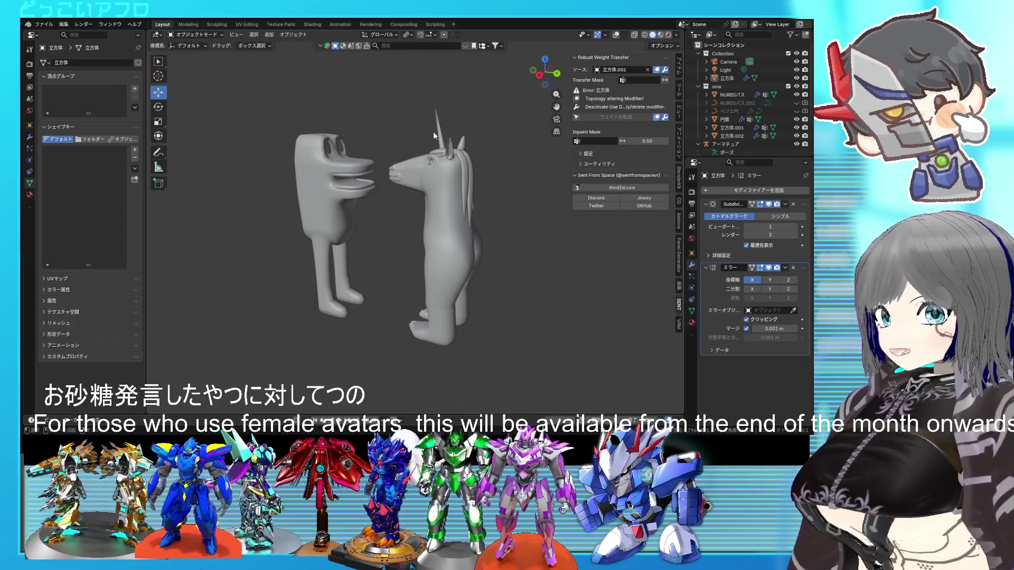
{"action": "mouse_move", "coordinate": [446, 176]}
{"action": "middle_mouse_down"}
{"action": "mouse_move", "coordinate": [428, 179]}
{"action": "mouse_move", "coordinate": [448, 178]}
{"action": "middle_mouse_up"}
{"action": "scroll", "coordinate": [448, 177], "scroll_direction": "up", "scroll_amount": 2}
{"action": "scroll", "coordinate": [449, 178], "scroll_direction": "up", "scroll_amount": 2}
{"action": "scroll", "coordinate": [449, 177], "scroll_direction": "down", "scroll_amount": 2}
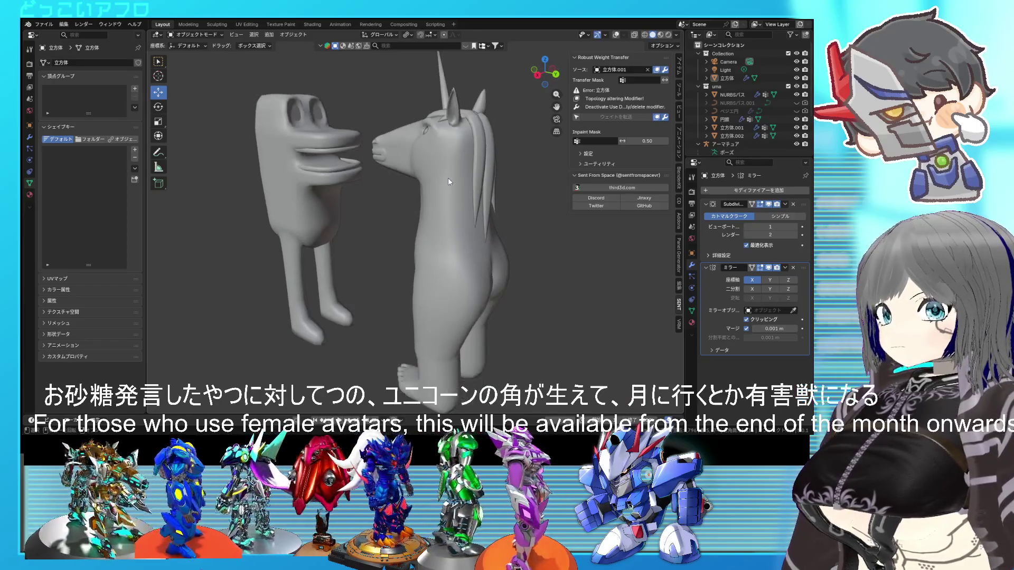
{"action": "scroll", "coordinate": [449, 178], "scroll_direction": "up", "scroll_amount": 2}
{"action": "middle_click_drag", "start_coordinate": [449, 179], "coordinate": [544, 175]}
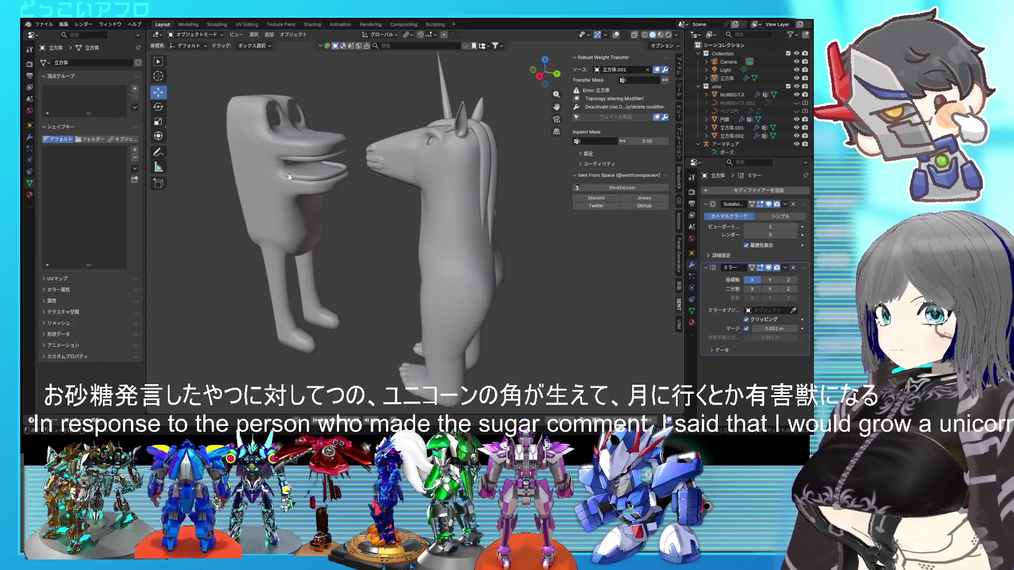
{"action": "left_click", "coordinate": [776, 78]}
{"action": "left_click", "coordinate": [797, 54]}
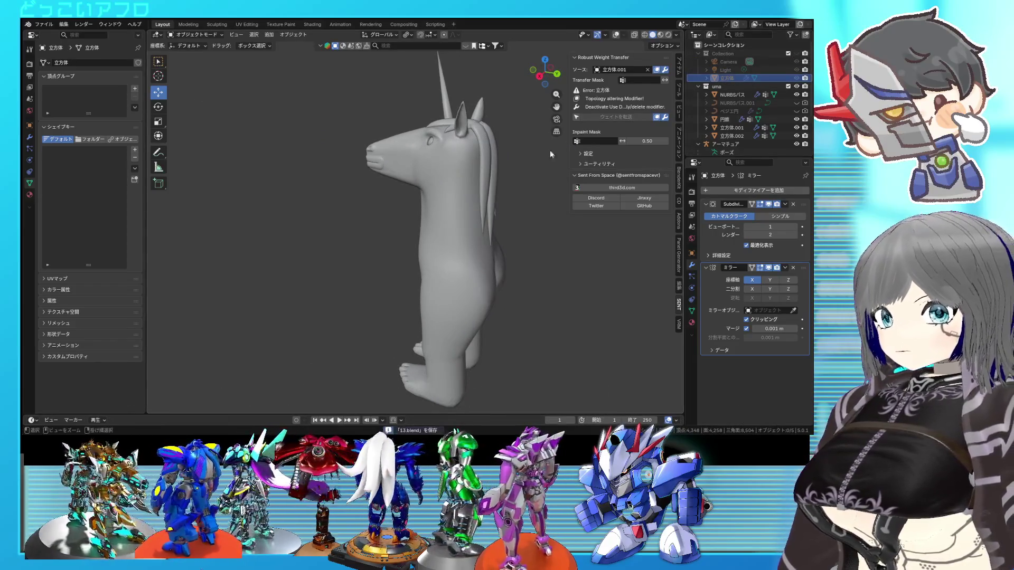
Select the unicorn mesh 立方体.001 and set its wara shape key value to 1
{"action": "left_click", "coordinate": [451, 167]}
{"action": "middle_click_drag", "start_coordinate": [451, 167], "coordinate": [527, 168]}
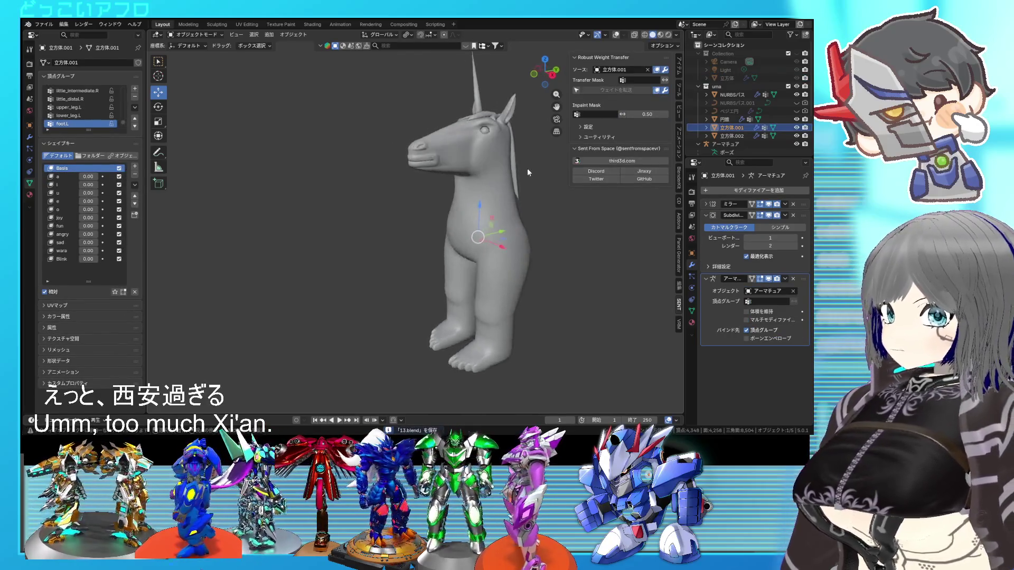
{"action": "scroll", "coordinate": [473, 235], "scroll_direction": "up", "scroll_amount": 3}
{"action": "scroll", "coordinate": [474, 235], "scroll_direction": "up", "scroll_amount": 3}
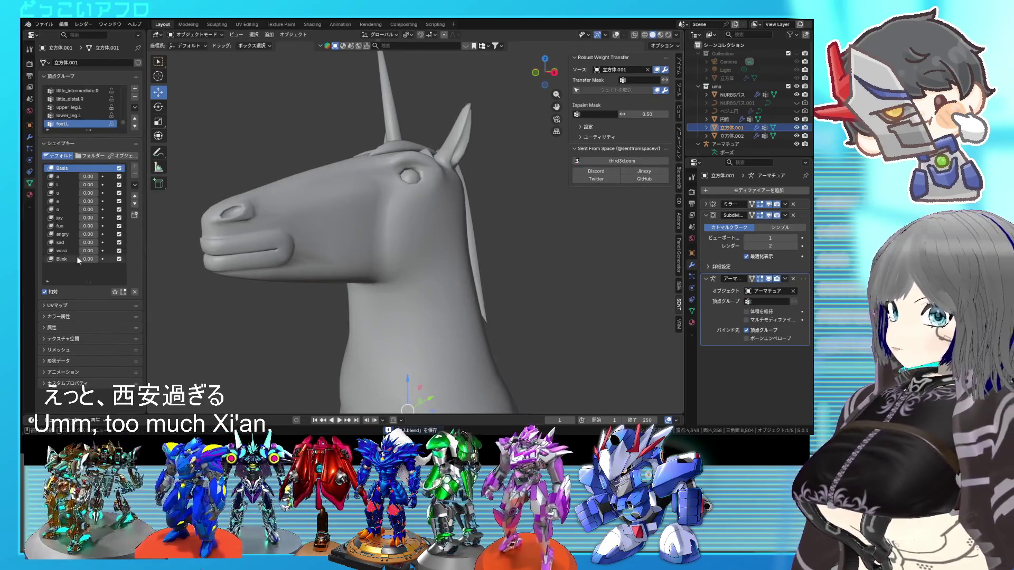
{"action": "left_click", "coordinate": [88, 251]}
{"action": "type", "text": "1"}
{"action": "key", "text": "Return"}
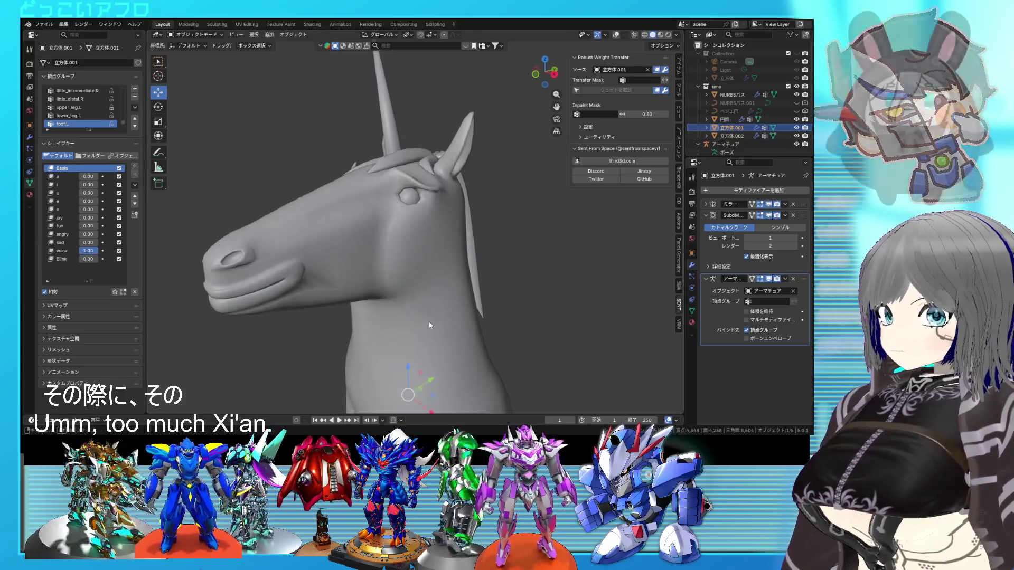
Make wara the active shape key and enter Edit Mode on the unicorn
{"action": "left_click", "coordinate": [523, 312]}
{"action": "mouse_move", "coordinate": [523, 312]}
{"action": "middle_mouse_down"}
{"action": "mouse_move", "coordinate": [566, 299]}
{"action": "mouse_move", "coordinate": [515, 296]}
{"action": "mouse_move", "coordinate": [487, 272]}
{"action": "mouse_move", "coordinate": [499, 243]}
{"action": "mouse_move", "coordinate": [456, 263]}
{"action": "mouse_move", "coordinate": [517, 260]}
{"action": "mouse_move", "coordinate": [435, 266]}
{"action": "mouse_move", "coordinate": [446, 294]}
{"action": "mouse_move", "coordinate": [446, 286]}
{"action": "middle_mouse_up"}
{"action": "scroll", "coordinate": [435, 266], "scroll_direction": "up", "scroll_amount": 5}
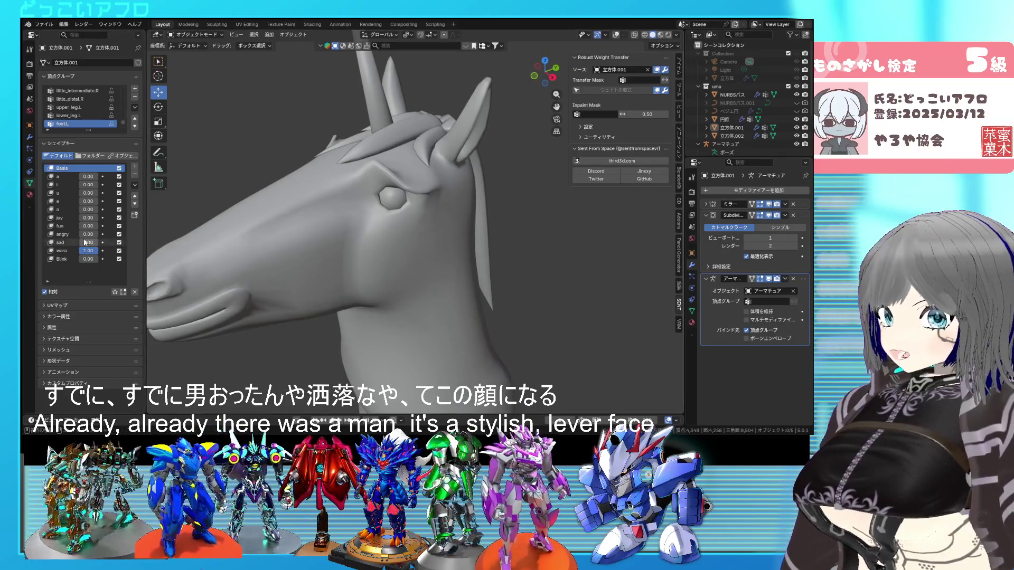
{"action": "left_click", "coordinate": [91, 251]}
{"action": "key", "text": "Tab"}
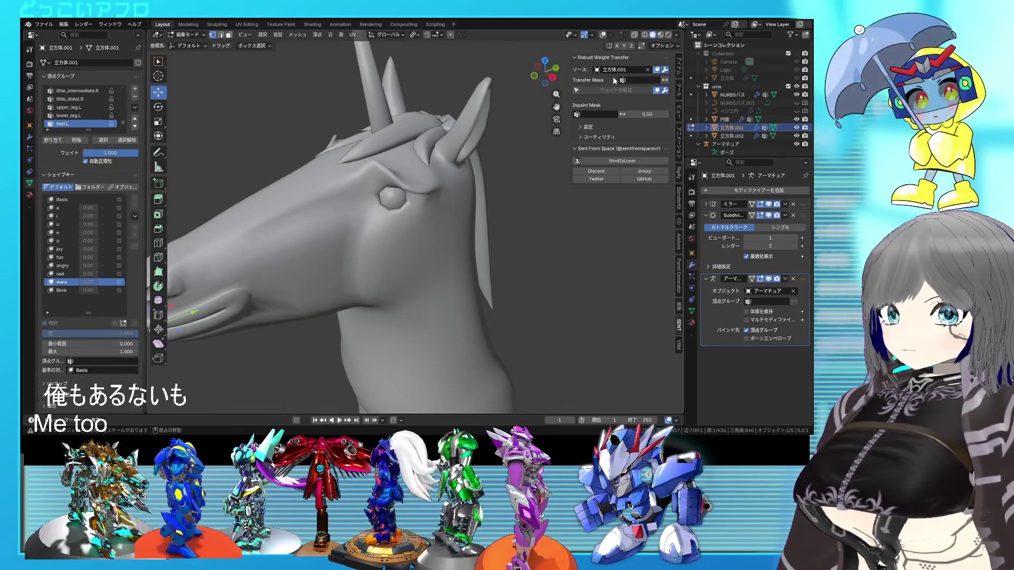
Select the armature in Pose Mode and clear all its pose transforms back to rest
{"action": "left_click", "coordinate": [602, 34]}
{"action": "middle_click_drag", "start_coordinate": [433, 200], "coordinate": [410, 194]}
{"action": "middle_click_drag", "start_coordinate": [387, 181], "coordinate": [406, 186]}
{"action": "scroll", "coordinate": [406, 186], "scroll_direction": "down", "scroll_amount": 5}
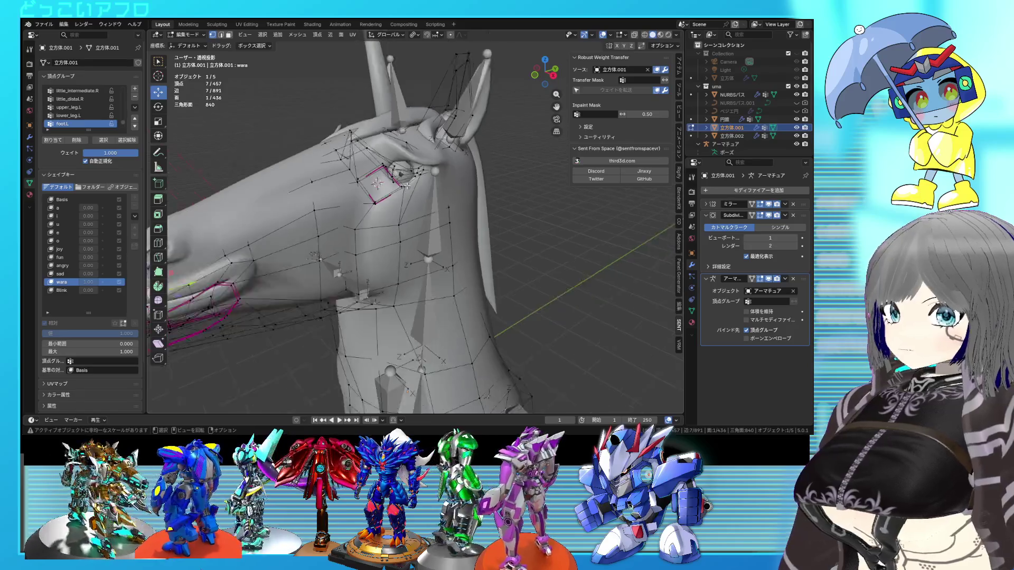
{"action": "key", "text": "Tab"}
{"action": "left_click", "coordinate": [426, 229]}
{"action": "key", "text": "ctrl+Tab"}
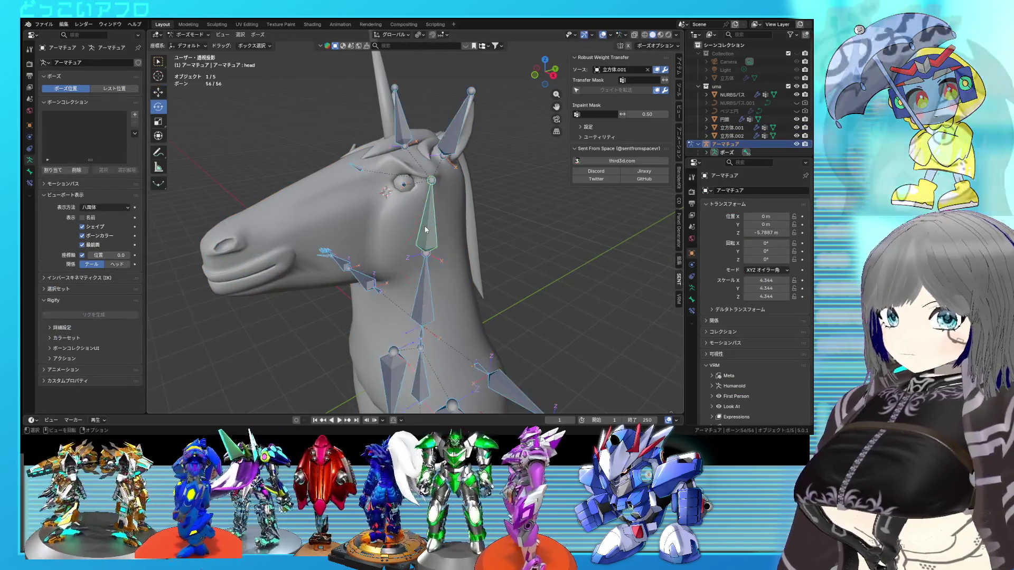
{"action": "left_click", "coordinate": [257, 35]}
{"action": "mouse_move", "coordinate": [336, 52]}
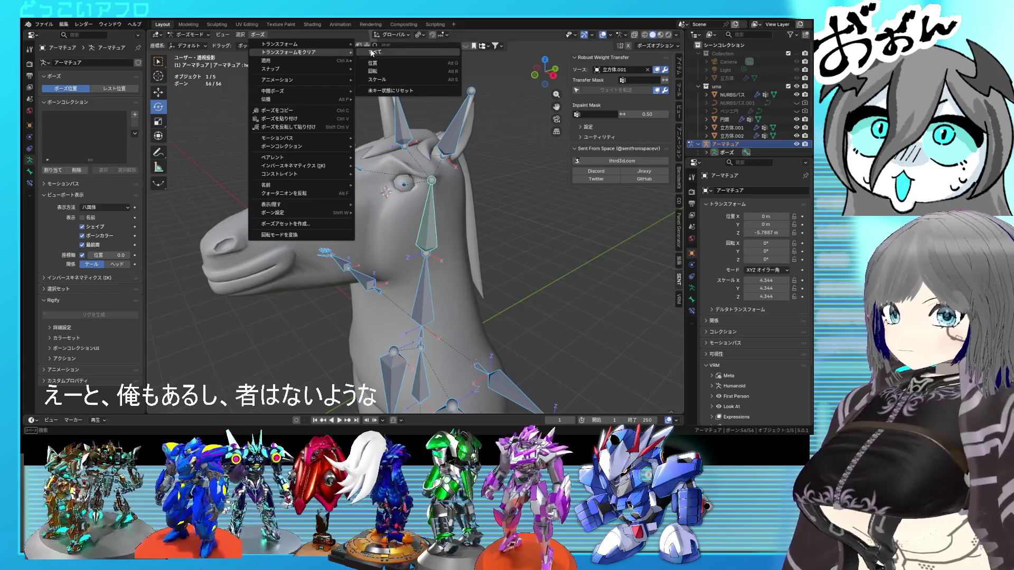
{"action": "left_click", "coordinate": [372, 52]}
Select the horse body mesh and enter Edit Mode on it
{"action": "left_click", "coordinate": [193, 44]}
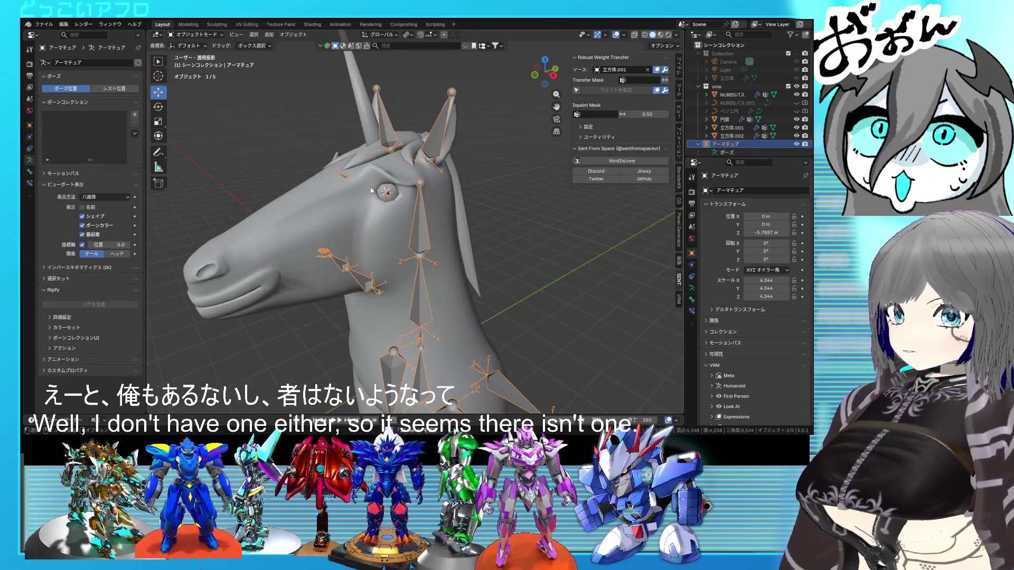
{"action": "left_click", "coordinate": [377, 189]}
{"action": "key", "text": "ctrl+Tab"}
{"action": "key", "text": "Escape"}
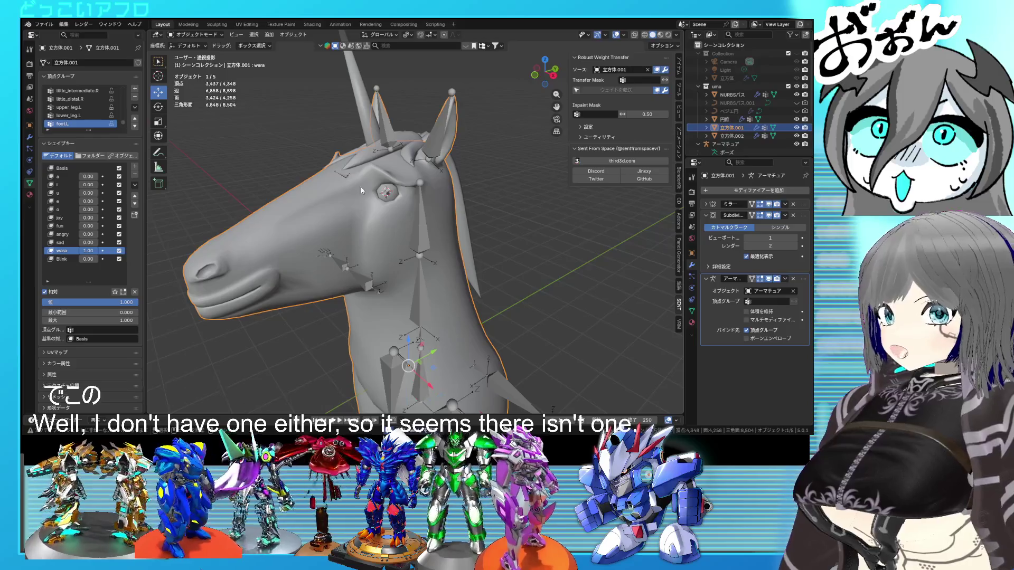
{"action": "key", "text": "Tab"}
{"action": "scroll", "coordinate": [362, 171], "scroll_direction": "up", "scroll_amount": 3}
{"action": "mouse_move", "coordinate": [238, 253]}
{"action": "middle_mouse_down"}
{"action": "mouse_move", "coordinate": [289, 267]}
{"action": "mouse_move", "coordinate": [248, 245]}
{"action": "middle_mouse_up"}
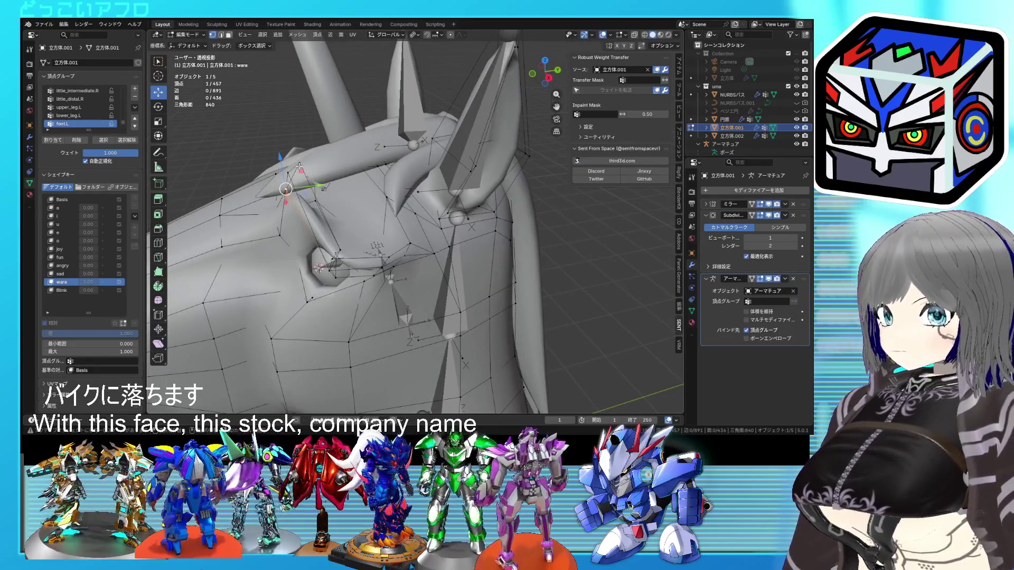
{"action": "scroll", "coordinate": [325, 209], "scroll_direction": "down", "scroll_amount": 3}
Move a few selected head vertices with G to reshape the grin
{"action": "mouse_move", "coordinate": [317, 268]}
{"action": "middle_mouse_down"}
{"action": "mouse_move", "coordinate": [325, 209]}
{"action": "mouse_move", "coordinate": [449, 210]}
{"action": "mouse_move", "coordinate": [432, 213]}
{"action": "mouse_move", "coordinate": [461, 224]}
{"action": "mouse_move", "coordinate": [439, 217]}
{"action": "middle_mouse_up"}
{"action": "key", "text": "Tab"}
{"action": "key", "text": "Tab"}
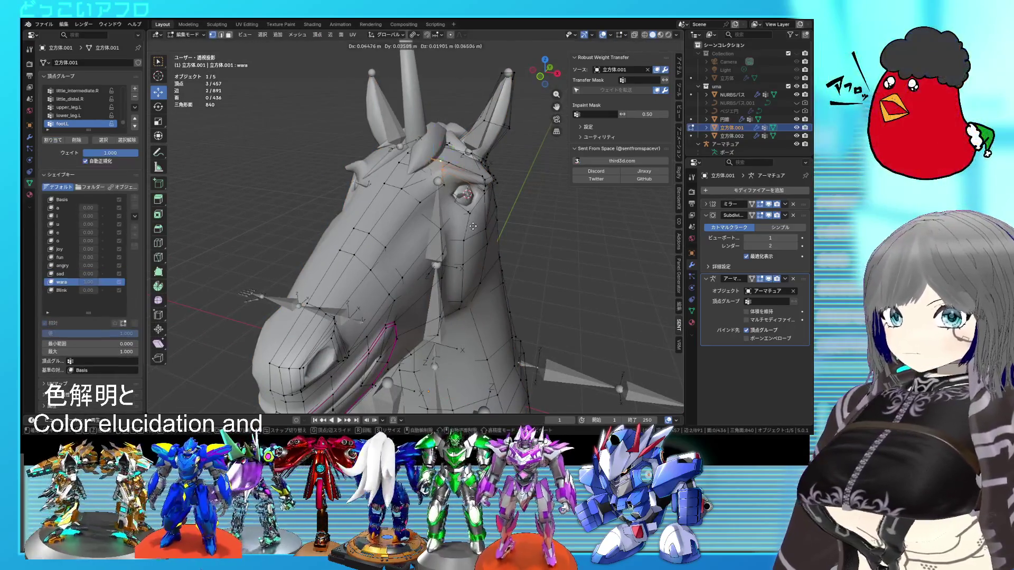
{"action": "key", "text": "g"}
{"action": "left_click", "coordinate": [474, 229]}
{"action": "key", "text": "Tab"}
Duplicate the horn cone and slide the copy along X beside the original
{"action": "left_click", "coordinate": [421, 144]}
{"action": "middle_click_drag", "start_coordinate": [421, 143], "coordinate": [454, 161]}
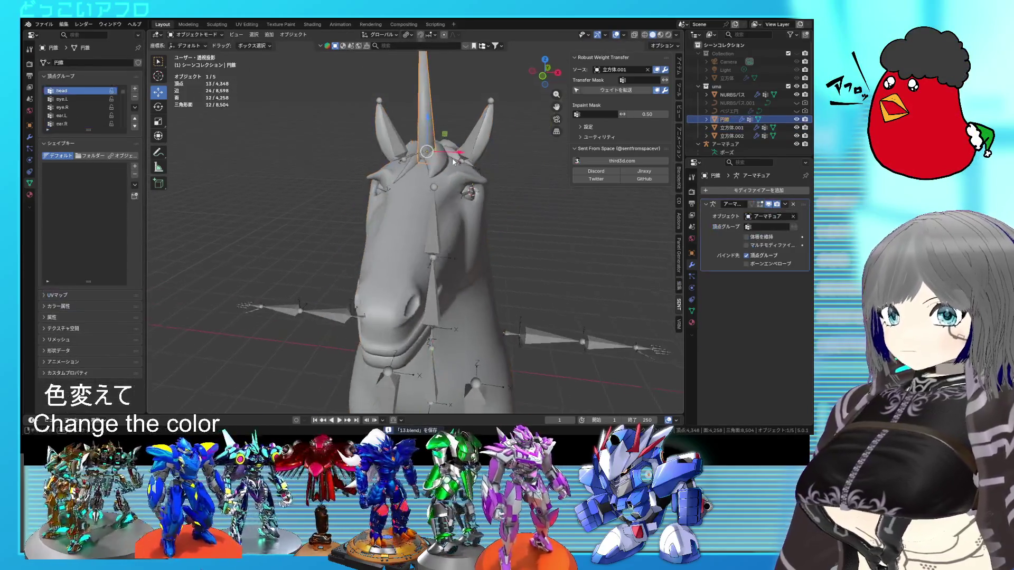
{"action": "key", "text": "shift+d"}
{"action": "right_click", "coordinate": [493, 182]}
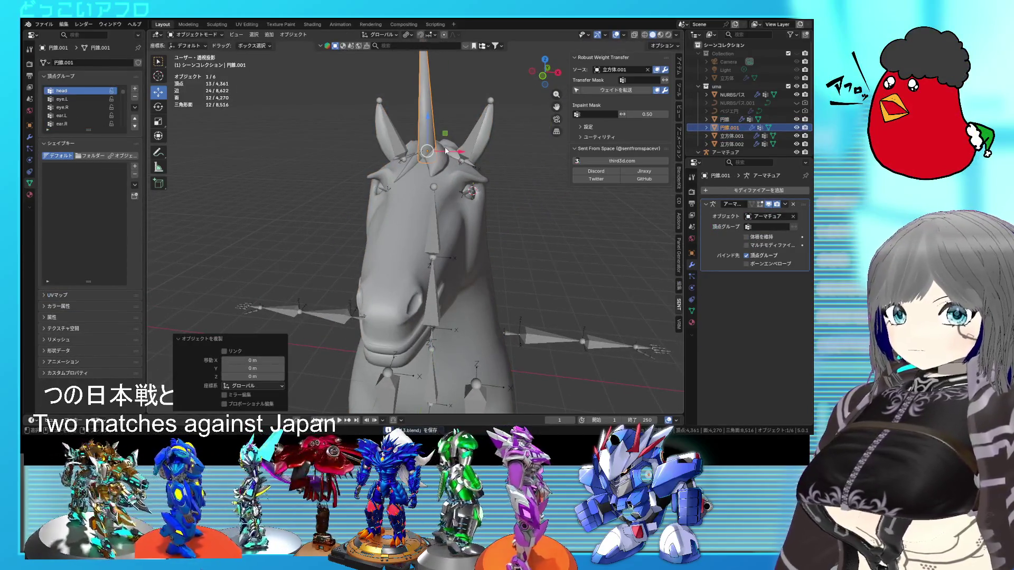
{"action": "left_click_drag", "start_coordinate": [446, 151], "coordinate": [438, 153]}
{"action": "left_click", "coordinate": [424, 154]}
Tilt the original horn by 14.9°
{"action": "left_click", "coordinate": [422, 132]}
{"action": "key", "text": "r"}
{"action": "left_click", "coordinate": [467, 184]}
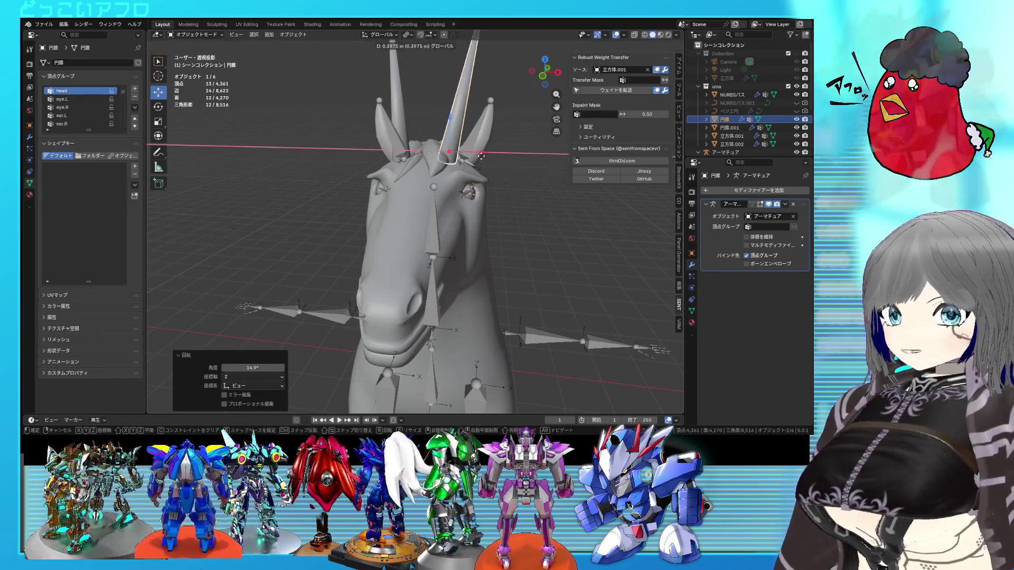
Clear the selection, hide the viewport overlays, and look closer at the head
{"action": "left_click", "coordinate": [528, 208]}
{"action": "mouse_move", "coordinate": [528, 209]}
{"action": "middle_mouse_down"}
{"action": "mouse_move", "coordinate": [568, 227]}
{"action": "mouse_move", "coordinate": [528, 243]}
{"action": "mouse_move", "coordinate": [483, 198]}
{"action": "mouse_move", "coordinate": [506, 193]}
{"action": "mouse_move", "coordinate": [516, 217]}
{"action": "mouse_move", "coordinate": [554, 226]}
{"action": "mouse_move", "coordinate": [550, 210]}
{"action": "mouse_move", "coordinate": [518, 235]}
{"action": "mouse_move", "coordinate": [518, 217]}
{"action": "mouse_move", "coordinate": [499, 201]}
{"action": "mouse_move", "coordinate": [481, 204]}
{"action": "mouse_move", "coordinate": [478, 233]}
{"action": "mouse_move", "coordinate": [521, 243]}
{"action": "mouse_move", "coordinate": [519, 267]}
{"action": "mouse_move", "coordinate": [470, 197]}
{"action": "mouse_move", "coordinate": [448, 137]}
{"action": "mouse_move", "coordinate": [472, 205]}
{"action": "mouse_move", "coordinate": [462, 199]}
{"action": "mouse_move", "coordinate": [565, 214]}
{"action": "mouse_move", "coordinate": [508, 233]}
{"action": "mouse_move", "coordinate": [487, 223]}
{"action": "mouse_move", "coordinate": [487, 251]}
{"action": "mouse_move", "coordinate": [504, 245]}
{"action": "mouse_move", "coordinate": [496, 284]}
{"action": "mouse_move", "coordinate": [510, 278]}
{"action": "mouse_move", "coordinate": [493, 277]}
{"action": "mouse_move", "coordinate": [472, 244]}
{"action": "mouse_move", "coordinate": [518, 274]}
{"action": "mouse_move", "coordinate": [500, 252]}
{"action": "mouse_move", "coordinate": [508, 243]}
{"action": "middle_mouse_up"}
{"action": "key", "text": "shift+alt+z"}
{"action": "scroll", "coordinate": [487, 251], "scroll_direction": "up", "scroll_amount": 1}
{"action": "scroll", "coordinate": [492, 277], "scroll_direction": "down", "scroll_amount": 2}
{"action": "mouse_move", "coordinate": [463, 210]}
{"action": "middle_mouse_down"}
{"action": "mouse_move", "coordinate": [476, 215]}
{"action": "mouse_move", "coordinate": [464, 227]}
{"action": "mouse_move", "coordinate": [404, 242]}
{"action": "mouse_move", "coordinate": [413, 239]}
{"action": "middle_mouse_up"}
{"action": "scroll", "coordinate": [472, 217], "scroll_direction": "up", "scroll_amount": 1}
{"action": "scroll", "coordinate": [413, 239], "scroll_direction": "up", "scroll_amount": 2}
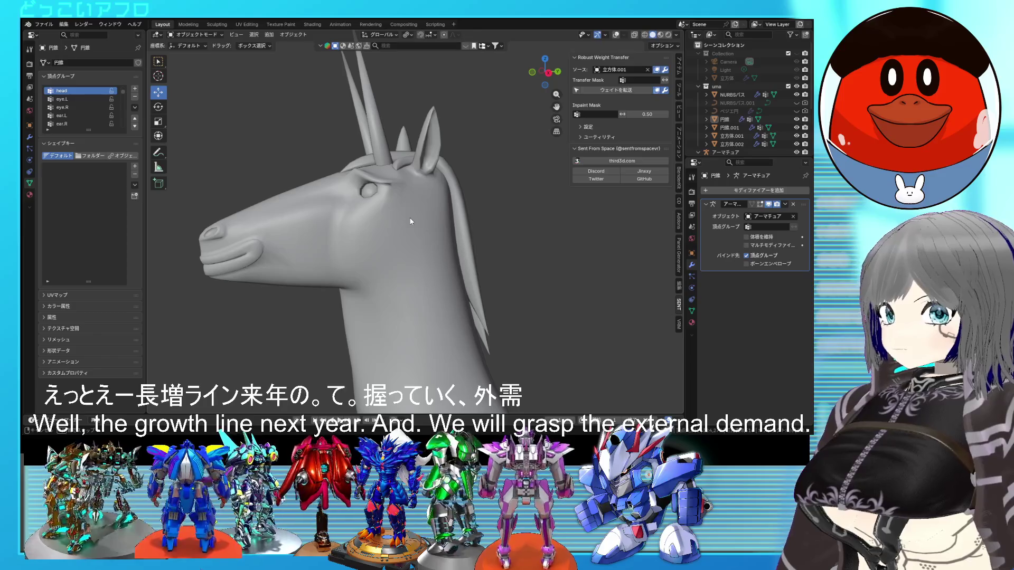
Select the horn cone and undo the duplication, leaving one horn
{"action": "left_click", "coordinate": [371, 245]}
{"action": "middle_click_drag", "start_coordinate": [491, 258], "coordinate": [512, 278]}
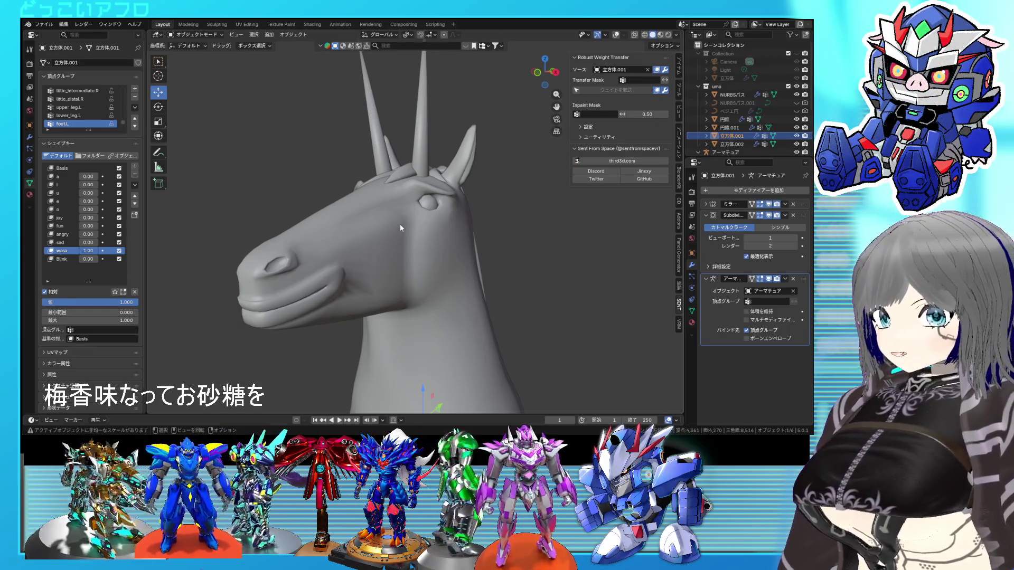
{"action": "scroll", "coordinate": [464, 217], "scroll_direction": "up", "scroll_amount": 1}
{"action": "scroll", "coordinate": [463, 218], "scroll_direction": "down", "scroll_amount": 2}
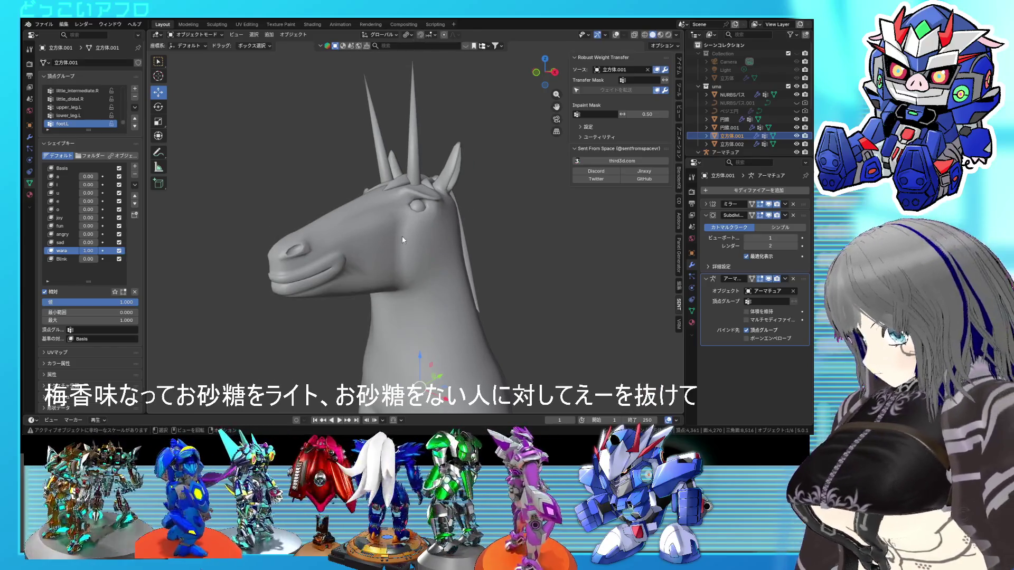
{"action": "mouse_move", "coordinate": [402, 240]}
{"action": "middle_mouse_down"}
{"action": "mouse_move", "coordinate": [417, 270]}
{"action": "mouse_move", "coordinate": [425, 263]}
{"action": "middle_mouse_up"}
{"action": "middle_click_drag", "start_coordinate": [409, 180], "coordinate": [464, 185]}
{"action": "left_click", "coordinate": [465, 185]}
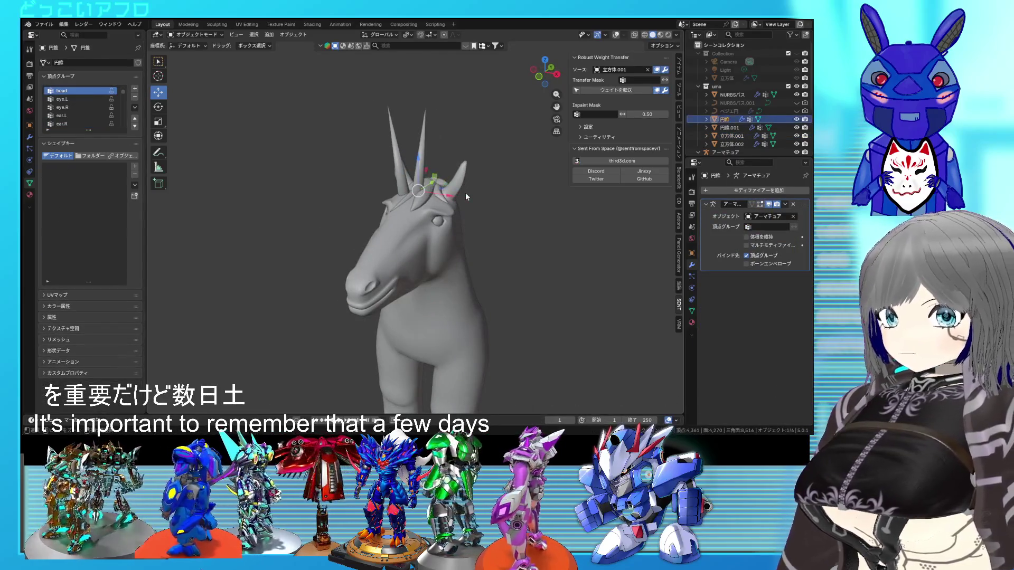
{"action": "key", "text": "ctrl+z"}
{"action": "key", "text": "ctrl+z"}
Orbit to a front view and begin box-selecting all the unicorn's parts
{"action": "mouse_move", "coordinate": [466, 197]}
{"action": "middle_mouse_down"}
{"action": "mouse_move", "coordinate": [484, 202]}
{"action": "mouse_move", "coordinate": [419, 229]}
{"action": "mouse_move", "coordinate": [430, 217]}
{"action": "mouse_move", "coordinate": [412, 211]}
{"action": "mouse_move", "coordinate": [410, 192]}
{"action": "mouse_move", "coordinate": [499, 260]}
{"action": "mouse_move", "coordinate": [442, 256]}
{"action": "mouse_move", "coordinate": [495, 319]}
{"action": "middle_mouse_up"}
{"action": "scroll", "coordinate": [430, 214], "scroll_direction": "up", "scroll_amount": 2}
{"action": "scroll", "coordinate": [481, 248], "scroll_direction": "down", "scroll_amount": 4}
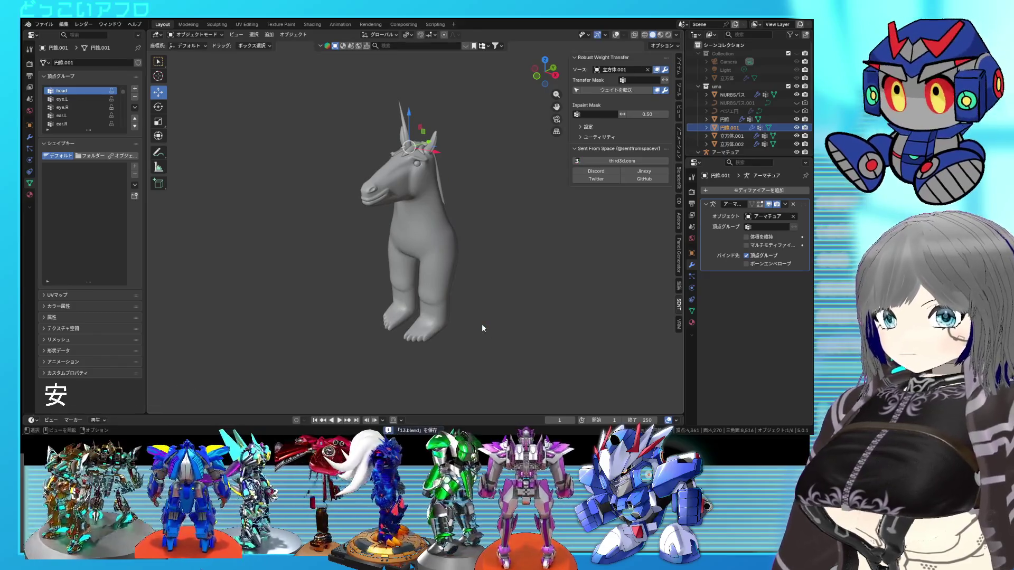
{"action": "left_click_drag", "start_coordinate": [486, 339], "coordinate": [400, 196]}
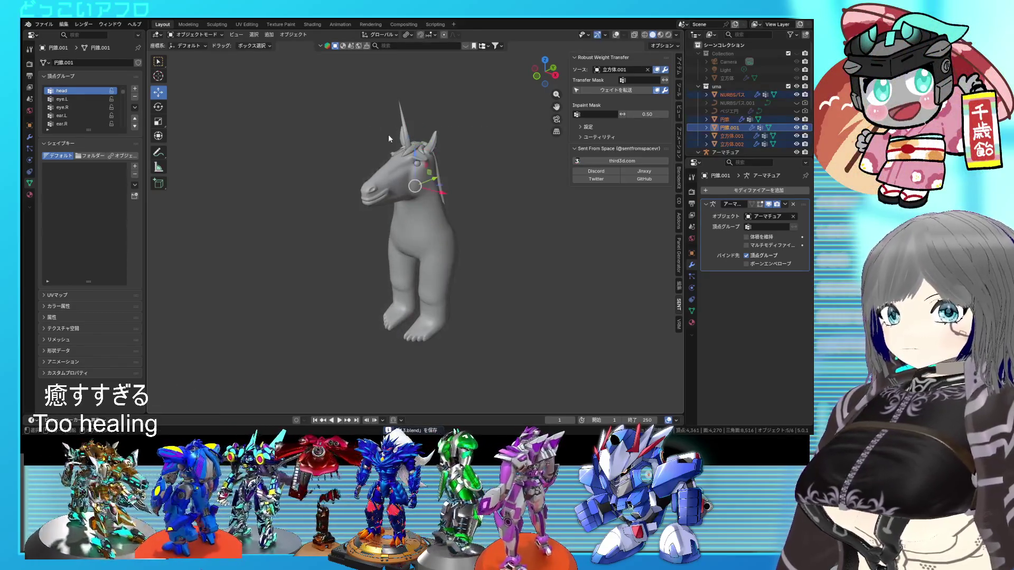
Duplicate the whole unicorn, moving the copy along X and along Y to 2.0511 m
{"action": "middle_click_drag", "start_coordinate": [517, 202], "coordinate": [465, 209]}
{"action": "key", "text": "shift+d"}
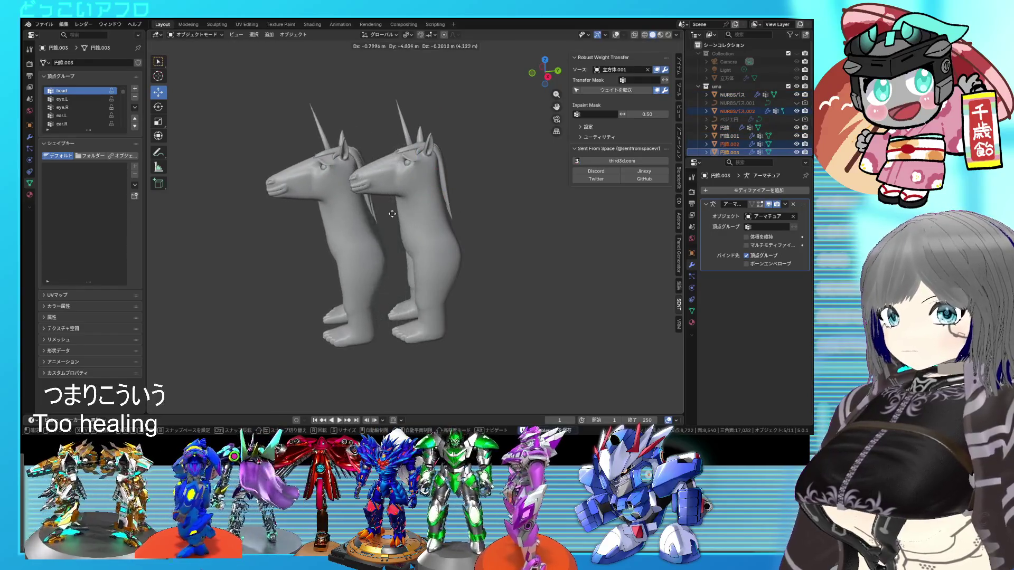
{"action": "left_click", "coordinate": [396, 235]}
{"action": "middle_click_drag", "start_coordinate": [396, 234], "coordinate": [467, 241]}
{"action": "left_click_drag", "start_coordinate": [411, 227], "coordinate": [369, 230]}
{"action": "mouse_move", "coordinate": [370, 230]}
{"action": "middle_mouse_down"}
{"action": "mouse_move", "coordinate": [387, 231]}
{"action": "mouse_move", "coordinate": [327, 241]}
{"action": "middle_mouse_up"}
{"action": "left_click_drag", "start_coordinate": [348, 172], "coordinate": [418, 208]}
{"action": "middle_click_drag", "start_coordinate": [419, 208], "coordinate": [474, 237]}
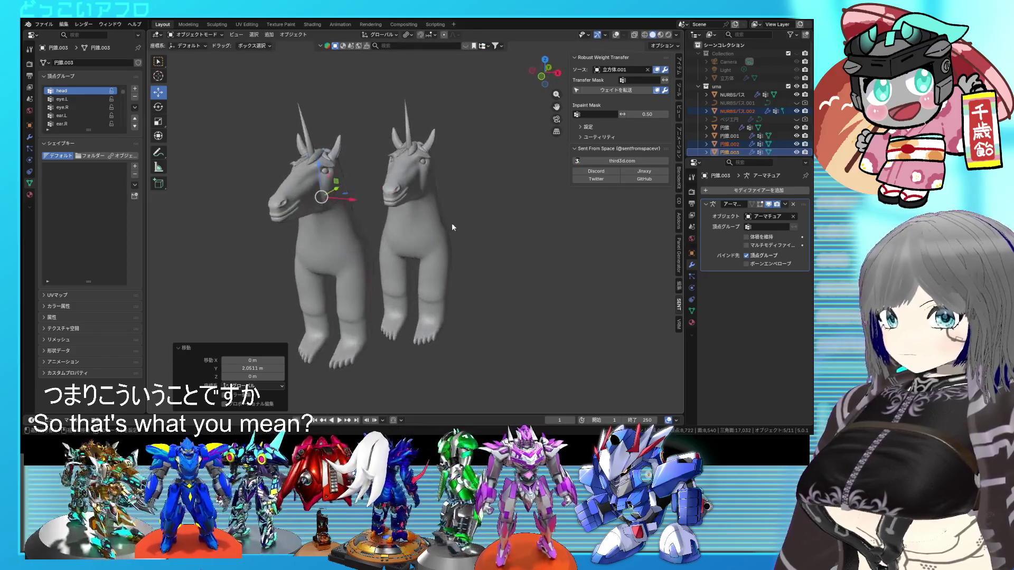
Make a third unicorn copy and maximize the 3D viewport to fill the window
{"action": "key", "text": "shift+d"}
{"action": "left_click", "coordinate": [574, 248]}
{"action": "mouse_move", "coordinate": [574, 248]}
{"action": "middle_mouse_down"}
{"action": "mouse_move", "coordinate": [547, 237]}
{"action": "mouse_move", "coordinate": [561, 259]}
{"action": "mouse_move", "coordinate": [556, 241]}
{"action": "mouse_move", "coordinate": [558, 284]}
{"action": "mouse_move", "coordinate": [567, 272]}
{"action": "middle_mouse_up"}
{"action": "key", "text": "ctrl+space"}
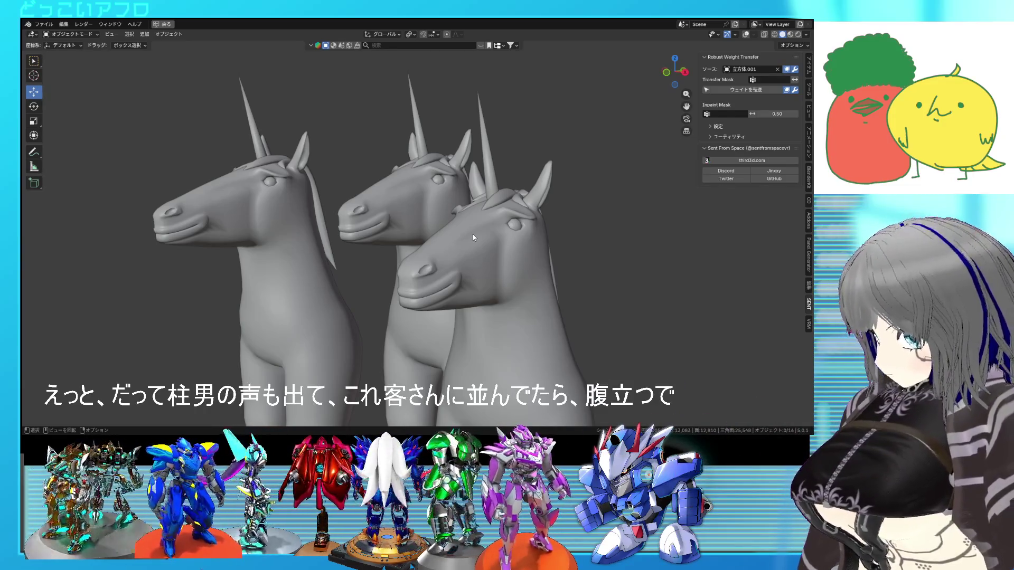
Remove the two extra unicorn copies, restore the full window layout and make the body active
{"action": "mouse_move", "coordinate": [590, 256]}
{"action": "middle_mouse_down"}
{"action": "mouse_move", "coordinate": [577, 262]}
{"action": "mouse_move", "coordinate": [636, 264]}
{"action": "mouse_move", "coordinate": [657, 252]}
{"action": "mouse_move", "coordinate": [663, 267]}
{"action": "mouse_move", "coordinate": [572, 260]}
{"action": "middle_mouse_up"}
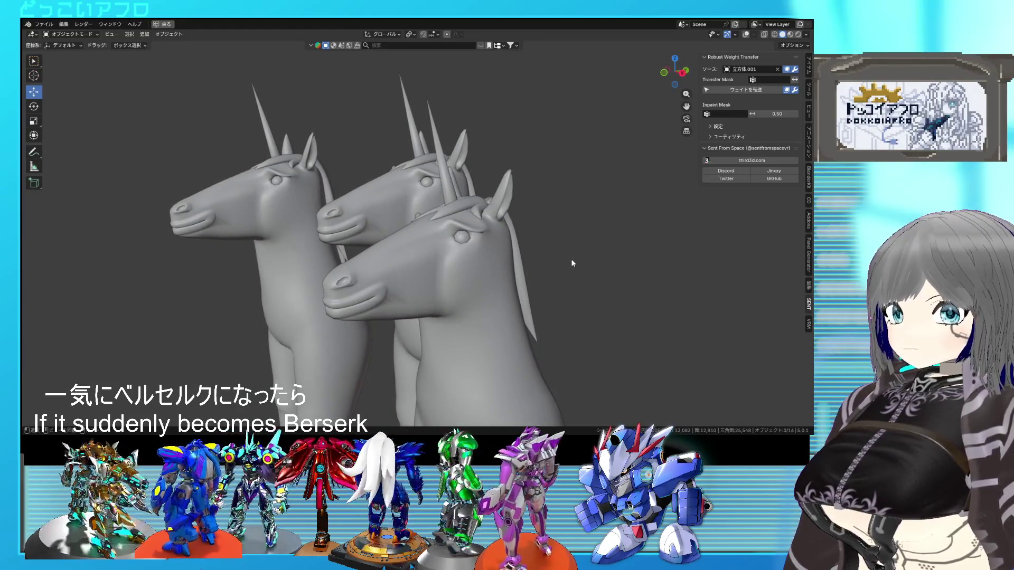
{"action": "scroll", "coordinate": [483, 237], "scroll_direction": "down", "scroll_amount": 3}
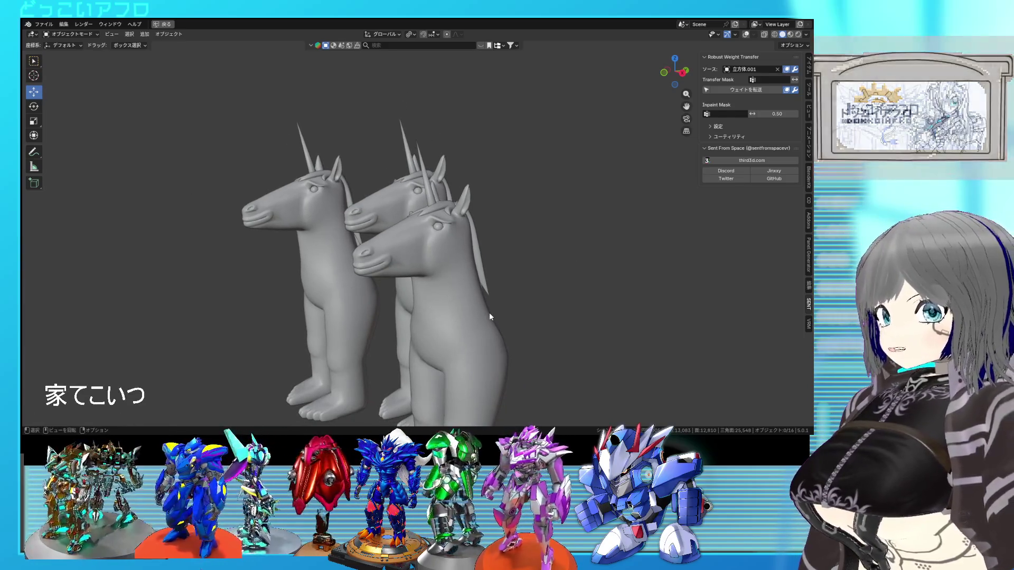
{"action": "key", "text": "a"}
{"action": "middle_click_drag", "start_coordinate": [502, 306], "coordinate": [516, 306]}
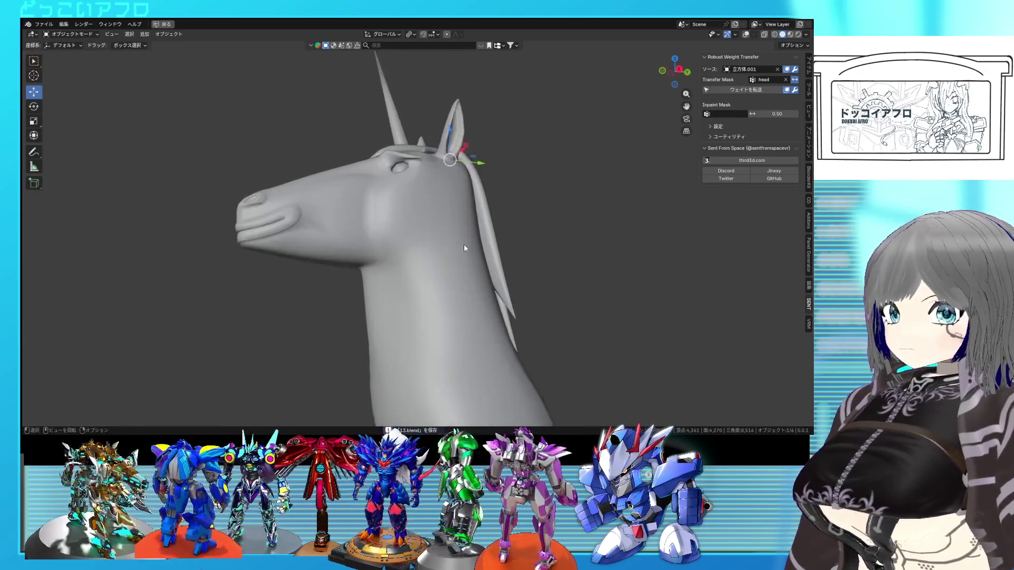
{"action": "key", "text": "ctrl+space"}
{"action": "left_click", "coordinate": [438, 277]}
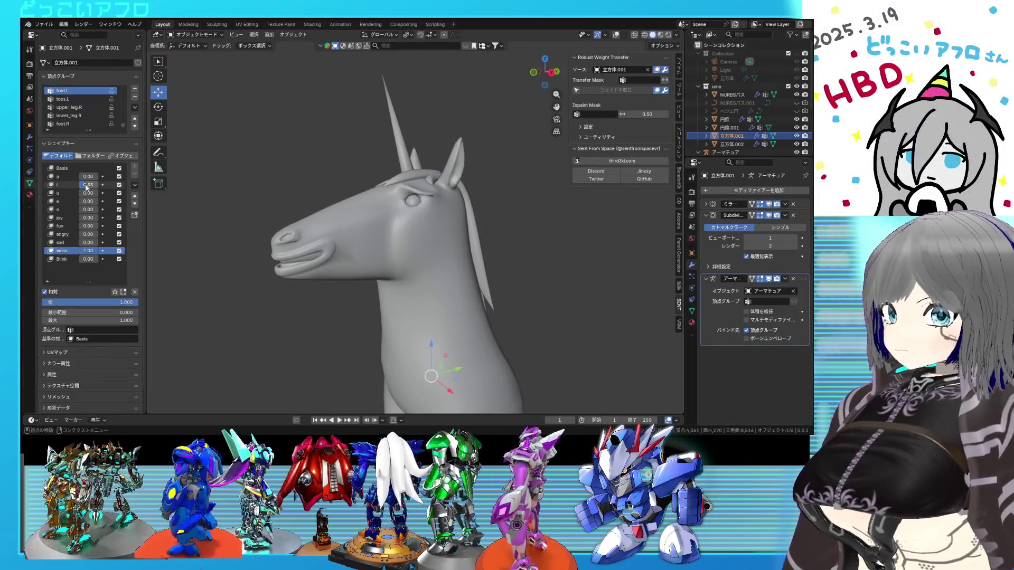
{"action": "left_click", "coordinate": [541, 275]}
{"action": "key", "text": "ctrl+space"}
{"action": "mouse_move", "coordinate": [564, 284]}
{"action": "middle_mouse_down"}
{"action": "mouse_move", "coordinate": [564, 266]}
{"action": "mouse_move", "coordinate": [543, 277]}
{"action": "mouse_move", "coordinate": [557, 283]}
{"action": "mouse_move", "coordinate": [559, 241]}
{"action": "mouse_move", "coordinate": [544, 239]}
{"action": "mouse_move", "coordinate": [547, 227]}
{"action": "middle_mouse_up"}
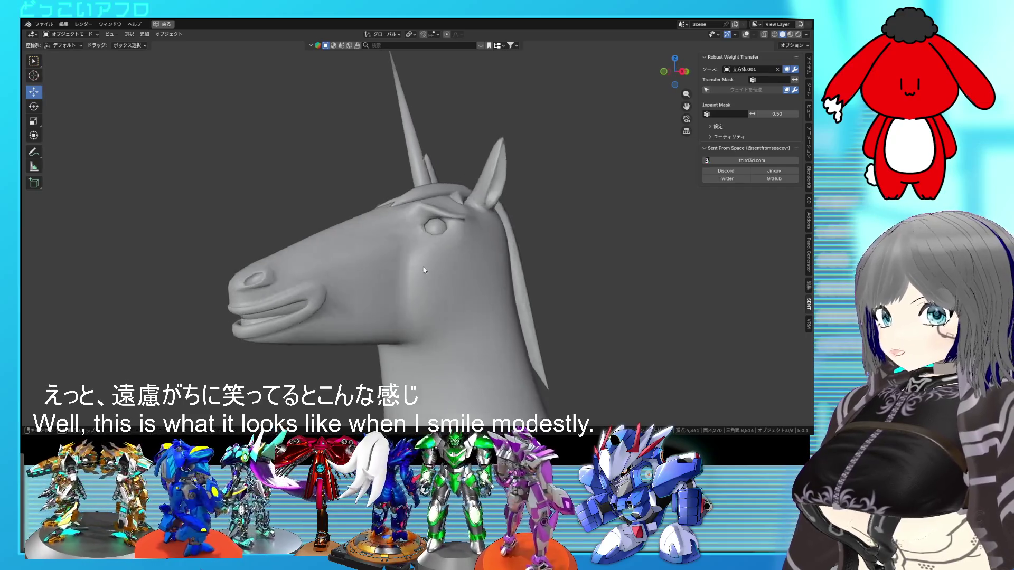
{"action": "middle_click_drag", "start_coordinate": [424, 270], "coordinate": [430, 270]}
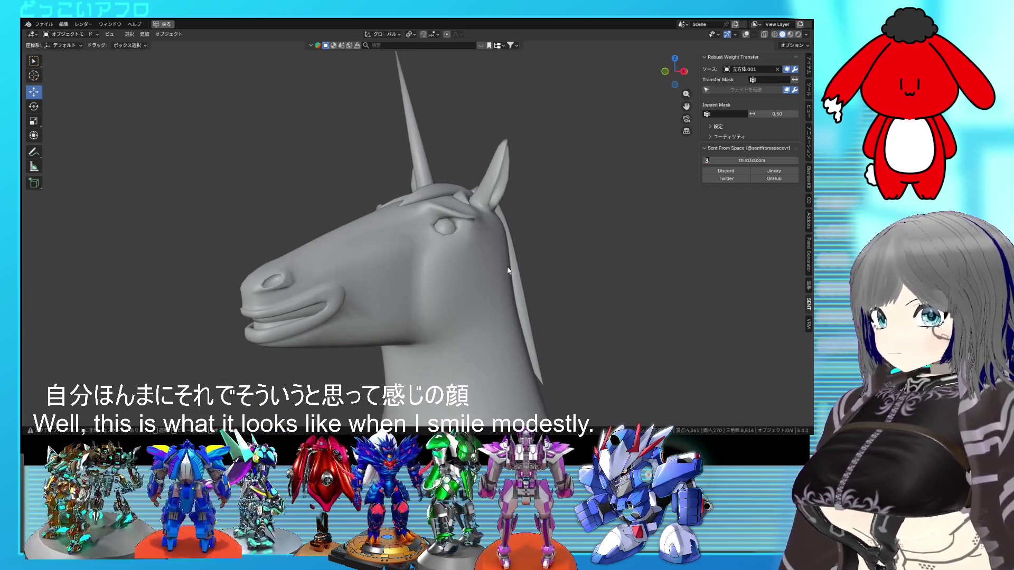
{"action": "middle_click_drag", "start_coordinate": [507, 268], "coordinate": [603, 268]}
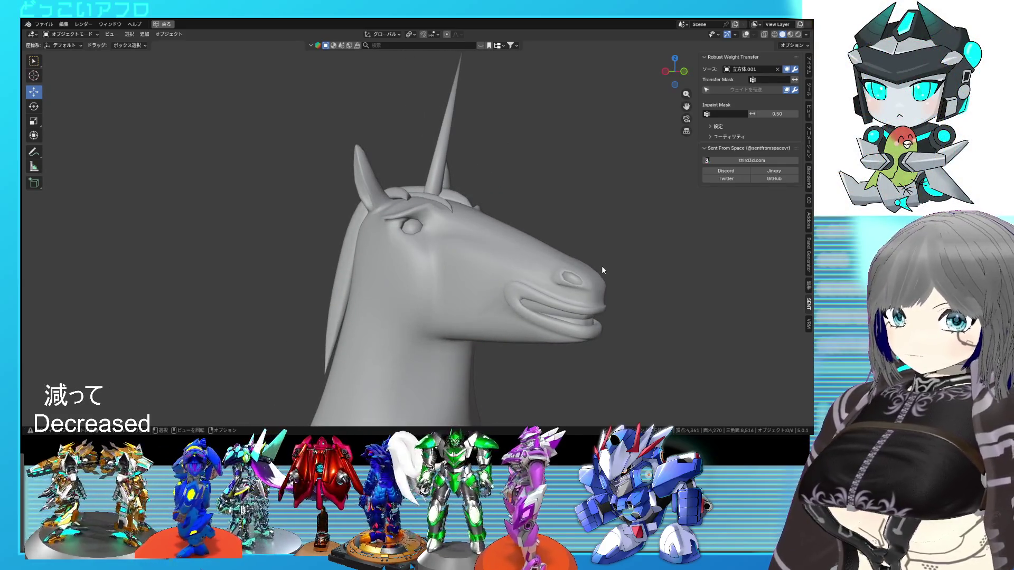
{"action": "mouse_move", "coordinate": [602, 266]}
{"action": "middle_mouse_down"}
{"action": "mouse_move", "coordinate": [461, 267]}
{"action": "mouse_move", "coordinate": [489, 265]}
{"action": "middle_mouse_up"}
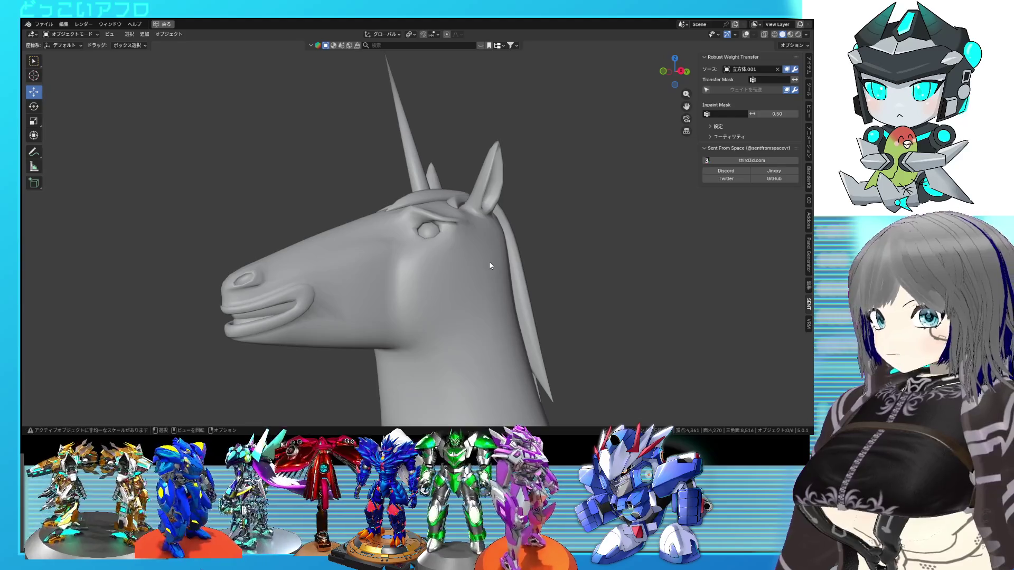
{"action": "key", "text": "ctrl+space"}
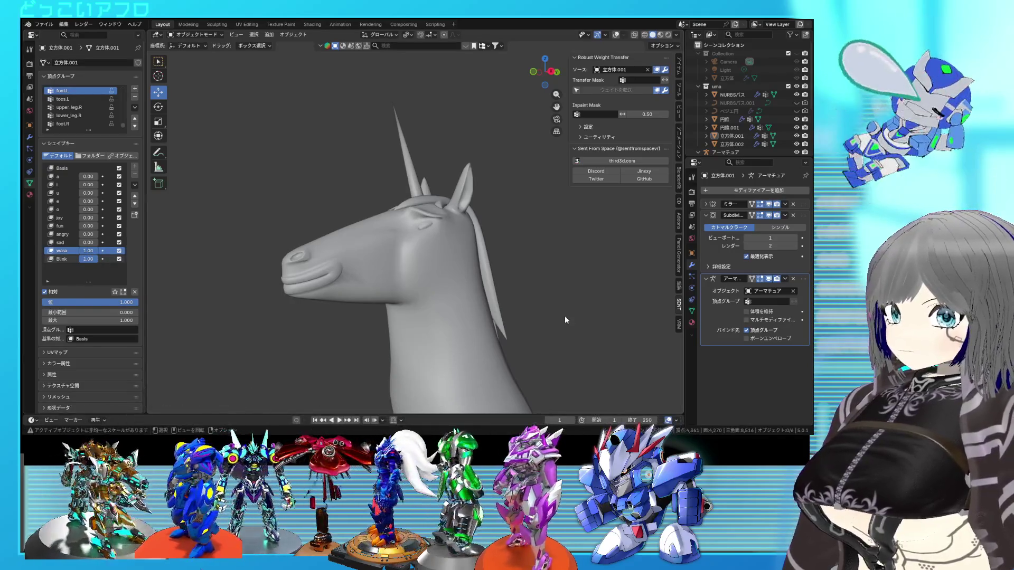
Play the smile-and-blink shape-key animation and save 13.blend
{"action": "scroll", "coordinate": [565, 316], "scroll_direction": "up", "scroll_amount": 1}
{"action": "scroll", "coordinate": [582, 314], "scroll_direction": "up", "scroll_amount": 1}
{"action": "mouse_move", "coordinate": [616, 312]}
{"action": "middle_mouse_down"}
{"action": "mouse_move", "coordinate": [607, 300]}
{"action": "mouse_move", "coordinate": [590, 312]}
{"action": "mouse_move", "coordinate": [526, 304]}
{"action": "middle_mouse_up"}
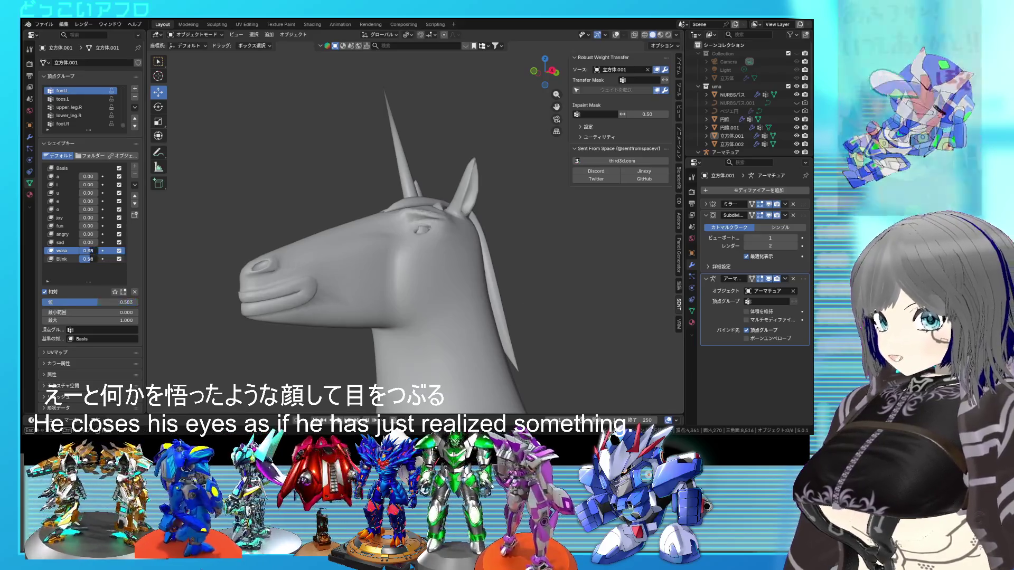
{"action": "key", "text": "ctrl+shift+z"}
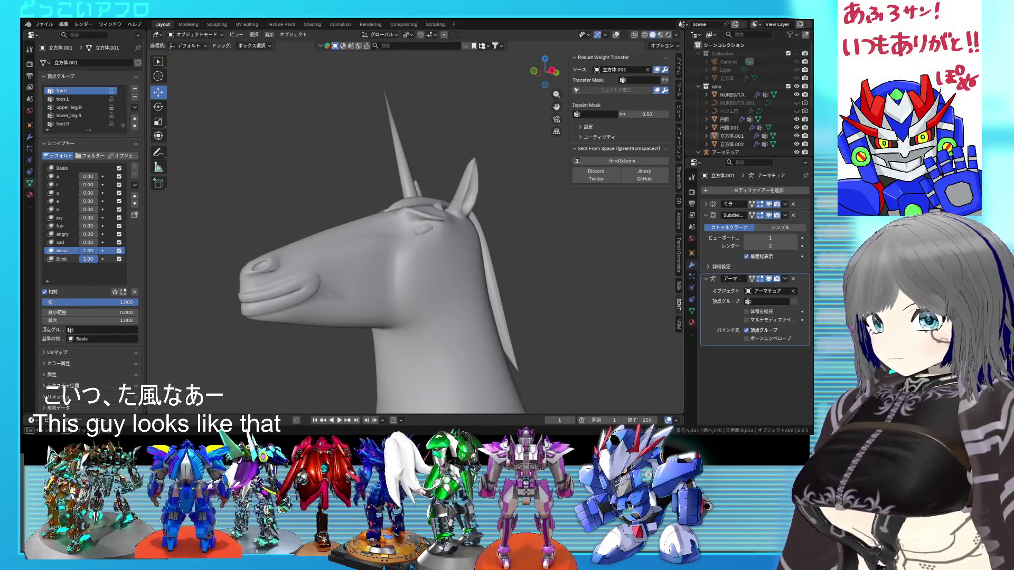
{"action": "scroll", "coordinate": [584, 346], "scroll_direction": "down", "scroll_amount": 5}
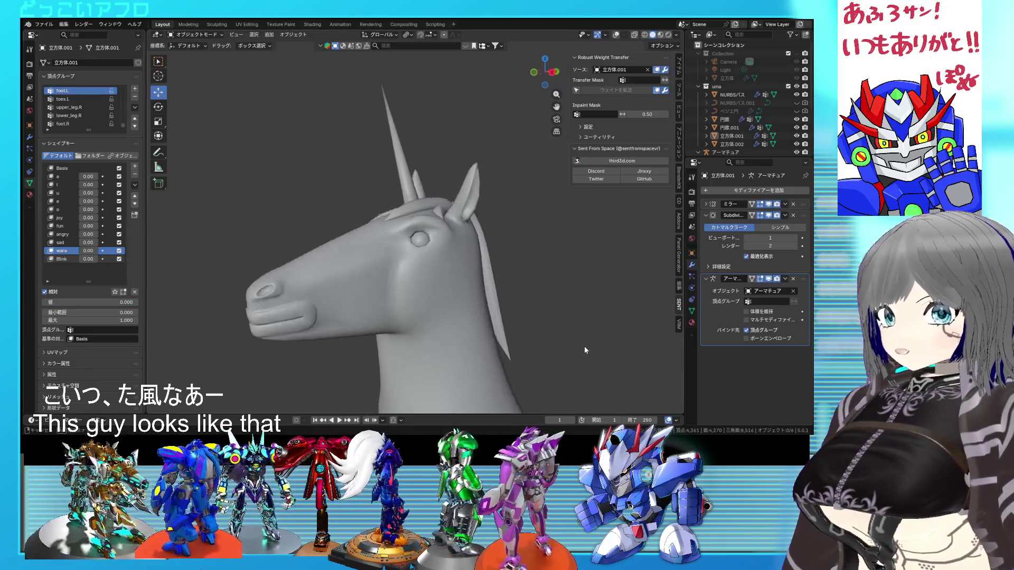
{"action": "key", "text": "ctrl+s"}
Orbit around the unicorn and select the body, then the mane
{"action": "mouse_move", "coordinate": [545, 316]}
{"action": "middle_mouse_down"}
{"action": "mouse_move", "coordinate": [531, 286]}
{"action": "mouse_move", "coordinate": [450, 285]}
{"action": "mouse_move", "coordinate": [501, 274]}
{"action": "middle_mouse_up"}
{"action": "scroll", "coordinate": [502, 277], "scroll_direction": "up", "scroll_amount": 3}
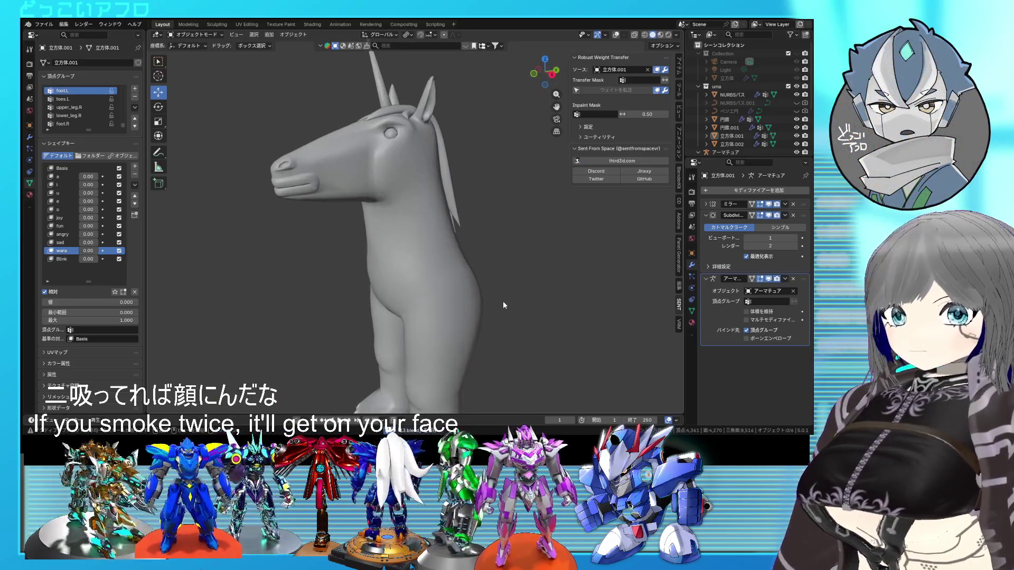
{"action": "middle_click_drag", "start_coordinate": [503, 304], "coordinate": [517, 297]}
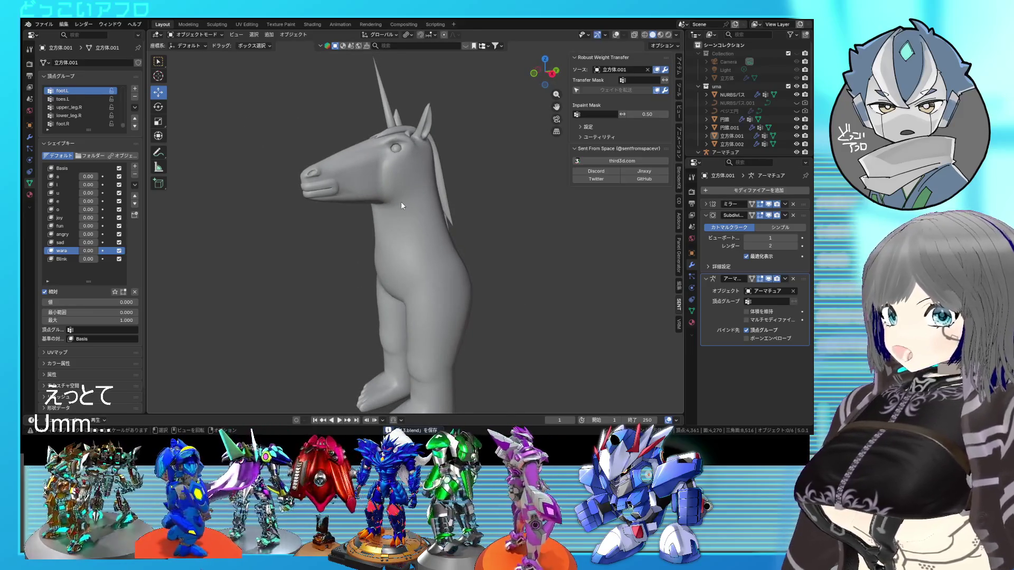
{"action": "left_click", "coordinate": [402, 203]}
{"action": "mouse_move", "coordinate": [400, 202]}
{"action": "middle_mouse_down"}
{"action": "mouse_move", "coordinate": [442, 246]}
{"action": "mouse_move", "coordinate": [442, 233]}
{"action": "middle_mouse_up"}
{"action": "left_click", "coordinate": [439, 225]}
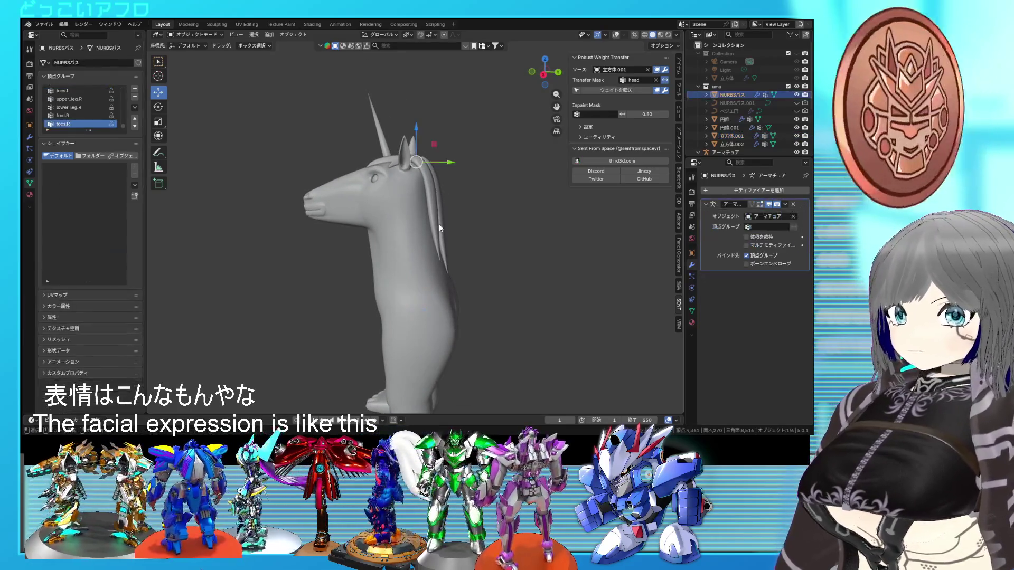
{"action": "middle_click_drag", "start_coordinate": [439, 224], "coordinate": [467, 268]}
{"action": "middle_click_drag", "start_coordinate": [440, 267], "coordinate": [461, 200]}
Make the body active, show the viewport overlays again, and hide the armature
{"action": "scroll", "coordinate": [477, 260], "scroll_direction": "up", "scroll_amount": 2}
{"action": "mouse_move", "coordinate": [477, 255]}
{"action": "middle_mouse_down", "text": "shift"}
{"action": "mouse_move", "coordinate": [471, 197]}
{"action": "mouse_move", "coordinate": [480, 228]}
{"action": "middle_mouse_up", "text": "shift"}
{"action": "left_click", "coordinate": [458, 232]}
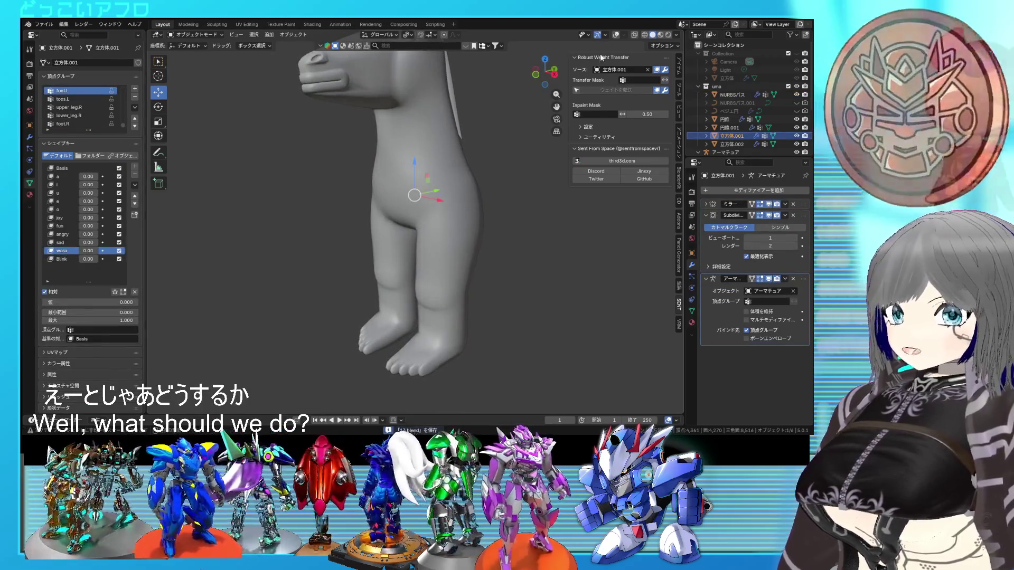
{"action": "key", "text": "shift+alt+z"}
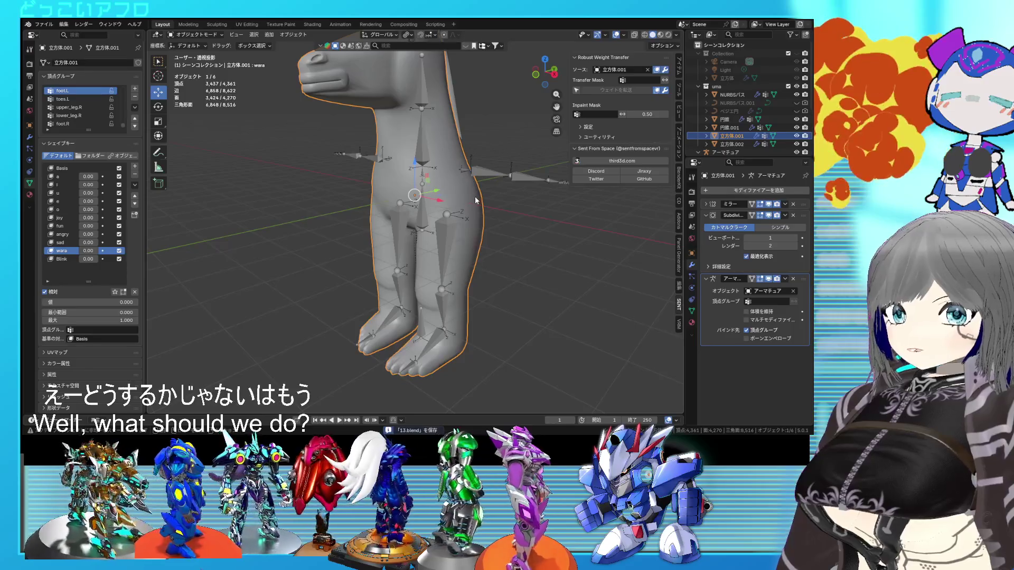
{"action": "left_click", "coordinate": [797, 152]}
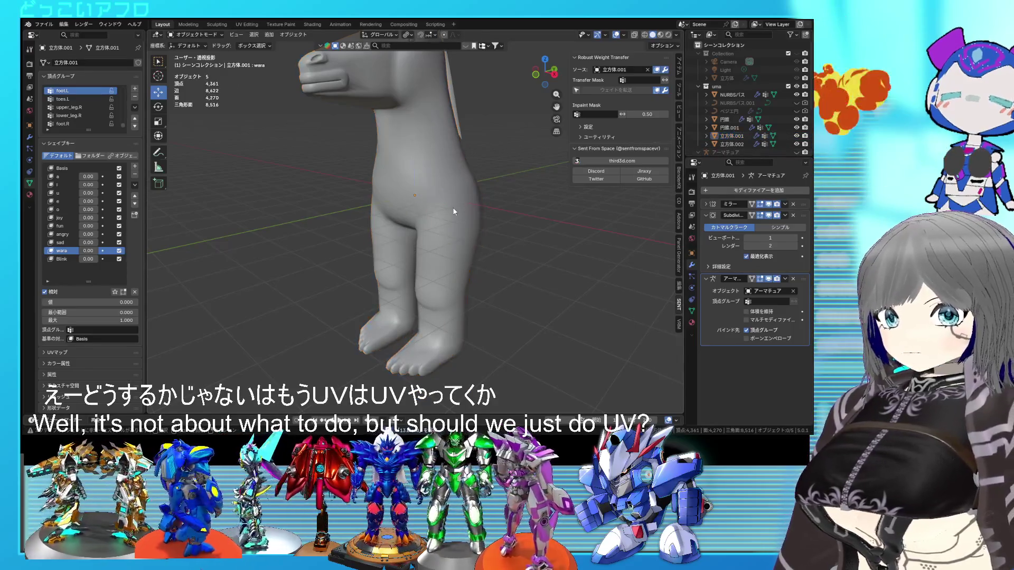
In Edit Mode, select the edge loop around the top of the thigh
{"action": "key", "text": "Tab"}
{"action": "scroll", "coordinate": [454, 211], "scroll_direction": "up", "scroll_amount": 5}
{"action": "middle_click_drag", "start_coordinate": [453, 211], "coordinate": [464, 210]}
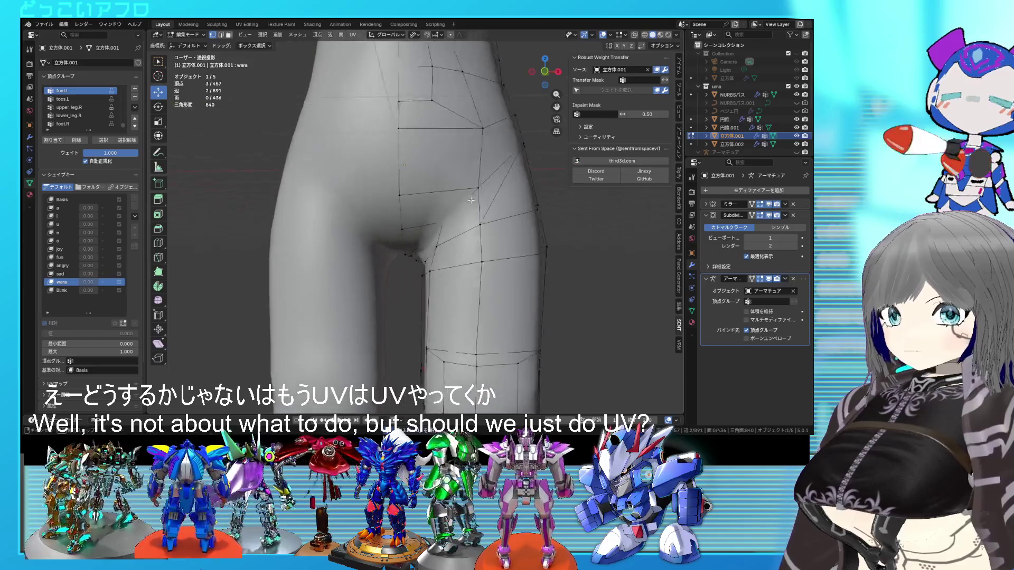
{"action": "key", "text": "alt+z"}
{"action": "key", "text": "alt+z"}
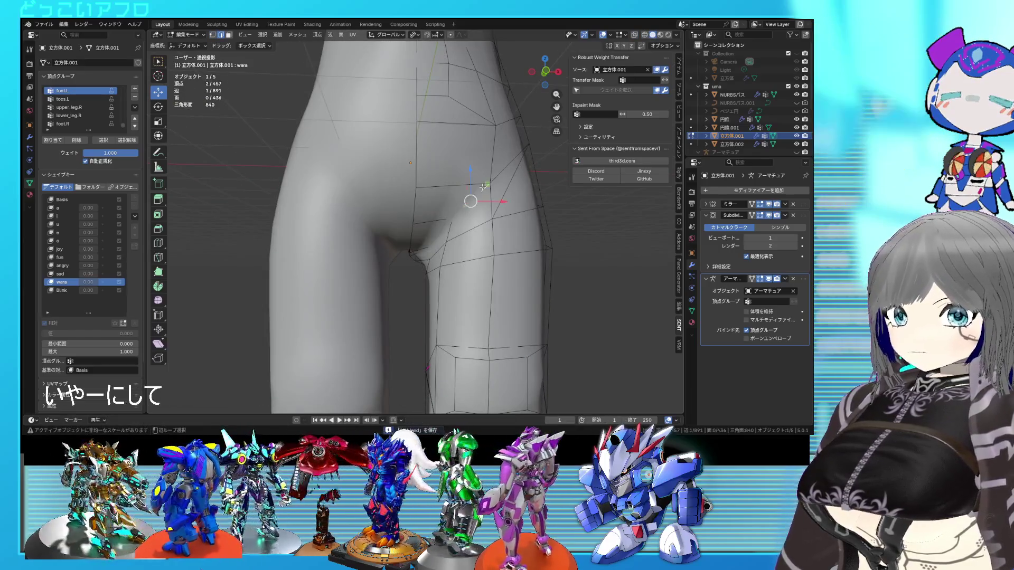
{"action": "mouse_move", "coordinate": [500, 167]}
{"action": "middle_mouse_down"}
{"action": "mouse_move", "coordinate": [317, 221]}
{"action": "mouse_move", "coordinate": [341, 193]}
{"action": "mouse_move", "coordinate": [369, 192]}
{"action": "mouse_move", "coordinate": [359, 184]}
{"action": "mouse_move", "coordinate": [529, 182]}
{"action": "mouse_move", "coordinate": [467, 227]}
{"action": "mouse_move", "coordinate": [481, 240]}
{"action": "mouse_move", "coordinate": [401, 271]}
{"action": "mouse_move", "coordinate": [450, 236]}
{"action": "mouse_move", "coordinate": [438, 272]}
{"action": "mouse_move", "coordinate": [403, 295]}
{"action": "mouse_move", "coordinate": [402, 275]}
{"action": "middle_mouse_up"}
{"action": "left_click", "coordinate": [311, 224], "text": "shift"}
{"action": "key", "text": "shift+z"}
{"action": "key", "text": "shift+z"}
{"action": "key", "text": "shift+z"}
{"action": "left_click", "coordinate": [399, 273], "text": "shift"}
{"action": "mouse_move", "coordinate": [448, 229]}
{"action": "middle_mouse_down"}
{"action": "mouse_move", "coordinate": [423, 244]}
{"action": "mouse_move", "coordinate": [426, 233]}
{"action": "mouse_move", "coordinate": [335, 190]}
{"action": "mouse_move", "coordinate": [392, 225]}
{"action": "middle_mouse_up"}
{"action": "key", "text": "shift+z"}
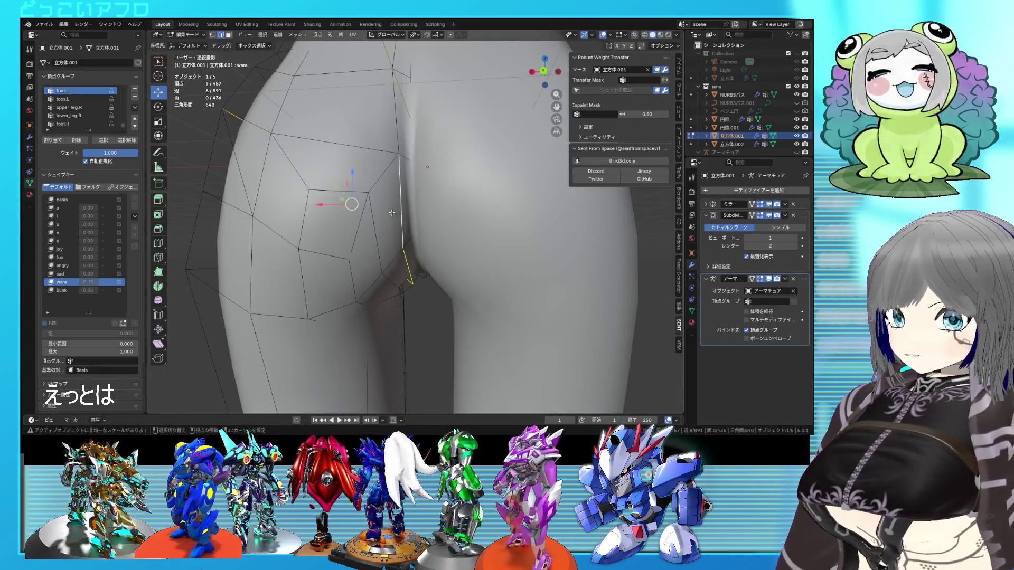
{"action": "middle_click_drag", "start_coordinate": [330, 150], "coordinate": [275, 166]}
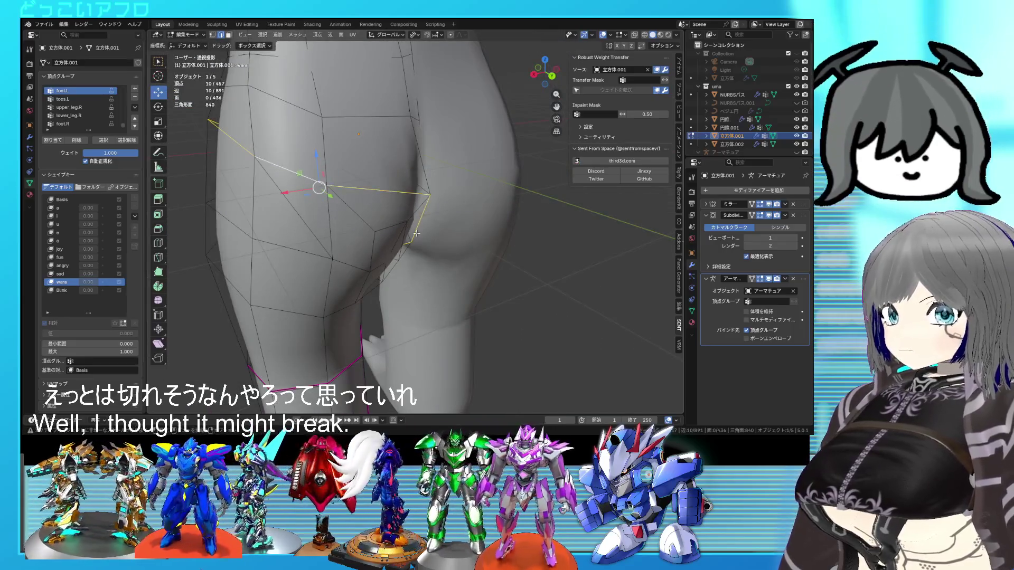
{"action": "middle_click_drag", "start_coordinate": [416, 233], "coordinate": [368, 209]}
Mark the selected hip edge loop as a seam
{"action": "right_click", "coordinate": [370, 210]}
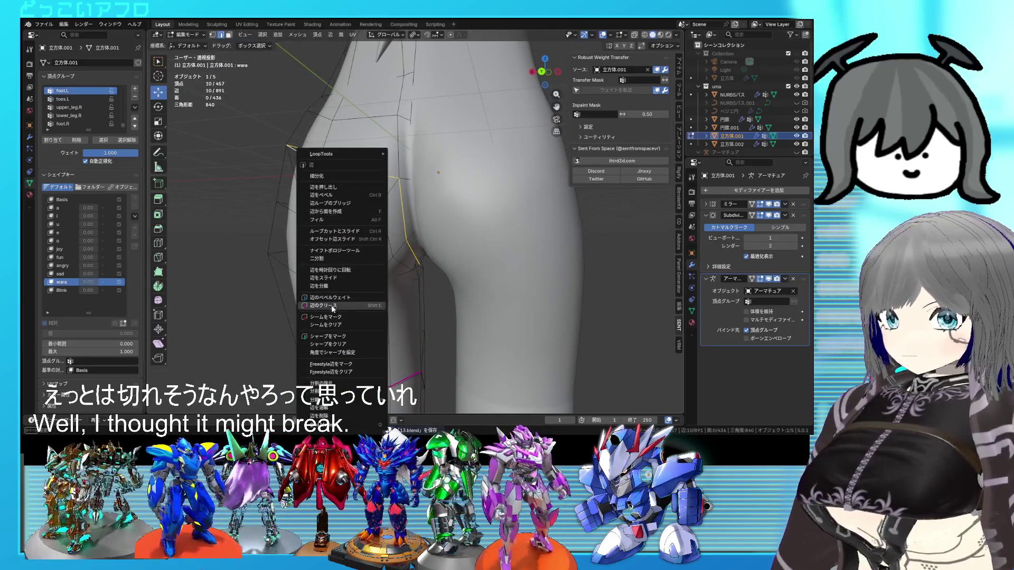
{"action": "left_click", "coordinate": [332, 306]}
{"action": "right_click", "coordinate": [364, 274]}
{"action": "right_click", "coordinate": [344, 287]}
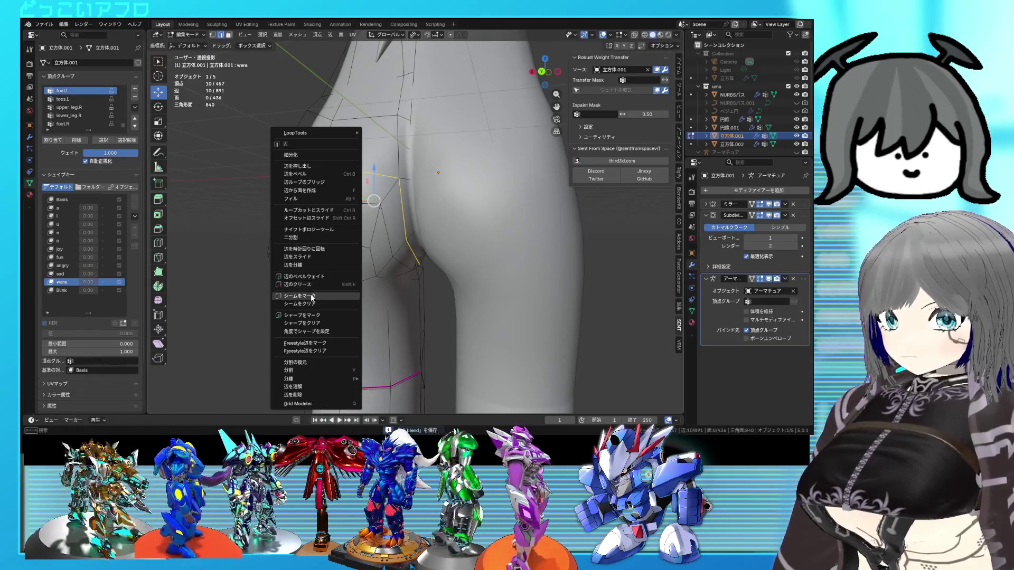
{"action": "left_click", "coordinate": [311, 296]}
{"action": "mouse_move", "coordinate": [390, 292]}
{"action": "middle_mouse_down"}
{"action": "mouse_move", "coordinate": [373, 225]}
{"action": "mouse_move", "coordinate": [400, 234]}
{"action": "middle_mouse_up"}
Add a vertical edge down to the lower loop and inspect the leg in see-through view
{"action": "left_click", "coordinate": [415, 373], "text": "shift"}
{"action": "key", "text": "alt+z"}
{"action": "mouse_move", "coordinate": [415, 373]}
{"action": "middle_mouse_down"}
{"action": "mouse_move", "coordinate": [471, 272]}
{"action": "mouse_move", "coordinate": [543, 259]}
{"action": "middle_mouse_up"}
{"action": "key", "text": "alt+z"}
{"action": "scroll", "coordinate": [482, 264], "scroll_direction": "up", "scroll_amount": 2}
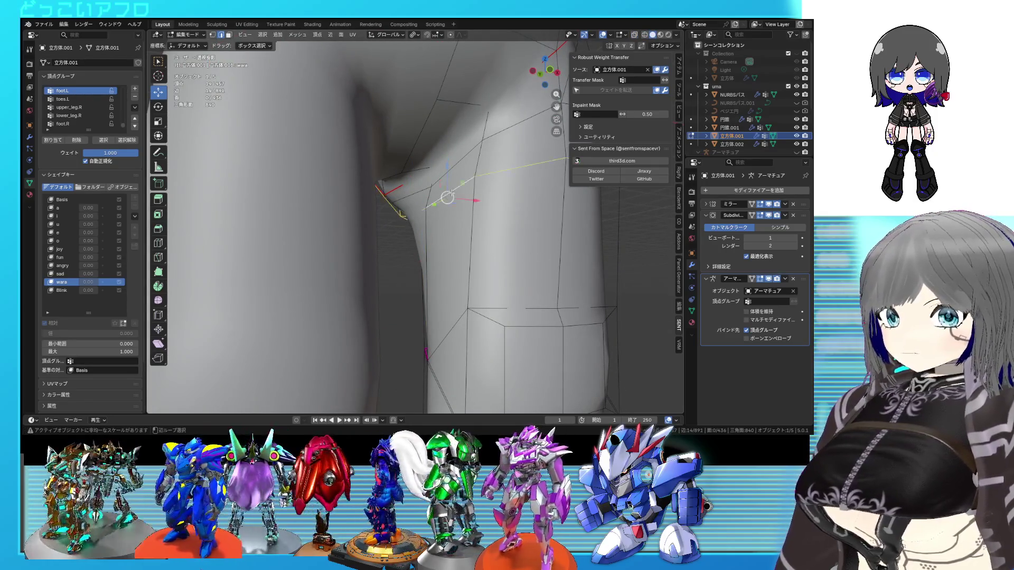
{"action": "scroll", "coordinate": [451, 195], "scroll_direction": "down", "scroll_amount": 2}
{"action": "key", "text": "alt+z"}
{"action": "mouse_move", "coordinate": [445, 195]}
{"action": "middle_mouse_down"}
{"action": "mouse_move", "coordinate": [294, 217]}
{"action": "mouse_move", "coordinate": [303, 205]}
{"action": "middle_mouse_up"}
{"action": "key", "text": "alt+z"}
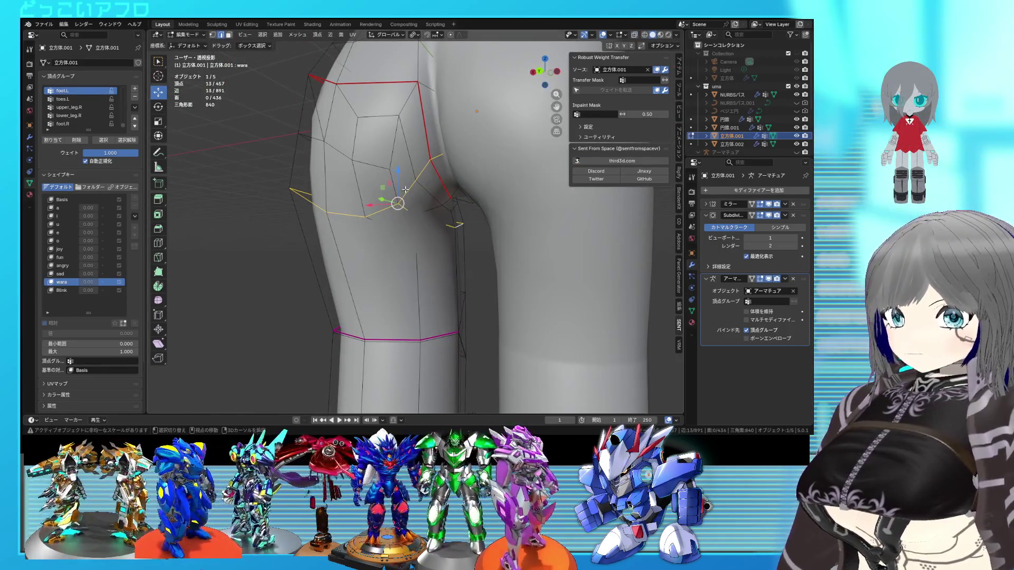
{"action": "key", "text": "alt+z"}
{"action": "mouse_move", "coordinate": [439, 158]}
{"action": "middle_mouse_down"}
{"action": "mouse_move", "coordinate": [478, 193]}
{"action": "mouse_move", "coordinate": [446, 214]}
{"action": "middle_mouse_up"}
{"action": "key", "text": "alt+z"}
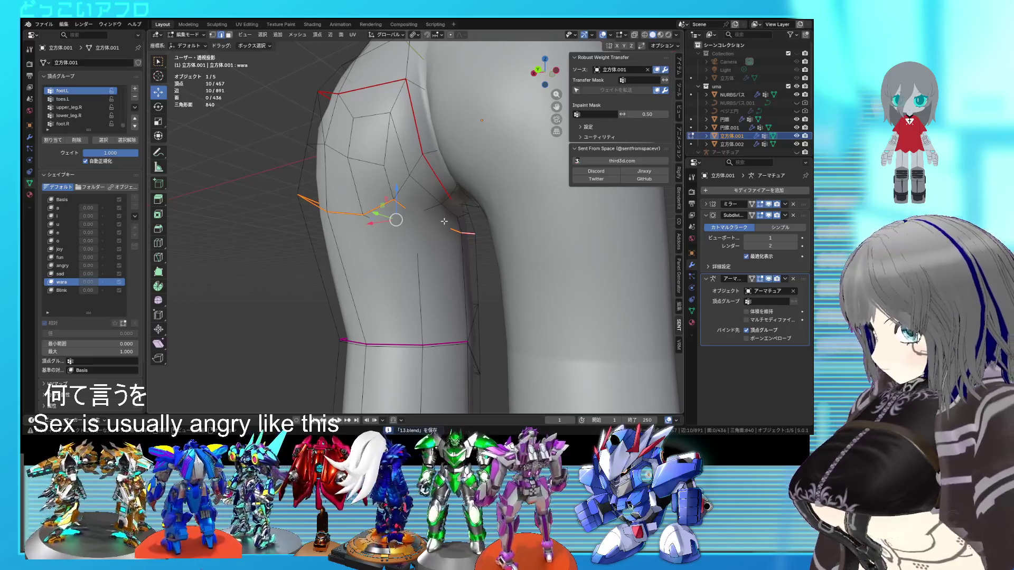
{"action": "middle_click_drag", "start_coordinate": [444, 221], "coordinate": [545, 234]}
{"action": "scroll", "coordinate": [545, 234], "scroll_direction": "up", "scroll_amount": 3}
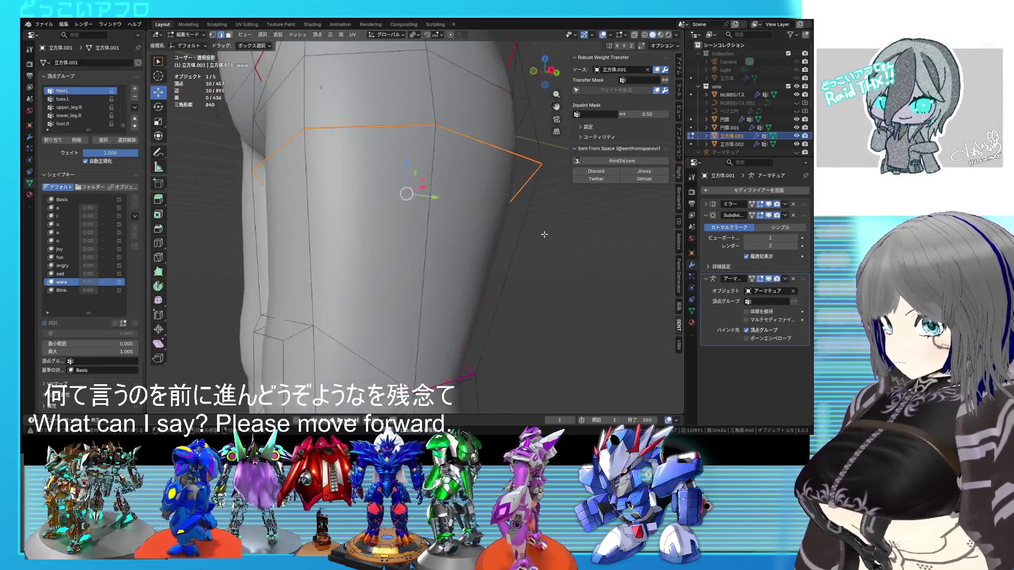
{"action": "scroll", "coordinate": [544, 235], "scroll_direction": "down", "scroll_amount": 5}
{"action": "mouse_move", "coordinate": [470, 248]}
{"action": "middle_mouse_down"}
{"action": "mouse_move", "coordinate": [455, 232]}
{"action": "mouse_move", "coordinate": [457, 247]}
{"action": "middle_mouse_up"}
{"action": "key", "text": "alt+z"}
{"action": "key", "text": "alt+z"}
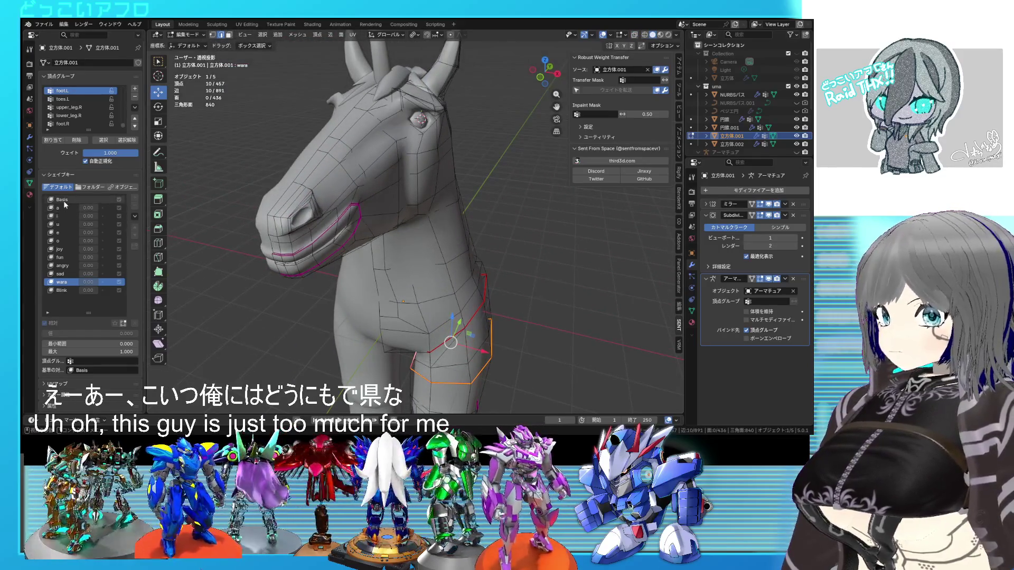
Make the Basis shape key active and mark the mouth edge loop as a seam
{"action": "left_click", "coordinate": [63, 200]}
{"action": "middle_click_drag", "start_coordinate": [370, 274], "coordinate": [365, 270]}
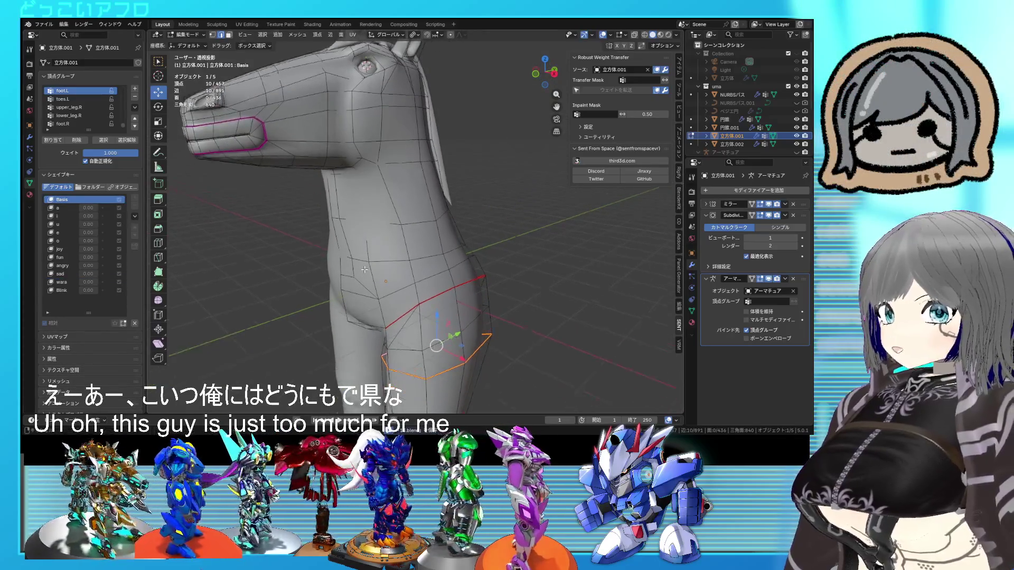
{"action": "scroll", "coordinate": [436, 262], "scroll_direction": "down", "scroll_amount": 3, "text": "shift"}
{"action": "scroll", "coordinate": [422, 235], "scroll_direction": "up", "scroll_amount": 5, "text": "shift"}
{"action": "scroll", "coordinate": [421, 248], "scroll_direction": "down", "scroll_amount": 3, "text": "shift"}
{"action": "scroll", "coordinate": [419, 258], "scroll_direction": "up", "scroll_amount": 4, "text": "shift"}
{"action": "middle_click_drag", "start_coordinate": [418, 266], "coordinate": [373, 241]}
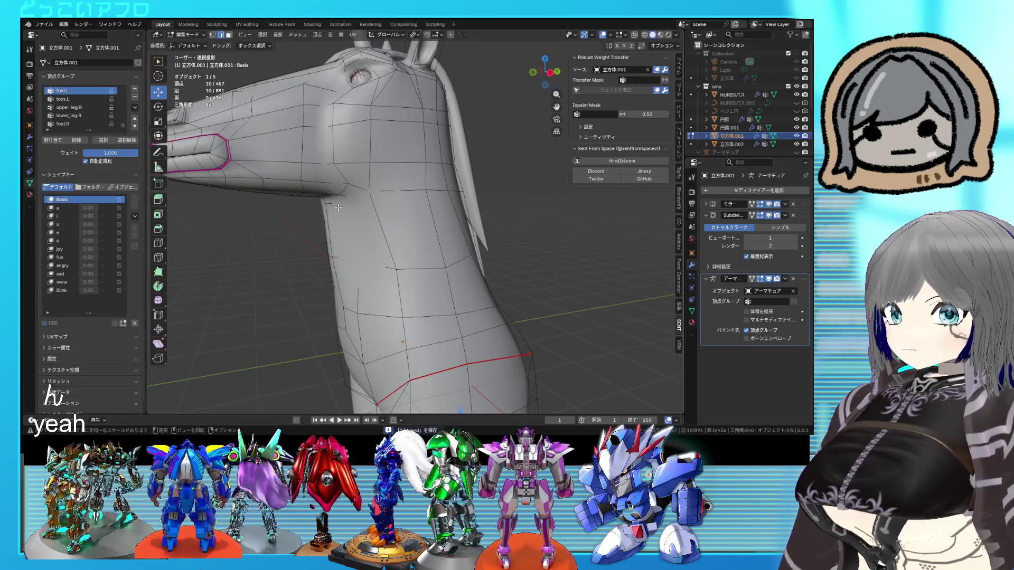
{"action": "key", "text": "alt+z"}
{"action": "key", "text": "alt+z"}
{"action": "key", "text": "alt+z"}
{"action": "middle_click_drag", "start_coordinate": [338, 207], "coordinate": [468, 229]}
{"action": "left_click", "coordinate": [388, 206], "text": "alt+shift"}
{"action": "key", "text": "alt+z"}
{"action": "right_click", "coordinate": [469, 229]}
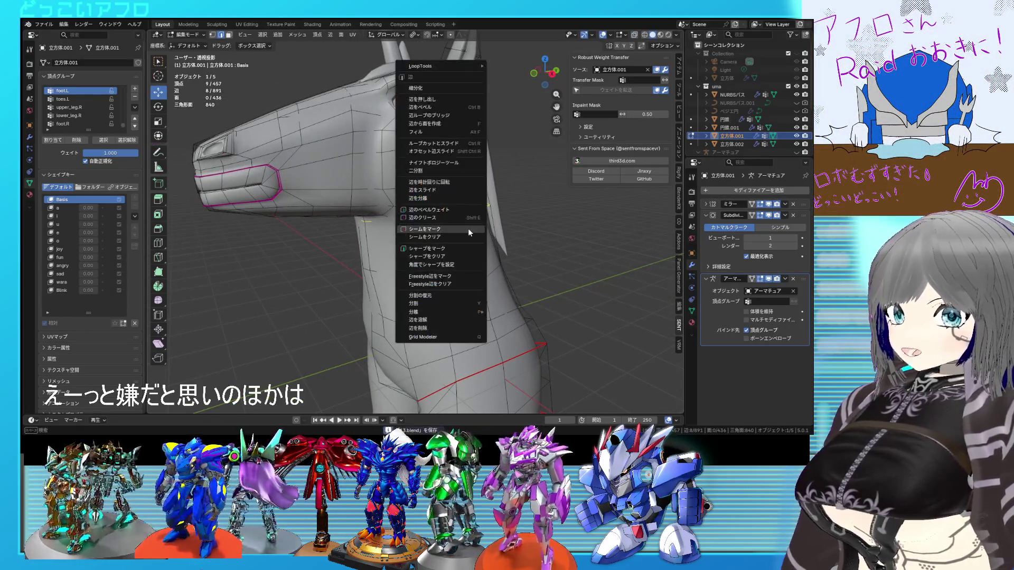
{"action": "left_click", "coordinate": [443, 229]}
Check the new mouth seam from around the head and clear the edge selection
{"action": "mouse_move", "coordinate": [444, 229]}
{"action": "middle_mouse_down"}
{"action": "mouse_move", "coordinate": [343, 235]}
{"action": "mouse_move", "coordinate": [360, 238]}
{"action": "middle_mouse_up"}
{"action": "scroll", "coordinate": [384, 235], "scroll_direction": "up", "scroll_amount": 8}
{"action": "key", "text": "alt+a"}
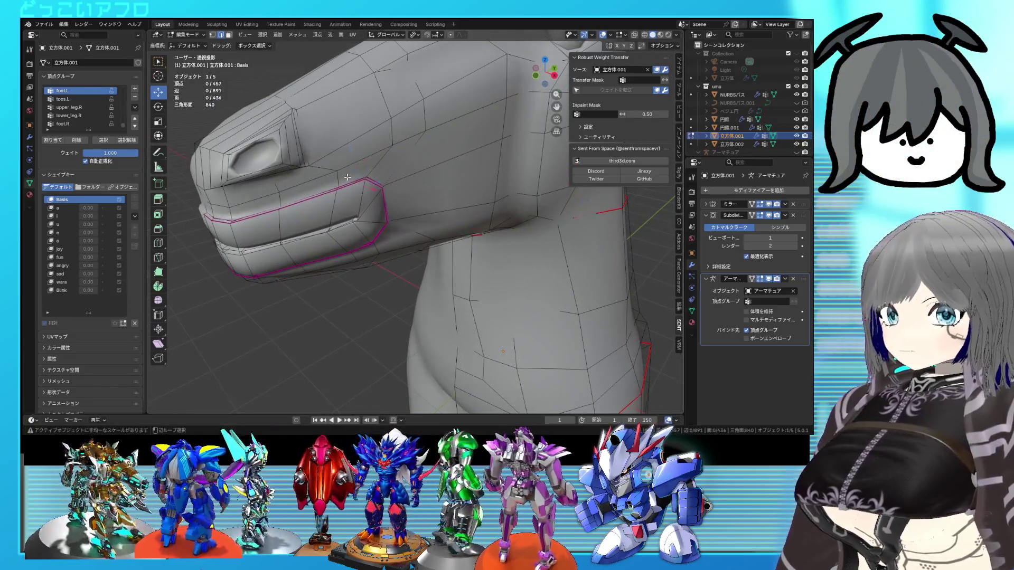
{"action": "middle_click_drag", "start_coordinate": [361, 196], "coordinate": [336, 203]}
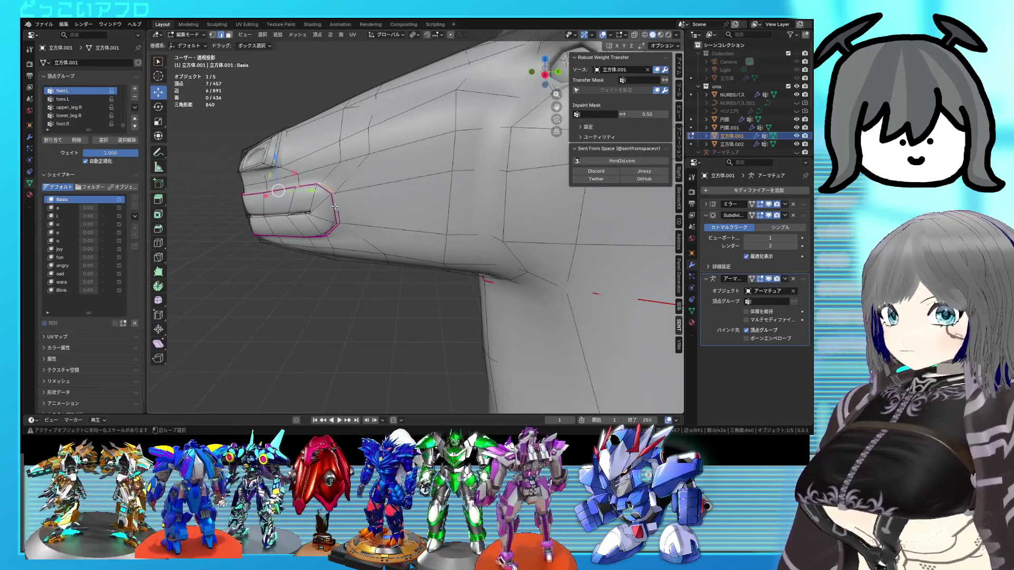
{"action": "mouse_move", "coordinate": [334, 232]}
{"action": "middle_mouse_down"}
{"action": "mouse_move", "coordinate": [367, 216]}
{"action": "mouse_move", "coordinate": [349, 234]}
{"action": "middle_mouse_up"}
{"action": "key", "text": "alt+z"}
{"action": "key", "text": "alt+z"}
{"action": "right_click", "coordinate": [426, 233]}
{"action": "key", "text": "Escape"}
{"action": "mouse_move", "coordinate": [426, 233]}
{"action": "middle_mouse_down"}
{"action": "mouse_move", "coordinate": [409, 258]}
{"action": "mouse_move", "coordinate": [456, 251]}
{"action": "middle_mouse_up"}
{"action": "scroll", "coordinate": [421, 257], "scroll_direction": "down", "scroll_amount": 3}
{"action": "scroll", "coordinate": [348, 285], "scroll_direction": "up", "scroll_amount": 4}
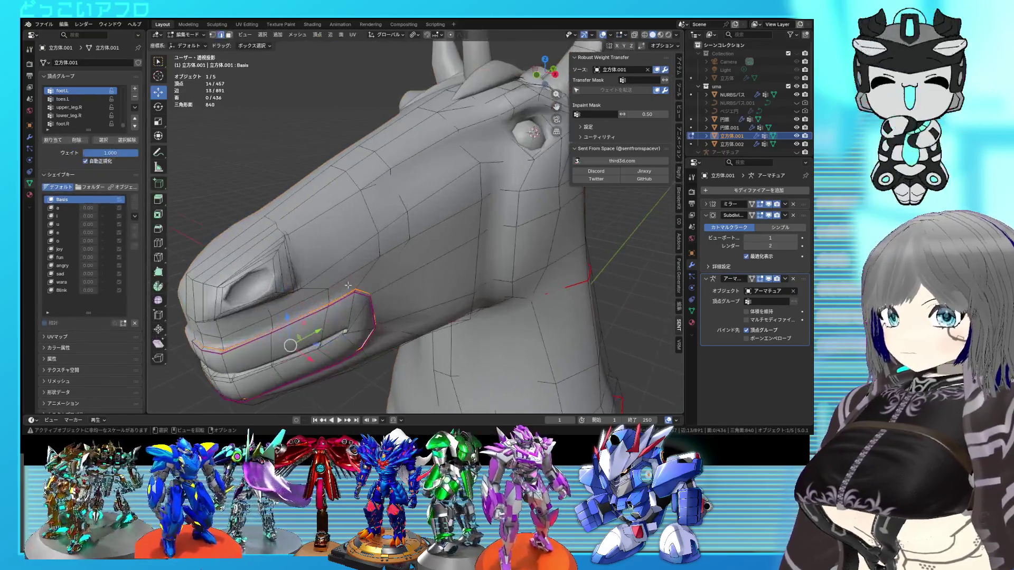
Select two faces on the head, checking hidden edges in see-through display
{"action": "left_click", "coordinate": [418, 239]}
{"action": "key", "text": "alt+z"}
{"action": "scroll", "coordinate": [374, 248], "scroll_direction": "up", "scroll_amount": 5}
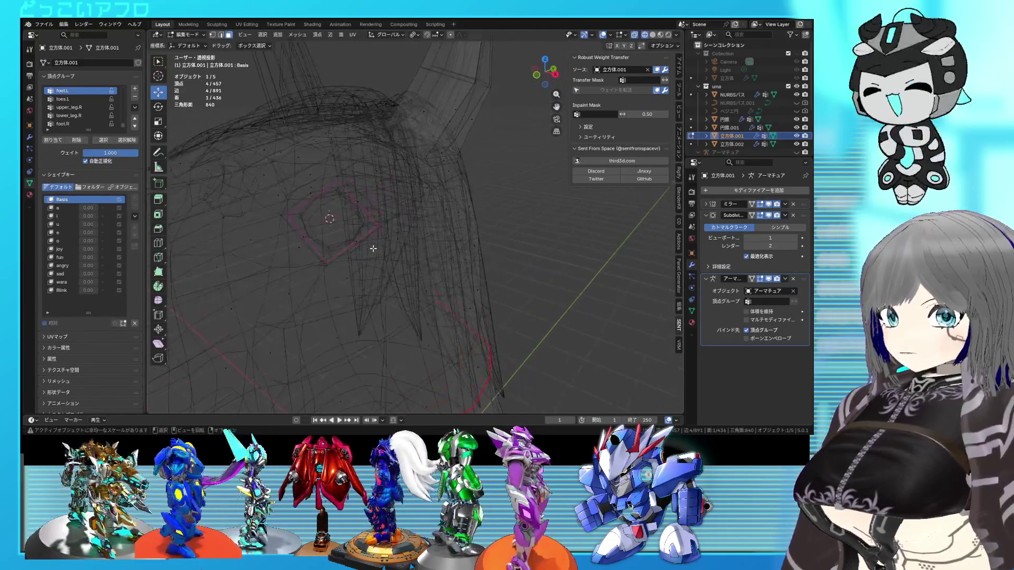
{"action": "left_click", "coordinate": [373, 249], "text": "shift"}
{"action": "key", "text": "alt+z"}
{"action": "scroll", "coordinate": [373, 249], "scroll_direction": "down", "scroll_amount": 5}
{"action": "mouse_move", "coordinate": [423, 242]}
{"action": "middle_mouse_down"}
{"action": "mouse_move", "coordinate": [438, 239]}
{"action": "mouse_move", "coordinate": [383, 201]}
{"action": "middle_mouse_up"}
{"action": "right_click", "coordinate": [438, 239]}
{"action": "scroll", "coordinate": [391, 208], "scroll_direction": "up", "scroll_amount": 2}
{"action": "scroll", "coordinate": [375, 193], "scroll_direction": "up", "scroll_amount": 2}
{"action": "key", "text": "alt+z"}
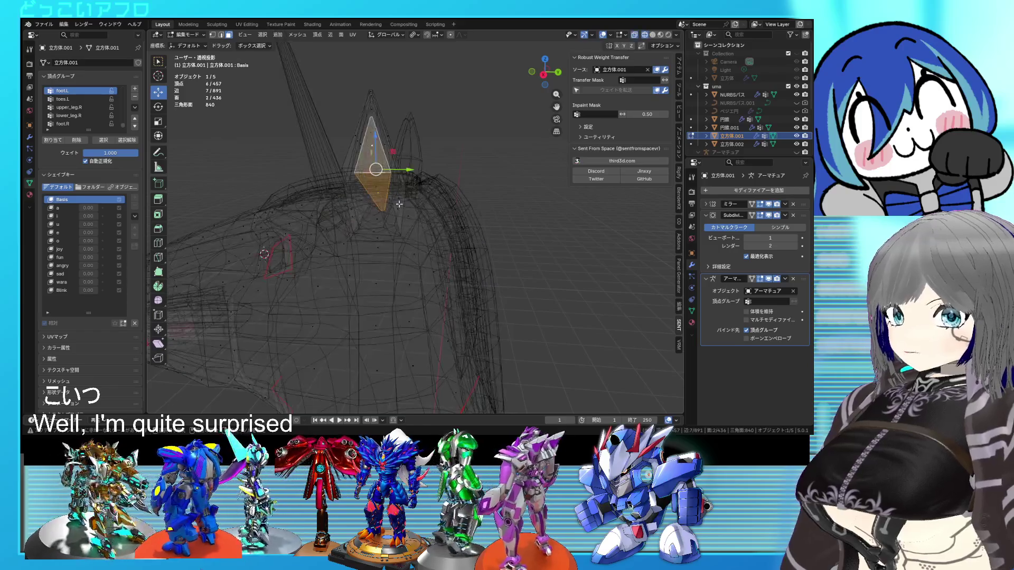
{"action": "key", "text": "alt+z"}
{"action": "right_click", "coordinate": [399, 198]}
Select the edges around the base of the unicorn's ear
{"action": "mouse_move", "coordinate": [399, 198]}
{"action": "middle_mouse_down"}
{"action": "mouse_move", "coordinate": [375, 222]}
{"action": "mouse_move", "coordinate": [400, 231]}
{"action": "middle_mouse_up"}
{"action": "left_click", "coordinate": [375, 222], "text": "alt"}
{"action": "left_click", "coordinate": [358, 239], "text": "shift"}
{"action": "right_click", "coordinate": [361, 228]}
{"action": "mouse_move", "coordinate": [362, 228]}
{"action": "middle_mouse_down"}
{"action": "mouse_move", "coordinate": [496, 176]}
{"action": "mouse_move", "coordinate": [475, 170]}
{"action": "middle_mouse_up"}
{"action": "scroll", "coordinate": [479, 191], "scroll_direction": "down", "scroll_amount": 5}
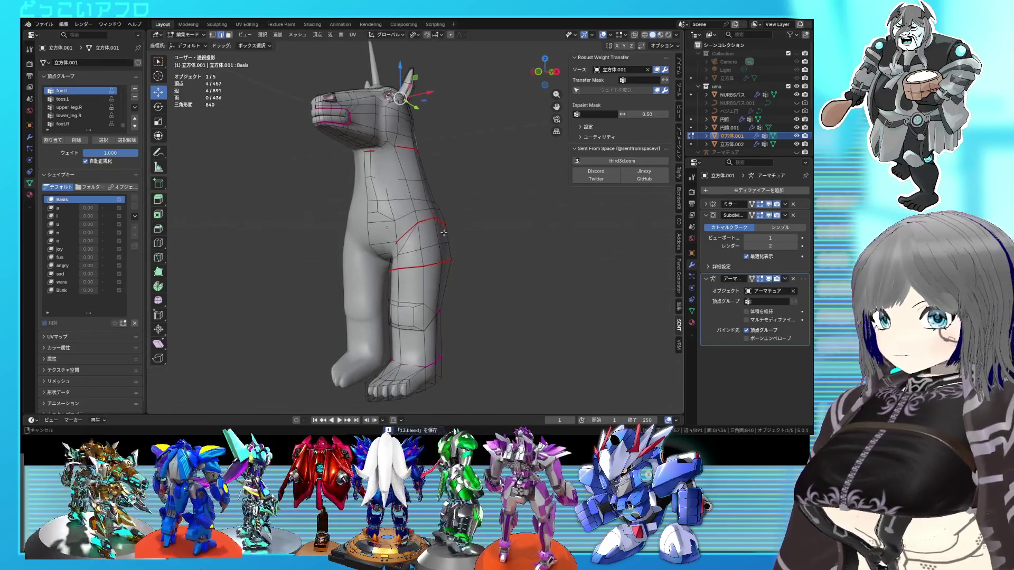
Select an ankle edge and an edge loop across the toes of the foot
{"action": "scroll", "coordinate": [443, 235], "scroll_direction": "up", "scroll_amount": 3}
{"action": "mouse_move", "coordinate": [443, 235]}
{"action": "middle_mouse_down", "text": "shift"}
{"action": "mouse_move", "coordinate": [441, 159]}
{"action": "mouse_move", "coordinate": [433, 222]}
{"action": "middle_mouse_up", "text": "shift"}
{"action": "left_click", "coordinate": [430, 242]}
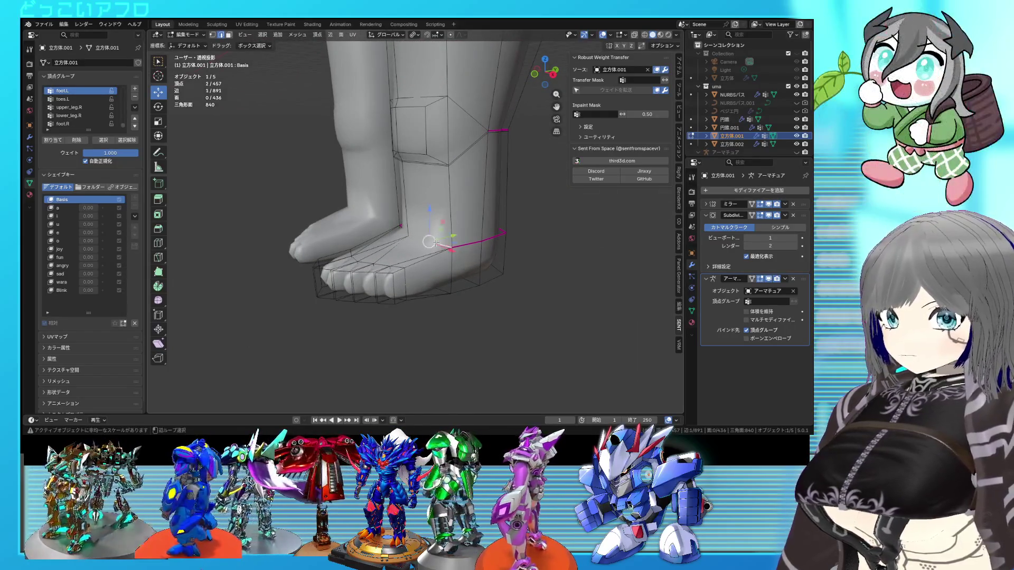
{"action": "key", "text": "alt+z"}
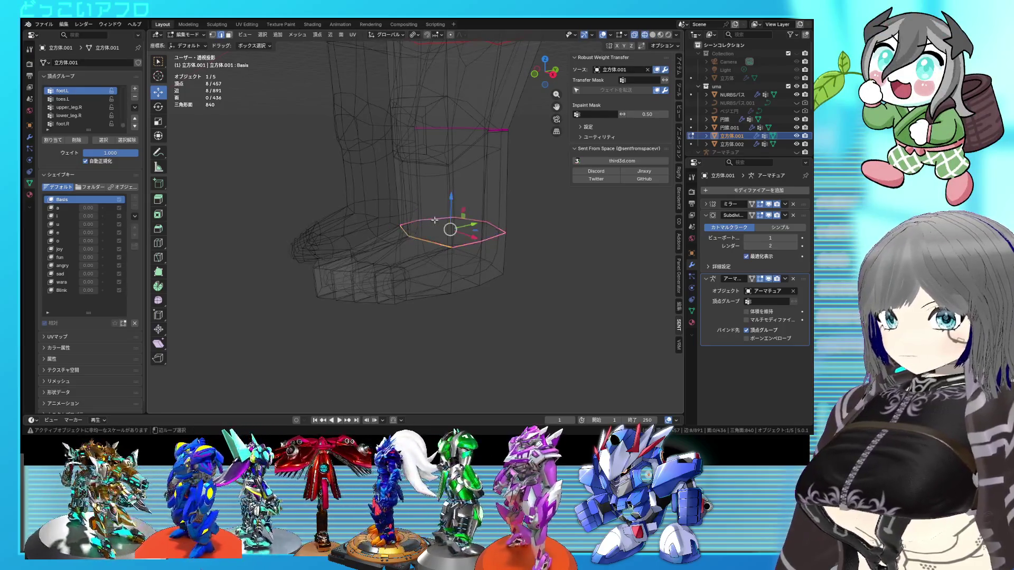
{"action": "mouse_move", "coordinate": [466, 265]}
{"action": "middle_mouse_down"}
{"action": "mouse_move", "coordinate": [455, 244]}
{"action": "mouse_move", "coordinate": [422, 291]}
{"action": "middle_mouse_up"}
{"action": "key", "text": "alt+z"}
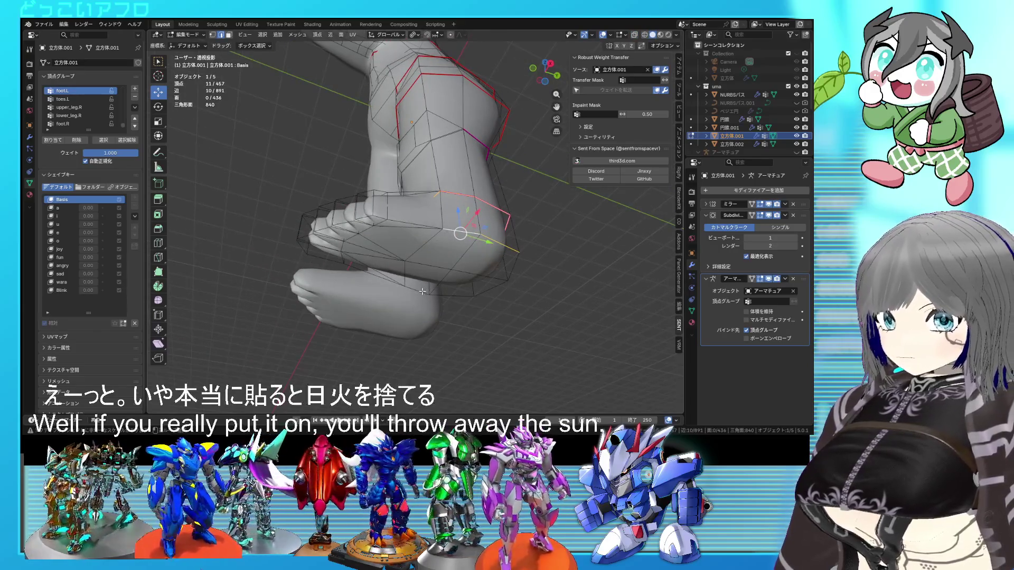
{"action": "scroll", "coordinate": [400, 252], "scroll_direction": "up", "scroll_amount": 2}
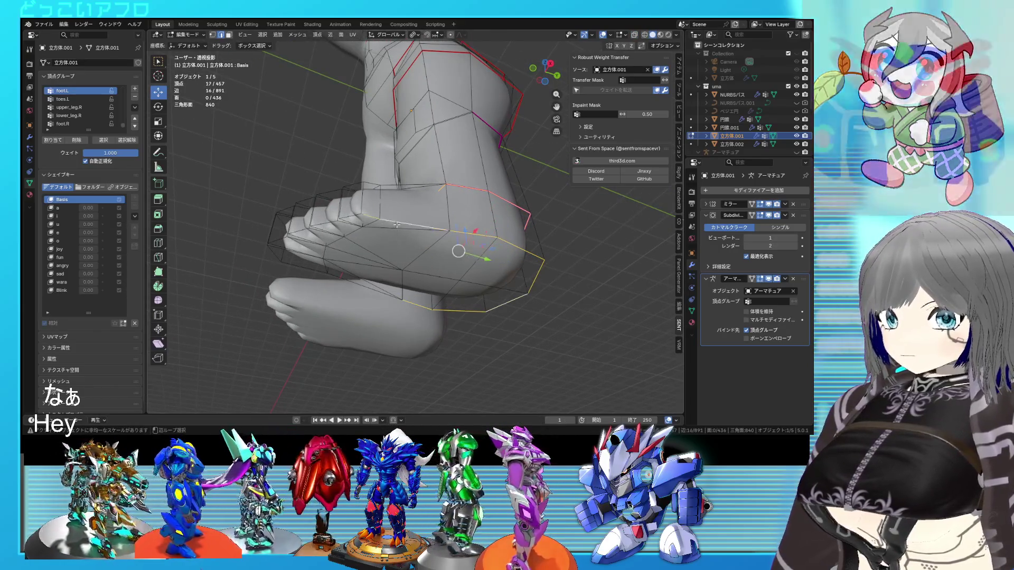
{"action": "left_click", "coordinate": [349, 217], "text": "alt+shift"}
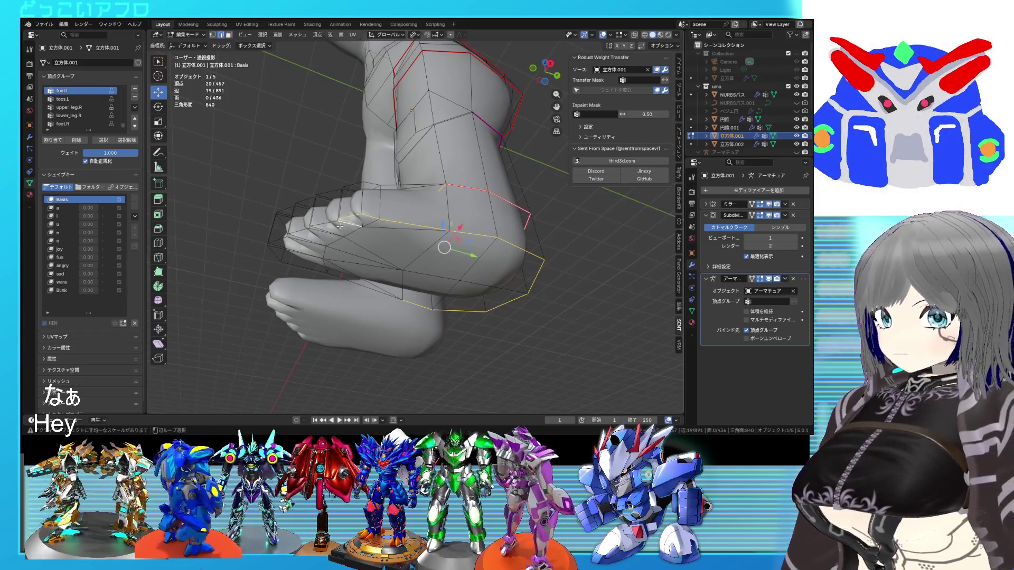
Extend the selection at the toes and mark those toe edges as a seam
{"action": "middle_click_drag", "start_coordinate": [320, 231], "coordinate": [381, 210]}
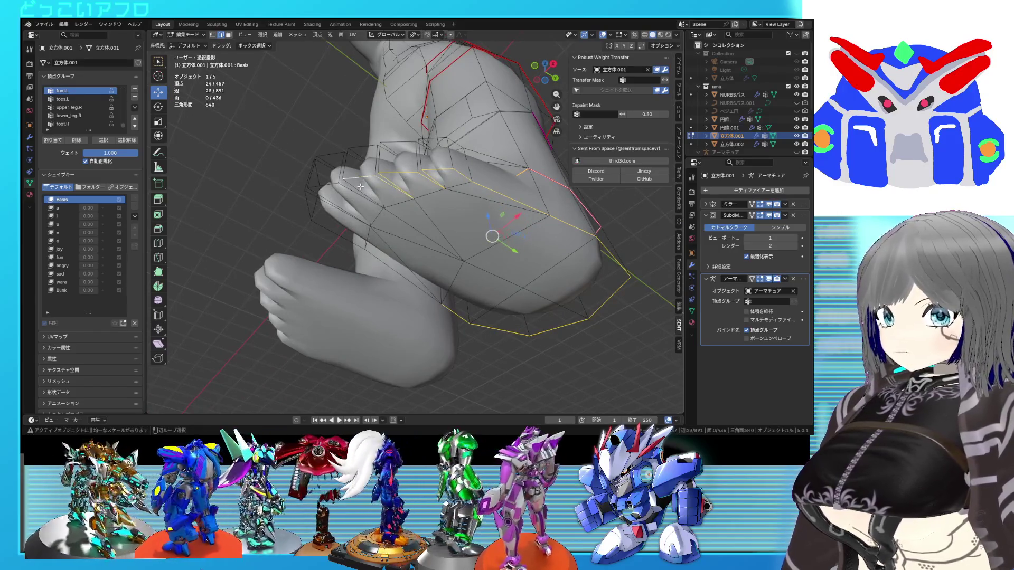
{"action": "left_click", "coordinate": [312, 206], "text": "alt+shift"}
{"action": "mouse_move", "coordinate": [313, 206]}
{"action": "middle_mouse_down"}
{"action": "mouse_move", "coordinate": [471, 276]}
{"action": "mouse_move", "coordinate": [396, 274]}
{"action": "mouse_move", "coordinate": [385, 290]}
{"action": "mouse_move", "coordinate": [517, 286]}
{"action": "mouse_move", "coordinate": [492, 276]}
{"action": "middle_mouse_up"}
{"action": "key", "text": "alt+z"}
{"action": "key", "text": "alt+z"}
{"action": "right_click", "coordinate": [494, 245]}
{"action": "left_click", "coordinate": [493, 245]}
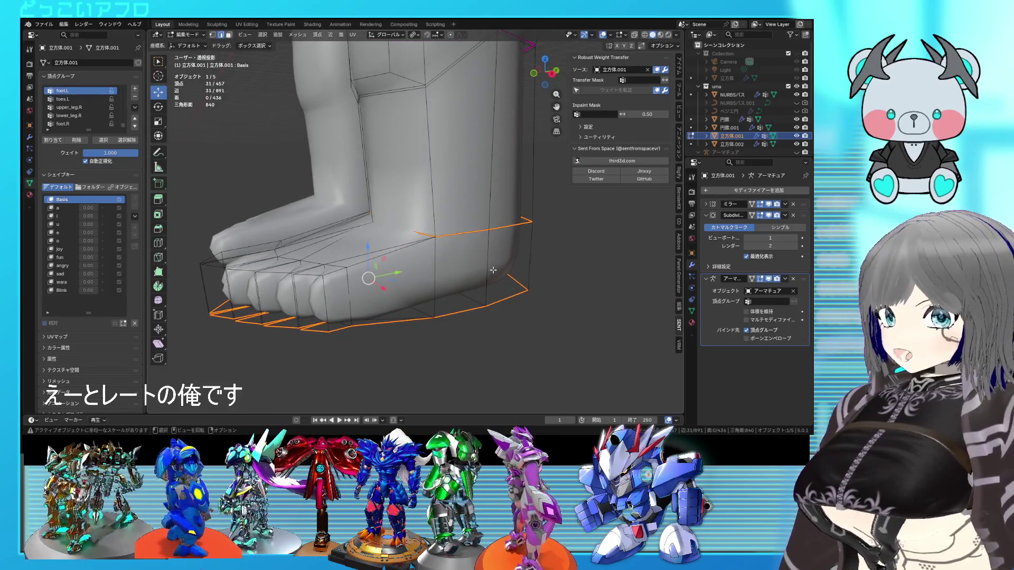
{"action": "mouse_move", "coordinate": [433, 273]}
{"action": "middle_mouse_down"}
{"action": "mouse_move", "coordinate": [545, 277]}
{"action": "mouse_move", "coordinate": [397, 261]}
{"action": "middle_mouse_up"}
{"action": "left_click", "coordinate": [390, 258], "text": "shift"}
{"action": "right_click", "coordinate": [397, 261]}
{"action": "left_click", "coordinate": [475, 260]}
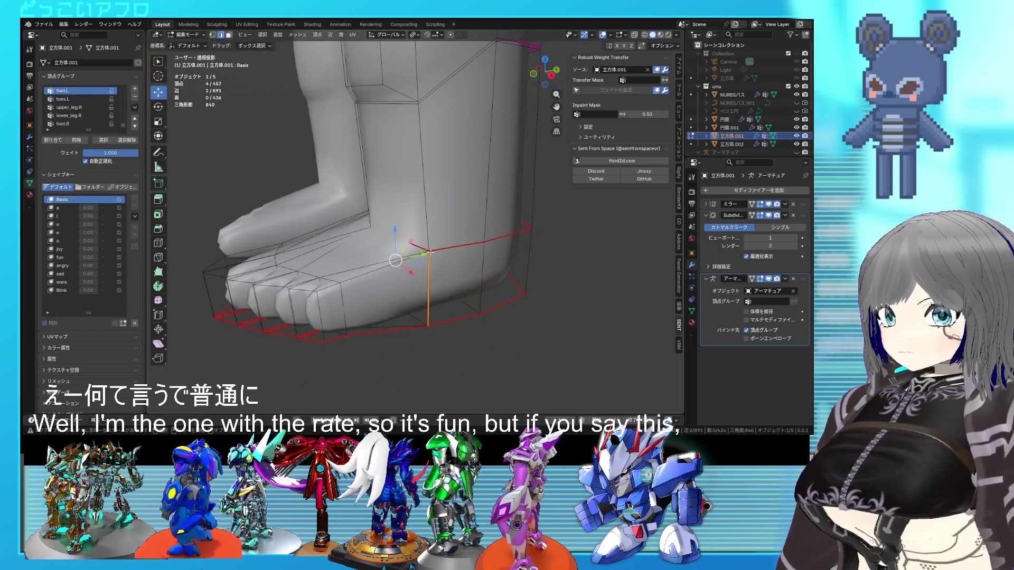
Select the edge loop around the ankle and mark it as a UV seam
{"action": "left_click", "coordinate": [460, 244]}
{"action": "left_click", "coordinate": [516, 235], "text": "shift"}
{"action": "middle_click_drag", "start_coordinate": [517, 234], "coordinate": [458, 221]}
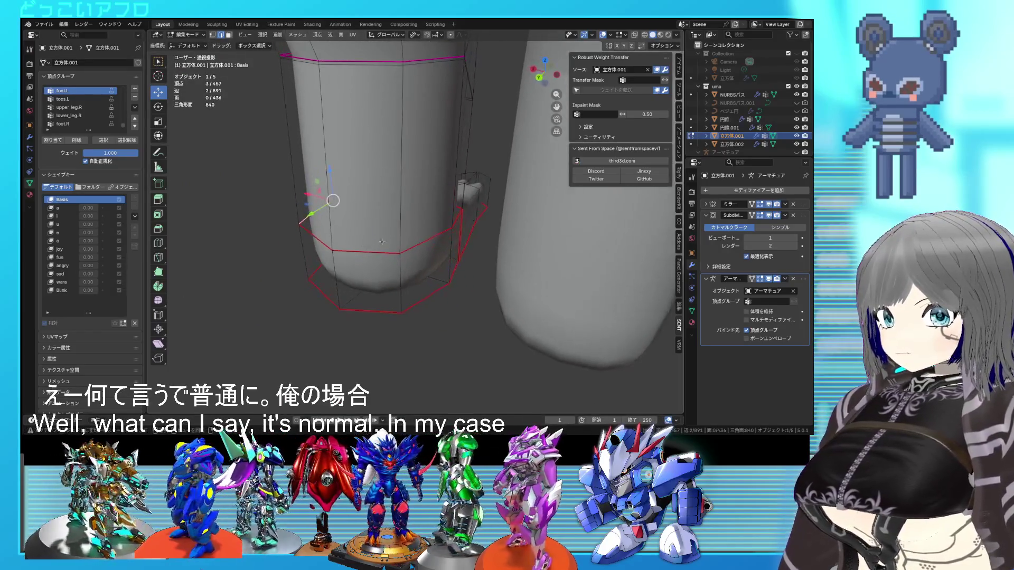
{"action": "left_click", "coordinate": [312, 233], "text": "ctrl"}
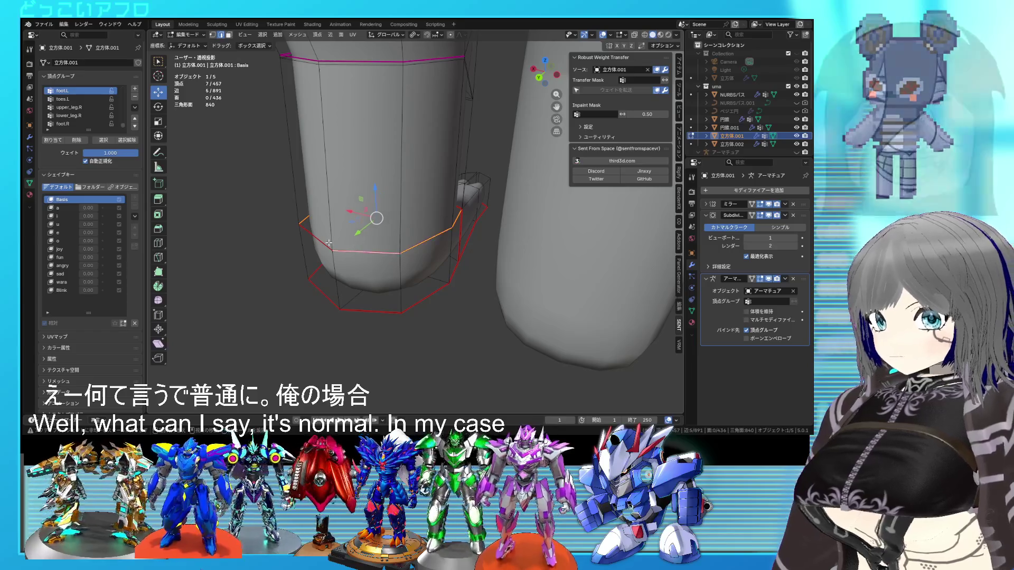
{"action": "right_click", "coordinate": [401, 245]}
{"action": "left_click", "coordinate": [401, 245]}
Give the edge loop around the foot an edge crease of 0.219
{"action": "mouse_move", "coordinate": [400, 245]}
{"action": "middle_mouse_down"}
{"action": "mouse_move", "coordinate": [524, 203]}
{"action": "mouse_move", "coordinate": [464, 210]}
{"action": "middle_mouse_up"}
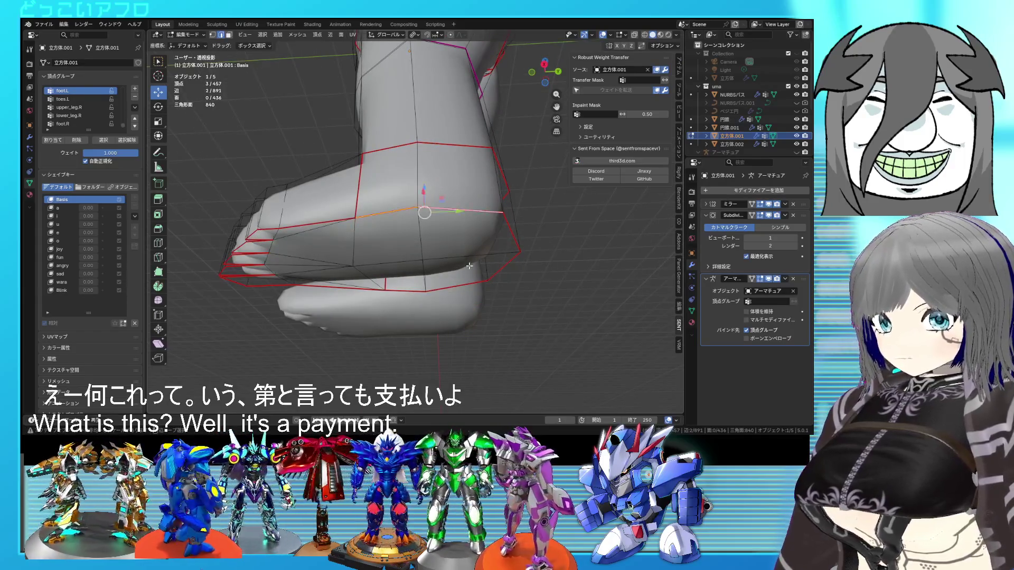
{"action": "key", "text": "shift+e"}
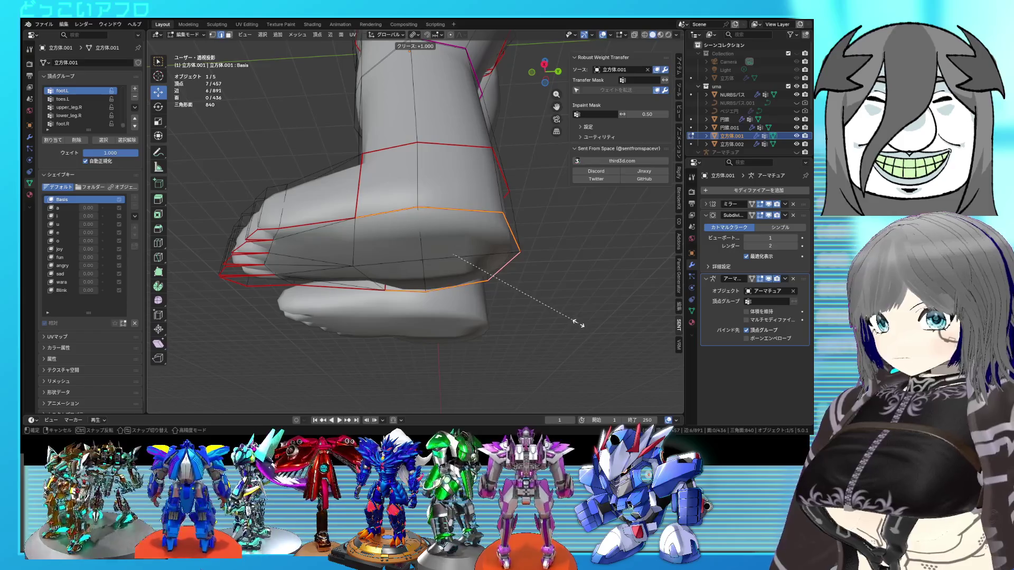
{"action": "left_click", "coordinate": [520, 280]}
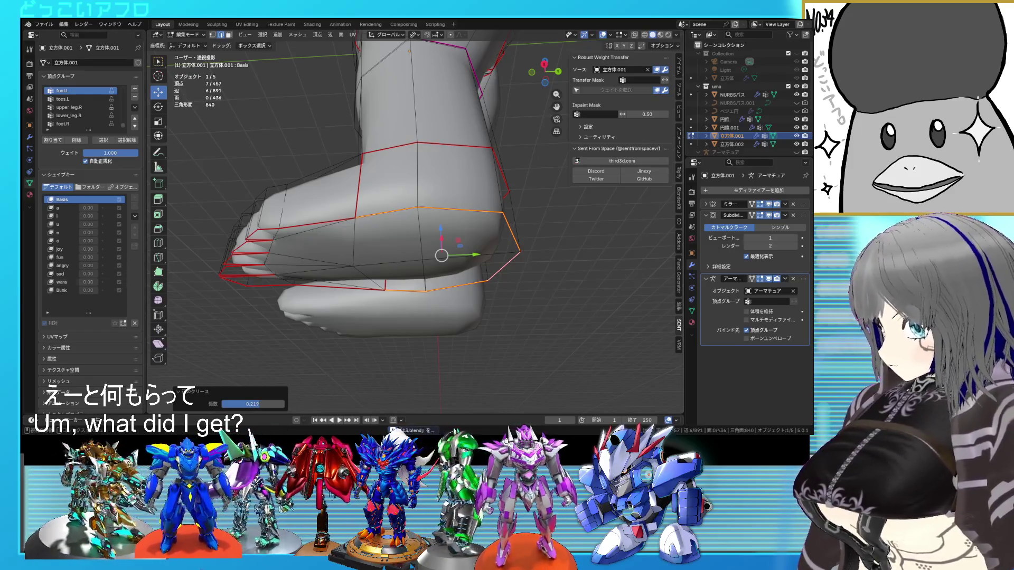
{"action": "mouse_move", "coordinate": [370, 311]}
{"action": "middle_mouse_down"}
{"action": "mouse_move", "coordinate": [278, 312]}
{"action": "mouse_move", "coordinate": [307, 286]}
{"action": "middle_mouse_up"}
{"action": "key", "text": "Tab"}
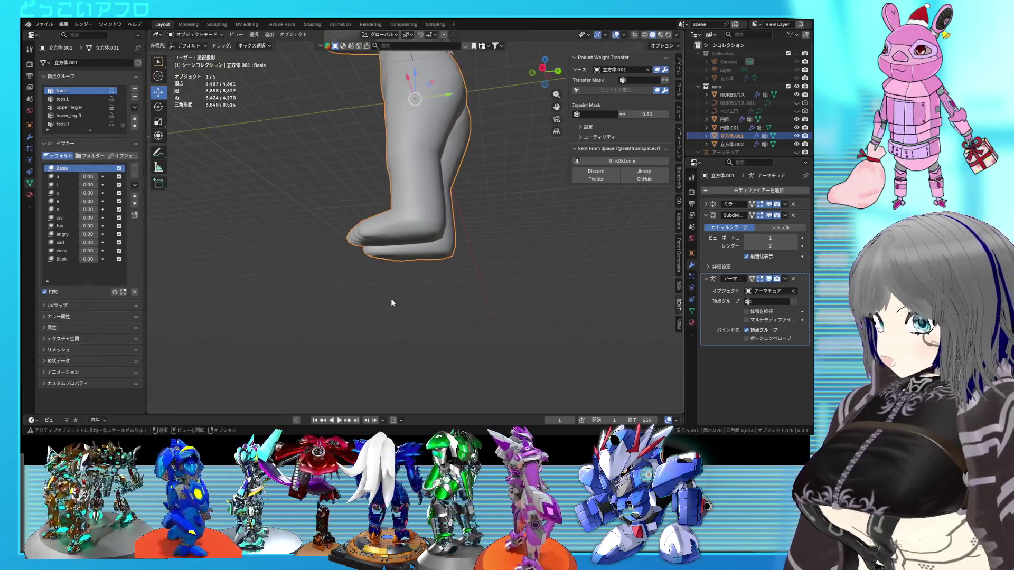
{"action": "scroll", "coordinate": [391, 299], "scroll_direction": "down", "scroll_amount": 5}
{"action": "scroll", "coordinate": [391, 299], "scroll_direction": "up", "scroll_amount": 5}
{"action": "scroll", "coordinate": [423, 177], "scroll_direction": "down", "scroll_amount": 4}
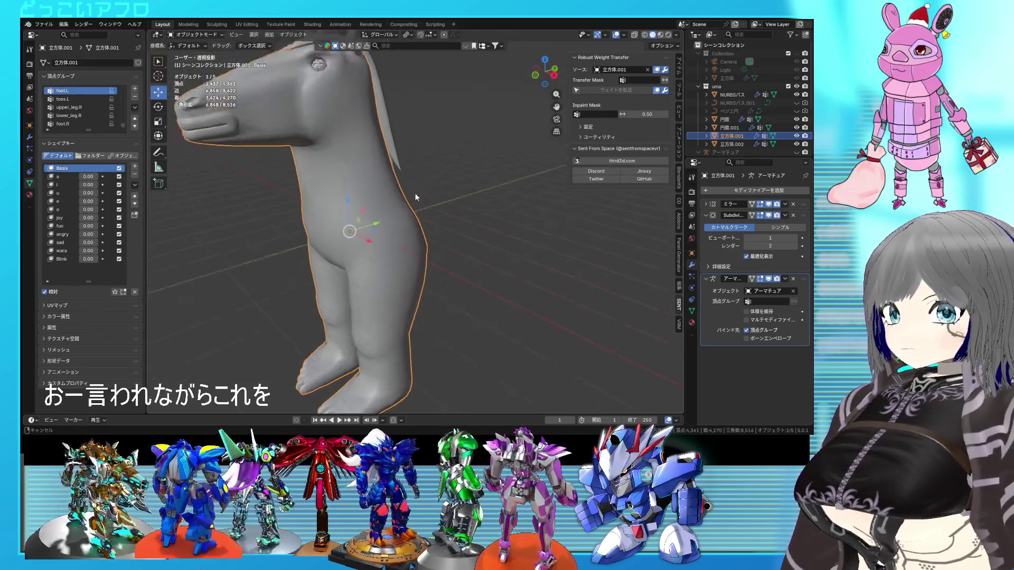
{"action": "middle_click_drag", "start_coordinate": [414, 192], "coordinate": [455, 215], "text": "shift"}
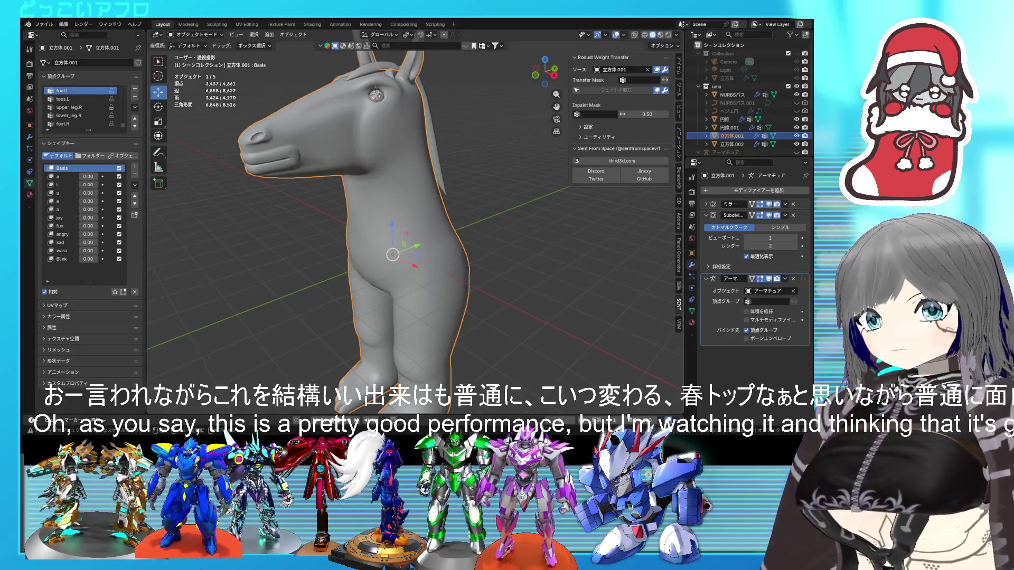
{"action": "left_click", "coordinate": [477, 157]}
{"action": "mouse_move", "coordinate": [477, 157]}
{"action": "middle_mouse_down"}
{"action": "mouse_move", "coordinate": [460, 160]}
{"action": "mouse_move", "coordinate": [461, 150]}
{"action": "mouse_move", "coordinate": [490, 195]}
{"action": "mouse_move", "coordinate": [488, 172]}
{"action": "mouse_move", "coordinate": [442, 151]}
{"action": "mouse_move", "coordinate": [454, 148]}
{"action": "mouse_move", "coordinate": [487, 178]}
{"action": "mouse_move", "coordinate": [452, 174]}
{"action": "middle_mouse_up"}
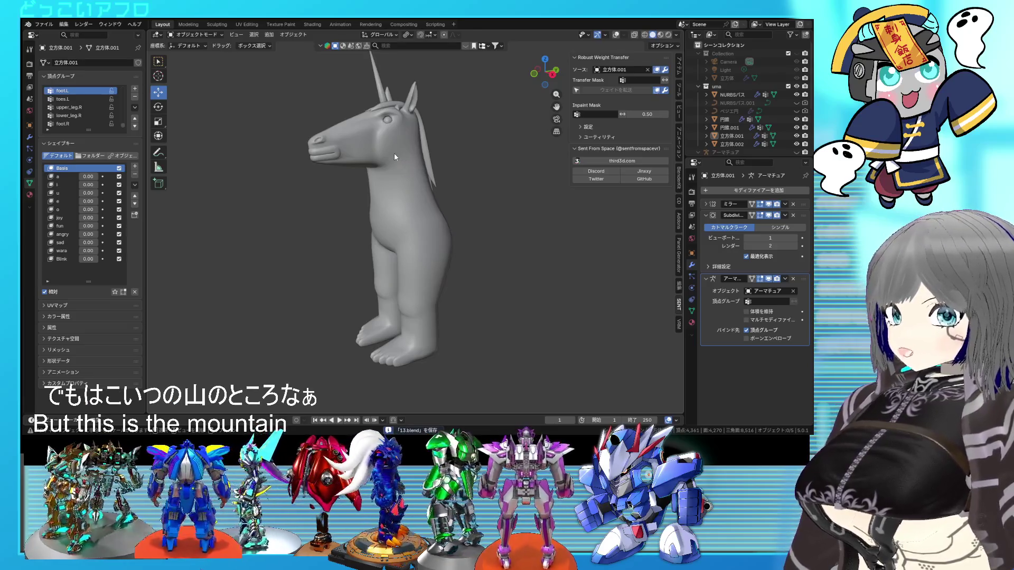
{"action": "mouse_move", "coordinate": [450, 235]}
{"action": "middle_mouse_down"}
{"action": "mouse_move", "coordinate": [430, 235]}
{"action": "mouse_move", "coordinate": [464, 220]}
{"action": "middle_mouse_up"}
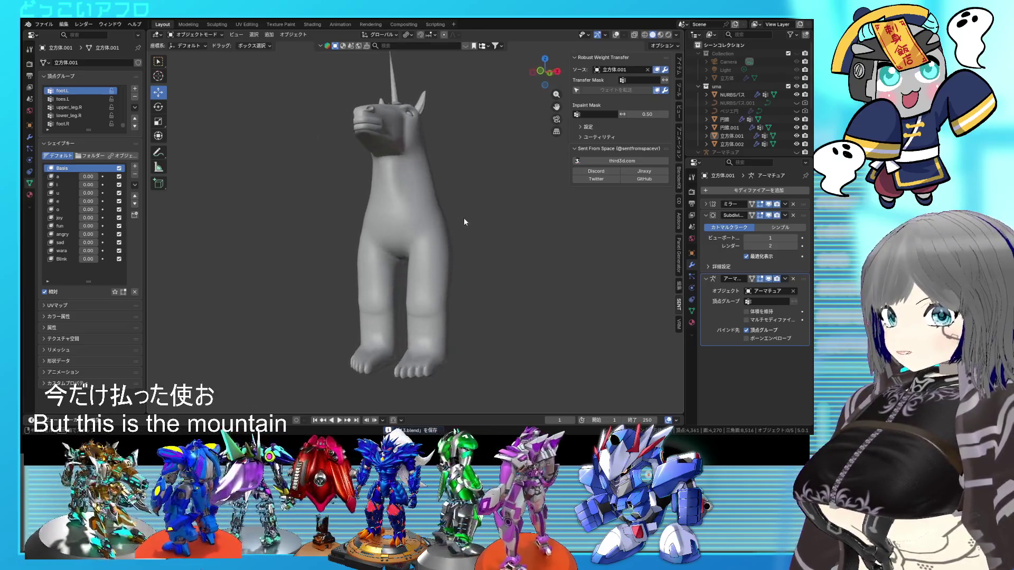
{"action": "middle_click_drag", "start_coordinate": [452, 295], "coordinate": [387, 315]}
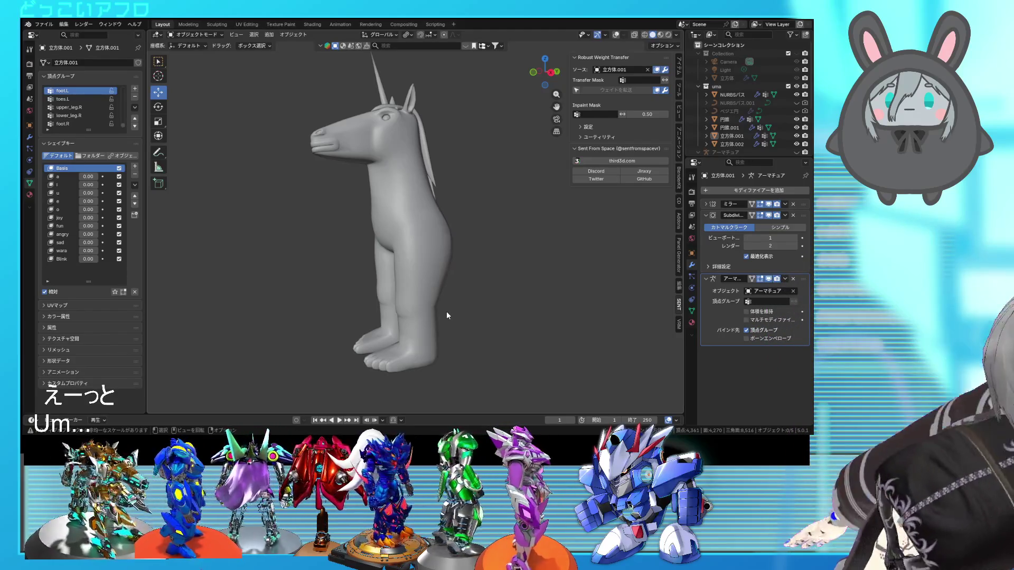
{"action": "mouse_move", "coordinate": [453, 256]}
{"action": "middle_mouse_down"}
{"action": "mouse_move", "coordinate": [466, 232]}
{"action": "mouse_move", "coordinate": [501, 292]}
{"action": "mouse_move", "coordinate": [536, 258]}
{"action": "mouse_move", "coordinate": [502, 265]}
{"action": "mouse_move", "coordinate": [407, 244]}
{"action": "mouse_move", "coordinate": [476, 245]}
{"action": "middle_mouse_up"}
{"action": "scroll", "coordinate": [503, 265], "scroll_direction": "up", "scroll_amount": 5}
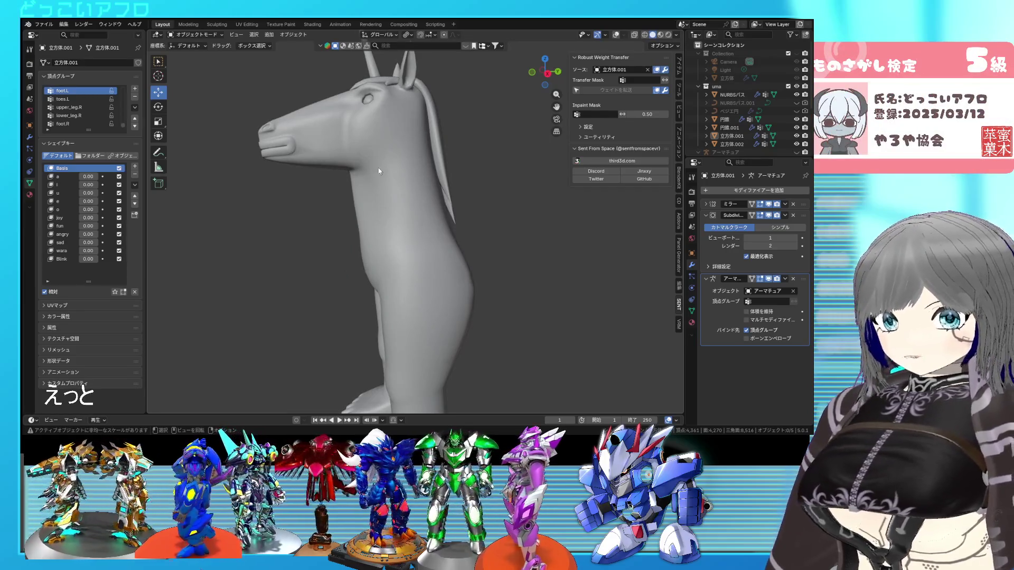
{"action": "mouse_move", "coordinate": [416, 131]}
{"action": "middle_mouse_down"}
{"action": "mouse_move", "coordinate": [508, 154]}
{"action": "mouse_move", "coordinate": [456, 187]}
{"action": "mouse_move", "coordinate": [458, 171]}
{"action": "mouse_move", "coordinate": [439, 240]}
{"action": "mouse_move", "coordinate": [503, 223]}
{"action": "mouse_move", "coordinate": [415, 231]}
{"action": "mouse_move", "coordinate": [407, 242]}
{"action": "mouse_move", "coordinate": [339, 233]}
{"action": "mouse_move", "coordinate": [407, 270]}
{"action": "middle_mouse_up"}
{"action": "scroll", "coordinate": [438, 240], "scroll_direction": "down", "scroll_amount": 3}
{"action": "key", "text": "Tab"}
{"action": "scroll", "coordinate": [412, 238], "scroll_direction": "up", "scroll_amount": 3}
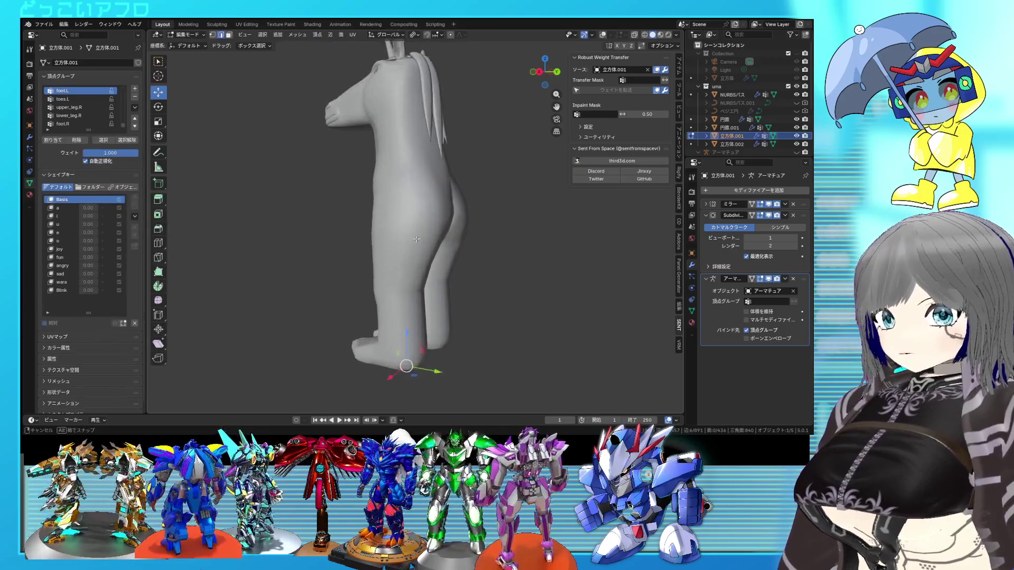
{"action": "left_click", "coordinate": [602, 35]}
{"action": "mouse_move", "coordinate": [465, 248]}
{"action": "middle_mouse_down"}
{"action": "mouse_move", "coordinate": [459, 211]}
{"action": "mouse_move", "coordinate": [470, 224]}
{"action": "mouse_move", "coordinate": [449, 202]}
{"action": "mouse_move", "coordinate": [493, 210]}
{"action": "middle_mouse_up"}
{"action": "scroll", "coordinate": [470, 239], "scroll_direction": "up", "scroll_amount": 4}
{"action": "key", "text": "alt+z"}
{"action": "scroll", "coordinate": [465, 206], "scroll_direction": "up", "scroll_amount": 3}
{"action": "scroll", "coordinate": [494, 210], "scroll_direction": "down", "scroll_amount": 3}
{"action": "key", "text": "Tab"}
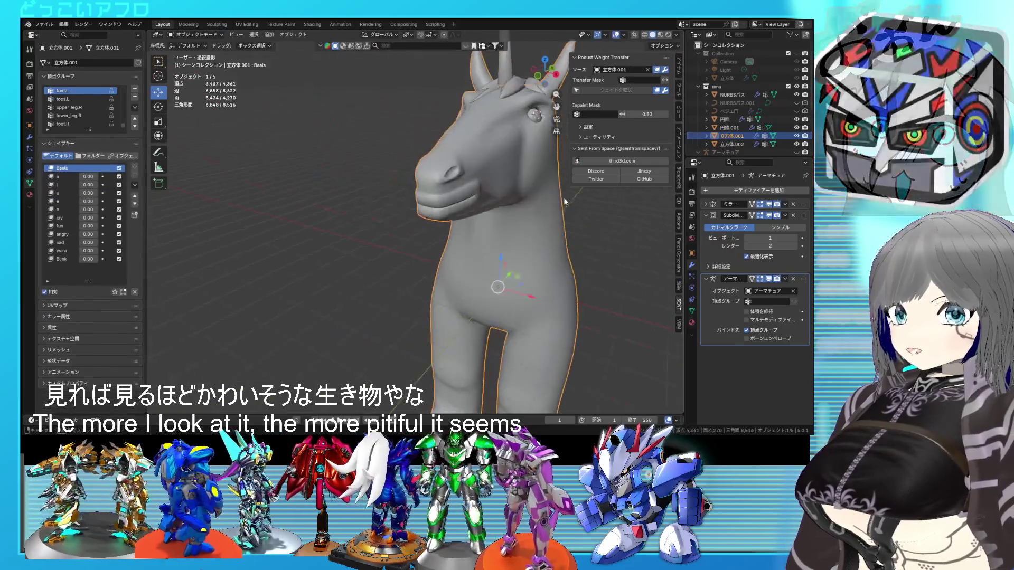
{"action": "middle_click_drag", "start_coordinate": [563, 198], "coordinate": [477, 205]}
{"action": "mouse_move", "coordinate": [549, 159]}
{"action": "middle_mouse_down"}
{"action": "mouse_move", "coordinate": [498, 204]}
{"action": "mouse_move", "coordinate": [489, 160]}
{"action": "mouse_move", "coordinate": [471, 145]}
{"action": "mouse_move", "coordinate": [440, 156]}
{"action": "mouse_move", "coordinate": [436, 172]}
{"action": "mouse_move", "coordinate": [556, 154]}
{"action": "mouse_move", "coordinate": [438, 160]}
{"action": "middle_mouse_up"}
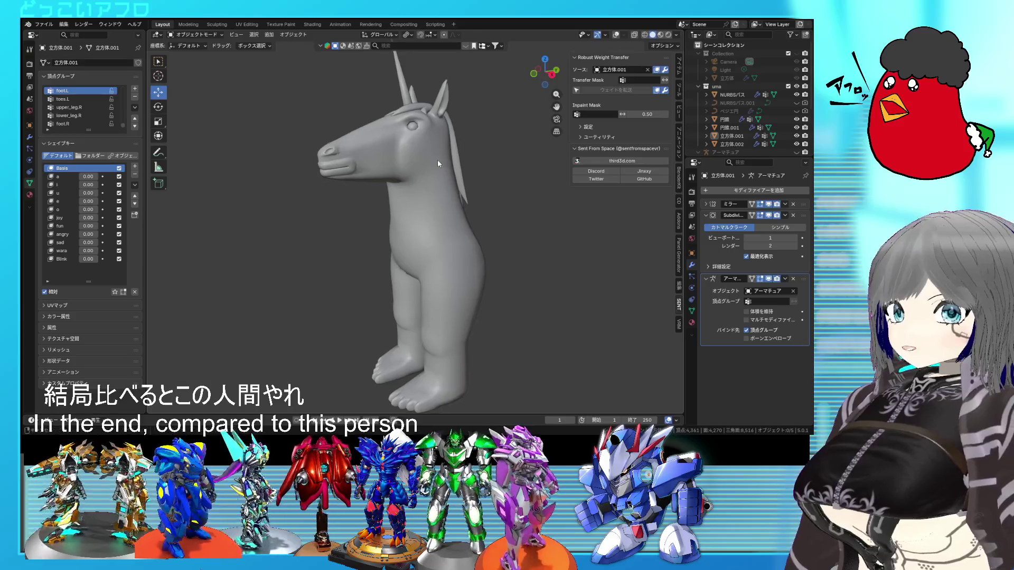
{"action": "scroll", "coordinate": [437, 159], "scroll_direction": "up", "scroll_amount": 3}
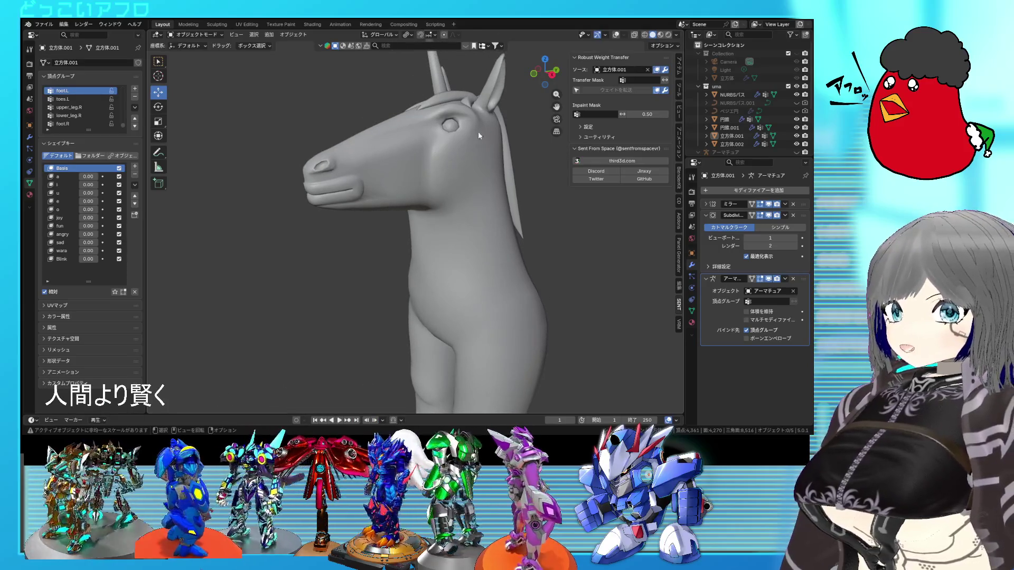
{"action": "scroll", "coordinate": [376, 193], "scroll_direction": "up", "scroll_amount": 5}
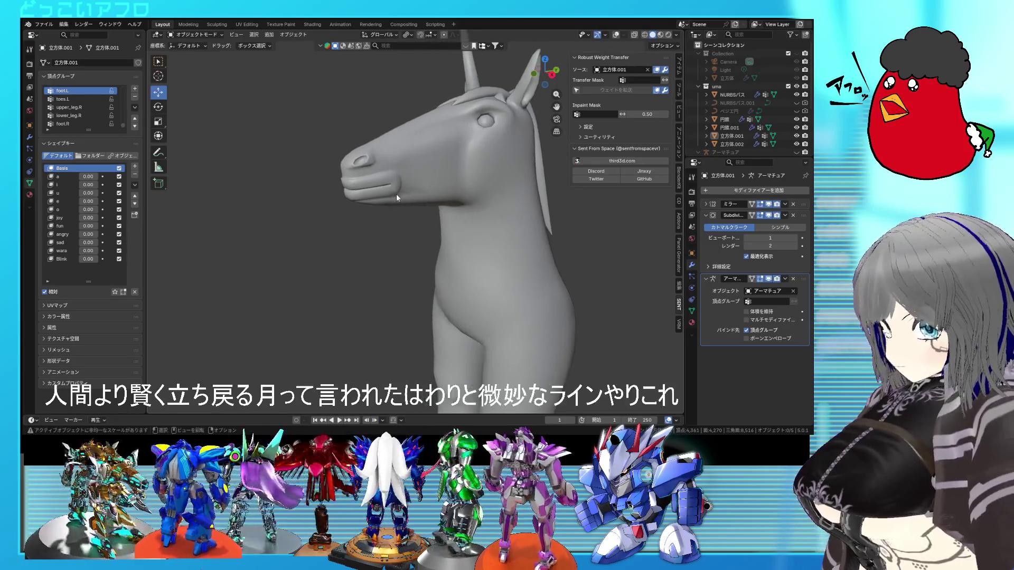
{"action": "left_click", "coordinate": [375, 176]}
{"action": "key", "text": "Tab"}
Show the wireframe overlays and mark the selected mouth edges as seams
{"action": "key", "text": "shift+alt+z"}
{"action": "middle_click_drag", "start_coordinate": [454, 140], "coordinate": [399, 181]}
{"action": "scroll", "coordinate": [399, 180], "scroll_direction": "up", "scroll_amount": 10}
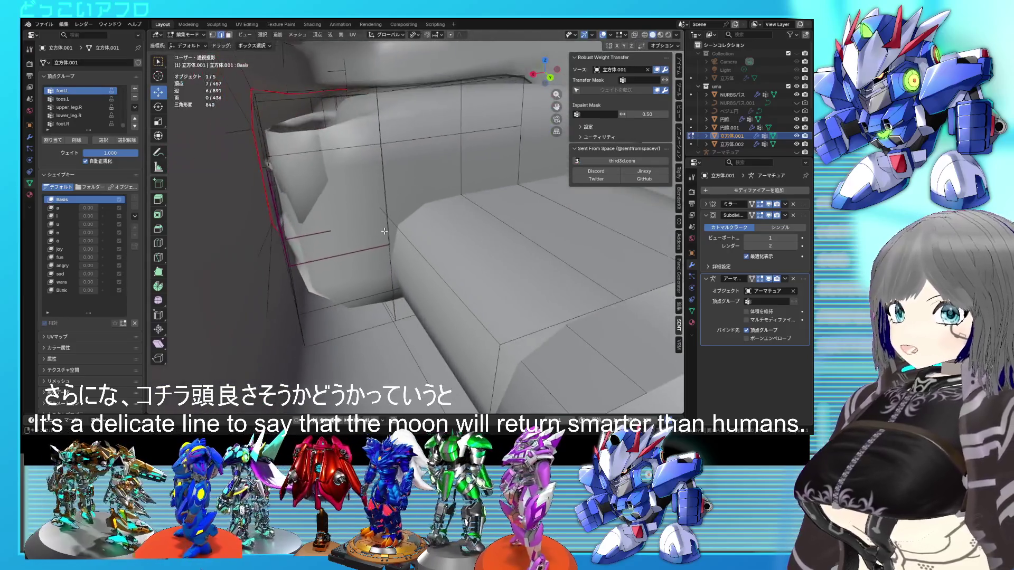
{"action": "middle_click_drag", "start_coordinate": [384, 231], "coordinate": [405, 254]}
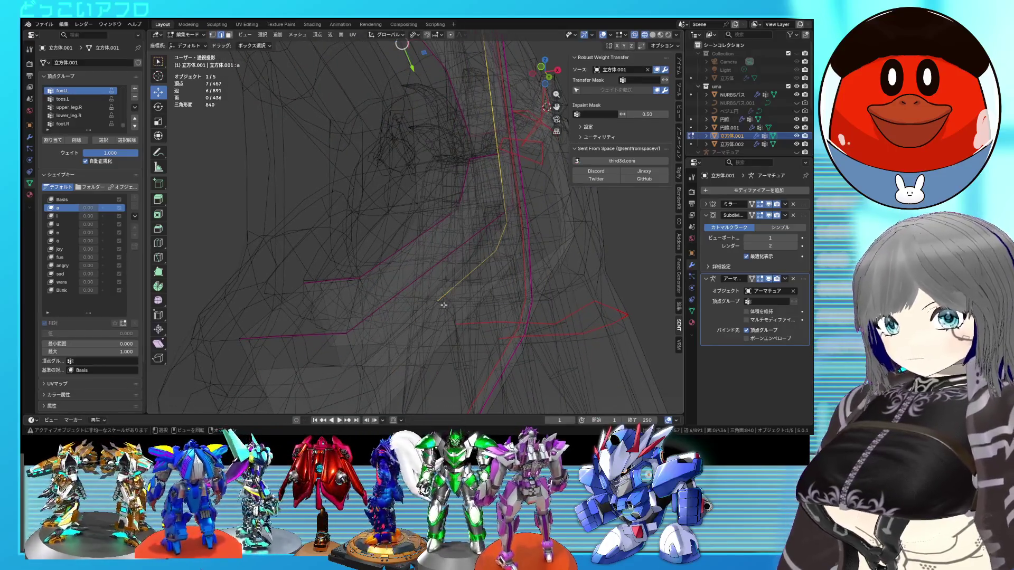
{"action": "key", "text": "alt+z"}
{"action": "key", "text": "alt+z"}
{"action": "middle_click_drag", "start_coordinate": [427, 312], "coordinate": [442, 305], "text": "shift"}
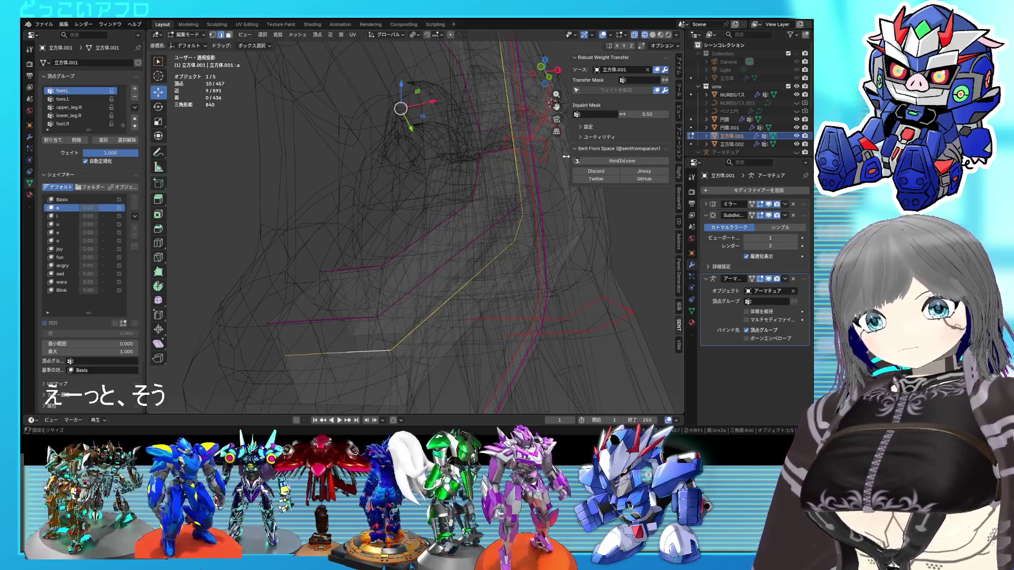
{"action": "mouse_move", "coordinate": [536, 173]}
{"action": "middle_mouse_down"}
{"action": "mouse_move", "coordinate": [507, 195]}
{"action": "mouse_move", "coordinate": [483, 240]}
{"action": "mouse_move", "coordinate": [451, 244]}
{"action": "mouse_move", "coordinate": [448, 197]}
{"action": "mouse_move", "coordinate": [366, 236]}
{"action": "mouse_move", "coordinate": [401, 227]}
{"action": "mouse_move", "coordinate": [418, 246]}
{"action": "mouse_move", "coordinate": [465, 169]}
{"action": "mouse_move", "coordinate": [416, 217]}
{"action": "mouse_move", "coordinate": [423, 227]}
{"action": "mouse_move", "coordinate": [411, 216]}
{"action": "mouse_move", "coordinate": [429, 200]}
{"action": "mouse_move", "coordinate": [457, 218]}
{"action": "middle_mouse_up"}
{"action": "key", "text": "alt+z"}
{"action": "key", "text": "ctrl+e"}
{"action": "left_click", "coordinate": [499, 201]}
Clear the selection and pick further edge loops inside the mouth
{"action": "key", "text": "alt+z"}
{"action": "key", "text": "alt+z"}
{"action": "key", "text": "alt+a"}
{"action": "left_click", "coordinate": [466, 180], "text": "alt"}
{"action": "left_click", "coordinate": [401, 223], "text": "alt"}
{"action": "key", "text": "alt+z"}
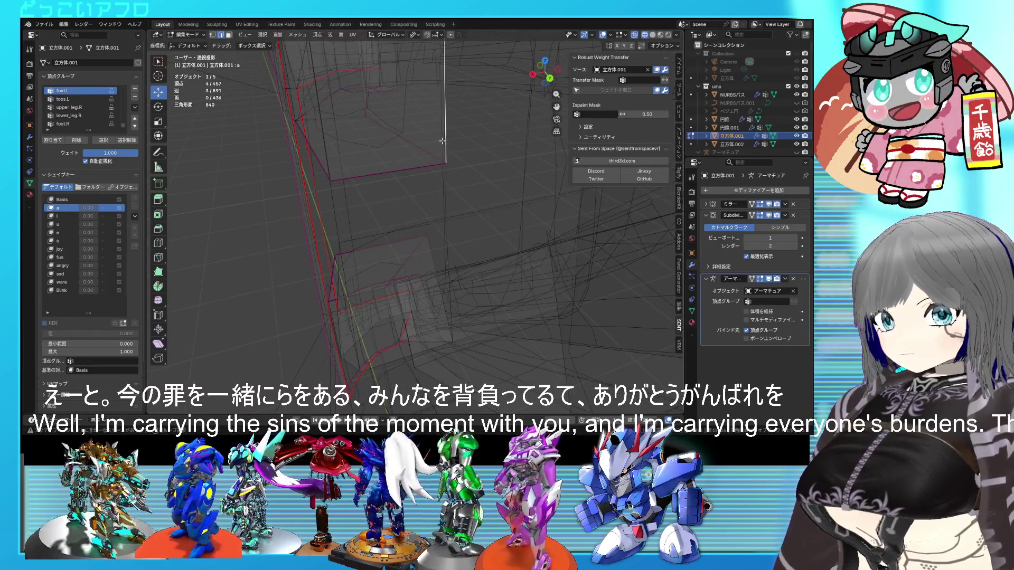
{"action": "middle_click_drag", "start_coordinate": [447, 154], "coordinate": [452, 213], "text": "shift"}
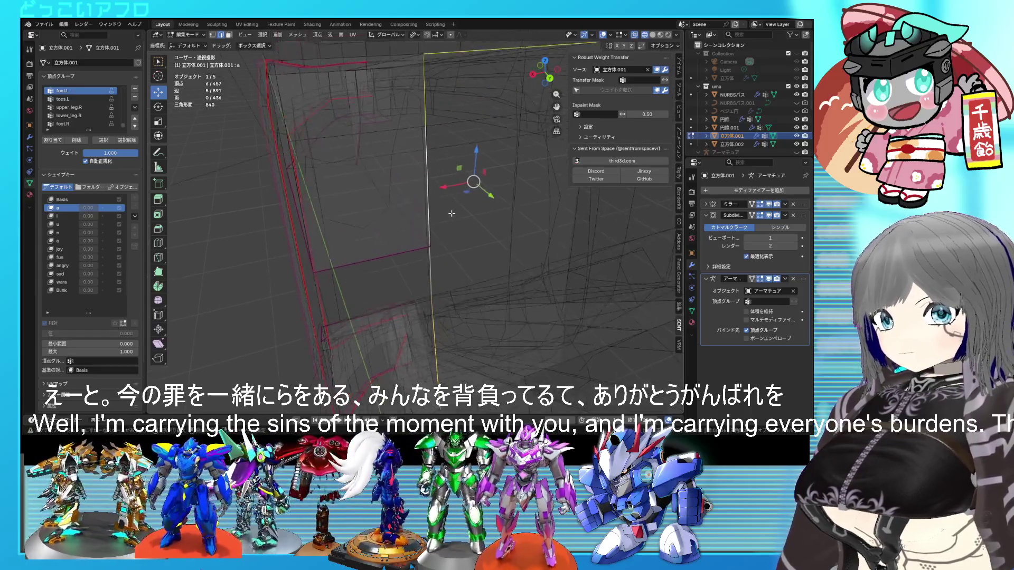
{"action": "middle_click_drag", "start_coordinate": [481, 314], "coordinate": [464, 313], "text": "shift"}
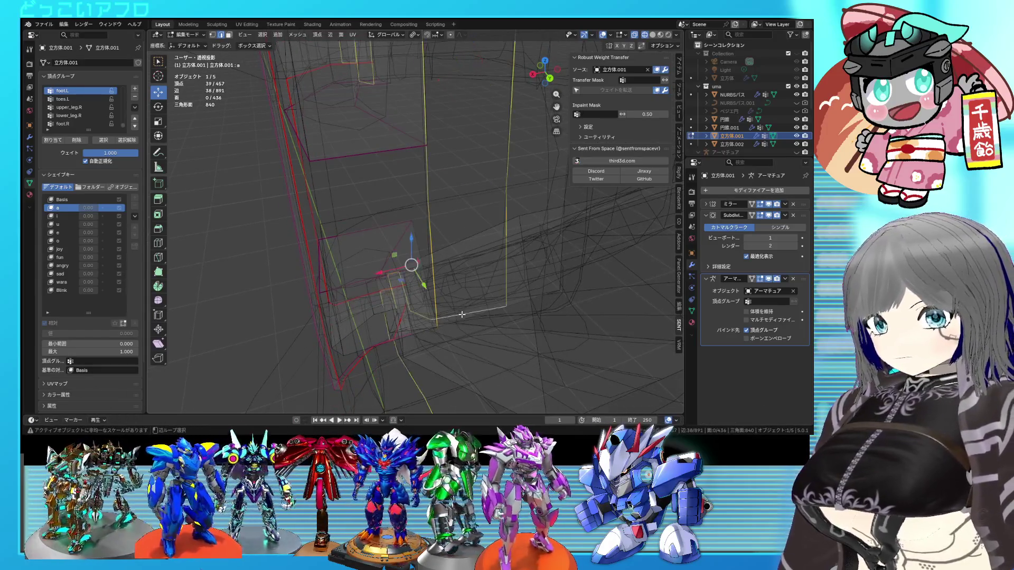
{"action": "left_click", "coordinate": [479, 311], "text": "alt"}
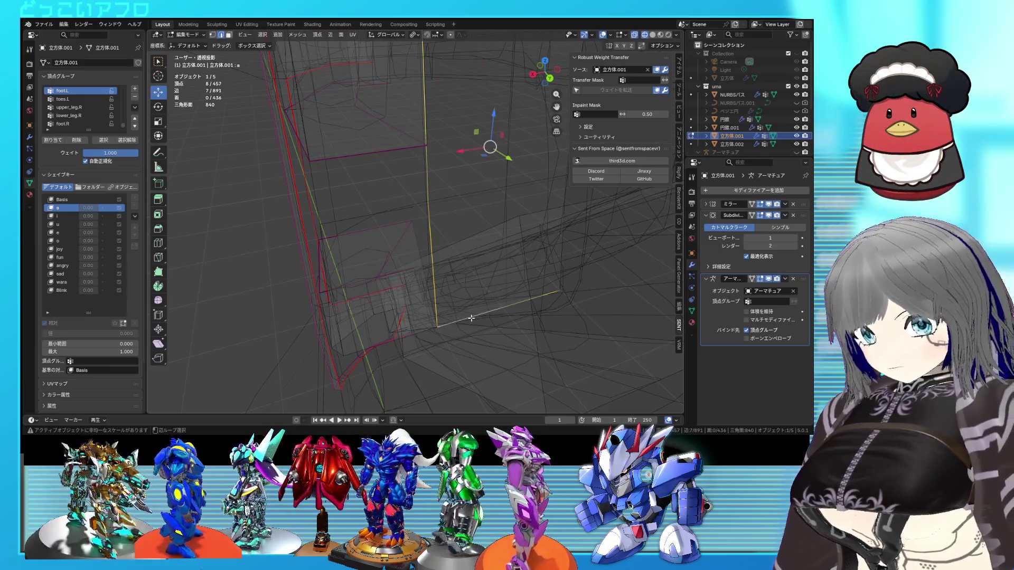
Inspect the jaw mesh up close, then select the whole head mesh
{"action": "scroll", "coordinate": [471, 318], "scroll_direction": "down", "scroll_amount": 6}
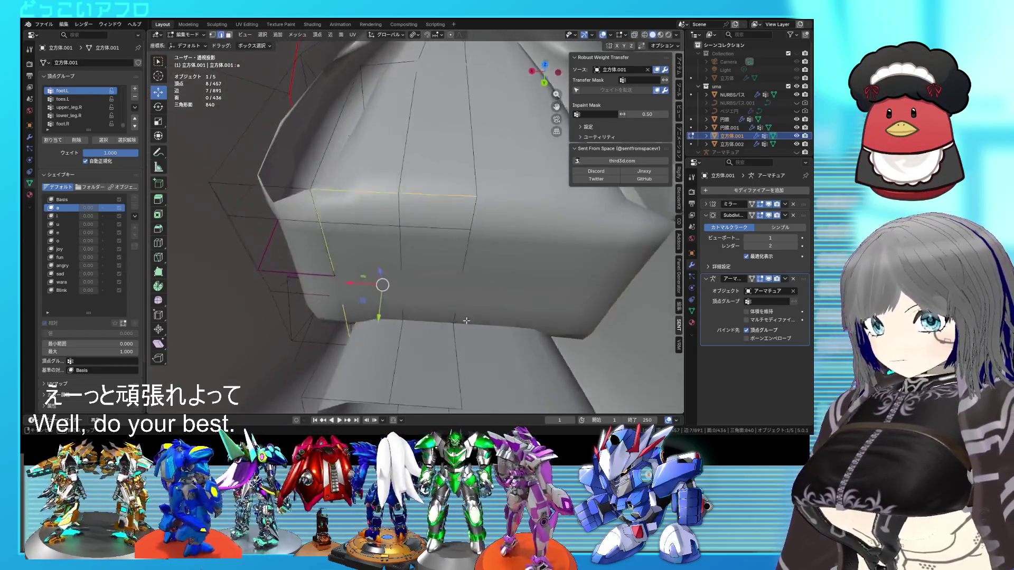
{"action": "key", "text": "alt+z"}
{"action": "right_click", "coordinate": [425, 297]}
{"action": "key", "text": "Escape"}
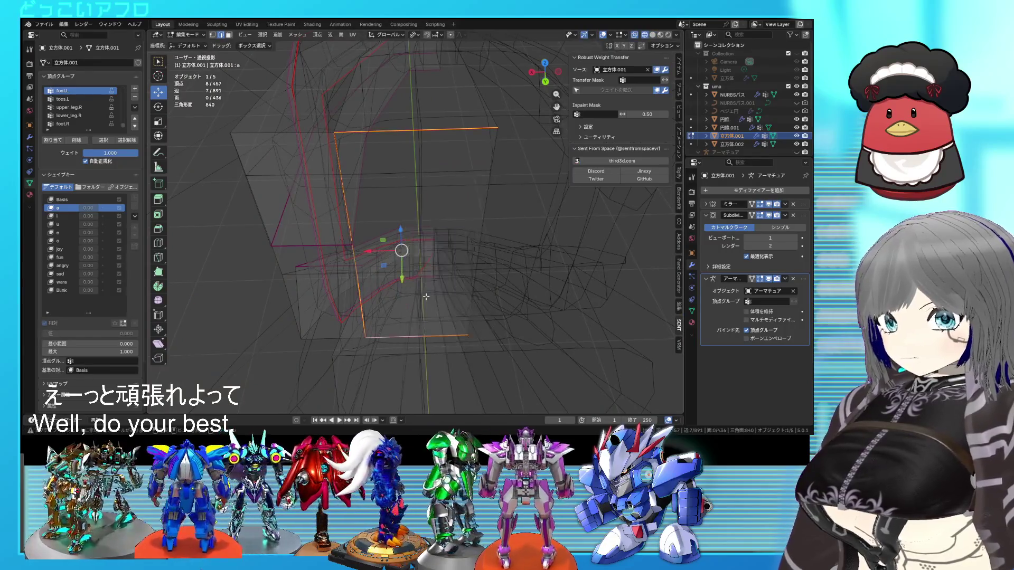
{"action": "scroll", "coordinate": [425, 297], "scroll_direction": "up", "scroll_amount": 5}
{"action": "key", "text": "alt+z"}
{"action": "mouse_move", "coordinate": [476, 264]}
{"action": "middle_mouse_down"}
{"action": "mouse_move", "coordinate": [532, 234]}
{"action": "mouse_move", "coordinate": [579, 229]}
{"action": "mouse_move", "coordinate": [503, 252]}
{"action": "middle_mouse_up"}
{"action": "scroll", "coordinate": [502, 244], "scroll_direction": "down", "scroll_amount": 2}
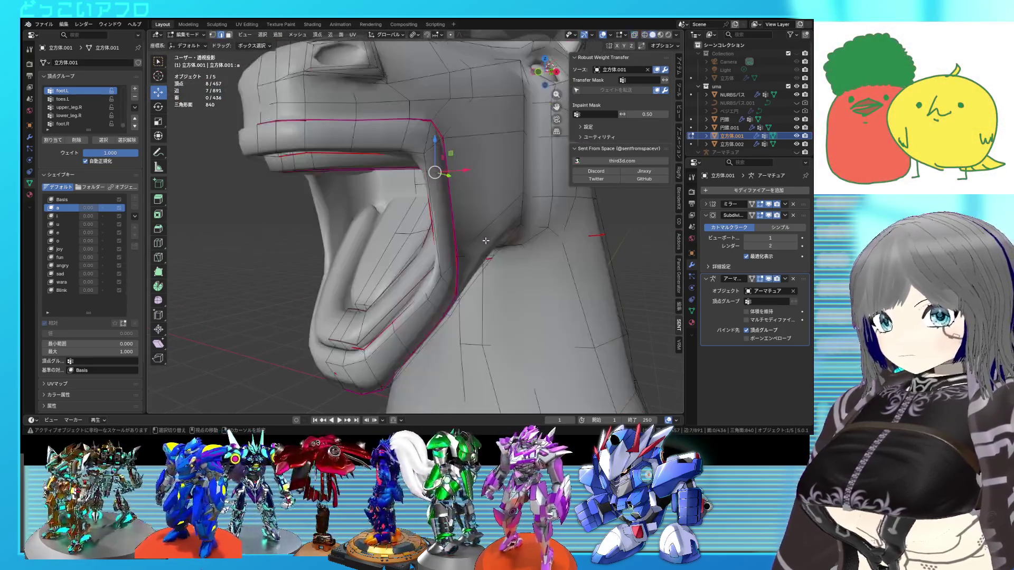
{"action": "key", "text": "a"}
{"action": "scroll", "coordinate": [501, 240], "scroll_direction": "down", "scroll_amount": 4}
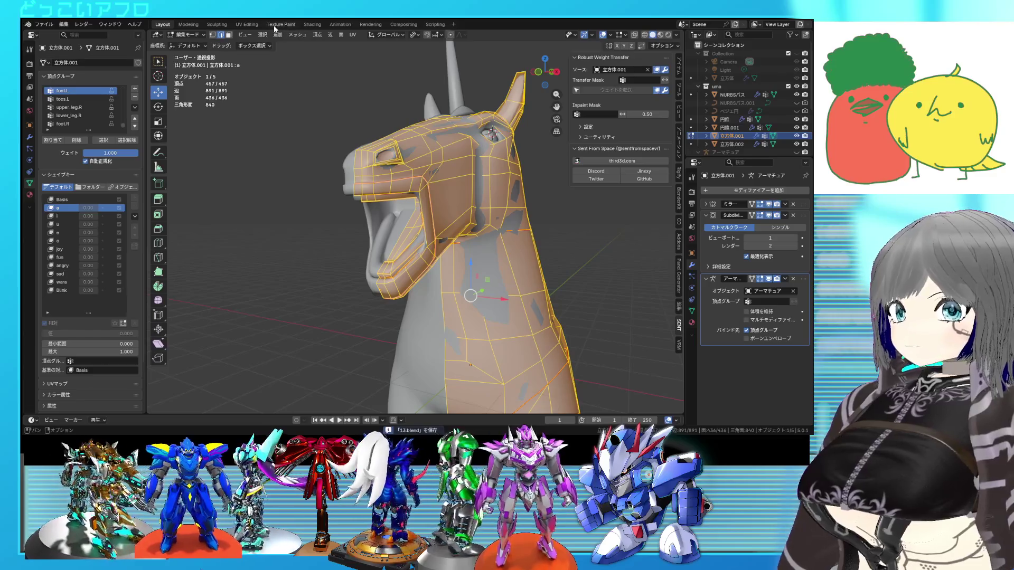
Go to the UV Editing workspace, enlarge the Outliner and leave Edit Mode
{"action": "left_click", "coordinate": [307, 24]}
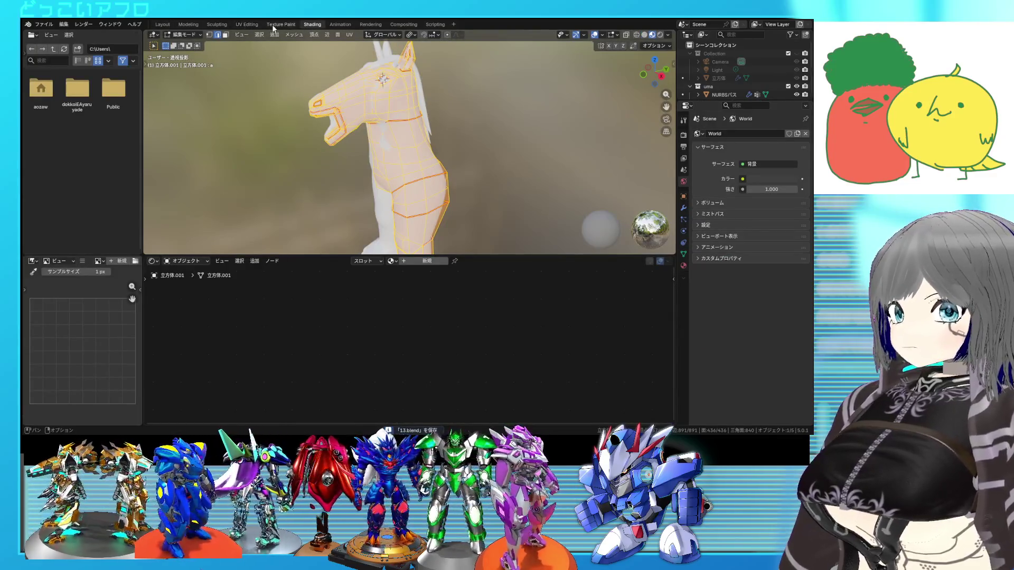
{"action": "left_click", "coordinate": [246, 24]}
{"action": "right_click", "coordinate": [285, 220]}
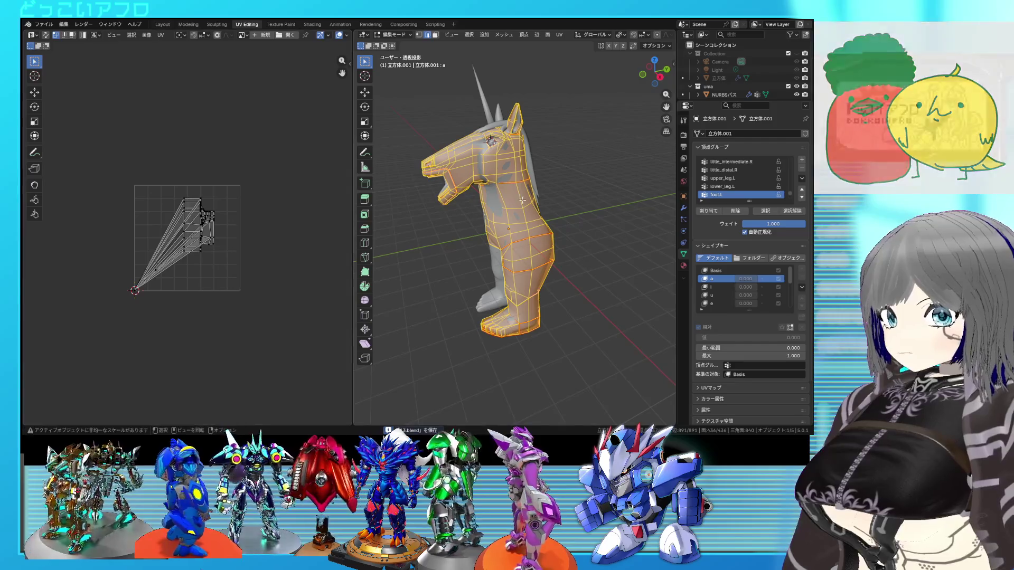
{"action": "left_click_drag", "start_coordinate": [706, 100], "coordinate": [709, 178]}
{"action": "key", "text": "Tab"}
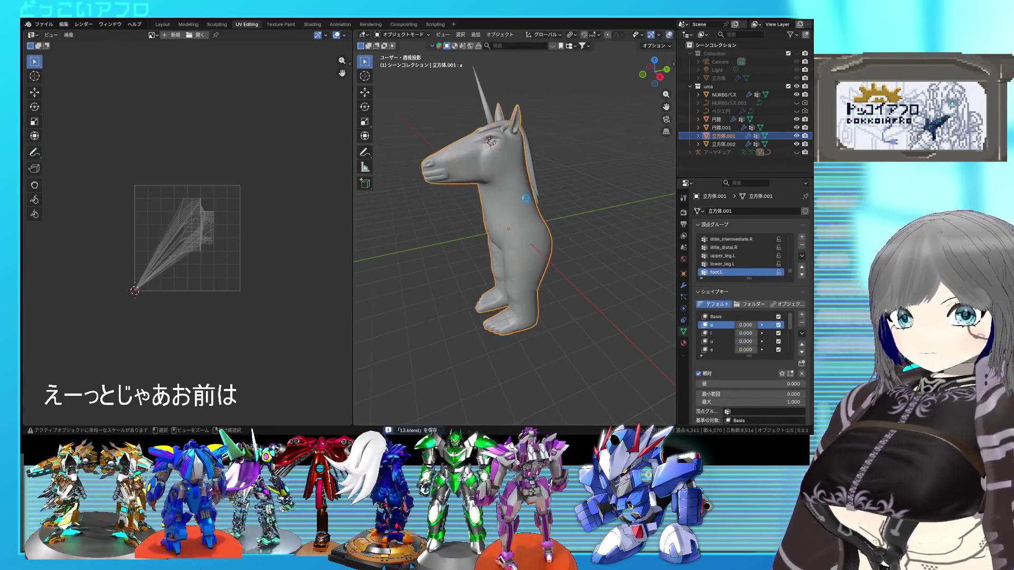
Delete the extra horn object 円錐.001
{"action": "left_click", "coordinate": [718, 120]}
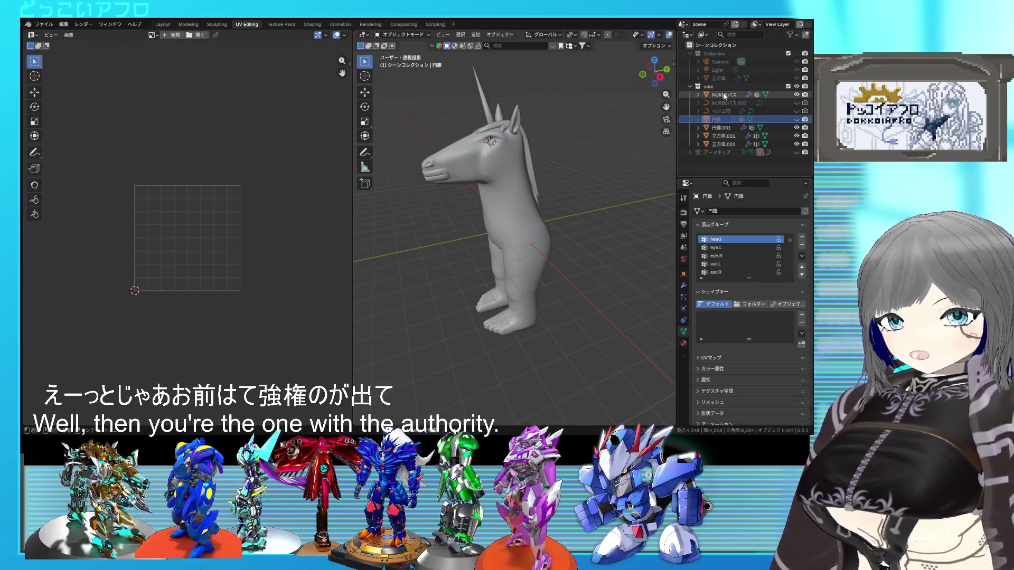
{"action": "left_click", "coordinate": [725, 96]}
{"action": "middle_click_drag", "start_coordinate": [551, 145], "coordinate": [568, 169]}
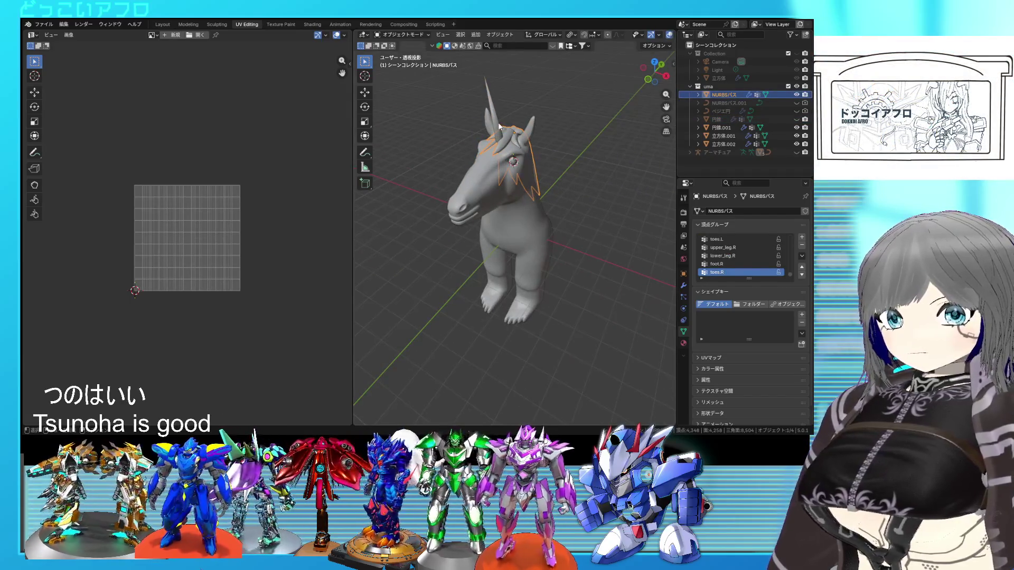
{"action": "left_click", "coordinate": [499, 127]}
{"action": "key", "text": "Delete"}
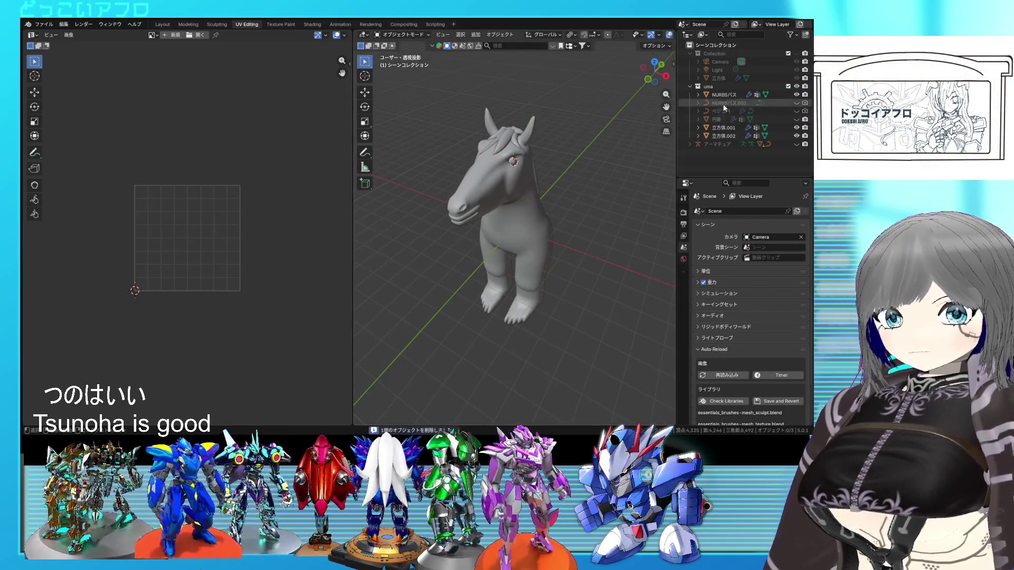
Select NURBSパス, 立方体.001 and 立方体.002 and briefly enter their Edit Mode
{"action": "left_click", "coordinate": [724, 95]}
{"action": "left_click", "coordinate": [724, 128], "text": "ctrl"}
{"action": "left_click", "coordinate": [725, 136], "text": "ctrl"}
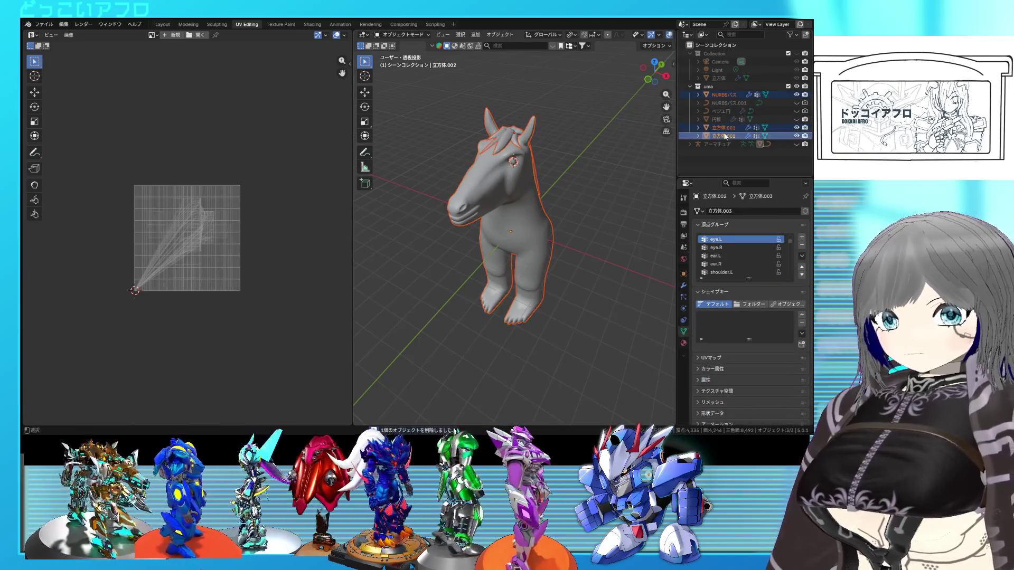
{"action": "key", "text": "Tab"}
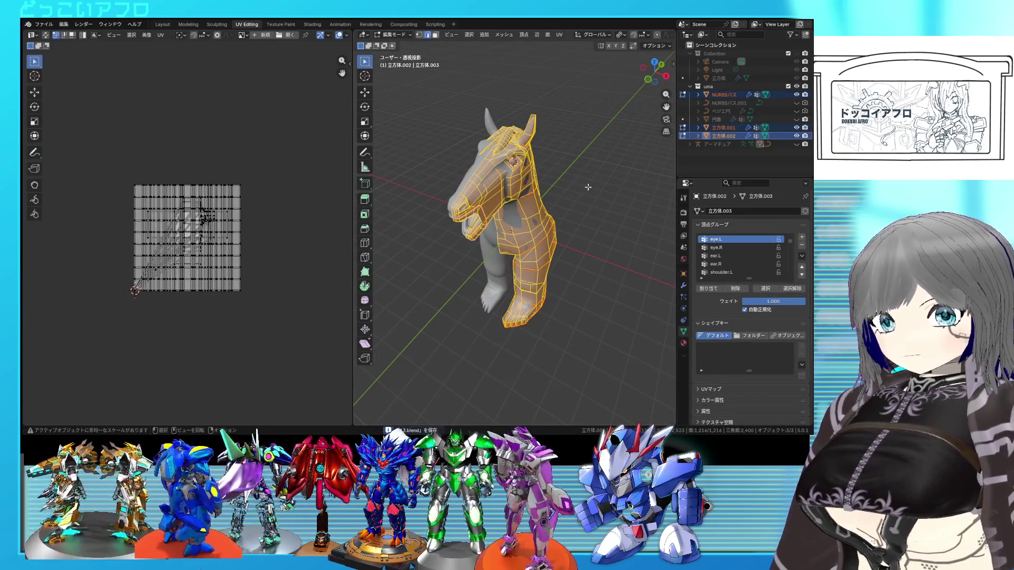
{"action": "key", "text": "Tab"}
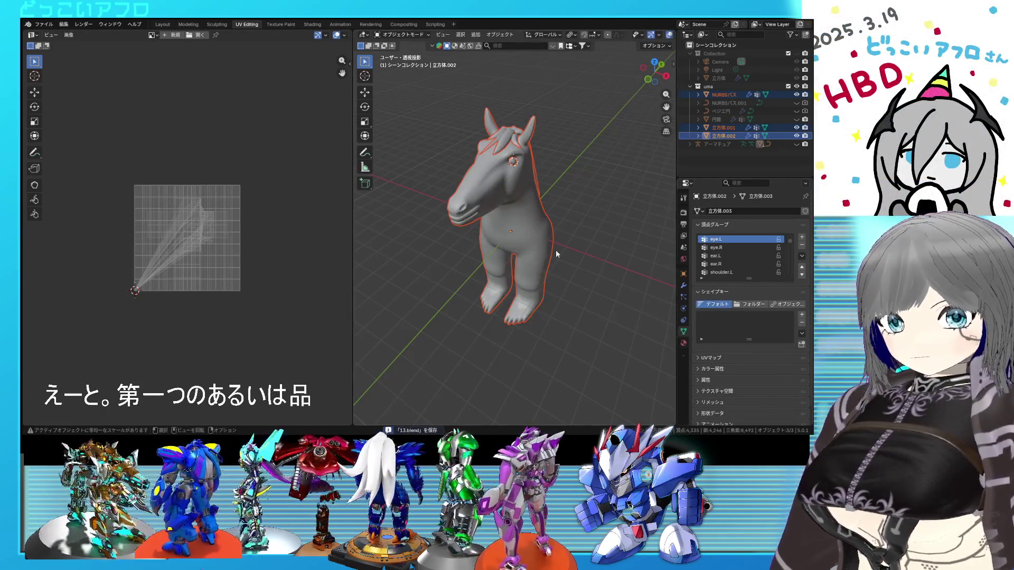
In Layout, select the horse body 立方体.001 and make Basis its active shape key
{"action": "left_click", "coordinate": [164, 25]}
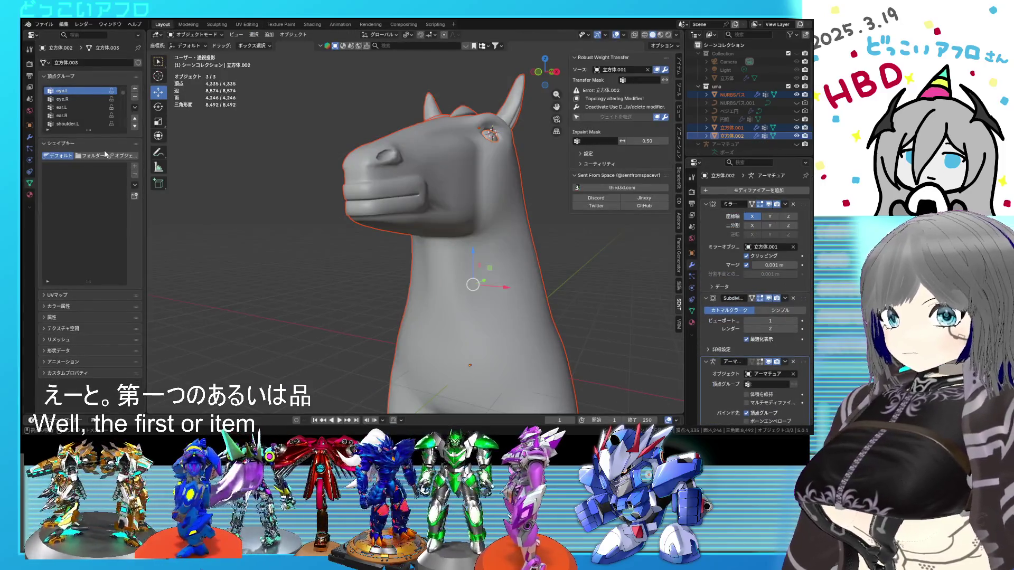
{"action": "left_click", "coordinate": [450, 231]}
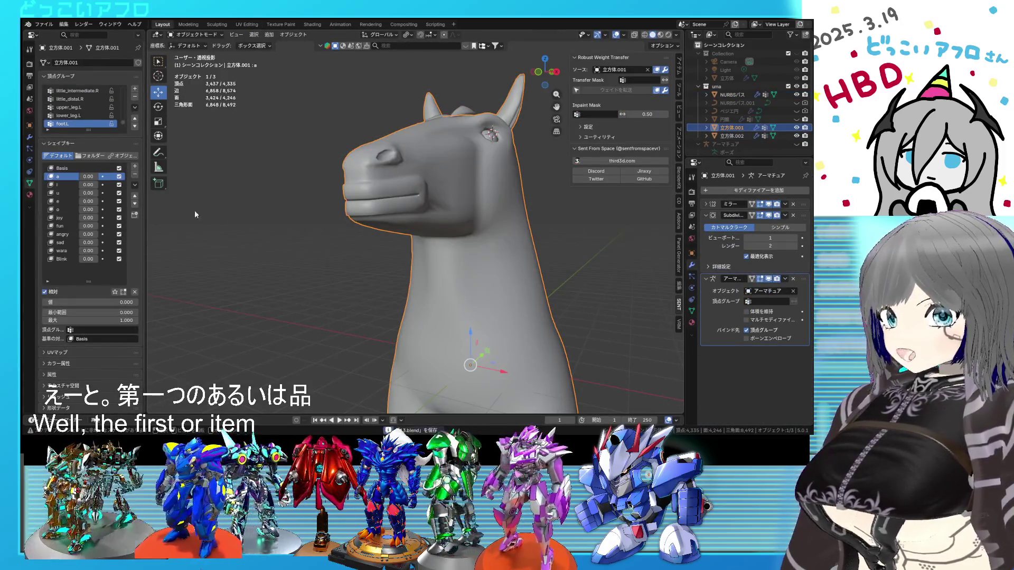
{"action": "left_click", "coordinate": [65, 168]}
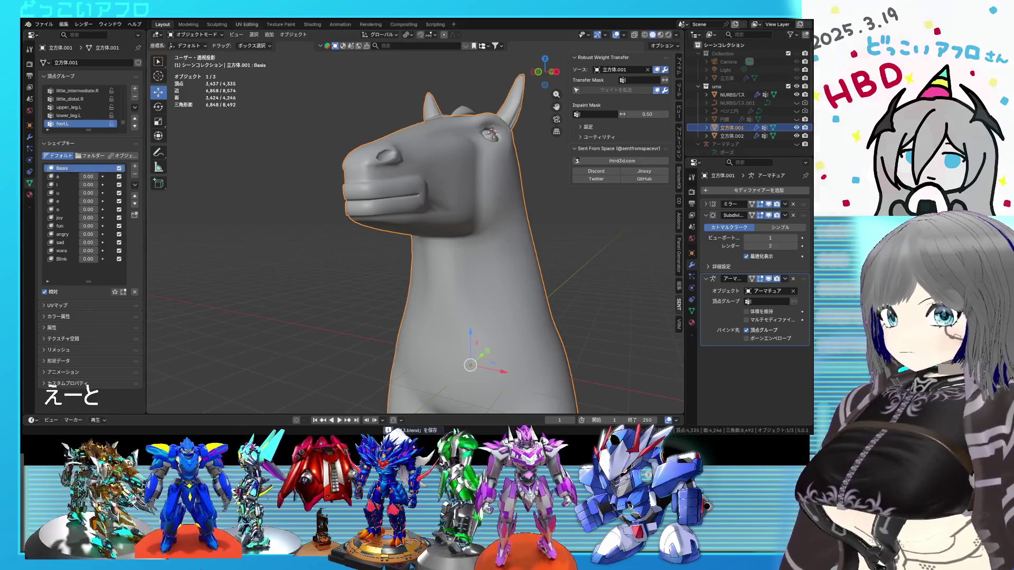
{"action": "left_click", "coordinate": [281, 25]}
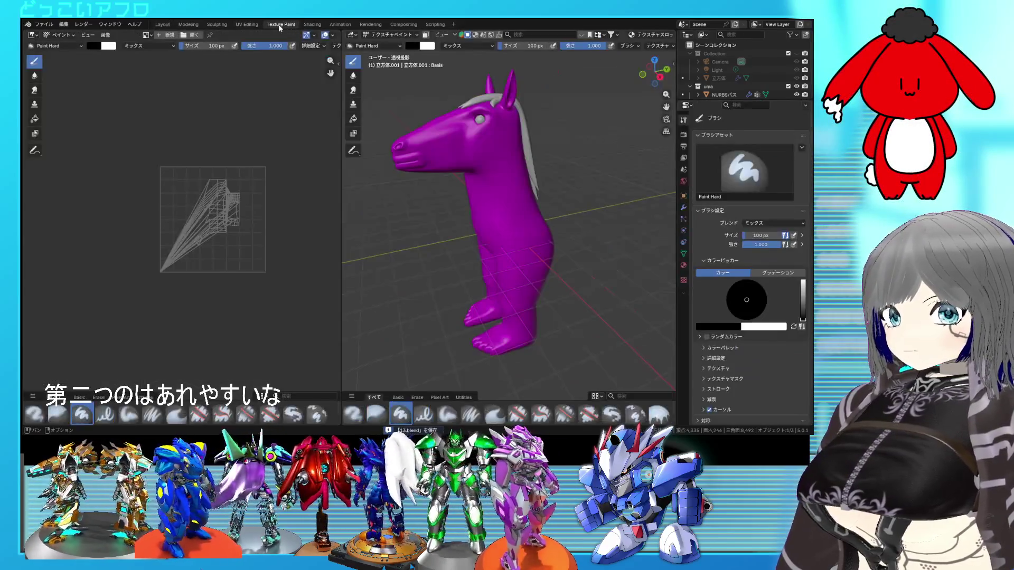
{"action": "left_click", "coordinate": [246, 24]}
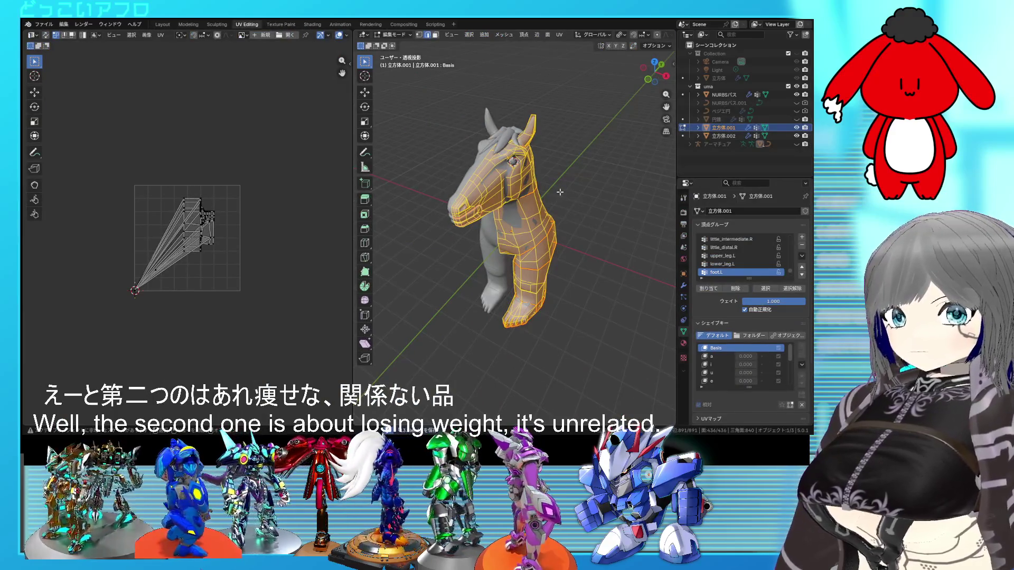
Unwrap NURBSパス, 立方体.001 and 立方体.002 together into UV islands
{"action": "key", "text": "Tab"}
{"action": "left_click", "coordinate": [722, 95]}
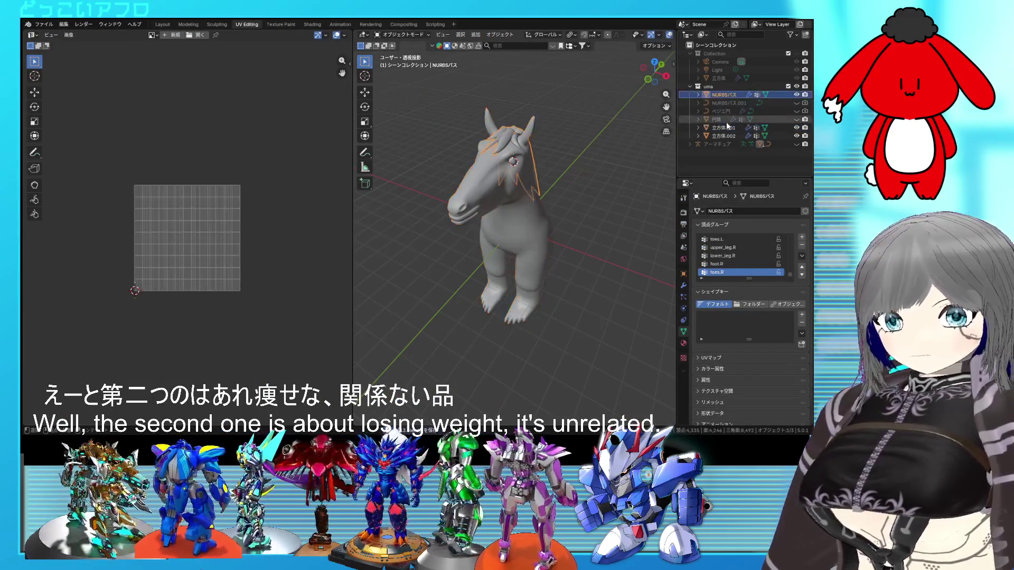
{"action": "left_click", "coordinate": [727, 128], "text": "ctrl"}
{"action": "left_click", "coordinate": [725, 136], "text": "ctrl"}
{"action": "key", "text": "Tab"}
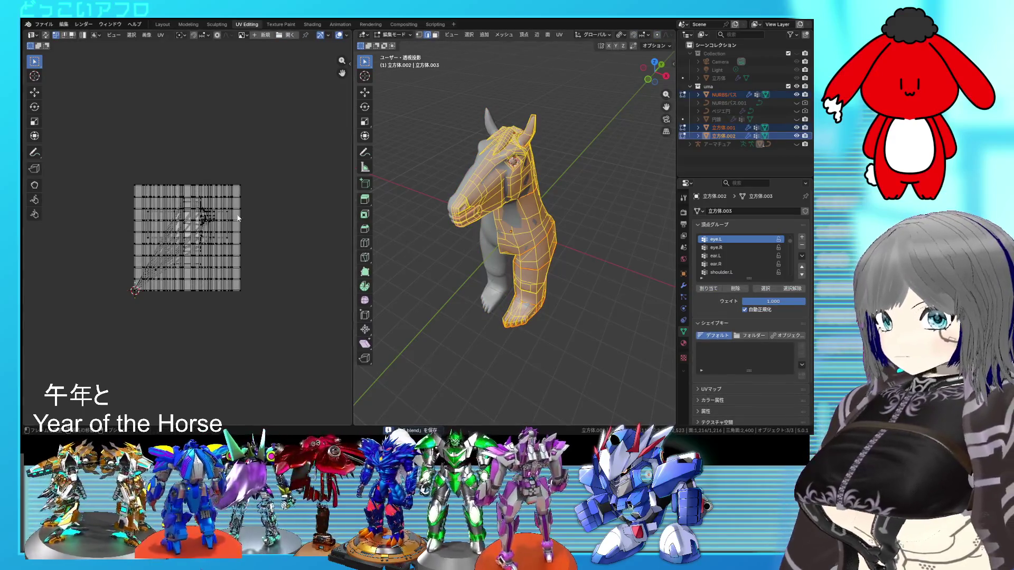
{"action": "key", "text": "a"}
{"action": "key", "text": "u"}
{"action": "left_click", "coordinate": [245, 215]}
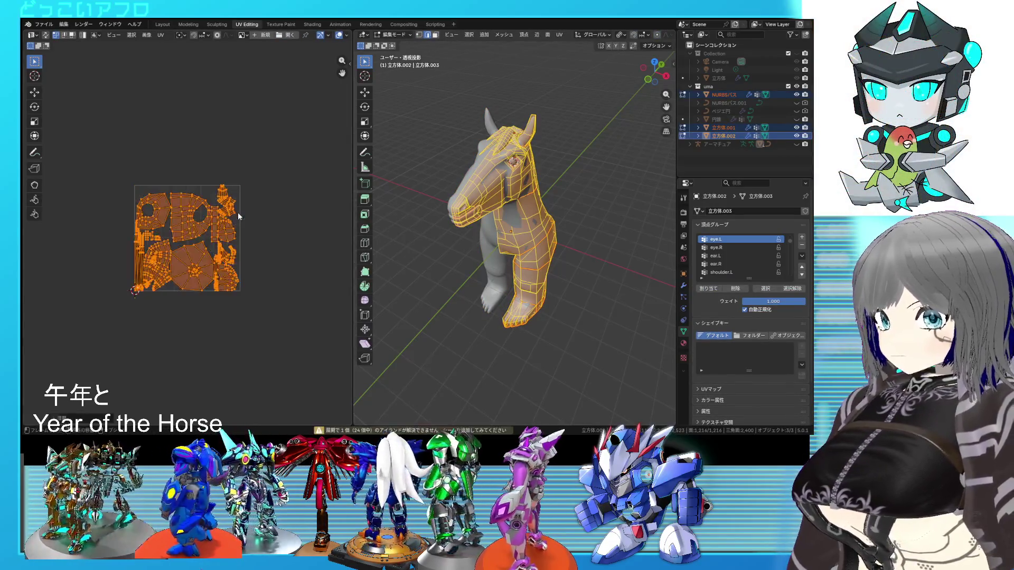
Undo and redo the unwrap, comparing the horse from several side angles
{"action": "scroll", "coordinate": [238, 219], "scroll_direction": "up", "scroll_amount": 3}
{"action": "scroll", "coordinate": [238, 219], "scroll_direction": "up", "scroll_amount": 2}
{"action": "scroll", "coordinate": [236, 224], "scroll_direction": "down", "scroll_amount": 1}
{"action": "mouse_move", "coordinate": [475, 221]}
{"action": "middle_mouse_down"}
{"action": "mouse_move", "coordinate": [438, 199]}
{"action": "mouse_move", "coordinate": [425, 217]}
{"action": "middle_mouse_up"}
{"action": "key", "text": "u"}
{"action": "left_click", "coordinate": [490, 220]}
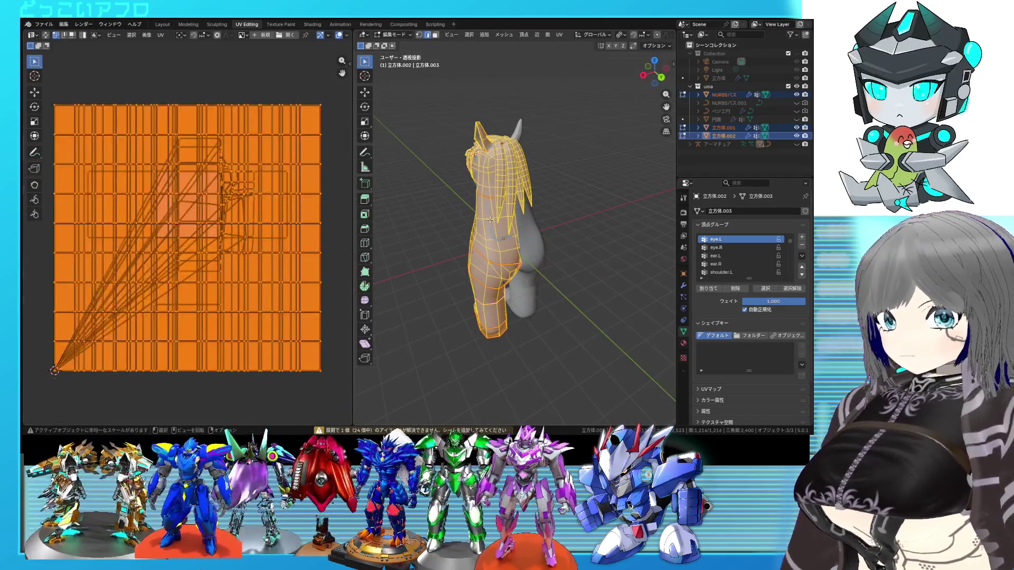
{"action": "middle_click_drag", "start_coordinate": [490, 220], "coordinate": [541, 217]}
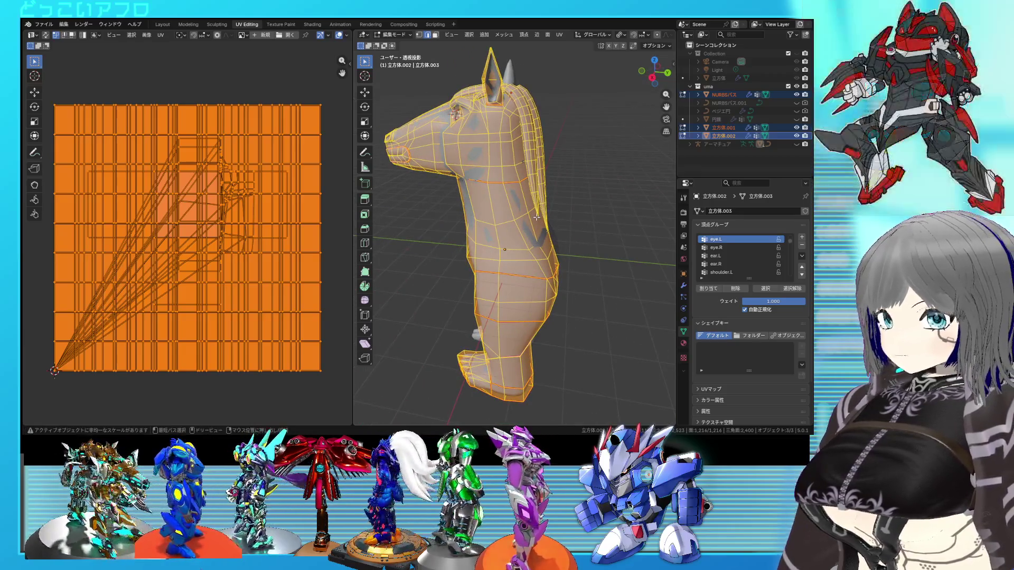
{"action": "key", "text": "ctrl+z"}
{"action": "mouse_move", "coordinate": [536, 217]}
{"action": "middle_mouse_down"}
{"action": "mouse_move", "coordinate": [526, 218]}
{"action": "mouse_move", "coordinate": [559, 220]}
{"action": "middle_mouse_up"}
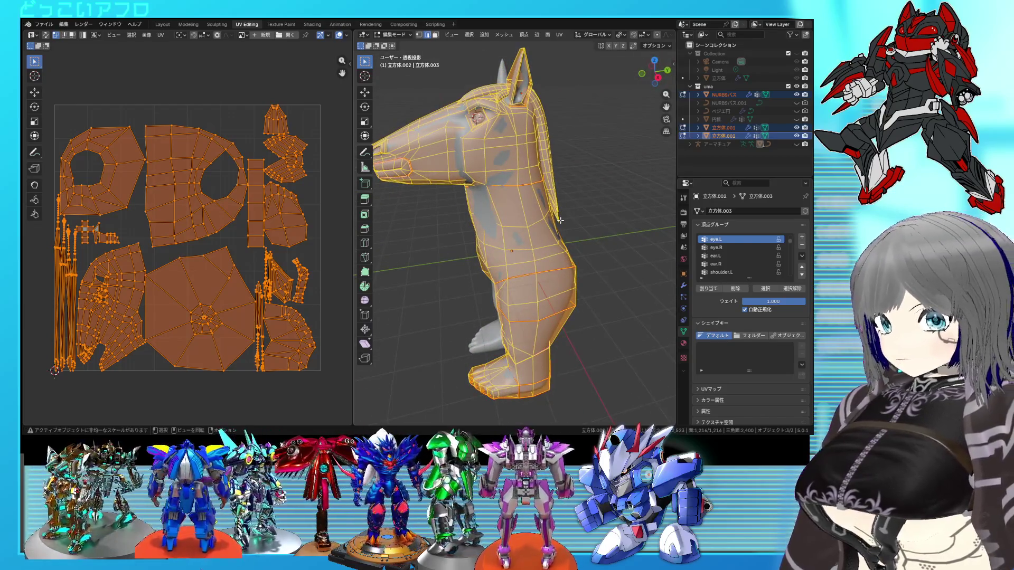
Re-enter Edit Mode on 立方体.001 alone to show only its UV islands, then pick a face
{"action": "scroll", "coordinate": [86, 289], "scroll_direction": "up", "scroll_amount": 2}
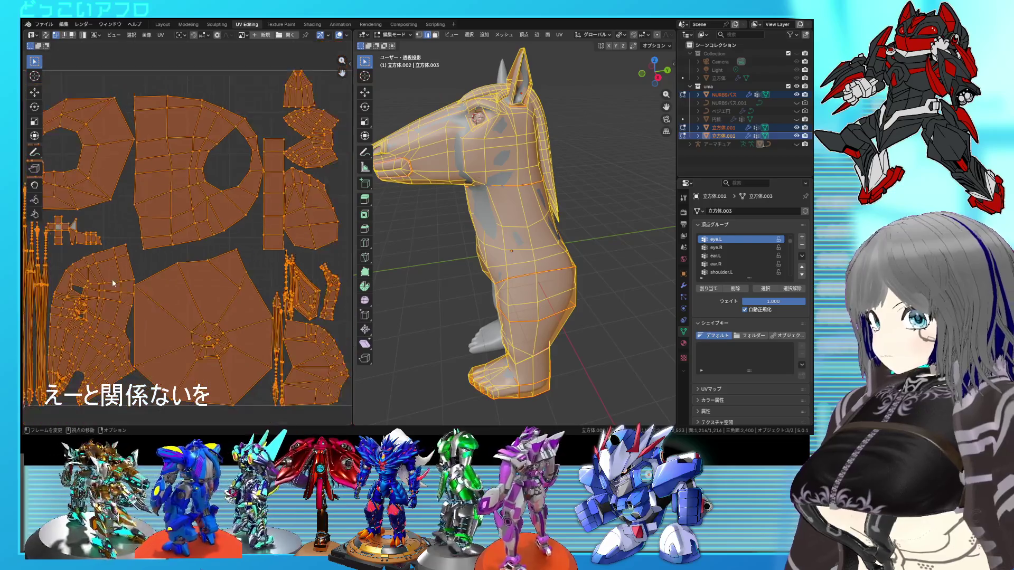
{"action": "scroll", "coordinate": [112, 279], "scroll_direction": "down", "scroll_amount": 2}
{"action": "middle_click_drag", "start_coordinate": [303, 252], "coordinate": [281, 255]}
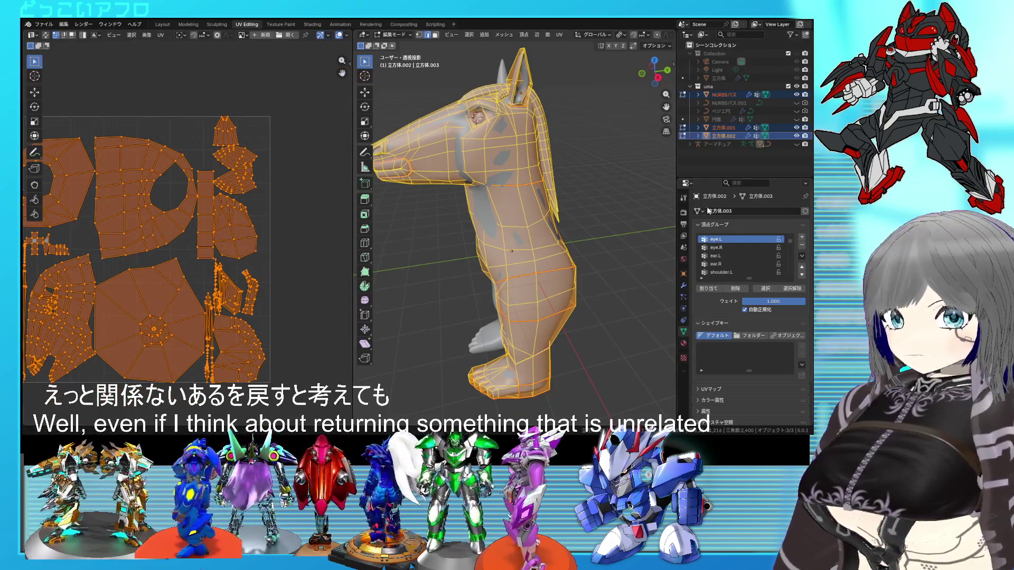
{"action": "scroll", "coordinate": [521, 221], "scroll_direction": "down", "scroll_amount": 2}
{"action": "key", "text": "Tab"}
{"action": "left_click", "coordinate": [521, 222]}
{"action": "key", "text": "Tab"}
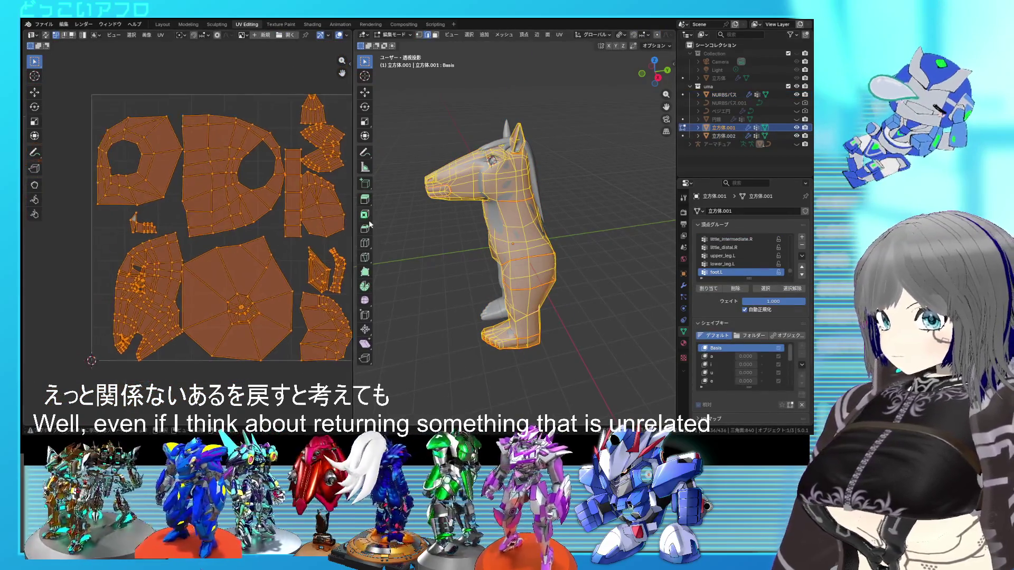
{"action": "scroll", "coordinate": [349, 224], "scroll_direction": "up", "scroll_amount": 1}
{"action": "left_click", "coordinate": [232, 173]}
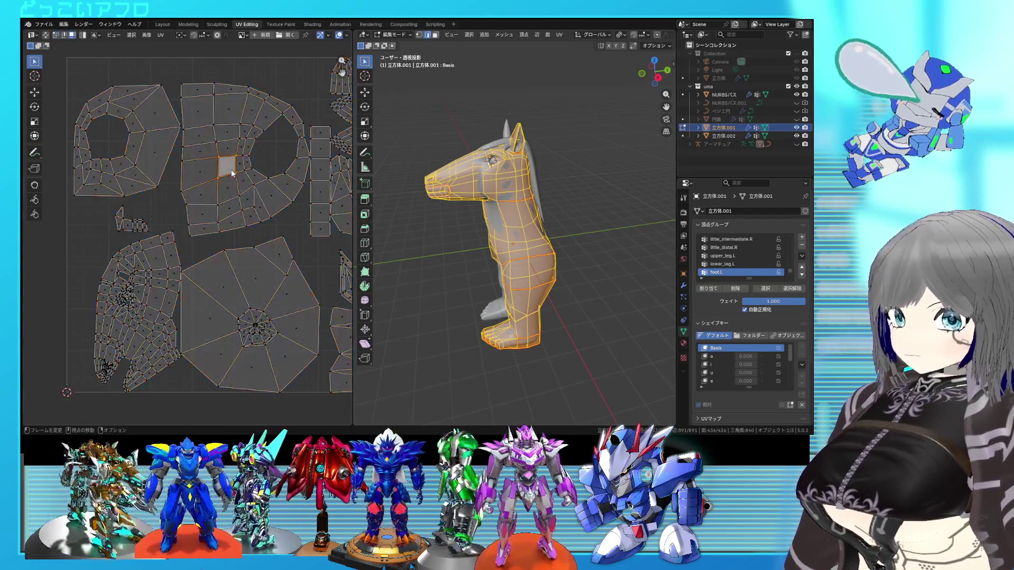
Turn on UV Sync Selection and select the torso UV island
{"action": "key", "text": "ctrl+l"}
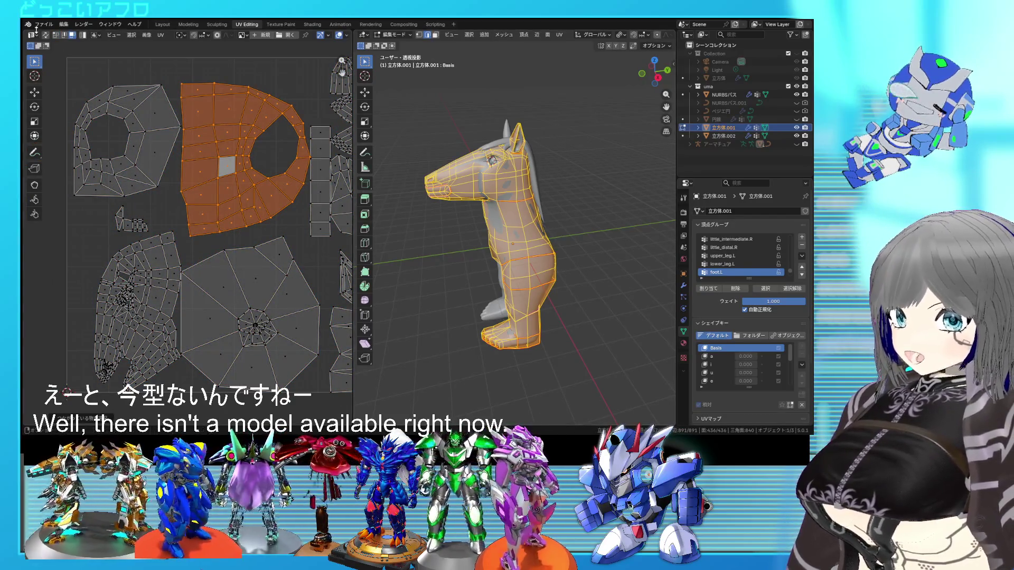
{"action": "left_click", "coordinate": [45, 35]}
{"action": "key", "text": "alt+a"}
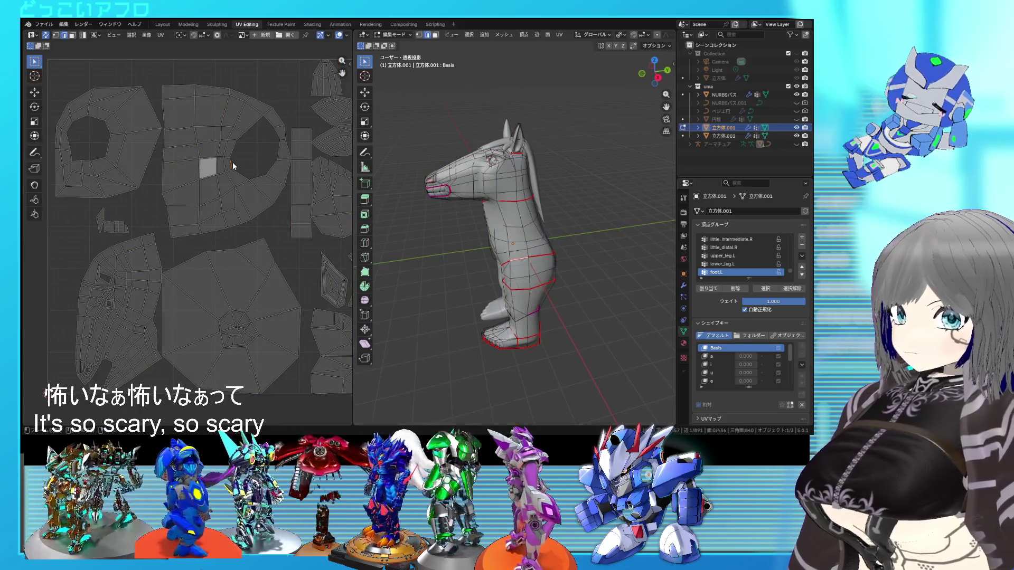
{"action": "key", "text": "ctrl+l"}
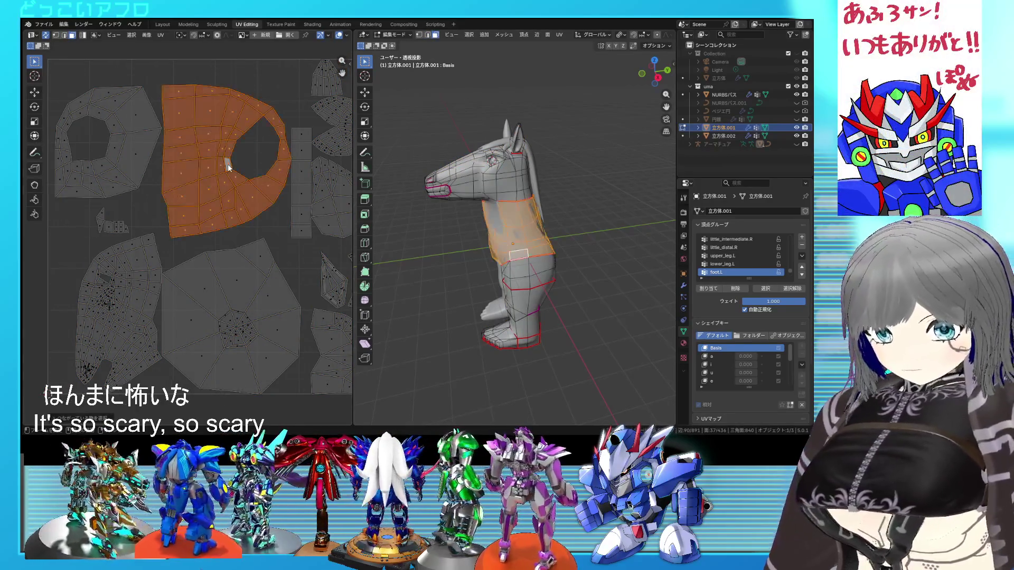
{"action": "scroll", "coordinate": [541, 235], "scroll_direction": "up", "scroll_amount": 1}
{"action": "scroll", "coordinate": [542, 235], "scroll_direction": "up", "scroll_amount": 2}
Select edges on the horse's leg in solid view and mark them as a seam
{"action": "mouse_move", "coordinate": [541, 235]}
{"action": "middle_mouse_down"}
{"action": "mouse_move", "coordinate": [468, 176]}
{"action": "mouse_move", "coordinate": [447, 198]}
{"action": "mouse_move", "coordinate": [384, 211]}
{"action": "mouse_move", "coordinate": [517, 248]}
{"action": "middle_mouse_up"}
{"action": "scroll", "coordinate": [468, 180], "scroll_direction": "up", "scroll_amount": 4}
{"action": "mouse_move", "coordinate": [513, 238]}
{"action": "middle_mouse_down"}
{"action": "mouse_move", "coordinate": [489, 265]}
{"action": "mouse_move", "coordinate": [500, 245]}
{"action": "mouse_move", "coordinate": [511, 298]}
{"action": "mouse_move", "coordinate": [506, 221]}
{"action": "middle_mouse_up"}
{"action": "left_click", "coordinate": [504, 248]}
{"action": "key", "text": "shift+z"}
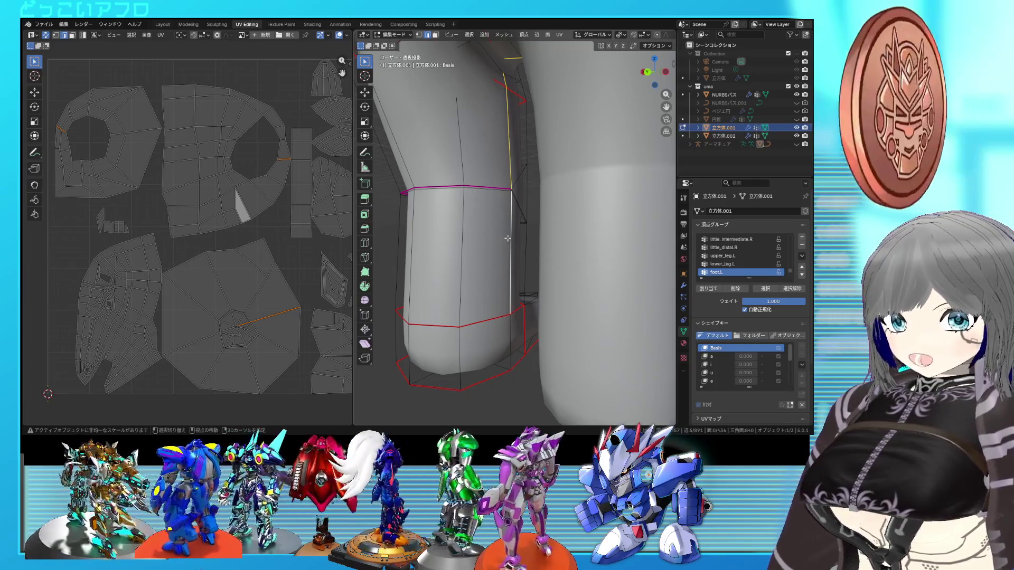
{"action": "mouse_move", "coordinate": [507, 238]}
{"action": "middle_mouse_down"}
{"action": "mouse_move", "coordinate": [368, 230]}
{"action": "mouse_move", "coordinate": [448, 232]}
{"action": "middle_mouse_up"}
{"action": "key", "text": "ctrl+e"}
{"action": "left_click", "coordinate": [510, 231]}
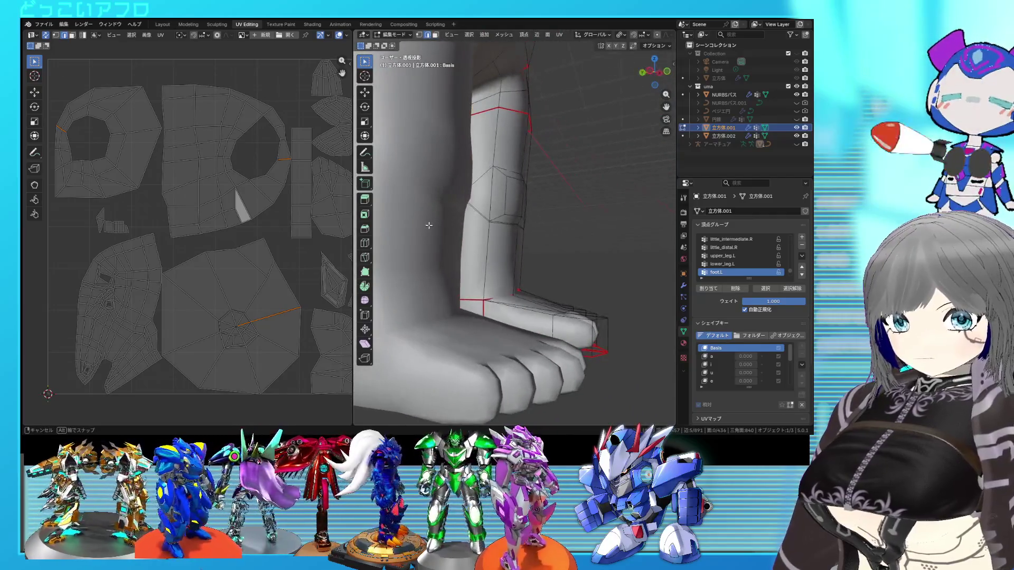
Re-unwrap the whole body mesh with the new leg seam
{"action": "scroll", "coordinate": [449, 232], "scroll_direction": "up", "scroll_amount": 5}
{"action": "key", "text": "a"}
{"action": "key", "text": "u"}
{"action": "left_click", "coordinate": [275, 211]}
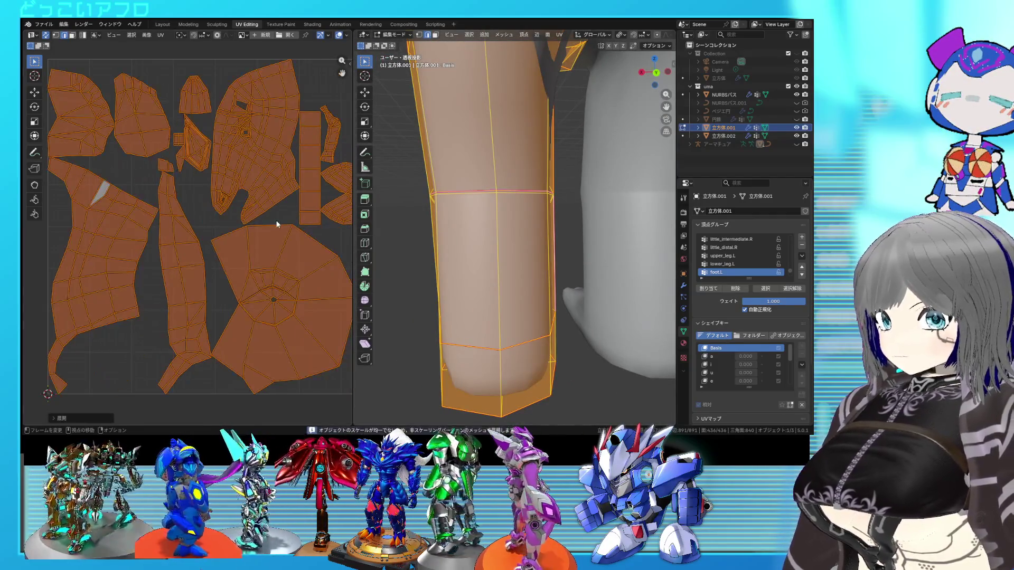
Select only the ear's UV island and frame the head around it
{"action": "key", "text": "alt+a"}
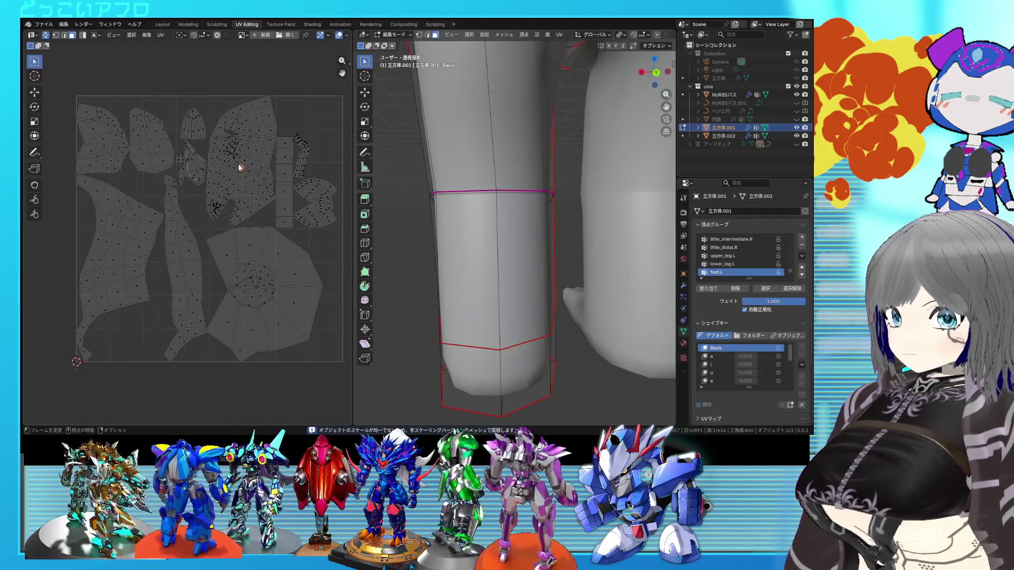
{"action": "left_click", "coordinate": [206, 168]}
{"action": "scroll", "coordinate": [476, 243], "scroll_direction": "down", "scroll_amount": 5}
{"action": "mouse_move", "coordinate": [475, 243]}
{"action": "middle_mouse_down"}
{"action": "mouse_move", "coordinate": [543, 252]}
{"action": "mouse_move", "coordinate": [517, 149]}
{"action": "middle_mouse_up"}
Clear the ear selection and inspect the ear and mane in wireframe and solid views
{"action": "key", "text": "shift+z"}
{"action": "key", "text": "shift+z"}
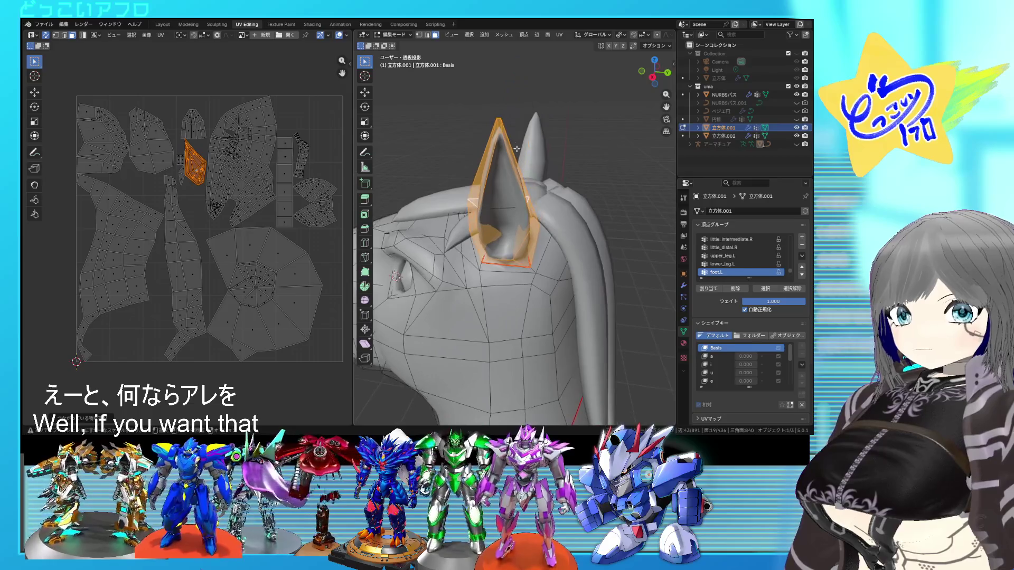
{"action": "scroll", "coordinate": [508, 139], "scroll_direction": "up", "scroll_amount": 3}
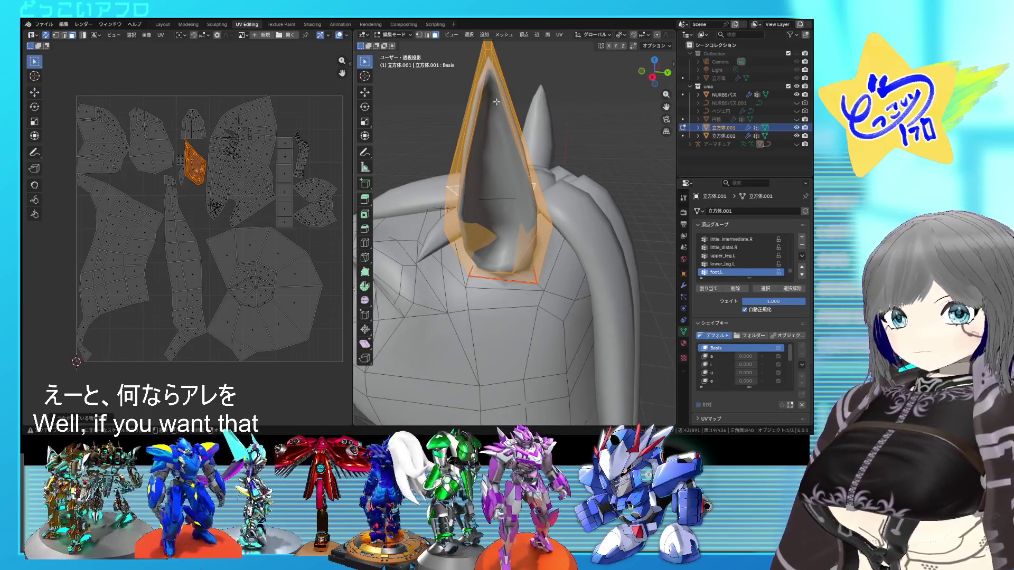
{"action": "key", "text": "alt+a"}
{"action": "key", "text": "shift+z"}
{"action": "mouse_move", "coordinate": [489, 95]}
{"action": "middle_mouse_down"}
{"action": "mouse_move", "coordinate": [510, 168]}
{"action": "mouse_move", "coordinate": [443, 282]}
{"action": "mouse_move", "coordinate": [495, 246]}
{"action": "middle_mouse_up"}
{"action": "key", "text": "shift+z"}
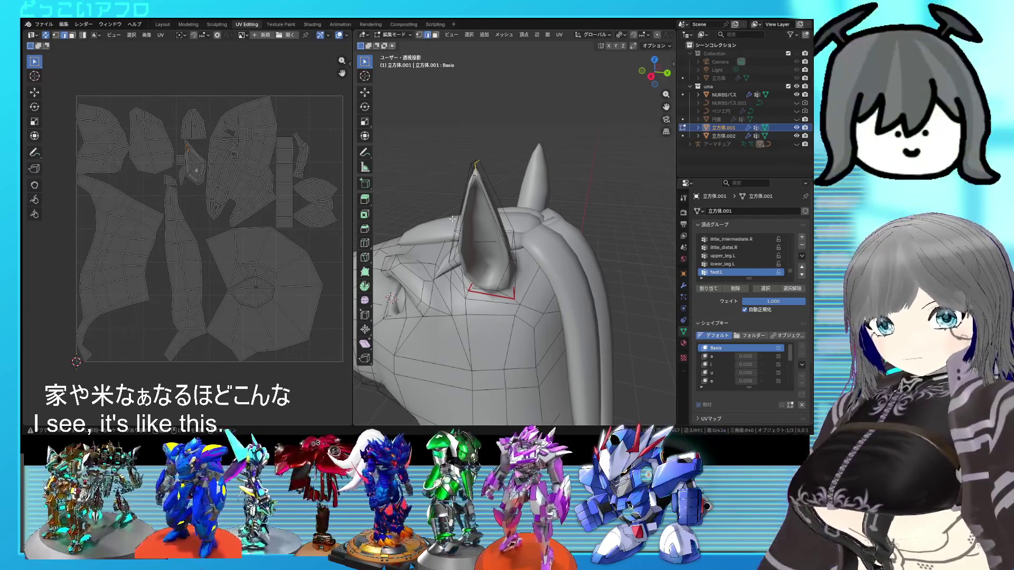
{"action": "mouse_move", "coordinate": [535, 259]}
{"action": "middle_mouse_down"}
{"action": "mouse_move", "coordinate": [553, 197]}
{"action": "mouse_move", "coordinate": [539, 225]}
{"action": "middle_mouse_up"}
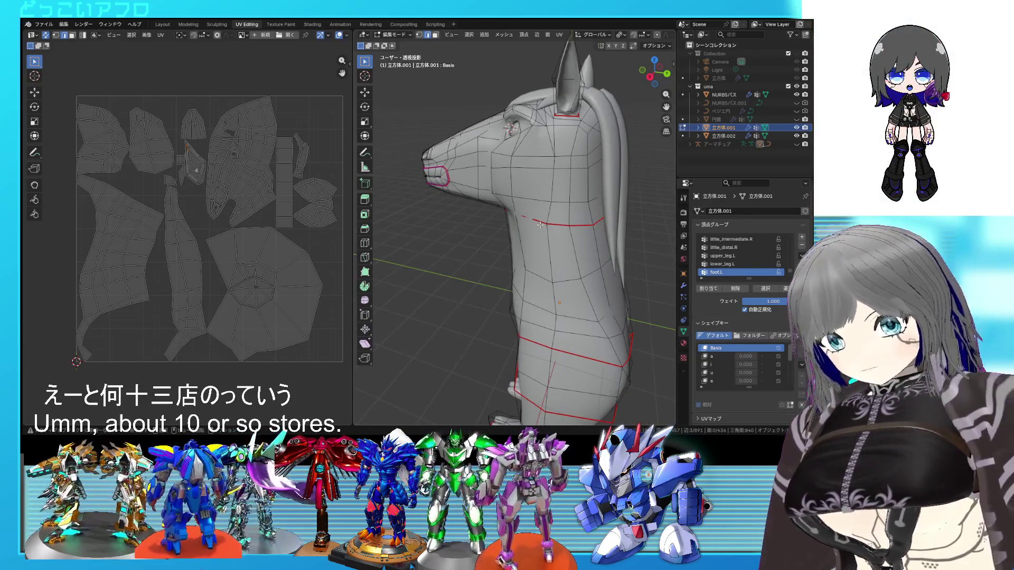
{"action": "mouse_move", "coordinate": [657, 197]}
{"action": "middle_mouse_down"}
{"action": "mouse_move", "coordinate": [558, 239]}
{"action": "mouse_move", "coordinate": [566, 227]}
{"action": "middle_mouse_up"}
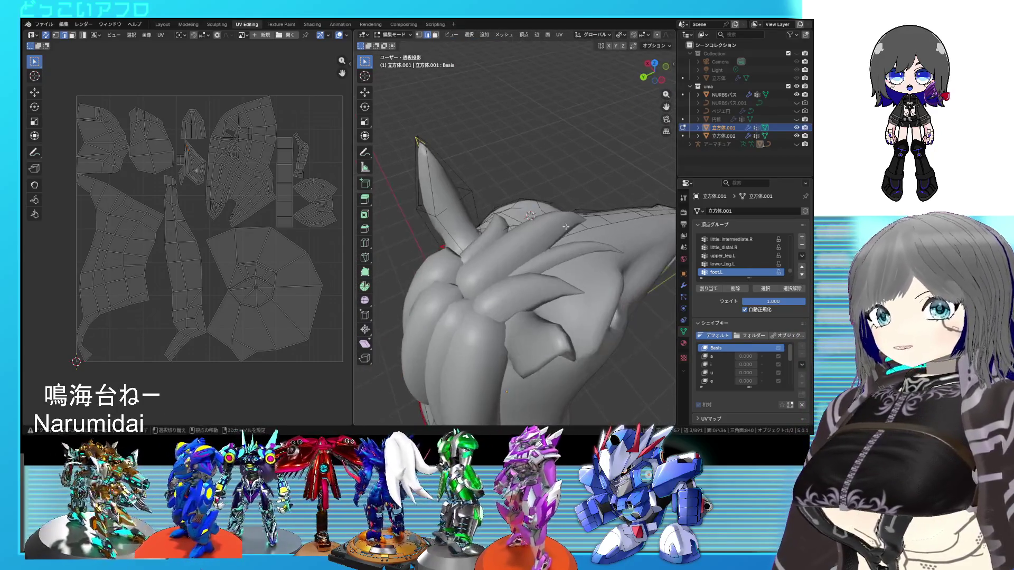
{"action": "mouse_move", "coordinate": [484, 211]}
{"action": "middle_mouse_down"}
{"action": "mouse_move", "coordinate": [534, 199]}
{"action": "mouse_move", "coordinate": [576, 228]}
{"action": "mouse_move", "coordinate": [558, 217]}
{"action": "middle_mouse_up"}
{"action": "key", "text": "shift+z"}
{"action": "key", "text": "shift+z"}
Mark a seam at the base of the ear and re-unwrap the whole mesh
{"action": "key", "text": "ctrl+e"}
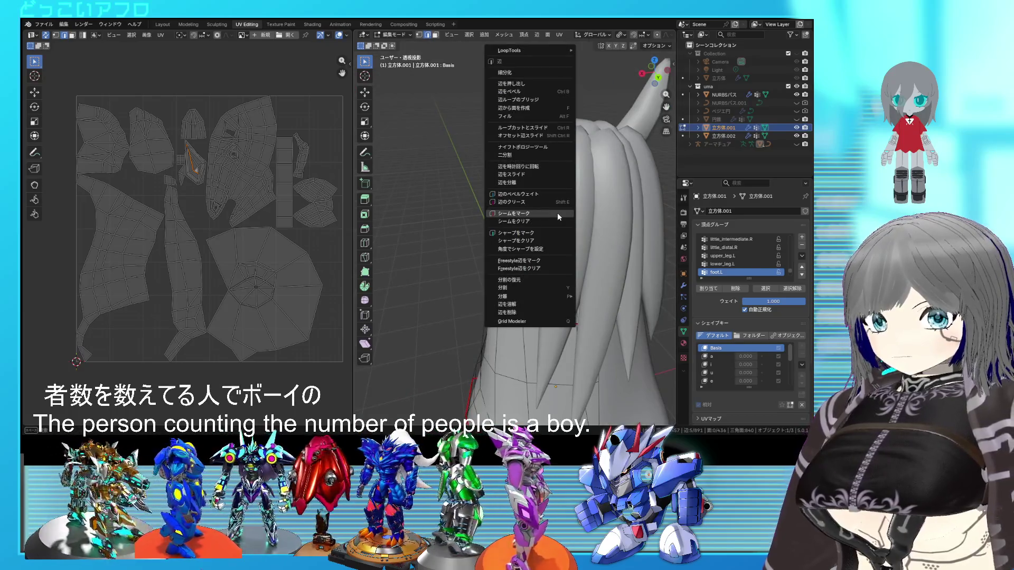
{"action": "left_click", "coordinate": [559, 216]}
{"action": "key", "text": "a"}
{"action": "key", "text": "u"}
{"action": "left_click", "coordinate": [257, 201]}
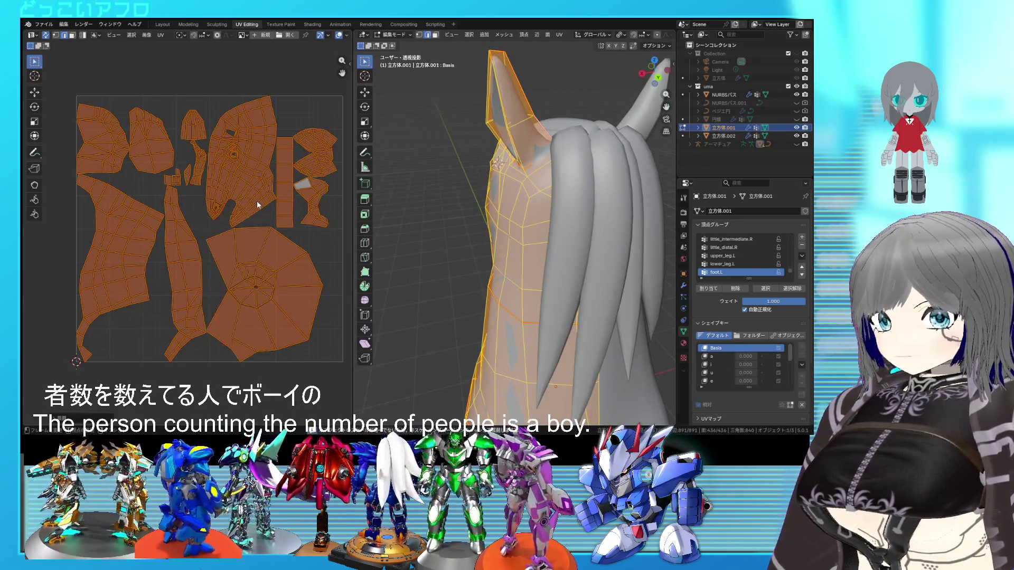
Select a linked UV island and locate its faces under the head in see-through view
{"action": "left_click", "coordinate": [255, 199]}
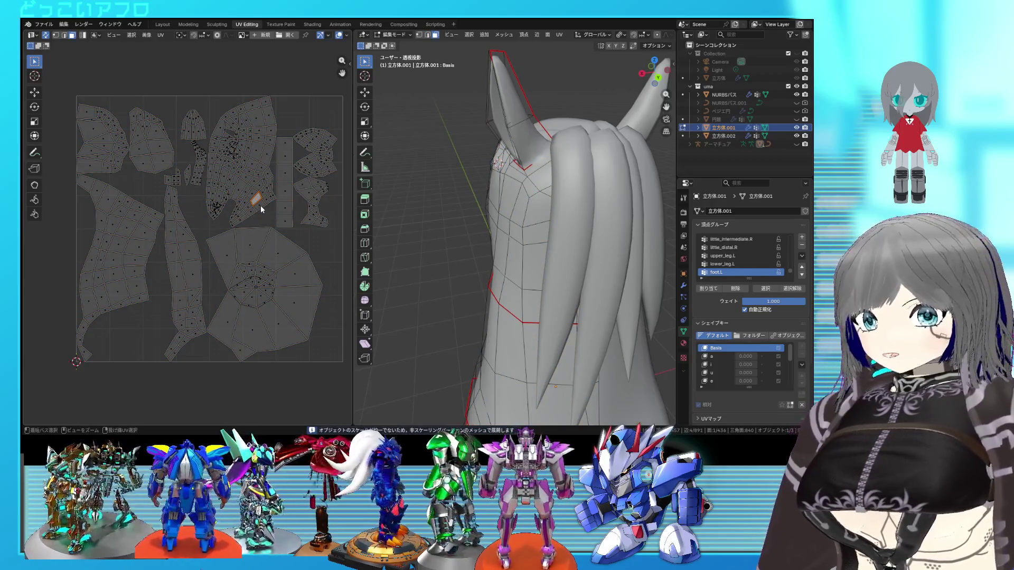
{"action": "left_click", "coordinate": [316, 172]}
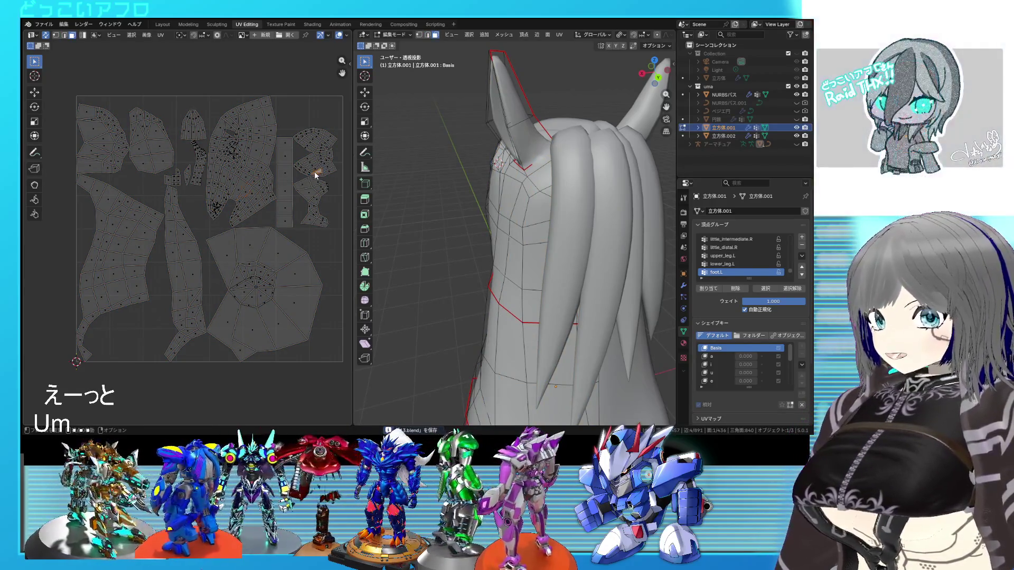
{"action": "key", "text": "ctrl+l"}
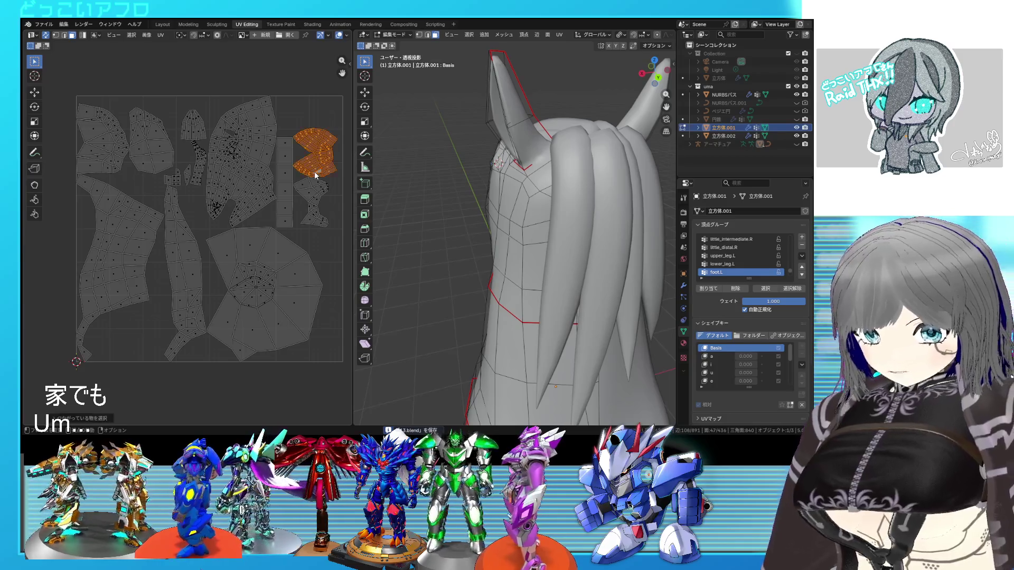
{"action": "scroll", "coordinate": [486, 236], "scroll_direction": "down", "scroll_amount": 3}
{"action": "mouse_move", "coordinate": [571, 295]}
{"action": "middle_mouse_down"}
{"action": "mouse_move", "coordinate": [584, 222]}
{"action": "mouse_move", "coordinate": [583, 348]}
{"action": "middle_mouse_up"}
{"action": "key", "text": "shift+z"}
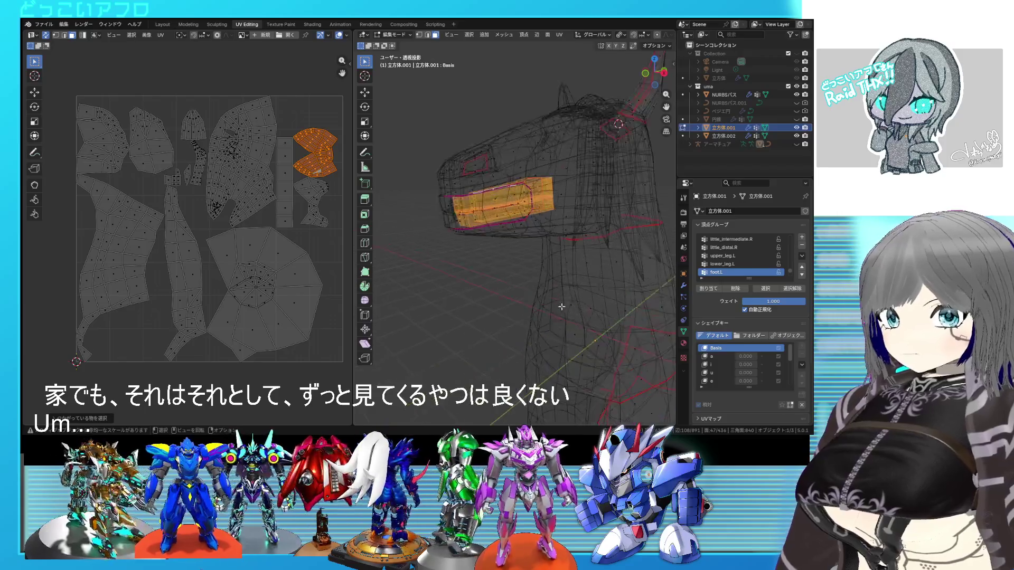
{"action": "scroll", "coordinate": [514, 285], "scroll_direction": "up", "scroll_amount": 8}
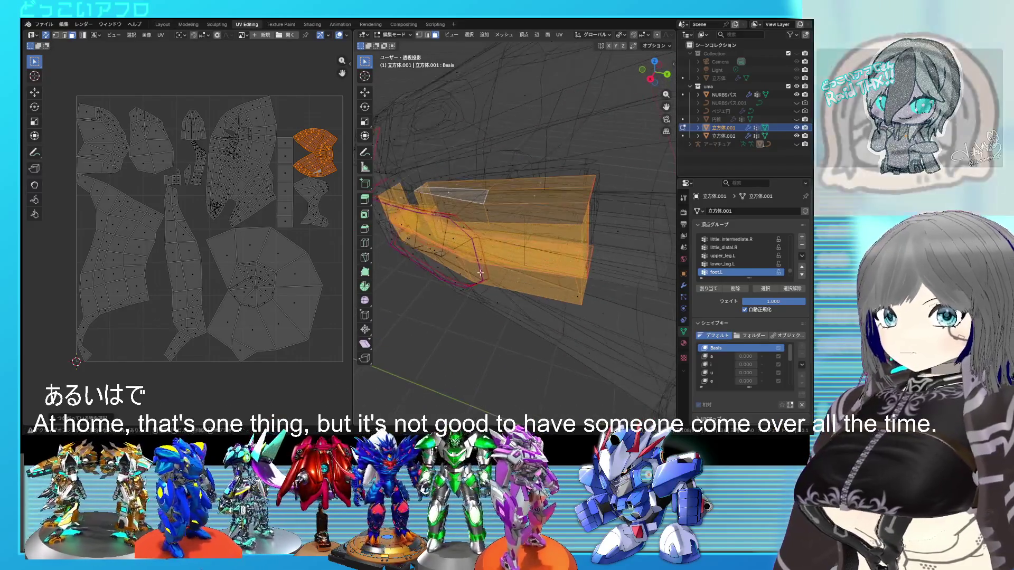
{"action": "key", "text": "shift+z"}
{"action": "mouse_move", "coordinate": [489, 270]}
{"action": "middle_mouse_down"}
{"action": "mouse_move", "coordinate": [462, 280]}
{"action": "mouse_move", "coordinate": [482, 243]}
{"action": "mouse_move", "coordinate": [422, 261]}
{"action": "mouse_move", "coordinate": [574, 243]}
{"action": "mouse_move", "coordinate": [579, 255]}
{"action": "middle_mouse_up"}
{"action": "key", "text": "shift+z"}
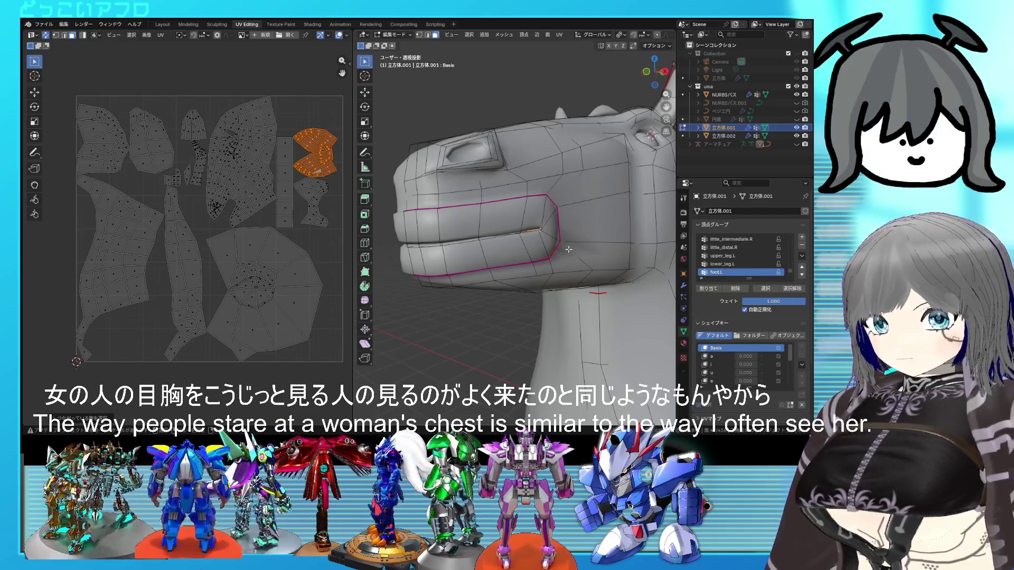
Activate shape key 'a' to open the horse's mouth and view it see-through
{"action": "scroll", "coordinate": [568, 249], "scroll_direction": "up", "scroll_amount": 5}
{"action": "scroll", "coordinate": [558, 239], "scroll_direction": "down", "scroll_amount": 5}
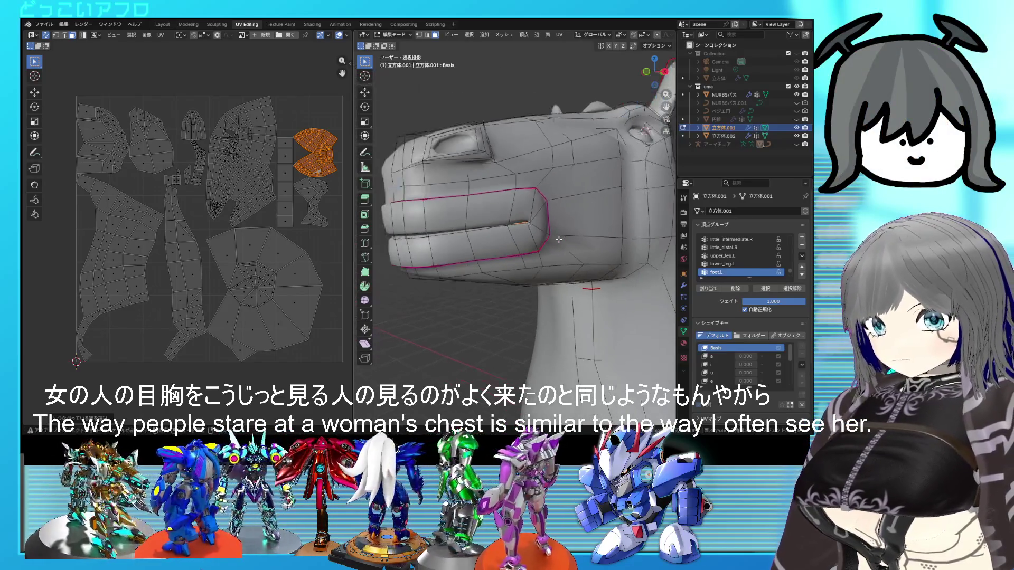
{"action": "left_click", "coordinate": [704, 357]}
{"action": "mouse_move", "coordinate": [581, 254]}
{"action": "middle_mouse_down"}
{"action": "mouse_move", "coordinate": [566, 231]}
{"action": "mouse_move", "coordinate": [576, 240]}
{"action": "middle_mouse_up"}
{"action": "key", "text": "shift+z"}
{"action": "key", "text": "shift+z"}
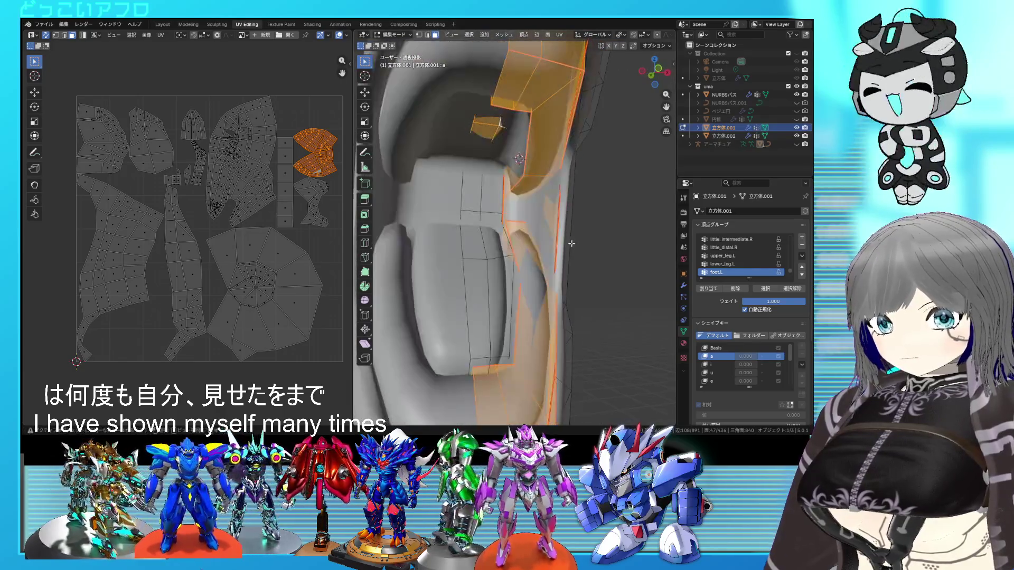
Select edges inside the mouth, then switch to face mode and select faces beside it
{"action": "left_click", "coordinate": [525, 173]}
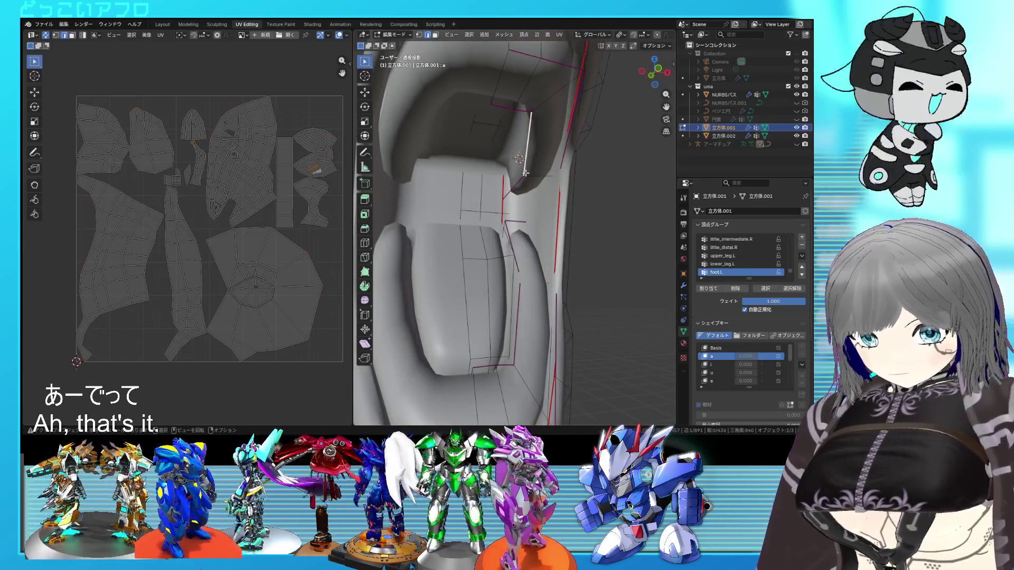
{"action": "key", "text": "a"}
{"action": "left_click", "coordinate": [506, 195]}
{"action": "middle_click_drag", "start_coordinate": [506, 195], "coordinate": [486, 224]}
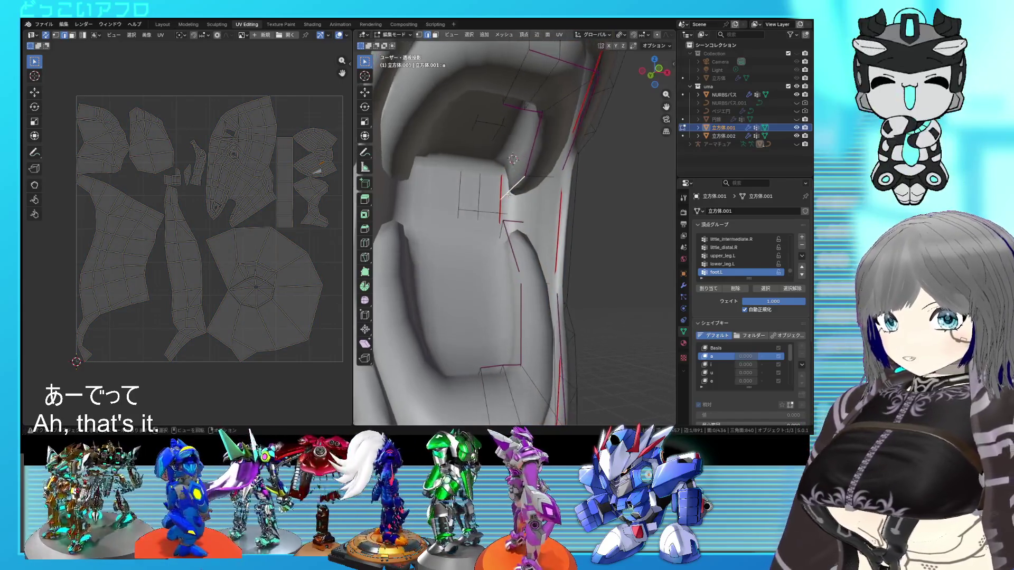
{"action": "key", "text": "shift+z"}
{"action": "key", "text": "shift+z"}
{"action": "key", "text": "3"}
{"action": "left_click", "coordinate": [472, 208]}
{"action": "key", "text": "shift+z"}
{"action": "middle_click_drag", "start_coordinate": [471, 207], "coordinate": [494, 239]}
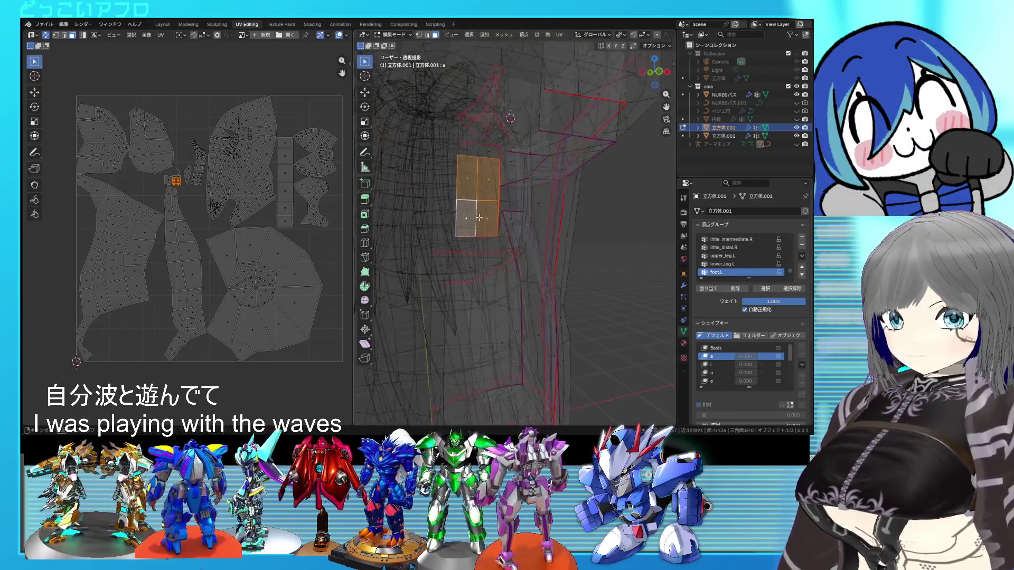
{"action": "key", "text": "shift+z"}
Inspect the selected face strip in edge mode and deselect its lower part
{"action": "scroll", "coordinate": [497, 227], "scroll_direction": "up", "scroll_amount": 3}
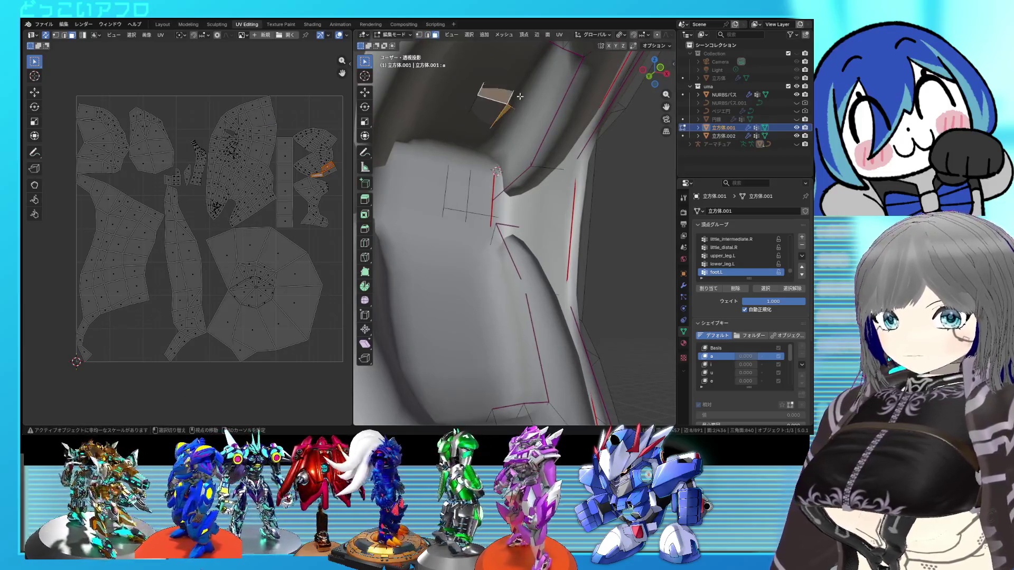
{"action": "key", "text": "shift+z"}
{"action": "scroll", "coordinate": [498, 116], "scroll_direction": "down", "scroll_amount": 3}
{"action": "mouse_move", "coordinate": [498, 116]}
{"action": "middle_mouse_down"}
{"action": "mouse_move", "coordinate": [540, 164]}
{"action": "mouse_move", "coordinate": [490, 265]}
{"action": "middle_mouse_up"}
{"action": "key", "text": "shift+z"}
{"action": "key", "text": "shift+z"}
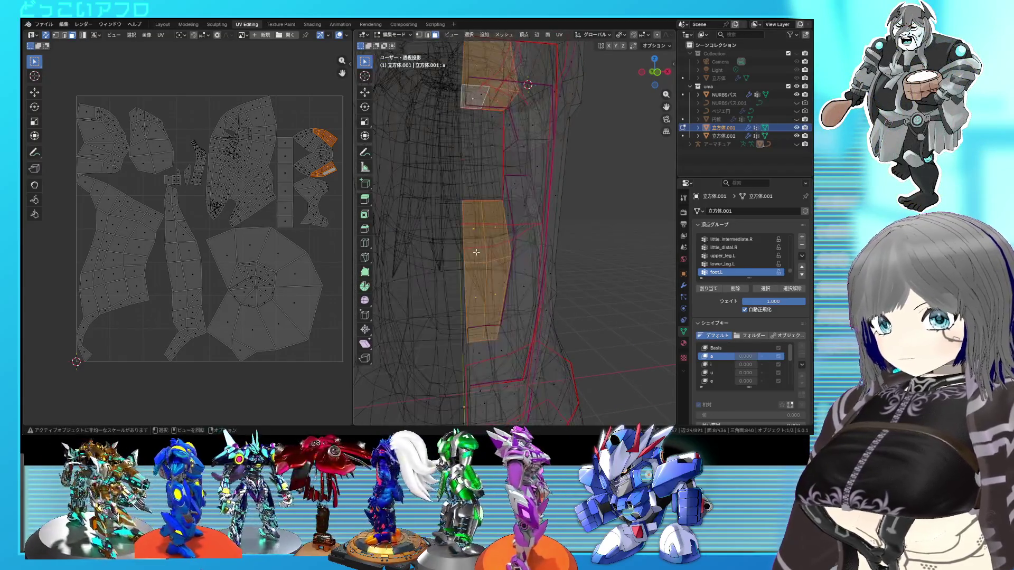
{"action": "key", "text": "2"}
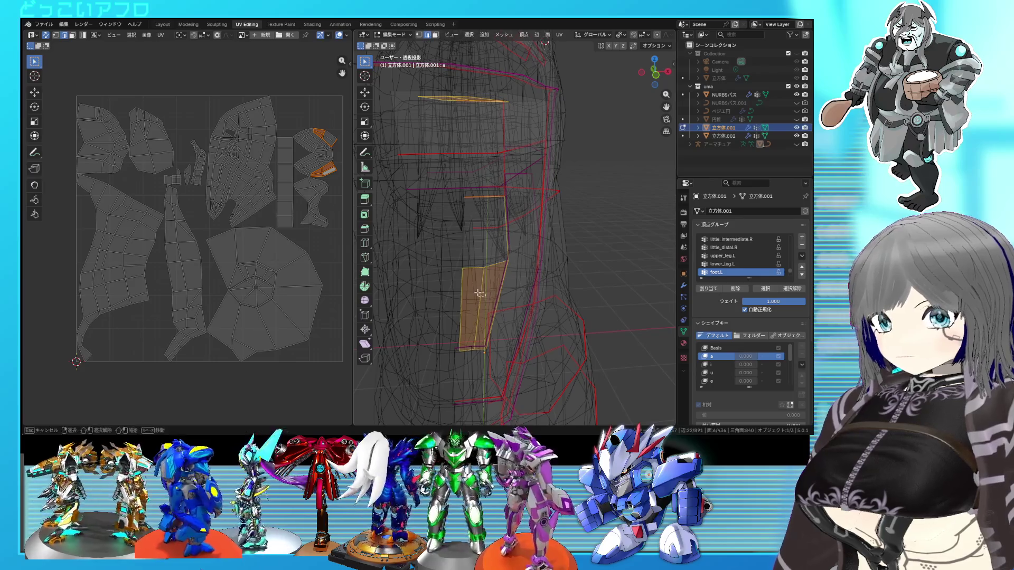
{"action": "middle_click_drag", "start_coordinate": [497, 258], "coordinate": [490, 293]}
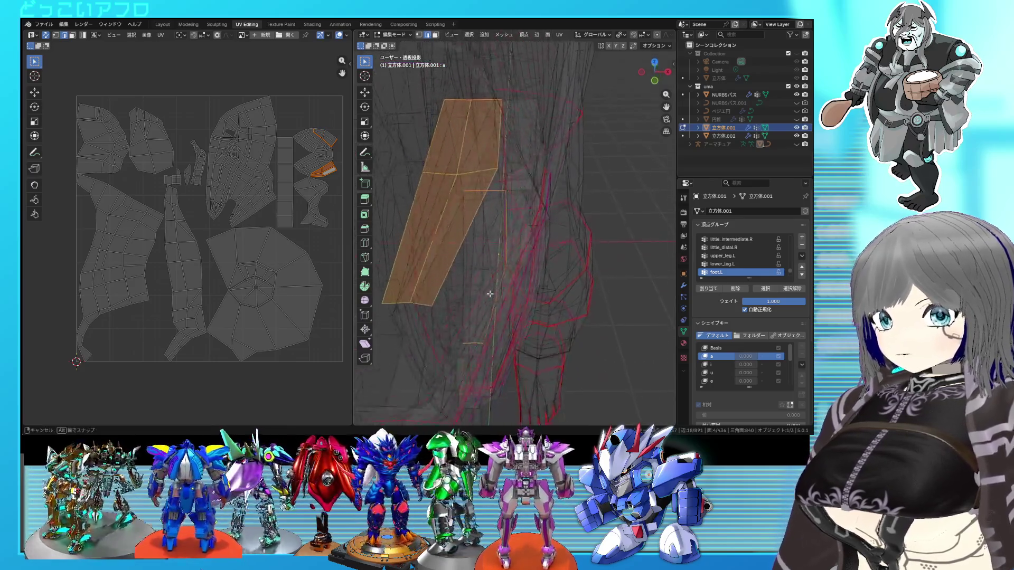
{"action": "left_click_drag", "start_coordinate": [386, 202], "coordinate": [456, 184], "text": "ctrl"}
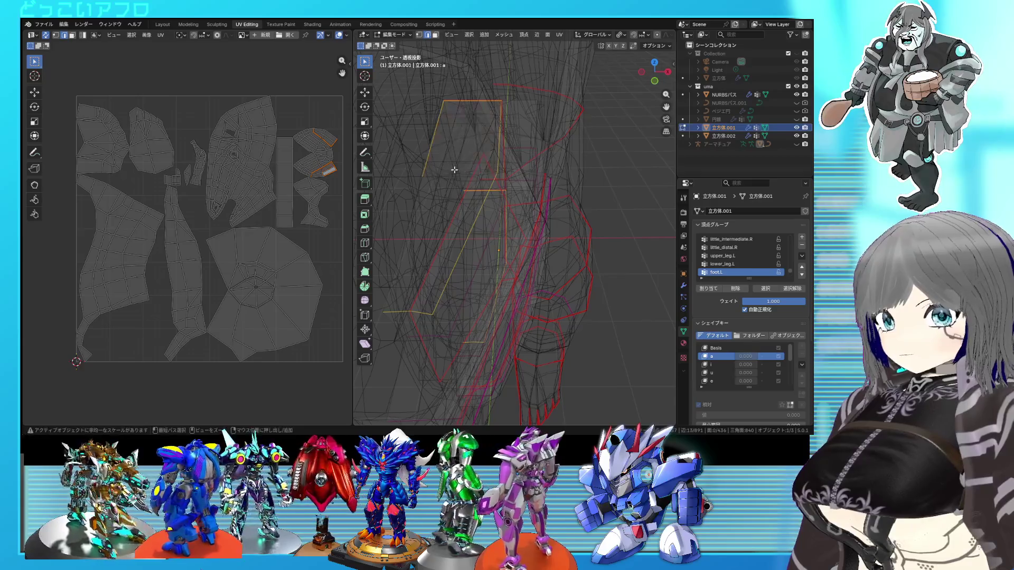
{"action": "key", "text": "KP_Decimal"}
{"action": "mouse_move", "coordinate": [518, 217]}
{"action": "middle_mouse_down"}
{"action": "mouse_move", "coordinate": [506, 211]}
{"action": "mouse_move", "coordinate": [549, 212]}
{"action": "mouse_move", "coordinate": [492, 203]}
{"action": "middle_mouse_up"}
{"action": "scroll", "coordinate": [548, 212], "scroll_direction": "down", "scroll_amount": 8}
Re-unwrap the whole mesh, then select a linked UV island to inspect it
{"action": "key", "text": "a"}
{"action": "key", "text": "u"}
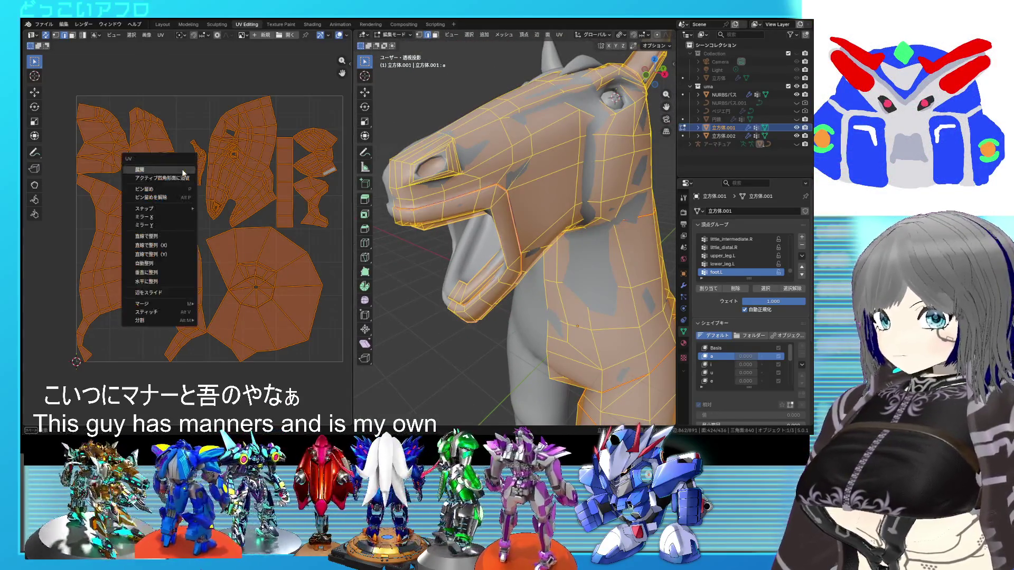
{"action": "left_click", "coordinate": [153, 165]}
{"action": "left_click", "coordinate": [196, 178]}
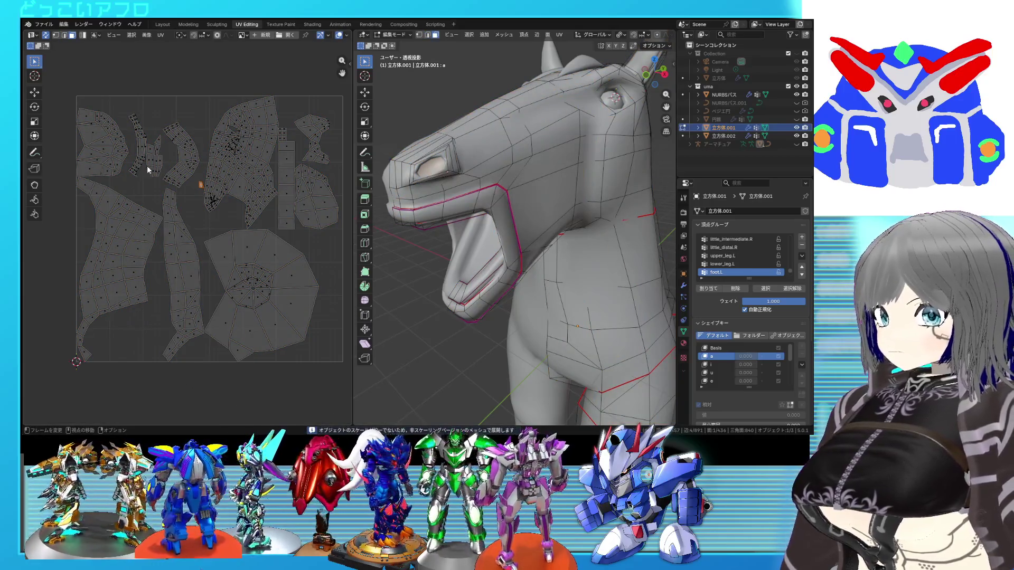
{"action": "left_click", "coordinate": [150, 168]}
{"action": "left_click", "coordinate": [185, 152]}
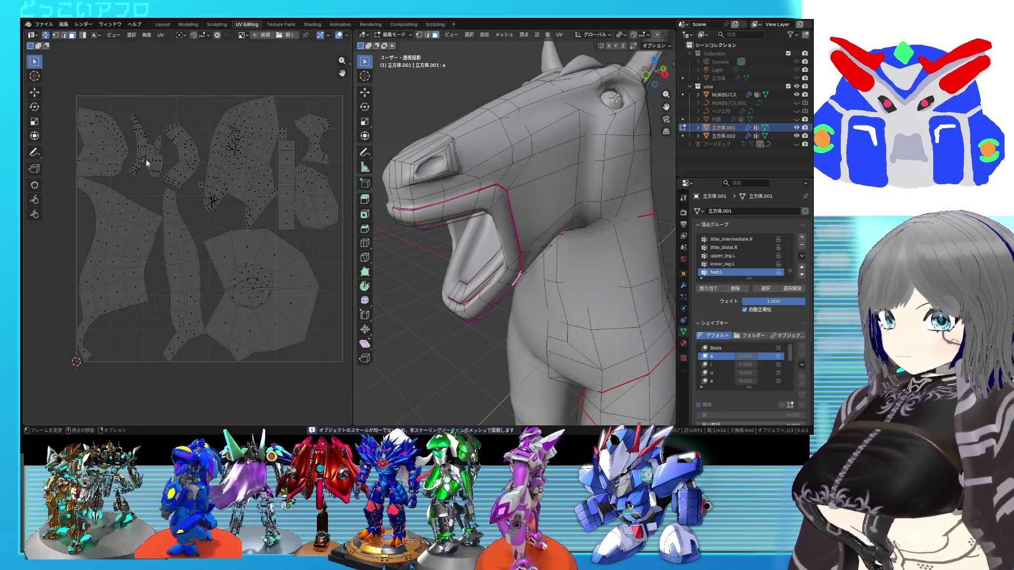
{"action": "key", "text": "l"}
Select the large central island and a tiny island and locate their head faces
{"action": "mouse_move", "coordinate": [581, 238]}
{"action": "middle_mouse_down"}
{"action": "mouse_move", "coordinate": [613, 249]}
{"action": "mouse_move", "coordinate": [497, 259]}
{"action": "mouse_move", "coordinate": [269, 175]}
{"action": "middle_mouse_up"}
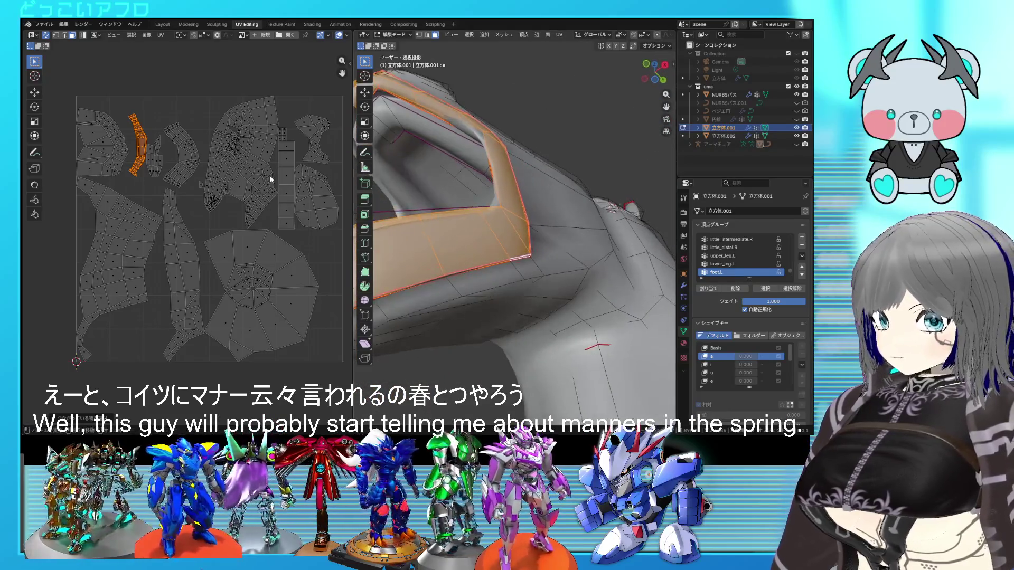
{"action": "left_click", "coordinate": [237, 169]}
{"action": "left_click", "coordinate": [199, 185]}
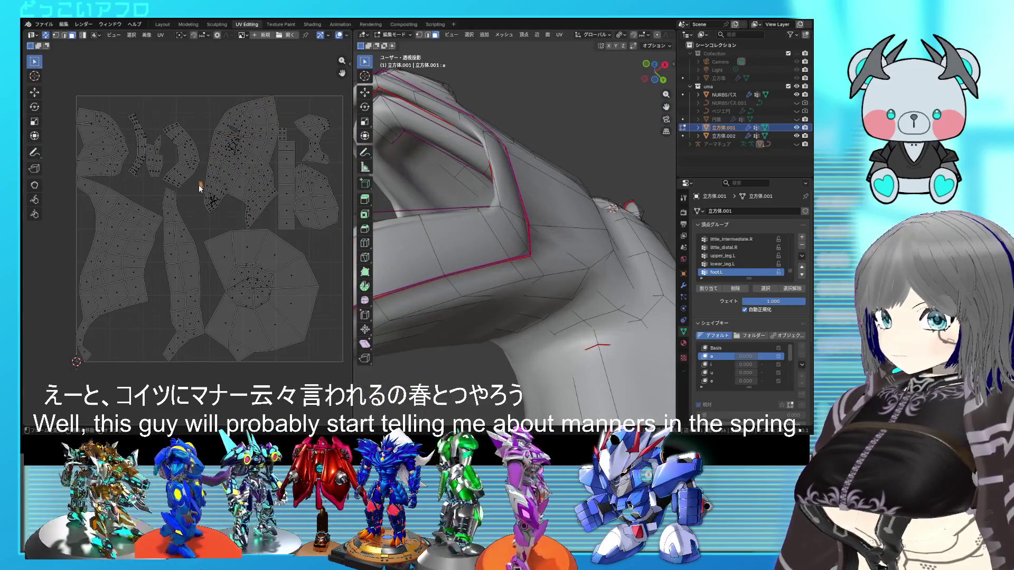
{"action": "scroll", "coordinate": [517, 238], "scroll_direction": "down", "scroll_amount": 5}
{"action": "middle_click_drag", "start_coordinate": [518, 238], "coordinate": [546, 297]}
{"action": "key", "text": "shift+z"}
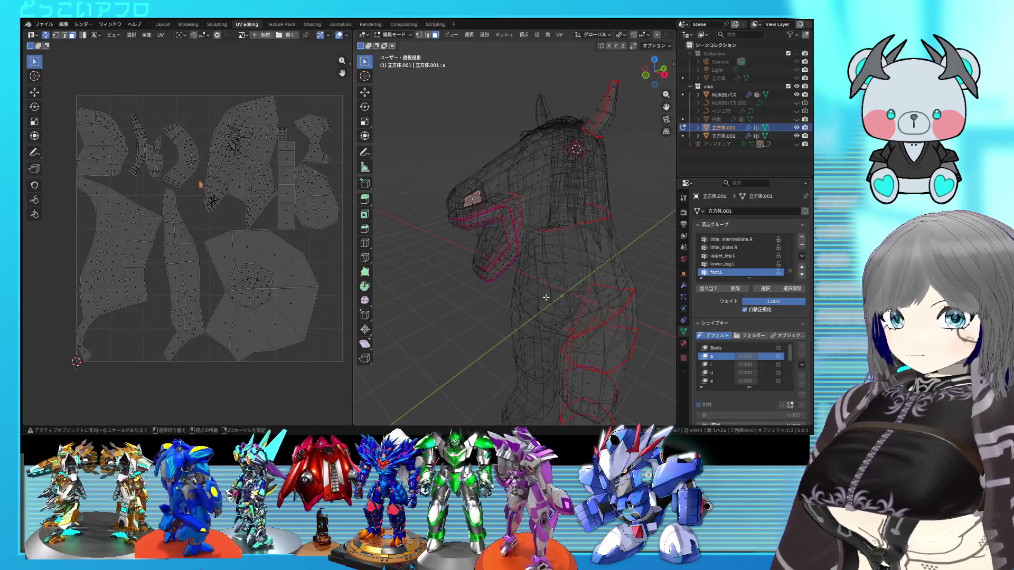
{"action": "scroll", "coordinate": [547, 297], "scroll_direction": "up", "scroll_amount": 5}
{"action": "key", "text": "shift+z"}
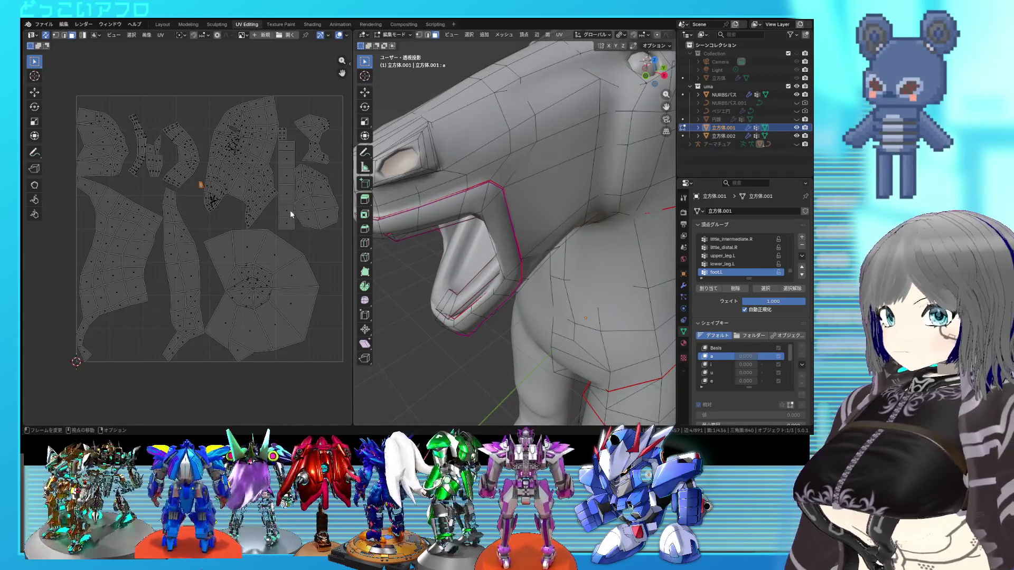
{"action": "key", "text": "ctrl+l"}
Orbit around the head to the front of the neck and deselect all faces
{"action": "mouse_move", "coordinate": [570, 223]}
{"action": "middle_mouse_down"}
{"action": "mouse_move", "coordinate": [528, 242]}
{"action": "mouse_move", "coordinate": [564, 236]}
{"action": "mouse_move", "coordinate": [477, 230]}
{"action": "mouse_move", "coordinate": [455, 197]}
{"action": "mouse_move", "coordinate": [504, 227]}
{"action": "mouse_move", "coordinate": [495, 250]}
{"action": "middle_mouse_up"}
{"action": "key", "text": "shift+z"}
{"action": "key", "text": "shift+z"}
{"action": "scroll", "coordinate": [513, 199], "scroll_direction": "down", "scroll_amount": 5}
{"action": "key", "text": "shift+z"}
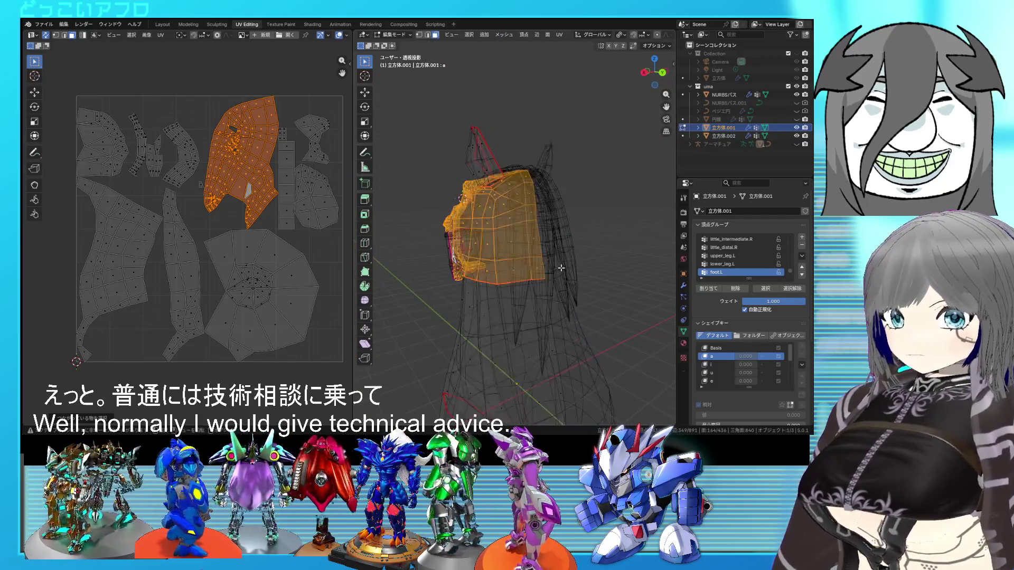
{"action": "middle_click_drag", "start_coordinate": [555, 301], "coordinate": [508, 184]}
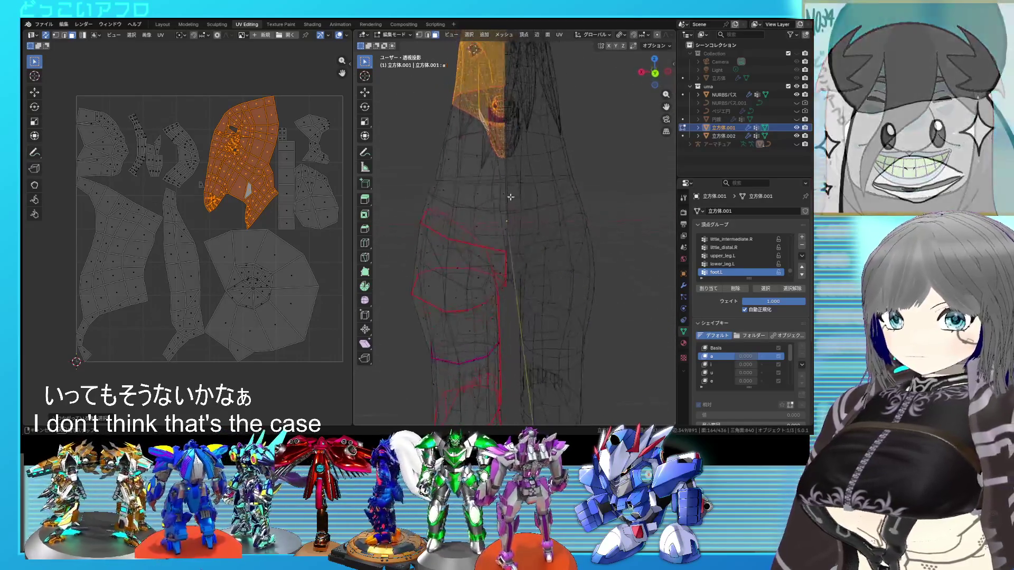
{"action": "key", "text": "shift+z"}
{"action": "scroll", "coordinate": [485, 258], "scroll_direction": "up", "scroll_amount": 4}
{"action": "key", "text": "alt+a"}
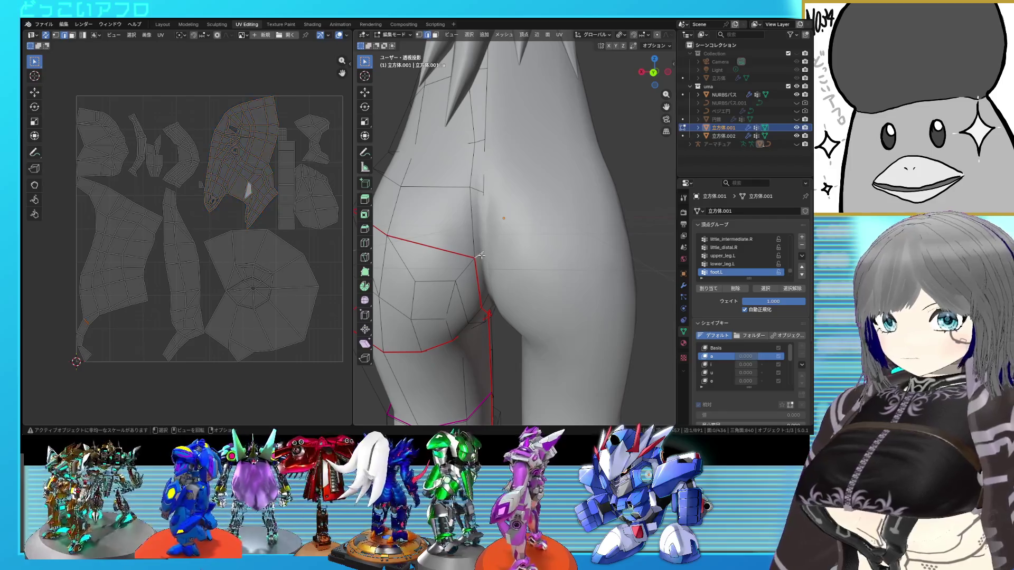
Select a shortest edge path down the front of the neck and check it
{"action": "key", "text": "shift+z"}
{"action": "scroll", "coordinate": [486, 237], "scroll_direction": "down", "scroll_amount": 5}
{"action": "mouse_move", "coordinate": [486, 237]}
{"action": "middle_mouse_down"}
{"action": "mouse_move", "coordinate": [527, 222]}
{"action": "mouse_move", "coordinate": [543, 236]}
{"action": "middle_mouse_up"}
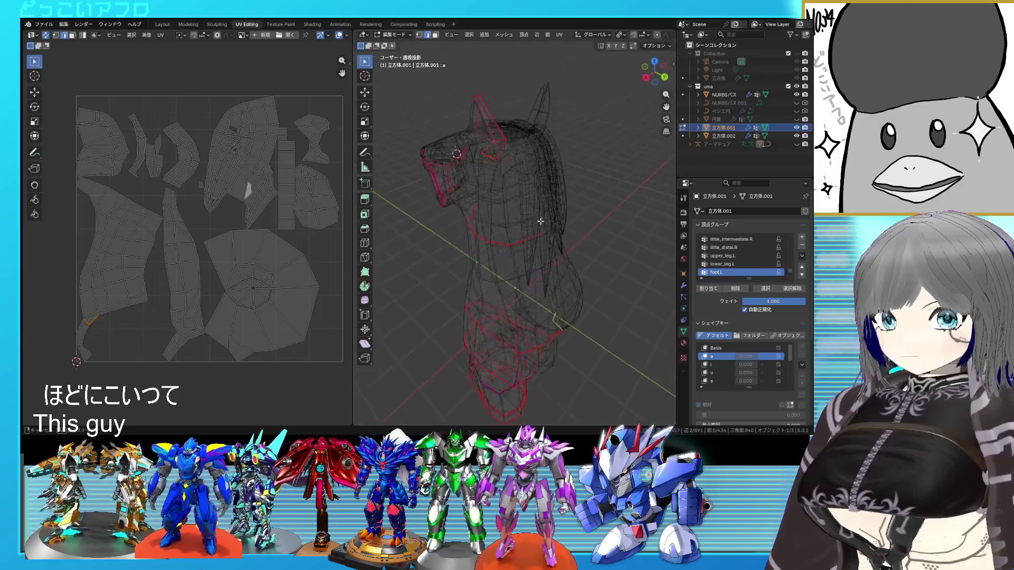
{"action": "key", "text": "shift+z"}
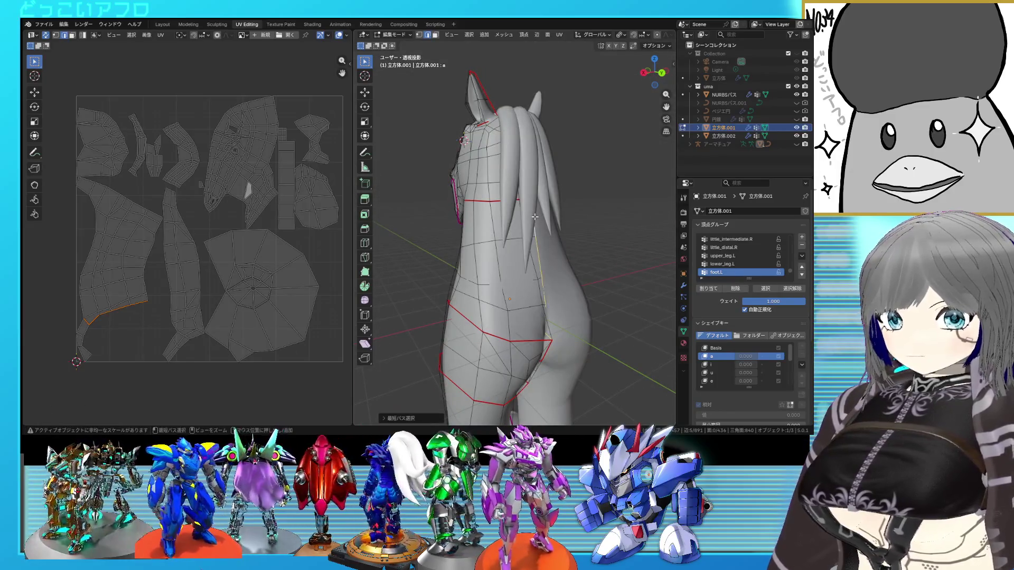
{"action": "key", "text": "shift+z"}
{"action": "right_click", "coordinate": [576, 250]}
{"action": "middle_click_drag", "start_coordinate": [560, 252], "coordinate": [517, 251]}
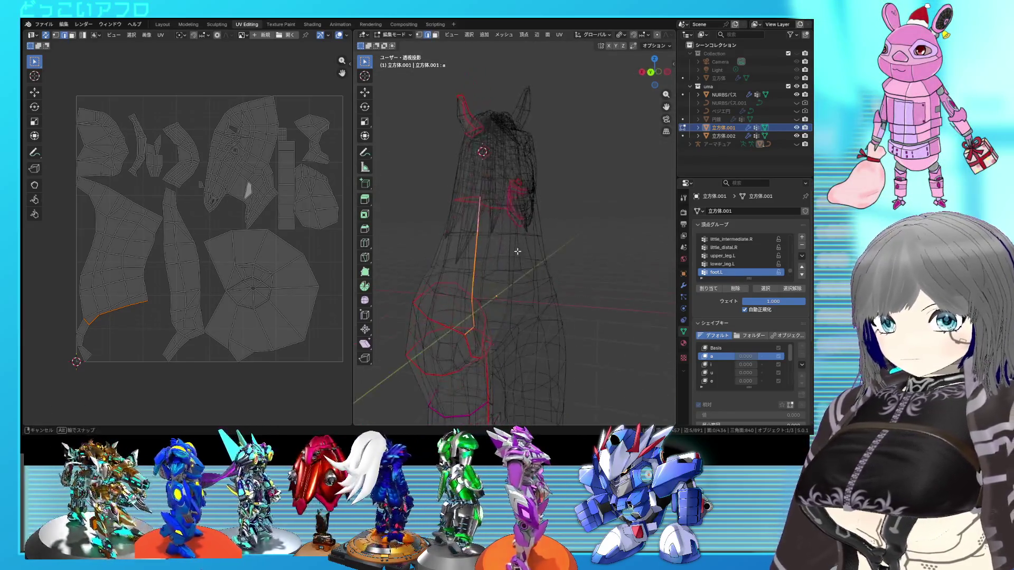
{"action": "mouse_move", "coordinate": [628, 247]}
{"action": "middle_mouse_down"}
{"action": "mouse_move", "coordinate": [524, 241]}
{"action": "mouse_move", "coordinate": [544, 249]}
{"action": "mouse_move", "coordinate": [599, 234]}
{"action": "mouse_move", "coordinate": [588, 212]}
{"action": "middle_mouse_up"}
{"action": "key", "text": "shift+z"}
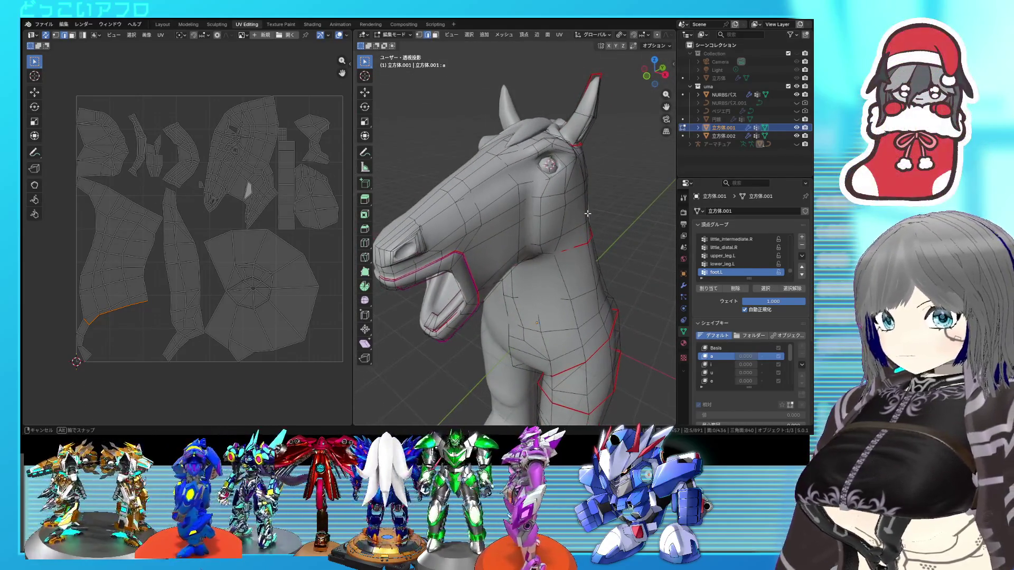
Re-unwrap the whole horse body and pick a single face on the cheek
{"action": "key", "text": "a"}
{"action": "key", "text": "u"}
{"action": "left_click", "coordinate": [217, 159]}
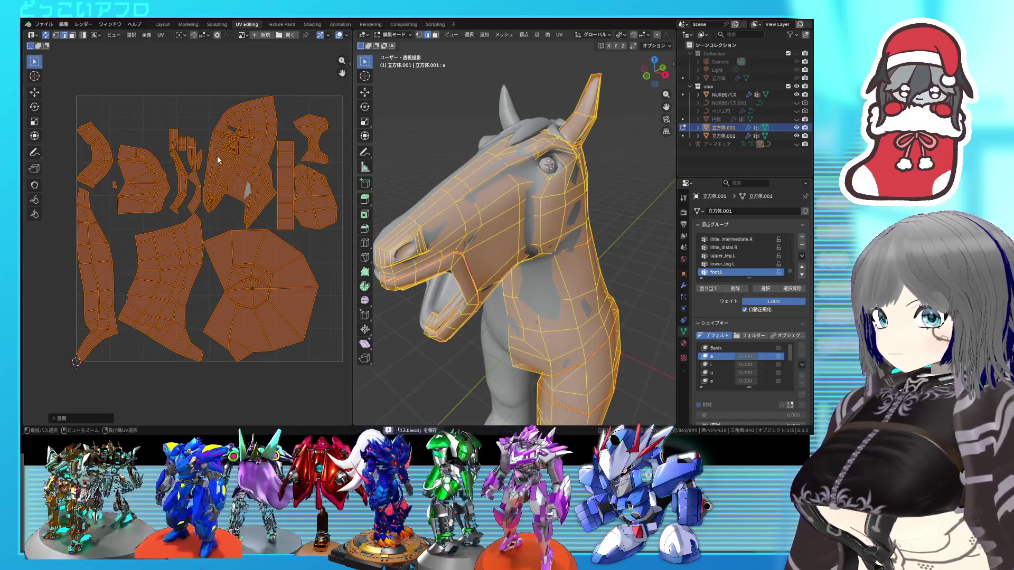
{"action": "left_click", "coordinate": [249, 160]}
{"action": "scroll", "coordinate": [242, 163], "scroll_direction": "up", "scroll_amount": 3}
{"action": "middle_click_drag", "start_coordinate": [242, 163], "coordinate": [194, 242]}
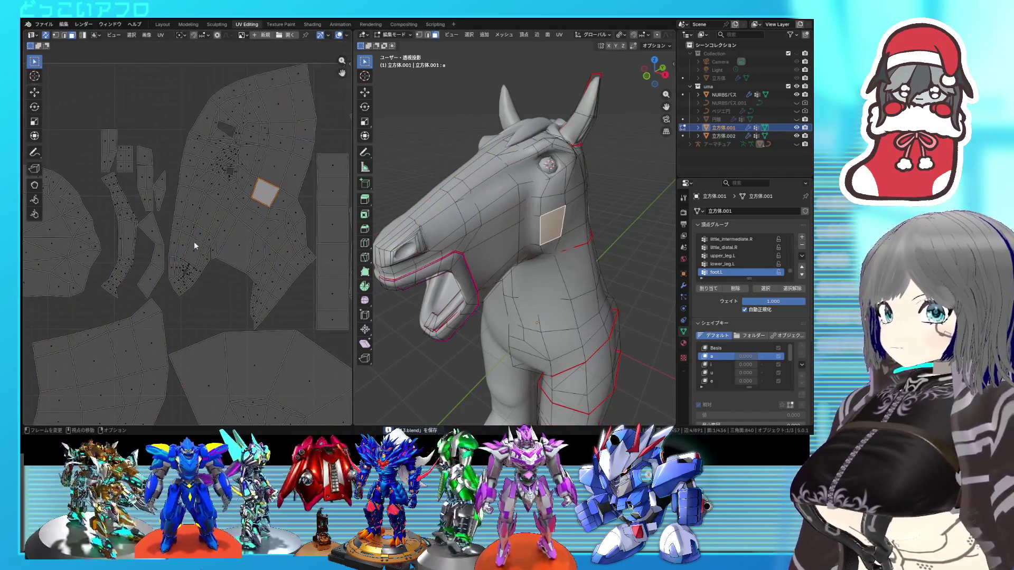
Inspect the neck in wireframe, frame the UV square and save the file
{"action": "key", "text": "shift+z"}
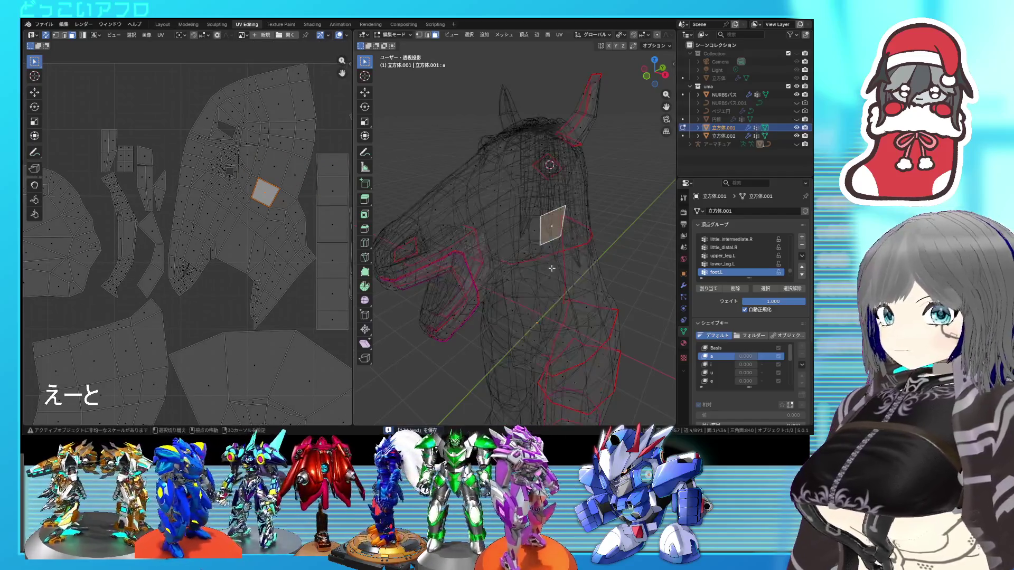
{"action": "middle_click_drag", "start_coordinate": [520, 262], "coordinate": [508, 246]}
{"action": "key", "text": "shift+z"}
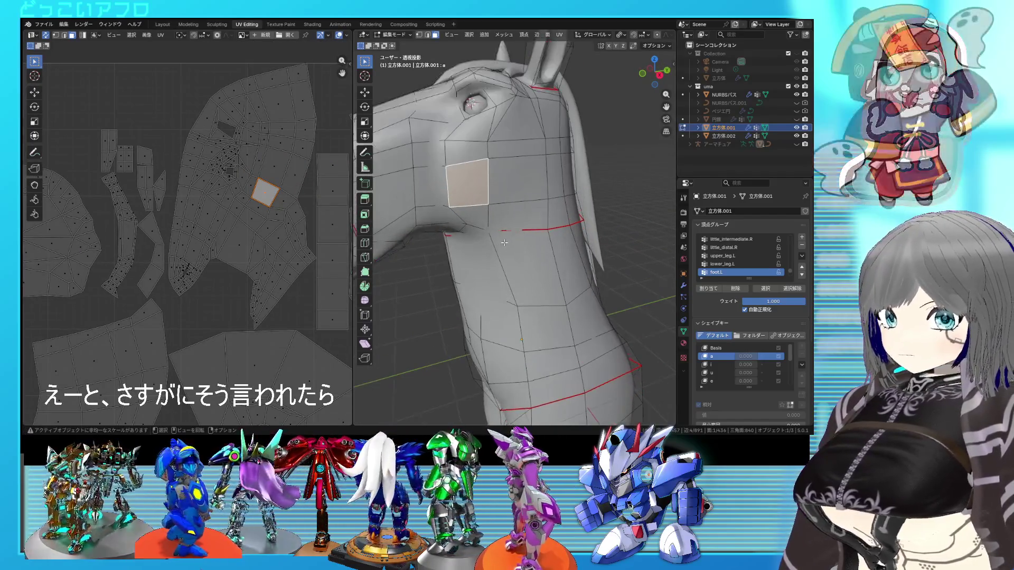
{"action": "key", "text": "Home"}
{"action": "key", "text": "ctrl+s"}
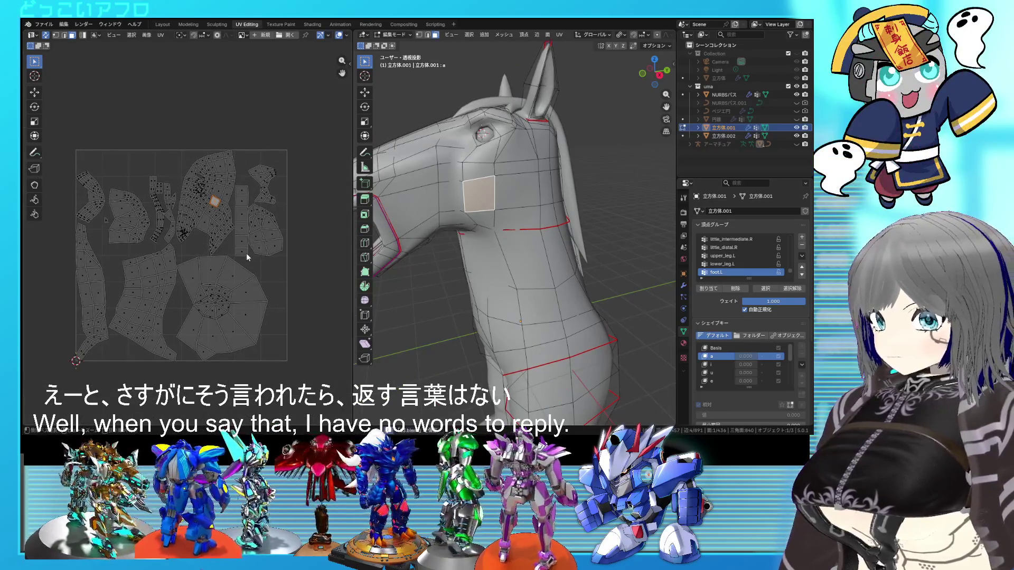
Select the edge loop around the horse's neck in edge select mode
{"action": "middle_click_drag", "start_coordinate": [517, 277], "coordinate": [551, 279]}
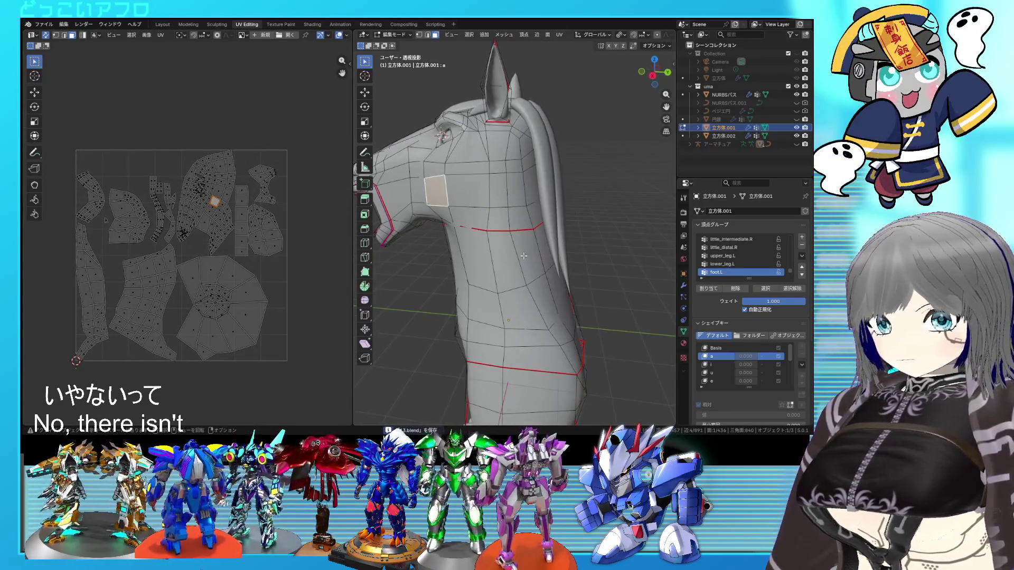
{"action": "key", "text": "2"}
{"action": "left_click", "coordinate": [522, 232], "text": "alt"}
{"action": "key", "text": "alt+z"}
{"action": "middle_click_drag", "start_coordinate": [521, 232], "coordinate": [545, 158]}
{"action": "key", "text": "alt+z"}
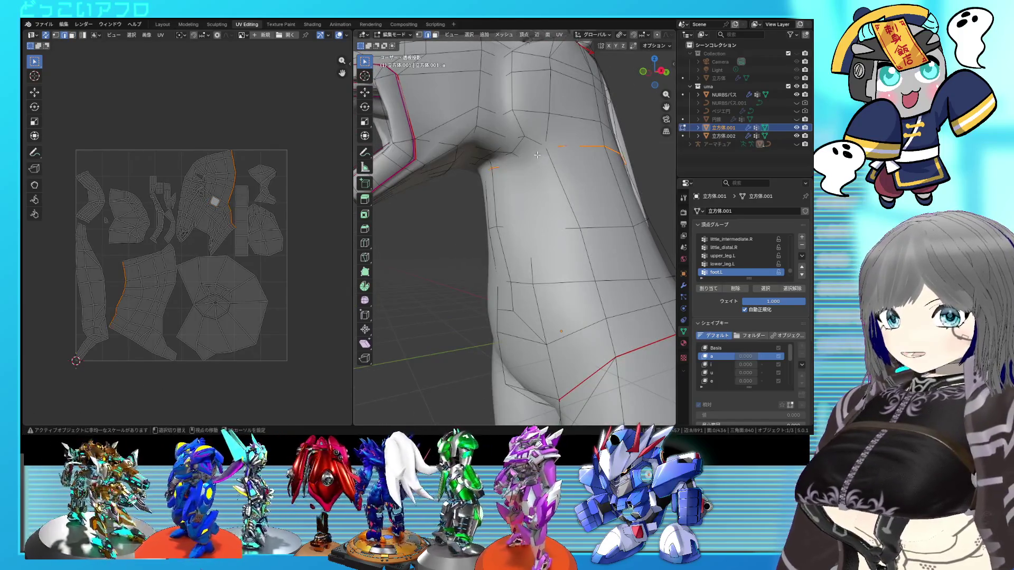
{"action": "key", "text": "alt+z"}
Save and clear the seam from the selected neck edge loop
{"action": "key", "text": "ctrl+s"}
{"action": "key", "text": "ctrl+e"}
{"action": "left_click", "coordinate": [525, 201]}
{"action": "mouse_move", "coordinate": [525, 200]}
{"action": "middle_mouse_down"}
{"action": "mouse_move", "coordinate": [578, 192]}
{"action": "mouse_move", "coordinate": [512, 229]}
{"action": "mouse_move", "coordinate": [565, 225]}
{"action": "mouse_move", "coordinate": [542, 236]}
{"action": "middle_mouse_up"}
{"action": "scroll", "coordinate": [548, 219], "scroll_direction": "down", "scroll_amount": 5}
{"action": "key", "text": "alt+z"}
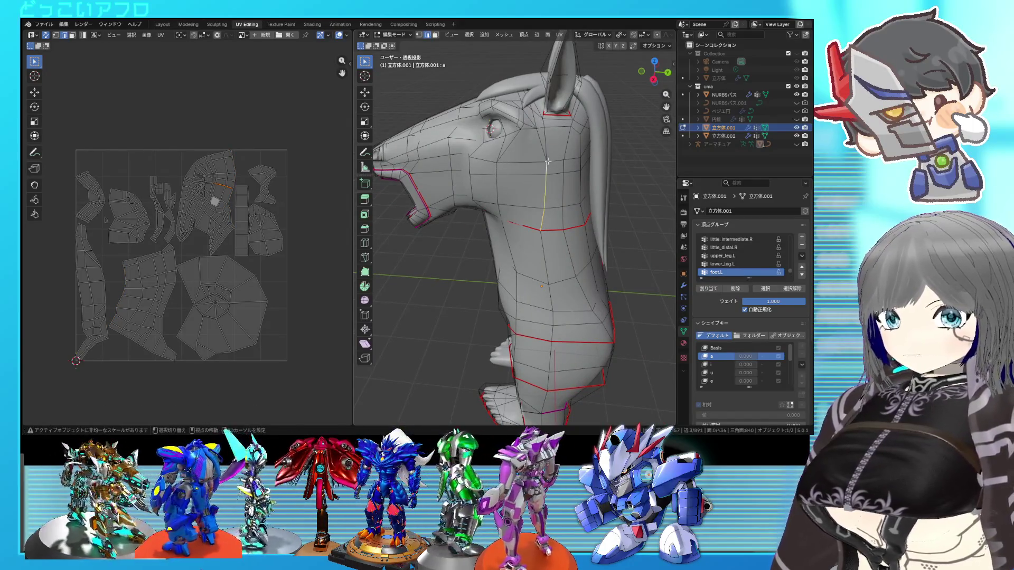
Check the head in see-through view and cancel the cutting preview
{"action": "middle_click_drag", "start_coordinate": [544, 122], "coordinate": [546, 156]}
{"action": "key", "text": "alt+z"}
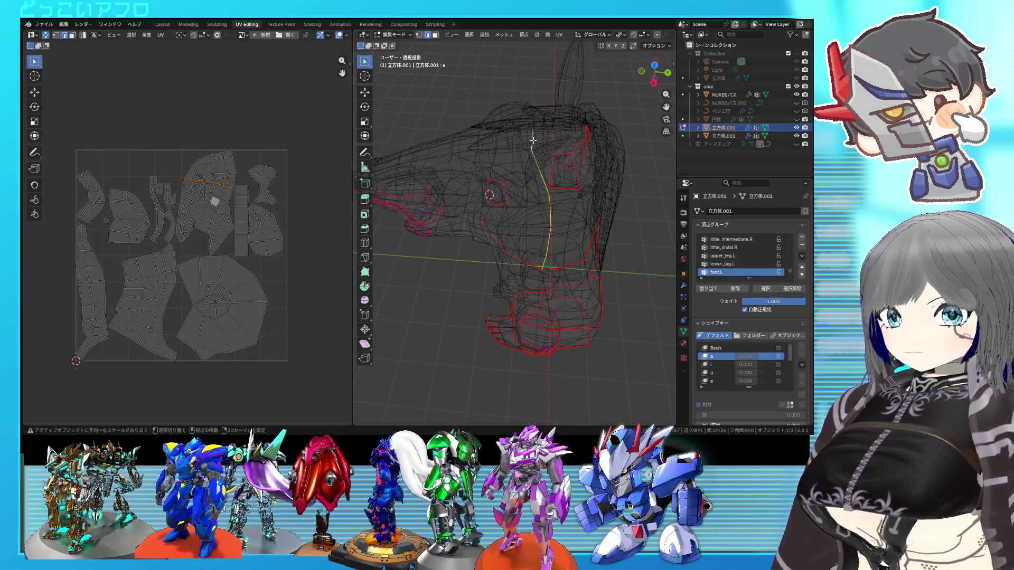
{"action": "key", "text": "alt+z"}
{"action": "scroll", "coordinate": [576, 156], "scroll_direction": "up", "scroll_amount": 2}
{"action": "right_click", "coordinate": [573, 176]}
{"action": "left_click", "coordinate": [573, 186]}
Unwrap the whole body into fresh UV islands, save, and return to Object Mode
{"action": "key", "text": "a"}
{"action": "key", "text": "u"}
{"action": "left_click", "coordinate": [179, 165]}
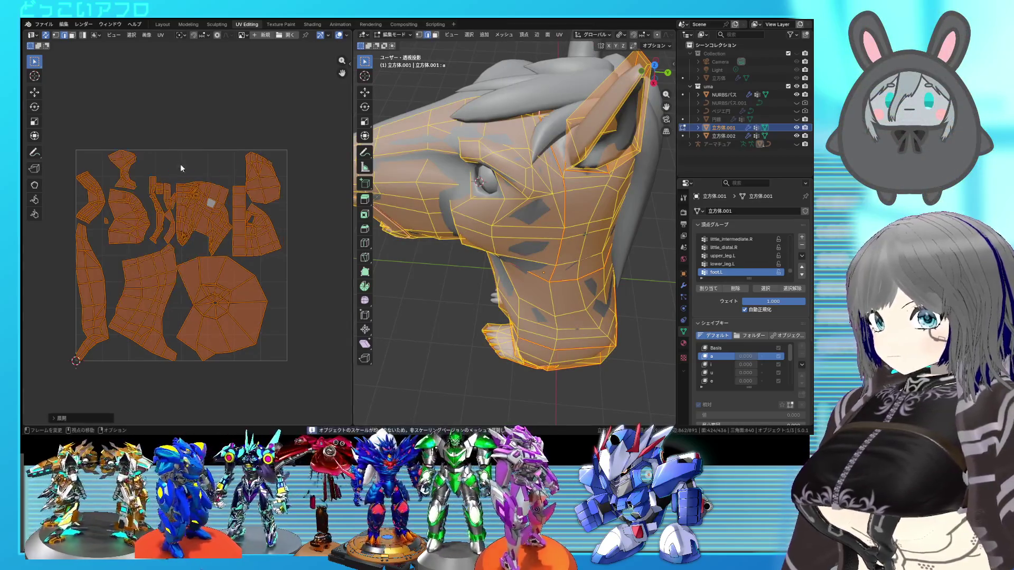
{"action": "scroll", "coordinate": [202, 214], "scroll_direction": "up", "scroll_amount": 2}
{"action": "middle_click_drag", "start_coordinate": [463, 219], "coordinate": [485, 198]}
{"action": "scroll", "coordinate": [485, 198], "scroll_direction": "down", "scroll_amount": 1}
{"action": "key", "text": "ctrl+s"}
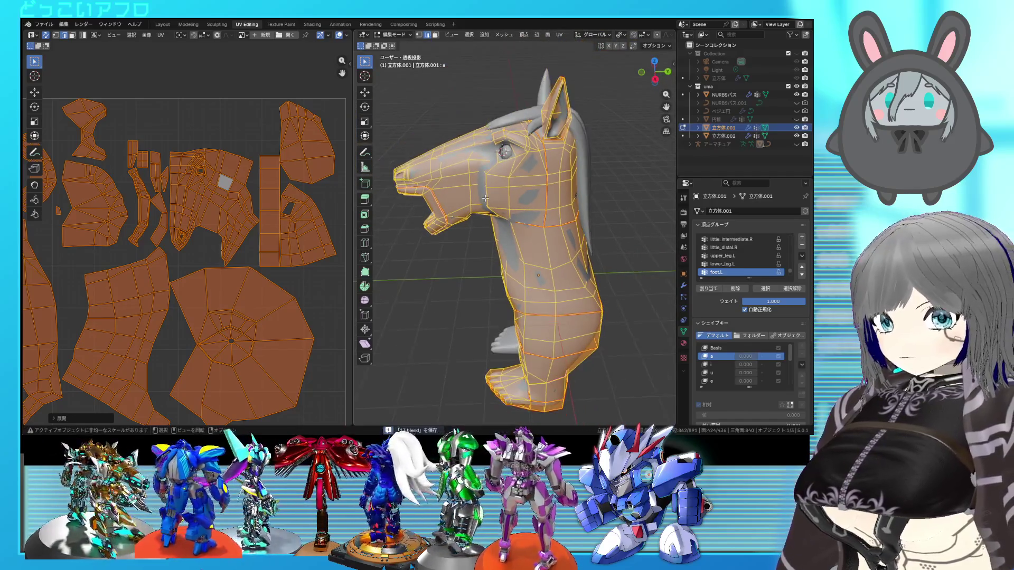
{"action": "key", "text": "Tab"}
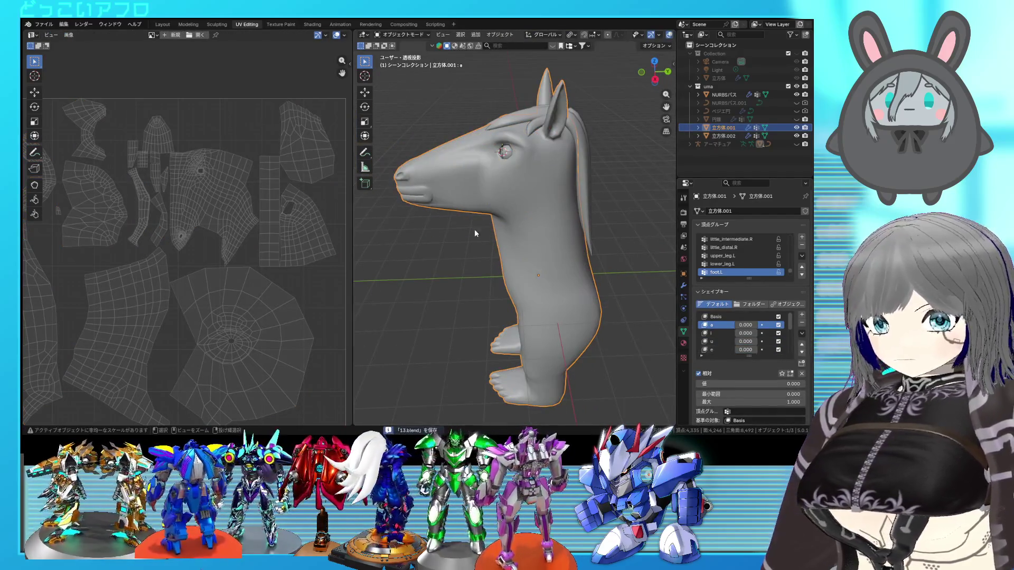
Select the mane and unwrap its mesh
{"action": "middle_click_drag", "start_coordinate": [438, 218], "coordinate": [451, 221]}
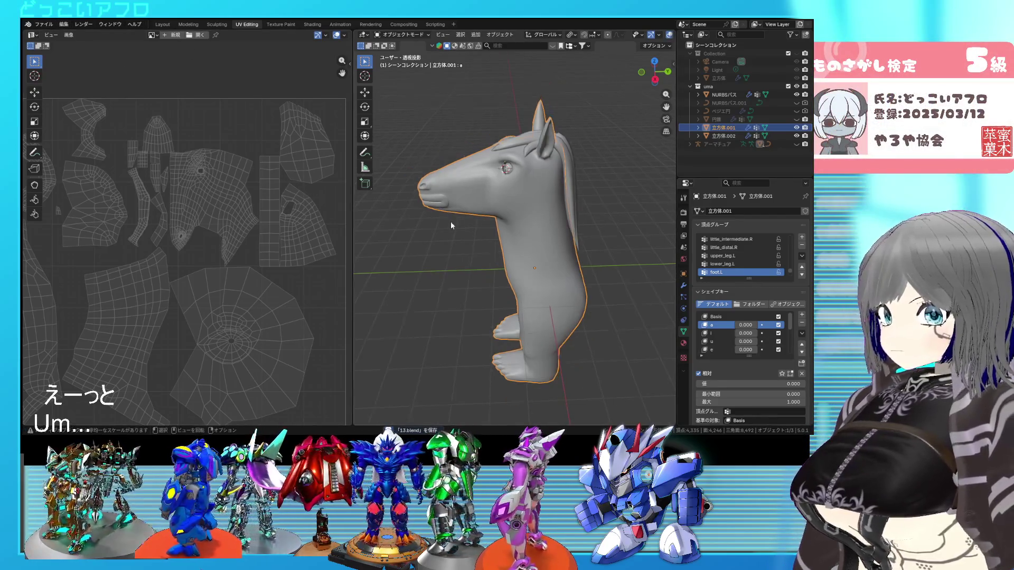
{"action": "left_click", "coordinate": [570, 167]}
{"action": "key", "text": "Tab"}
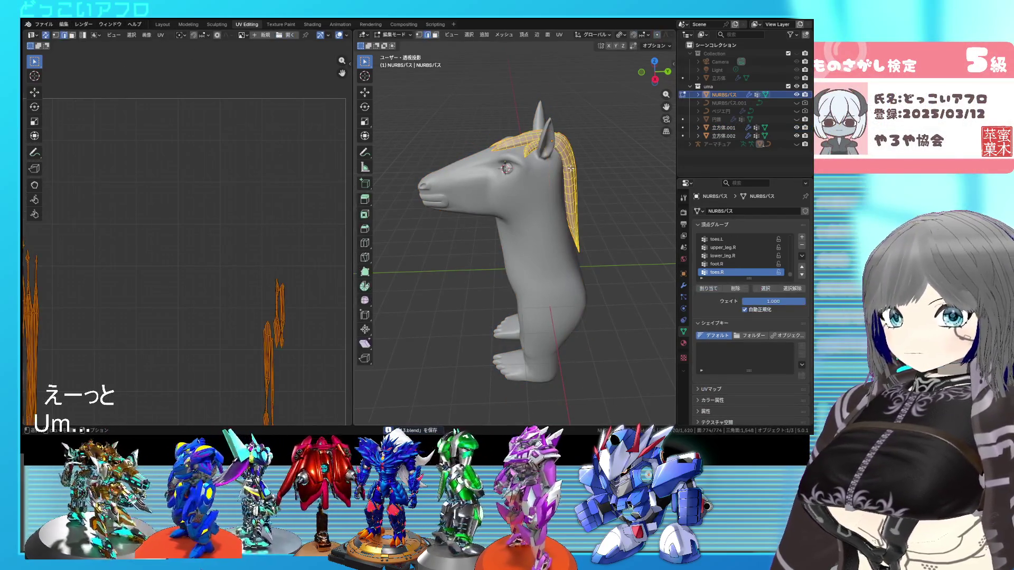
{"action": "key", "text": "u"}
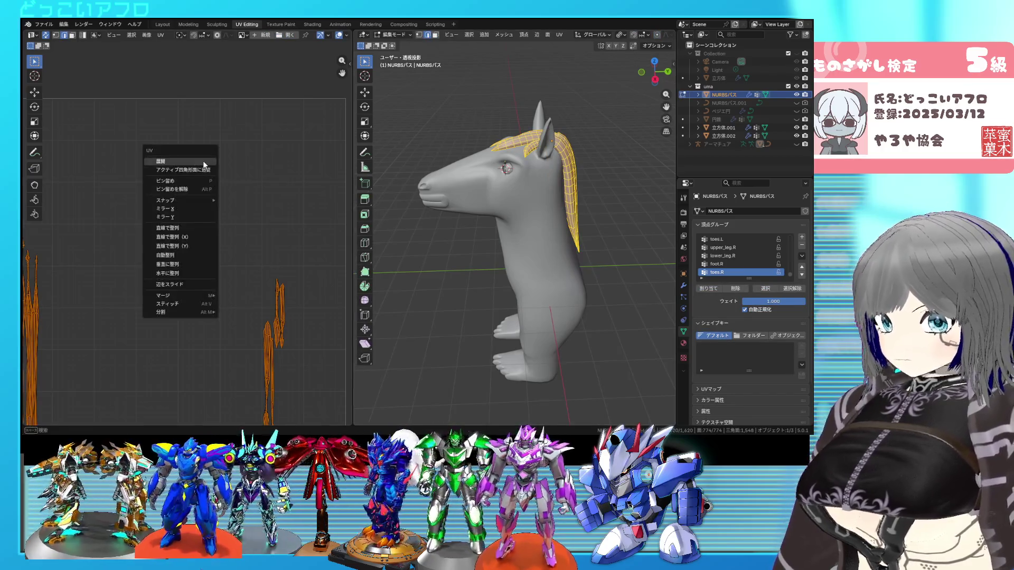
{"action": "left_click", "coordinate": [203, 161]}
{"action": "scroll", "coordinate": [534, 211], "scroll_direction": "down", "scroll_amount": 3}
{"action": "scroll", "coordinate": [534, 211], "scroll_direction": "up", "scroll_amount": 3}
{"action": "middle_click_drag", "start_coordinate": [535, 211], "coordinate": [560, 213]}
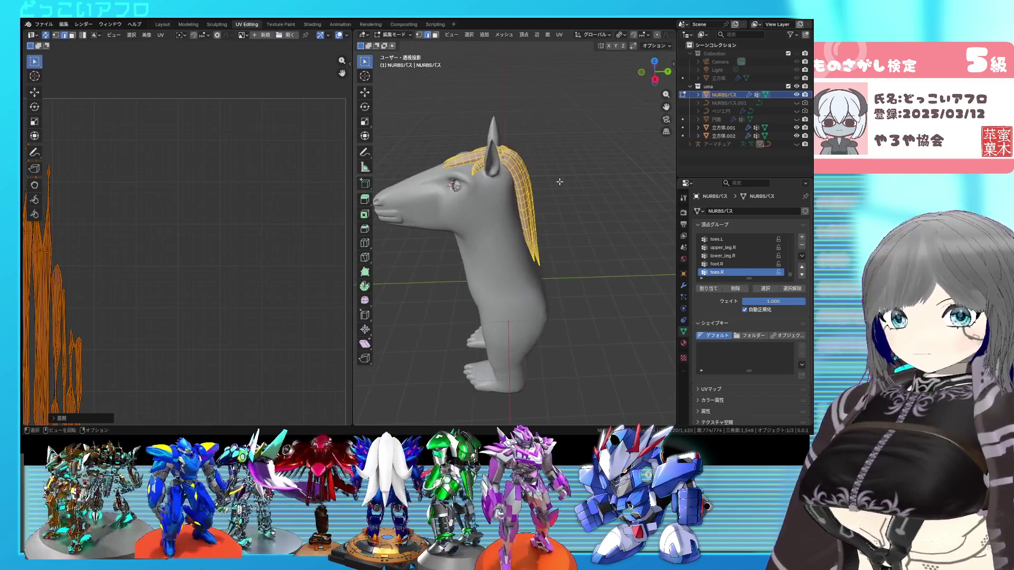
Hide the body and eye so only the mane shows, then deselect its mesh in Edit Mode
{"action": "key", "text": "Tab"}
{"action": "left_click_drag", "start_coordinate": [796, 136], "coordinate": [796, 127]}
{"action": "mouse_move", "coordinate": [549, 212]}
{"action": "middle_mouse_down"}
{"action": "mouse_move", "coordinate": [572, 175]}
{"action": "mouse_move", "coordinate": [521, 248]}
{"action": "mouse_move", "coordinate": [547, 226]}
{"action": "mouse_move", "coordinate": [468, 255]}
{"action": "middle_mouse_up"}
{"action": "scroll", "coordinate": [521, 249], "scroll_direction": "up", "scroll_amount": 3}
{"action": "key", "text": "Tab"}
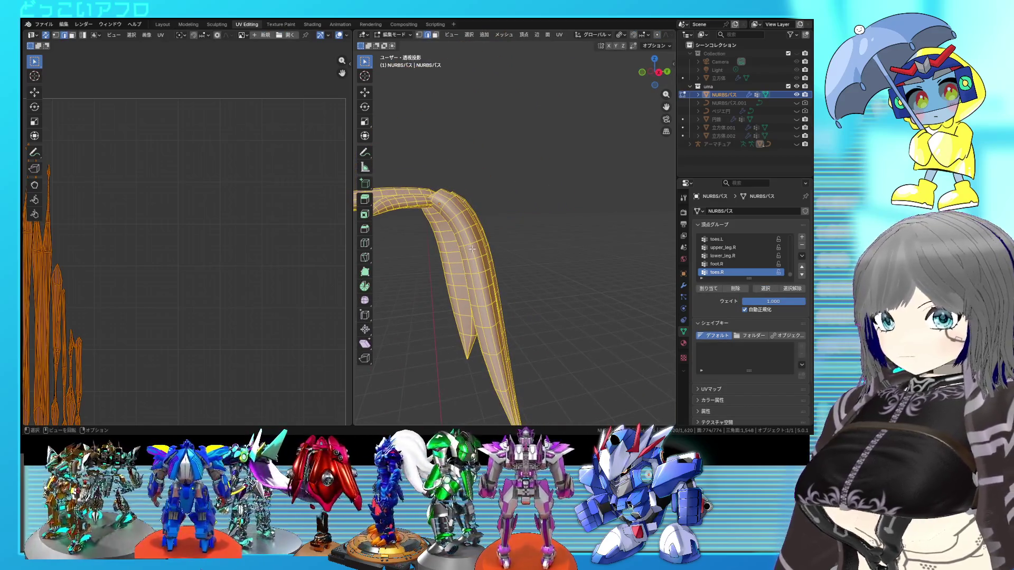
{"action": "key", "text": "alt+a"}
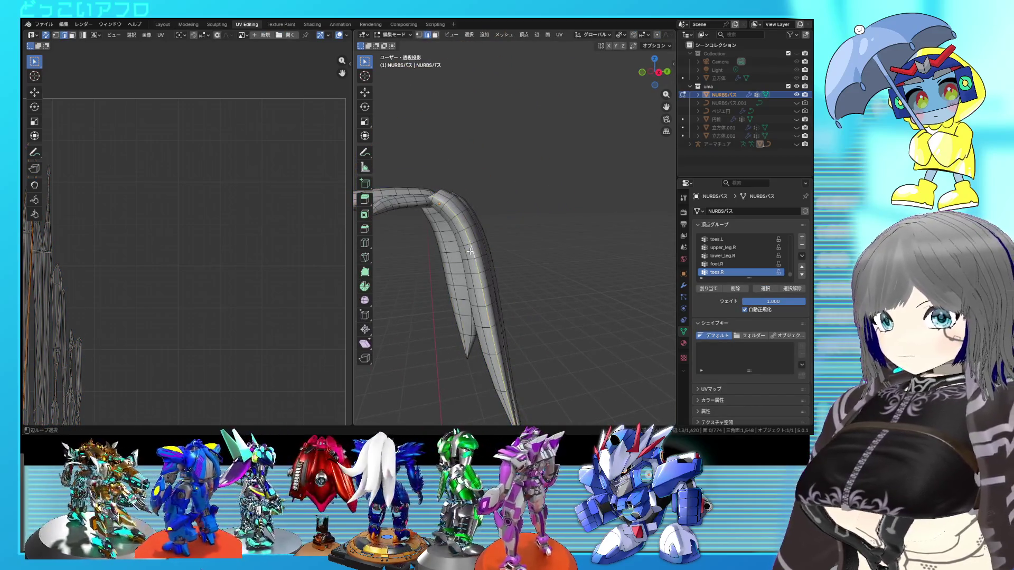
Mark seams along the edges of the mane's spikes
{"action": "mouse_move", "coordinate": [463, 253]}
{"action": "middle_mouse_down"}
{"action": "mouse_move", "coordinate": [550, 245]}
{"action": "mouse_move", "coordinate": [561, 268]}
{"action": "mouse_move", "coordinate": [522, 207]}
{"action": "middle_mouse_up"}
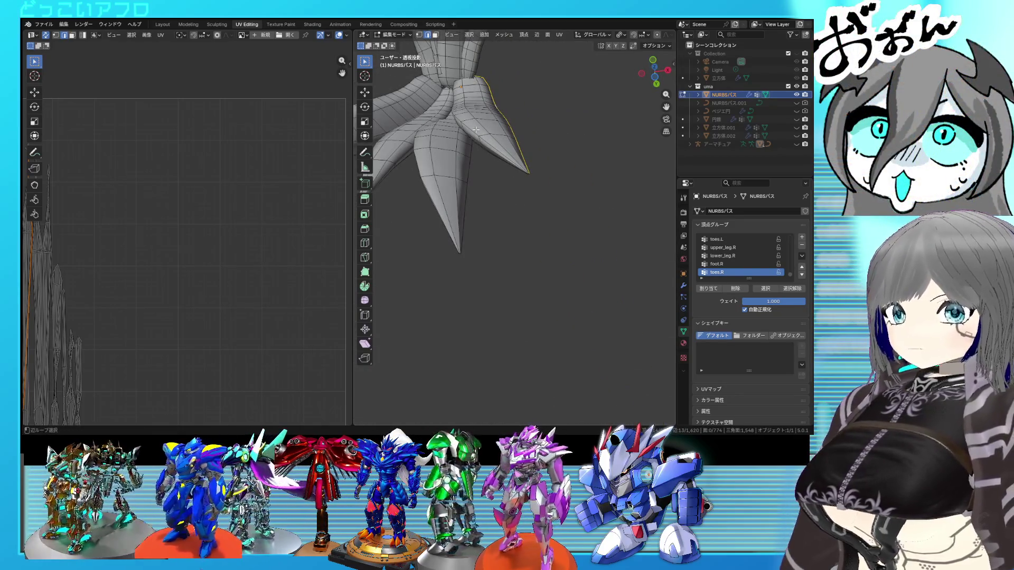
{"action": "middle_click_drag", "start_coordinate": [419, 164], "coordinate": [486, 187], "text": "shift"}
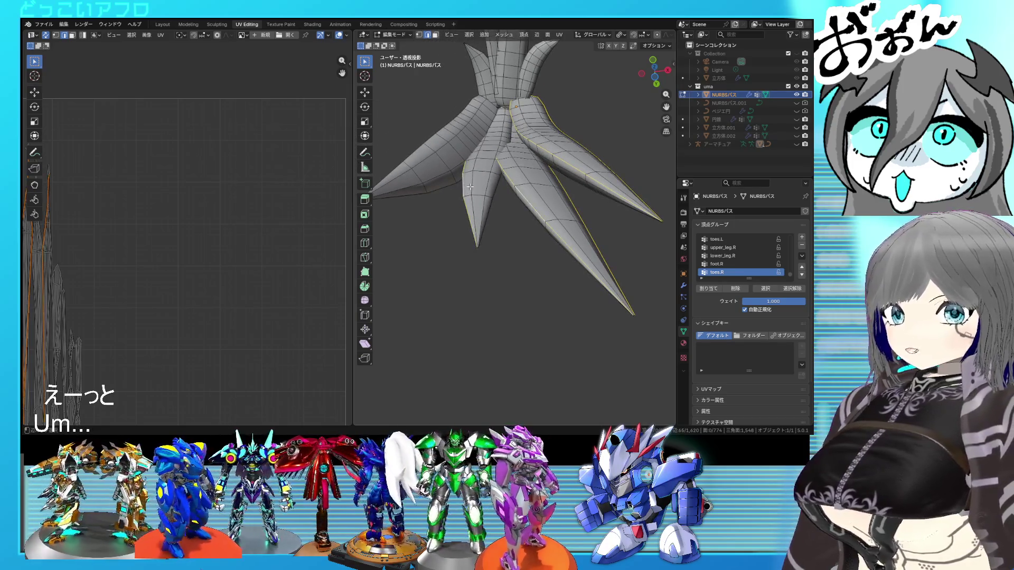
{"action": "mouse_move", "coordinate": [417, 151]}
{"action": "middle_mouse_down"}
{"action": "mouse_move", "coordinate": [539, 104]}
{"action": "mouse_move", "coordinate": [589, 149]}
{"action": "mouse_move", "coordinate": [510, 272]}
{"action": "mouse_move", "coordinate": [511, 231]}
{"action": "mouse_move", "coordinate": [485, 213]}
{"action": "mouse_move", "coordinate": [520, 228]}
{"action": "middle_mouse_up"}
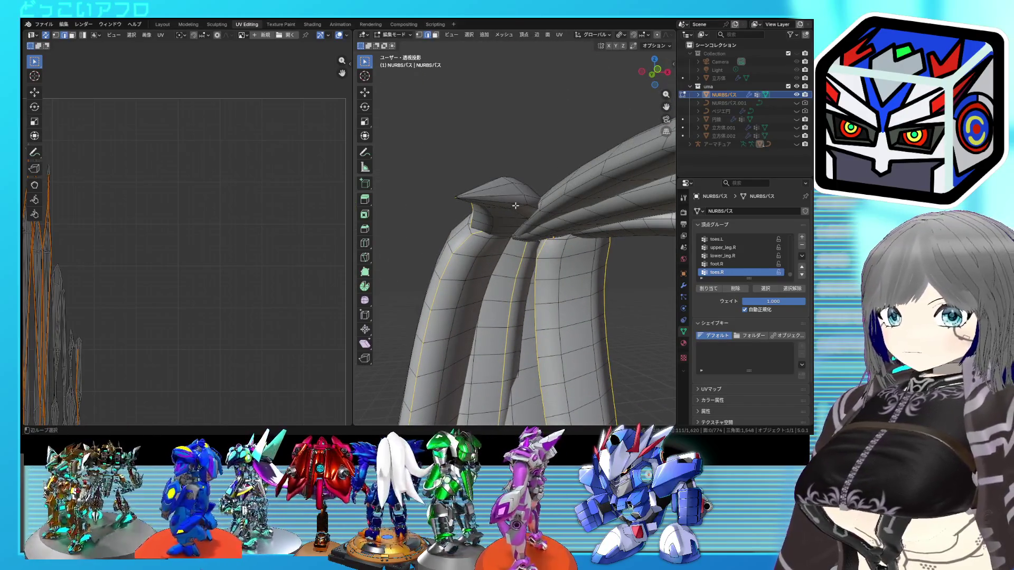
{"action": "mouse_move", "coordinate": [553, 199]}
{"action": "middle_mouse_down"}
{"action": "mouse_move", "coordinate": [511, 207]}
{"action": "mouse_move", "coordinate": [531, 159]}
{"action": "middle_mouse_up"}
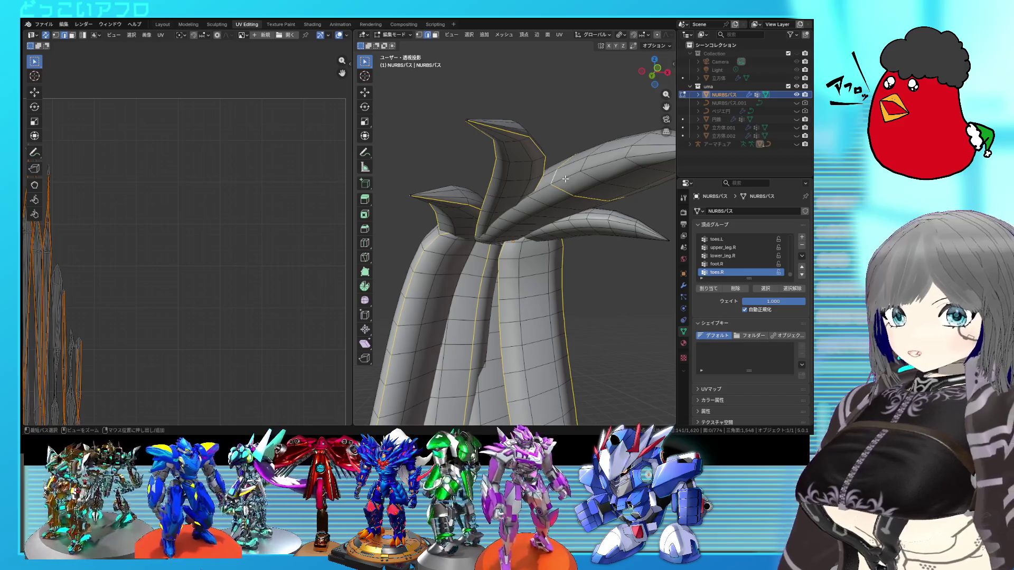
{"action": "mouse_move", "coordinate": [565, 179]}
{"action": "middle_mouse_down"}
{"action": "mouse_move", "coordinate": [502, 179]}
{"action": "mouse_move", "coordinate": [527, 174]}
{"action": "mouse_move", "coordinate": [467, 193]}
{"action": "mouse_move", "coordinate": [449, 224]}
{"action": "middle_mouse_up"}
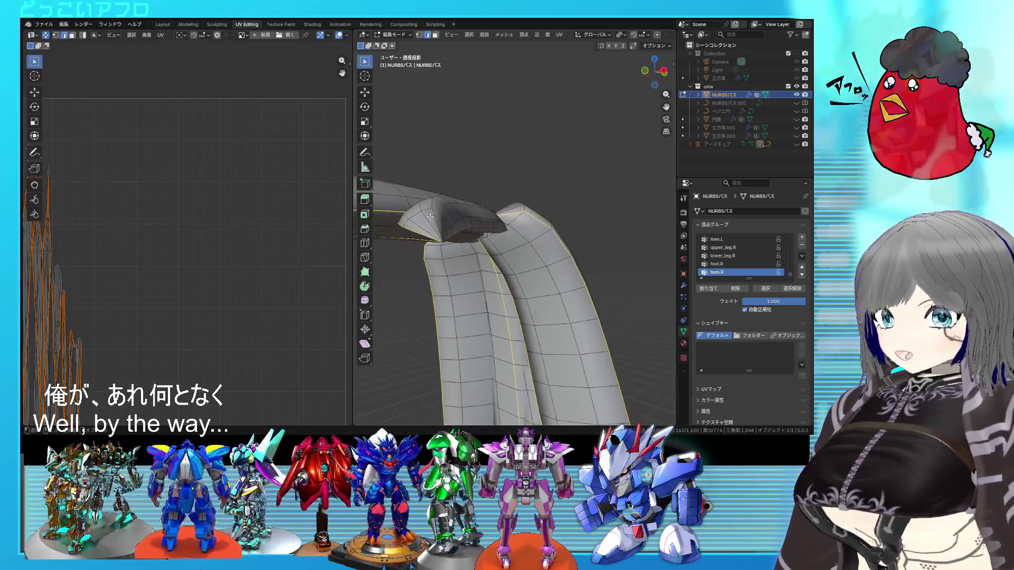
{"action": "right_click", "coordinate": [530, 241]}
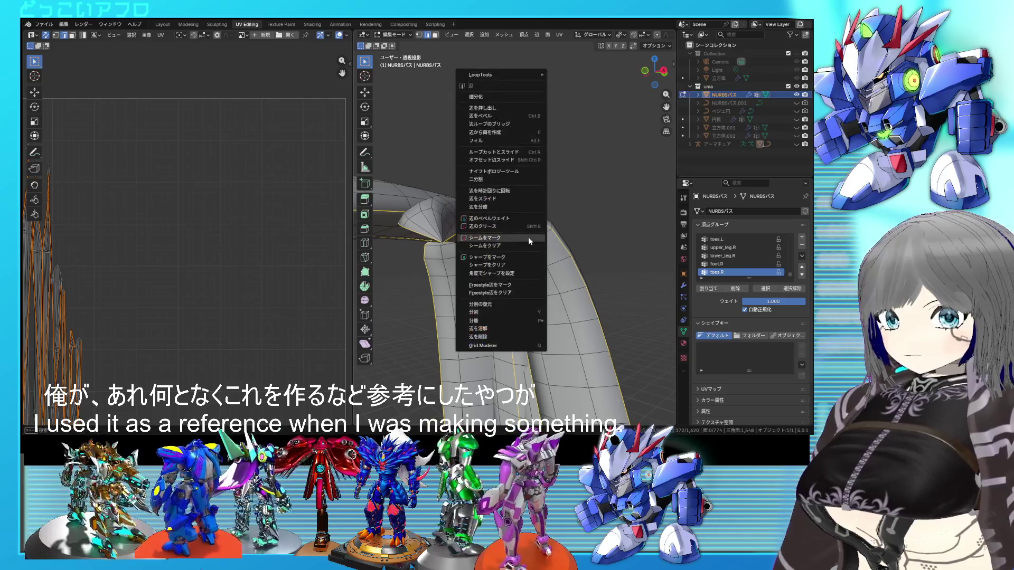
{"action": "left_click", "coordinate": [530, 241]}
{"action": "middle_click_drag", "start_coordinate": [529, 241], "coordinate": [496, 248]}
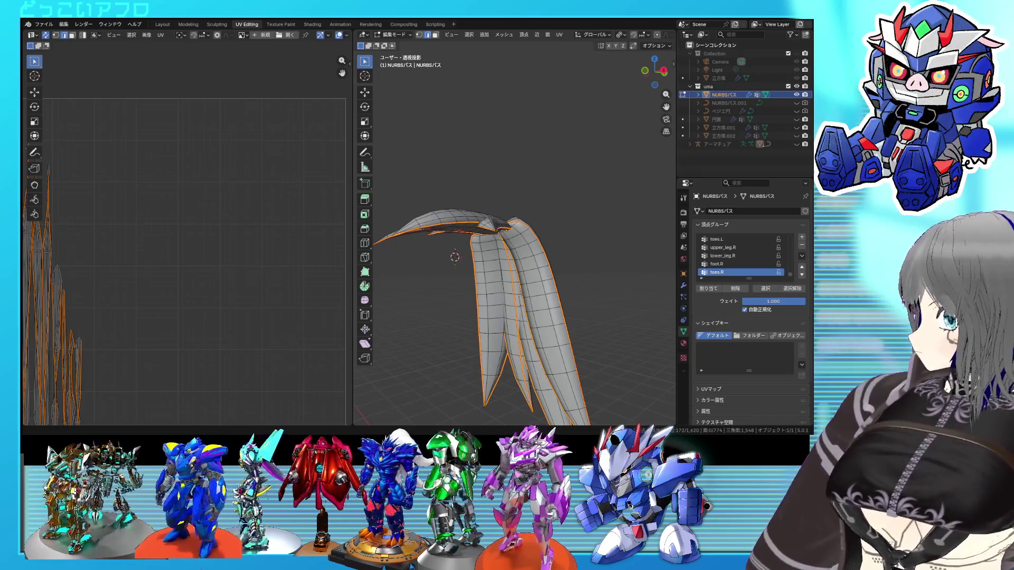
{"action": "middle_click_drag", "start_coordinate": [507, 264], "coordinate": [529, 275]}
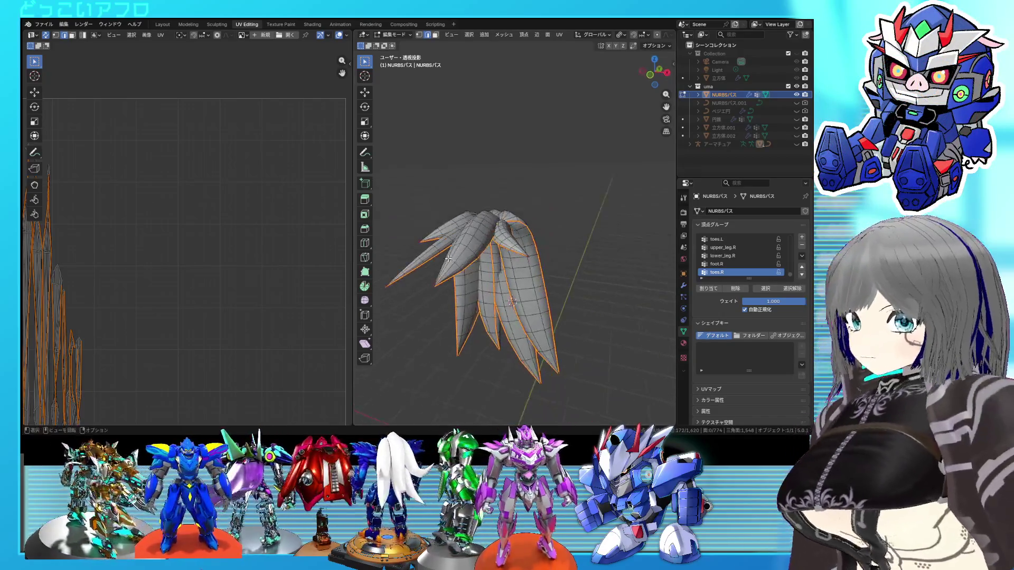
Unwrap the whole mane into UV islands and exit Edit Mode
{"action": "key", "text": "a"}
{"action": "key", "text": "u"}
{"action": "left_click", "coordinate": [184, 216]}
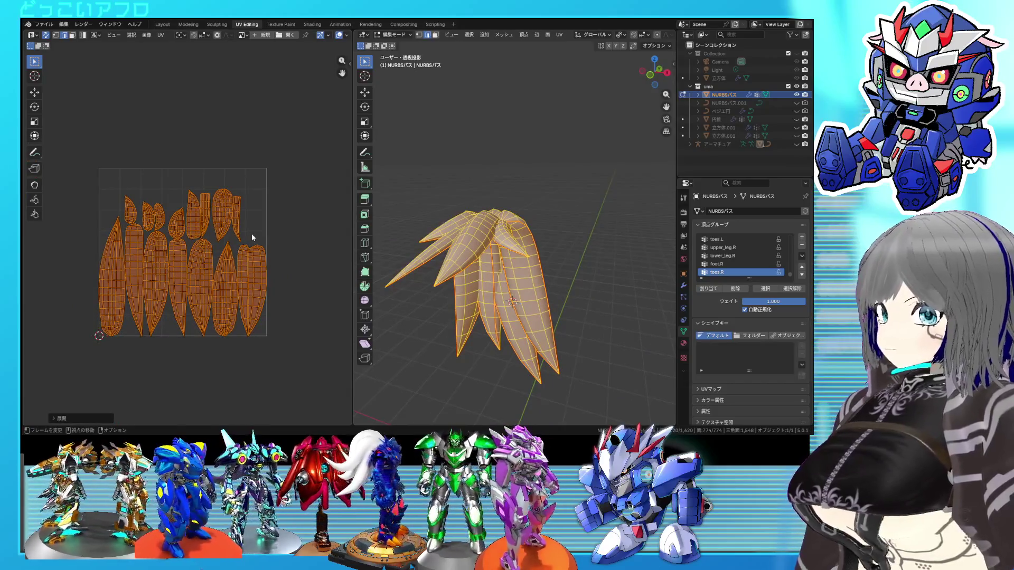
{"action": "key", "text": "3"}
{"action": "key", "text": "Tab"}
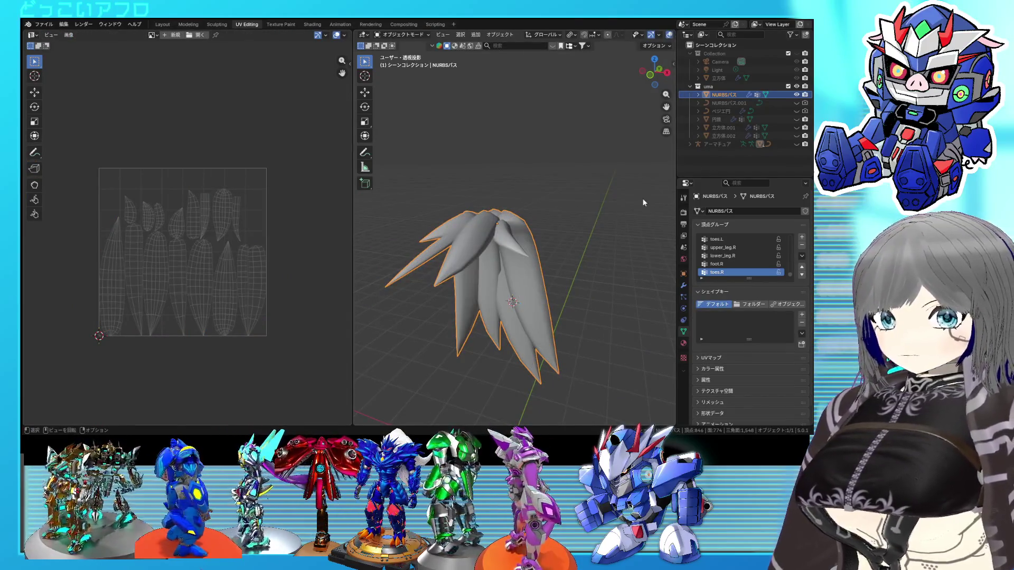
Unhide the eye and horse body, then unwrap the eye mesh
{"action": "left_click", "coordinate": [797, 136]}
{"action": "left_click", "coordinate": [797, 127]}
{"action": "middle_click_drag", "start_coordinate": [520, 158], "coordinate": [517, 241]}
{"action": "left_click", "coordinate": [518, 240]}
{"action": "key", "text": "Tab"}
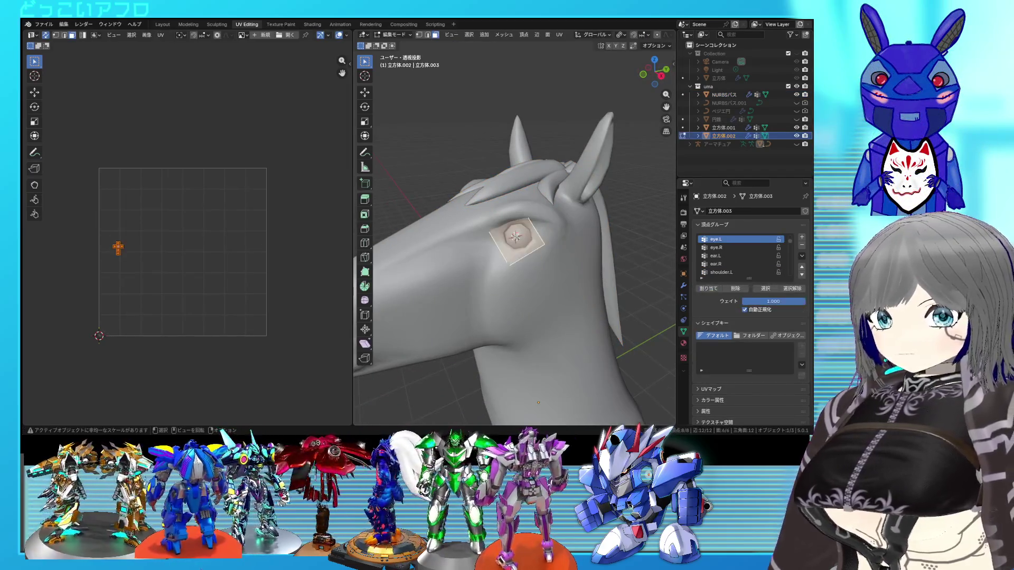
{"action": "key", "text": "u"}
{"action": "left_click", "coordinate": [204, 176]}
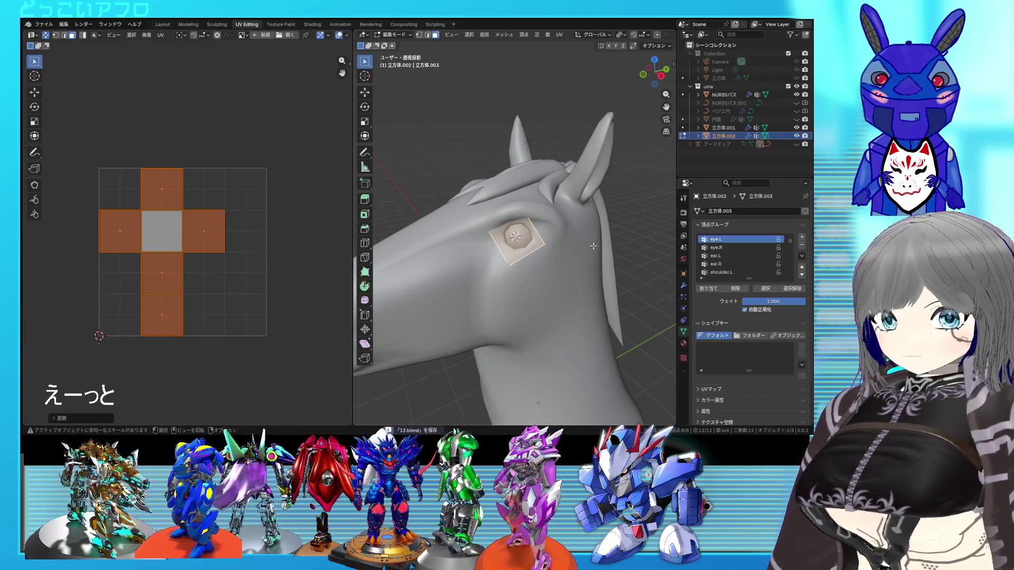
{"action": "scroll", "coordinate": [591, 240], "scroll_direction": "down", "scroll_amount": 5}
{"action": "key", "text": "Tab"}
Edit all visible objects together and unwrap them into one shared UV layout
{"action": "key", "text": "a"}
{"action": "key", "text": "Tab"}
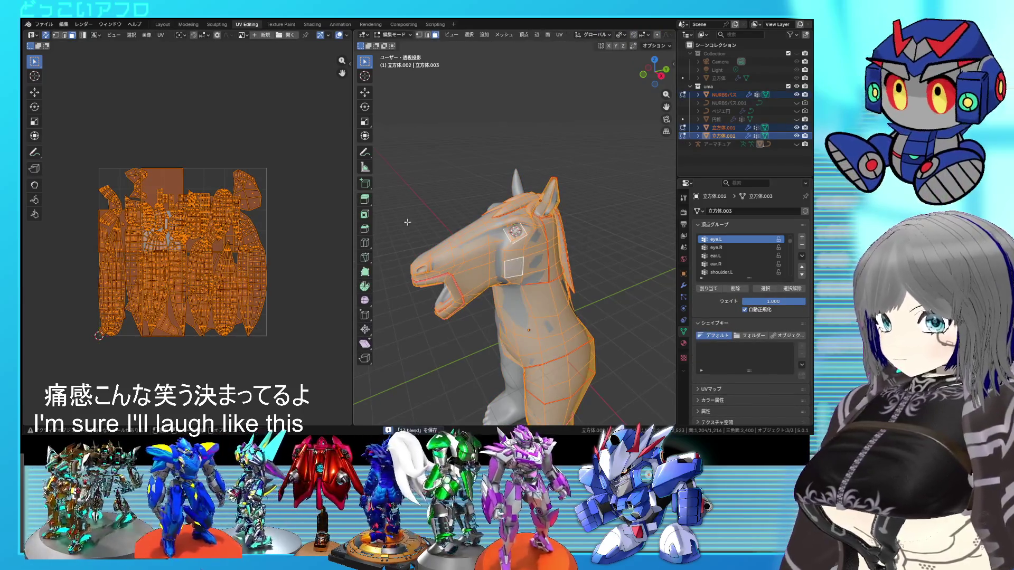
{"action": "key", "text": "u"}
{"action": "left_click", "coordinate": [271, 201]}
{"action": "scroll", "coordinate": [271, 201], "scroll_direction": "up", "scroll_amount": 2}
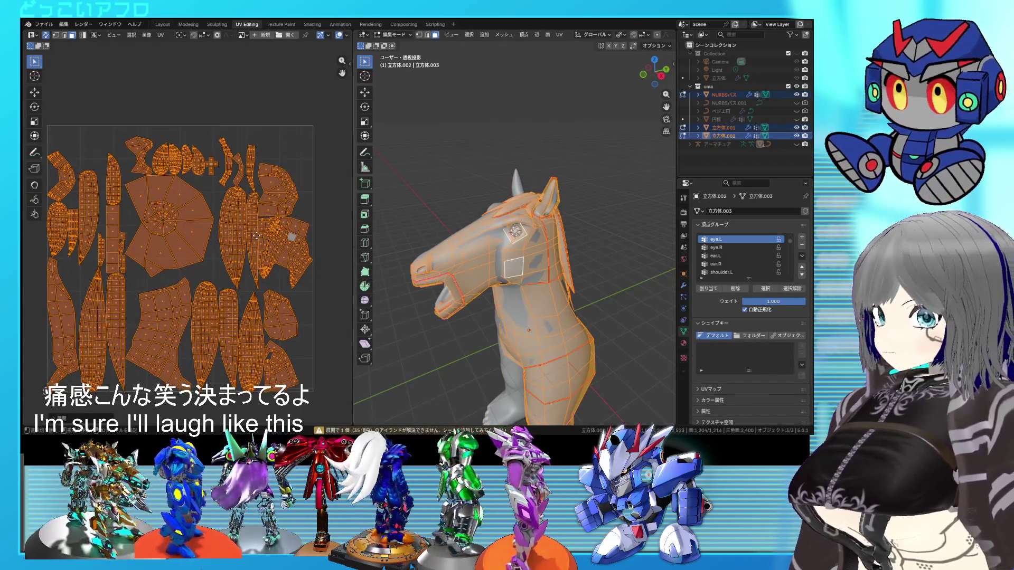
{"action": "scroll", "coordinate": [144, 191], "scroll_direction": "up", "scroll_amount": 2}
{"action": "left_click", "coordinate": [144, 189]}
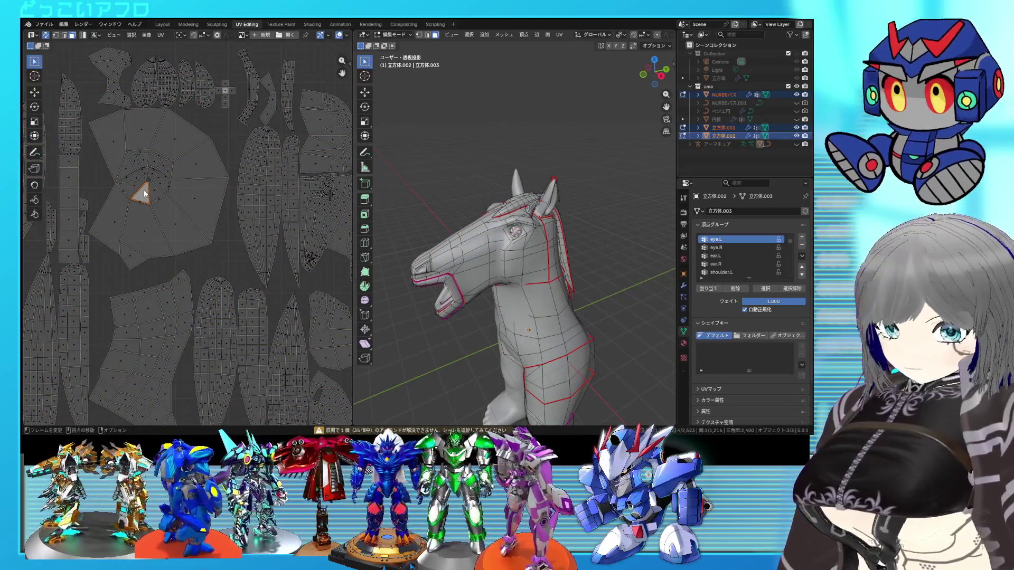
Select the whole leg island and frame it in the viewport
{"action": "key", "text": "ctrl+l"}
{"action": "middle_click_drag", "start_coordinate": [476, 264], "coordinate": [528, 264]}
{"action": "scroll", "coordinate": [264, 228], "scroll_direction": "down", "scroll_amount": 2}
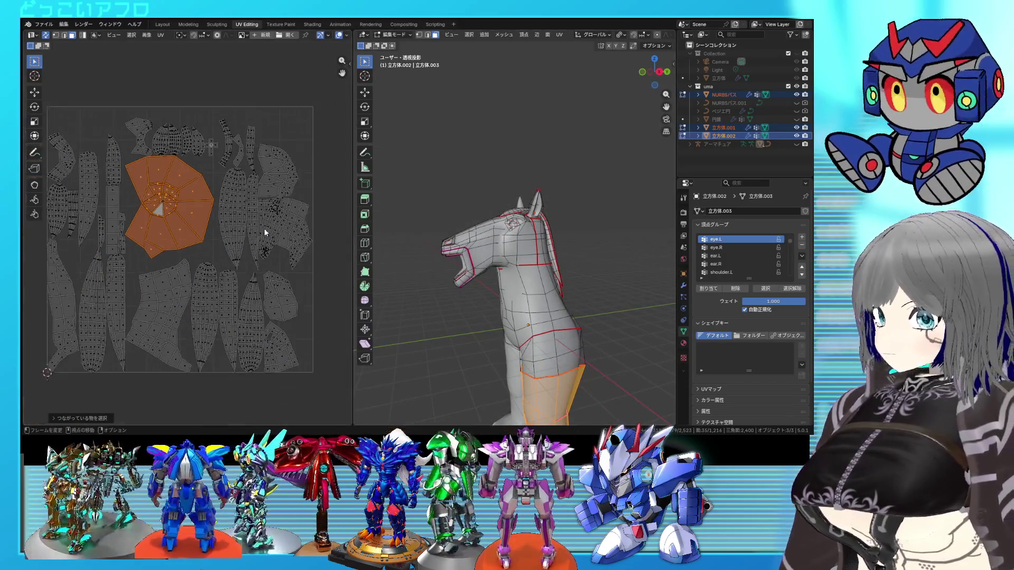
{"action": "key", "text": "KP_Decimal"}
{"action": "mouse_move", "coordinate": [572, 291]}
{"action": "middle_mouse_down"}
{"action": "mouse_move", "coordinate": [612, 296]}
{"action": "mouse_move", "coordinate": [552, 272]}
{"action": "mouse_move", "coordinate": [543, 255]}
{"action": "mouse_move", "coordinate": [536, 263]}
{"action": "mouse_move", "coordinate": [565, 299]}
{"action": "middle_mouse_up"}
Select a face on the other leg mesh and inspect its seams from several angles
{"action": "left_click", "coordinate": [543, 255]}
{"action": "scroll", "coordinate": [529, 252], "scroll_direction": "up", "scroll_amount": 5}
{"action": "scroll", "coordinate": [195, 217], "scroll_direction": "up", "scroll_amount": 3}
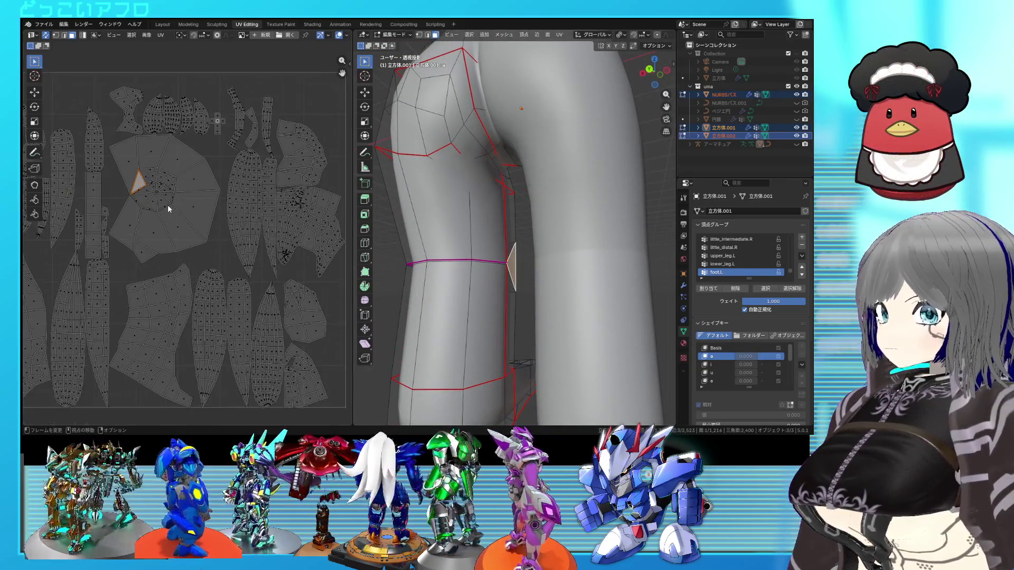
{"action": "middle_click_drag", "start_coordinate": [595, 282], "coordinate": [574, 288]}
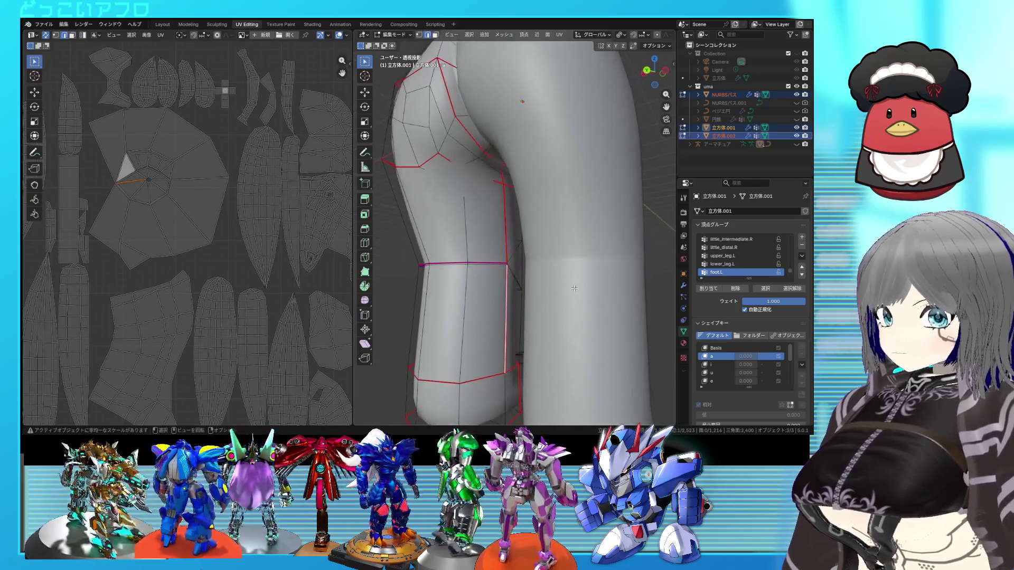
{"action": "middle_click_drag", "start_coordinate": [493, 346], "coordinate": [496, 307]}
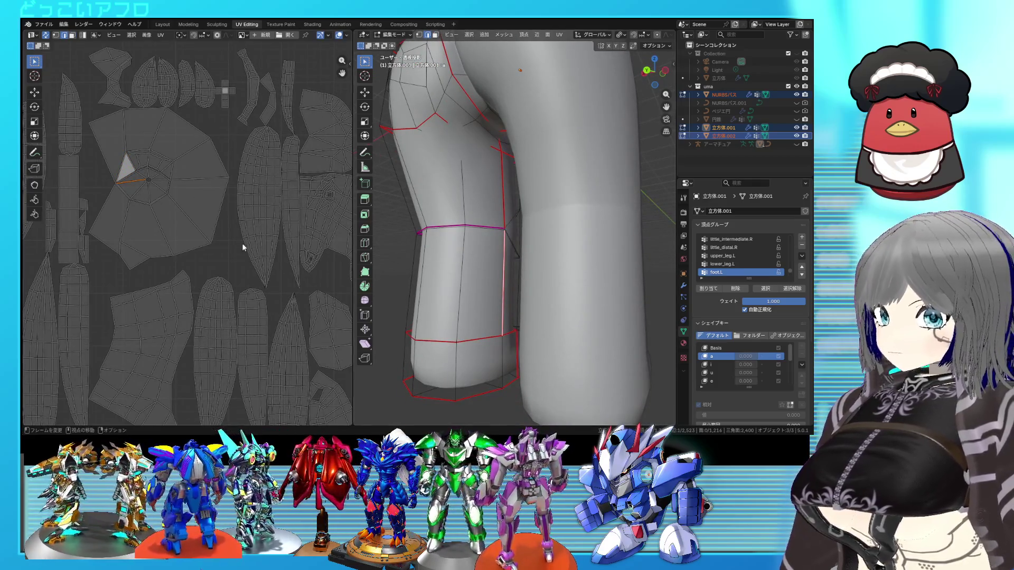
{"action": "scroll", "coordinate": [243, 248], "scroll_direction": "up", "scroll_amount": 3}
{"action": "scroll", "coordinate": [191, 249], "scroll_direction": "up", "scroll_amount": 3}
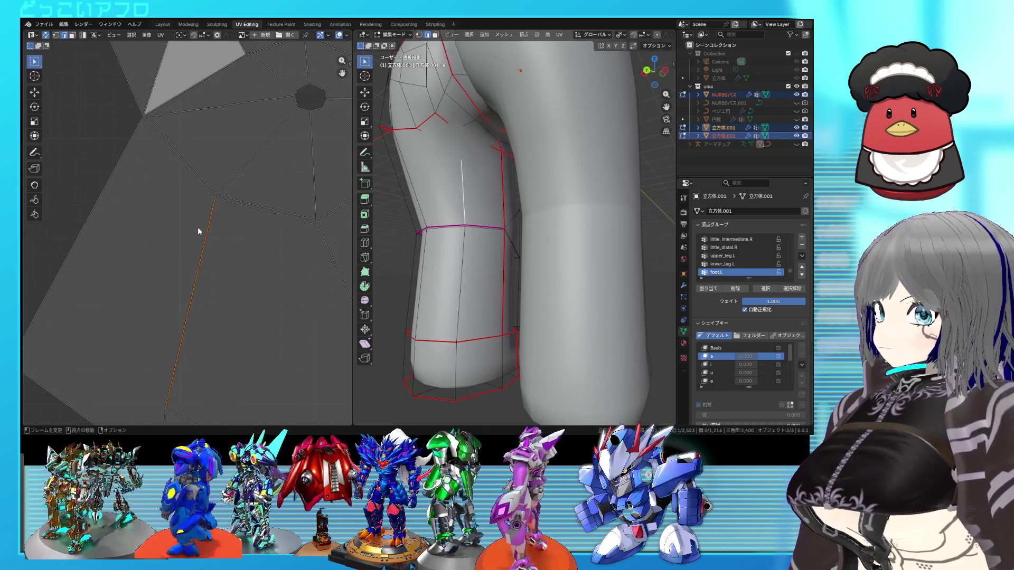
{"action": "scroll", "coordinate": [483, 288], "scroll_direction": "up", "scroll_amount": 5}
{"action": "middle_click_drag", "start_coordinate": [482, 288], "coordinate": [485, 277]}
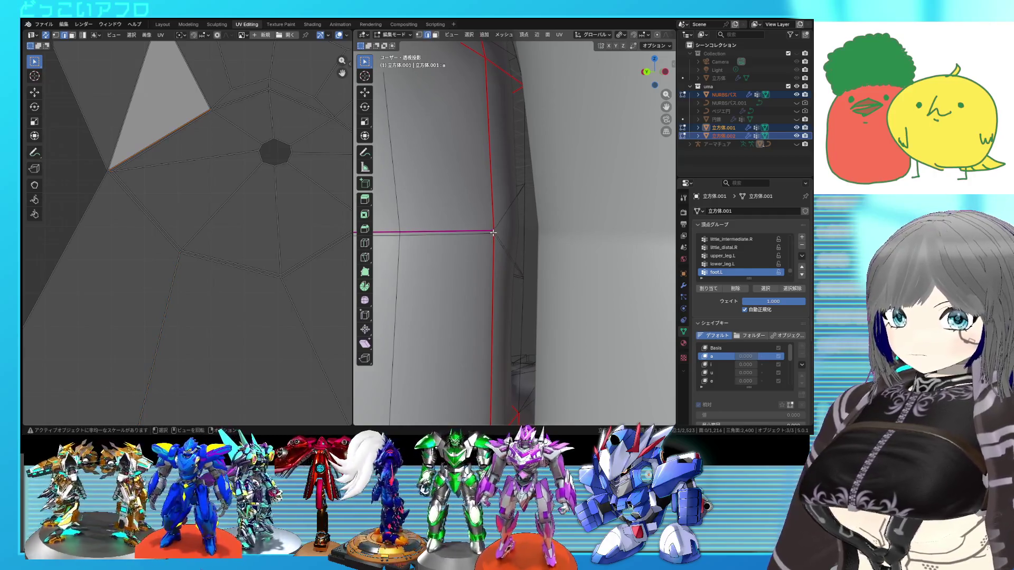
{"action": "right_click", "coordinate": [495, 266]}
{"action": "key", "text": "Escape"}
Unwrap the entire leg mesh into new UV islands and inspect the layout
{"action": "key", "text": "Home"}
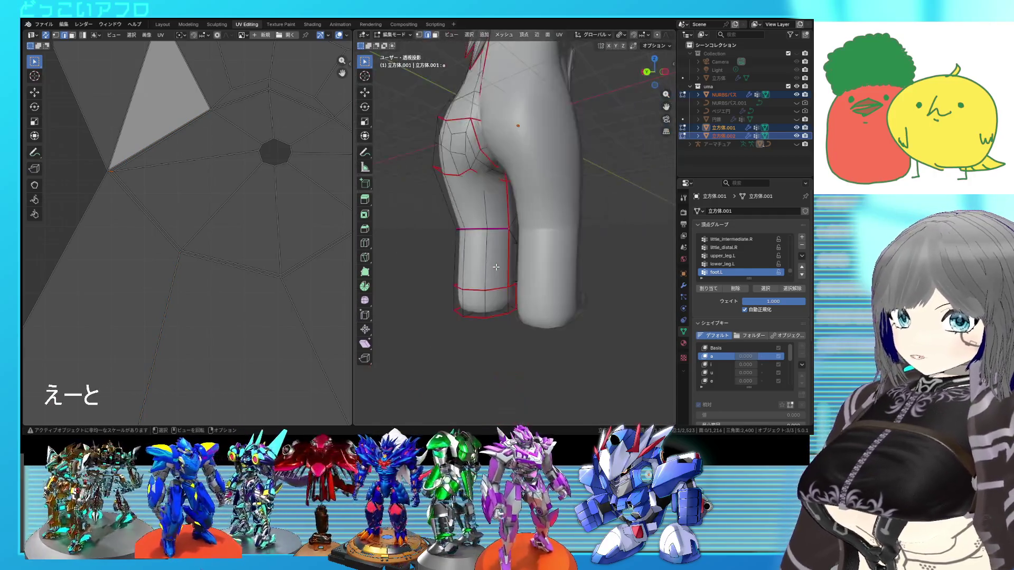
{"action": "key", "text": "a"}
{"action": "key", "text": "u"}
{"action": "left_click", "coordinate": [156, 198]}
{"action": "scroll", "coordinate": [216, 234], "scroll_direction": "down", "scroll_amount": 3}
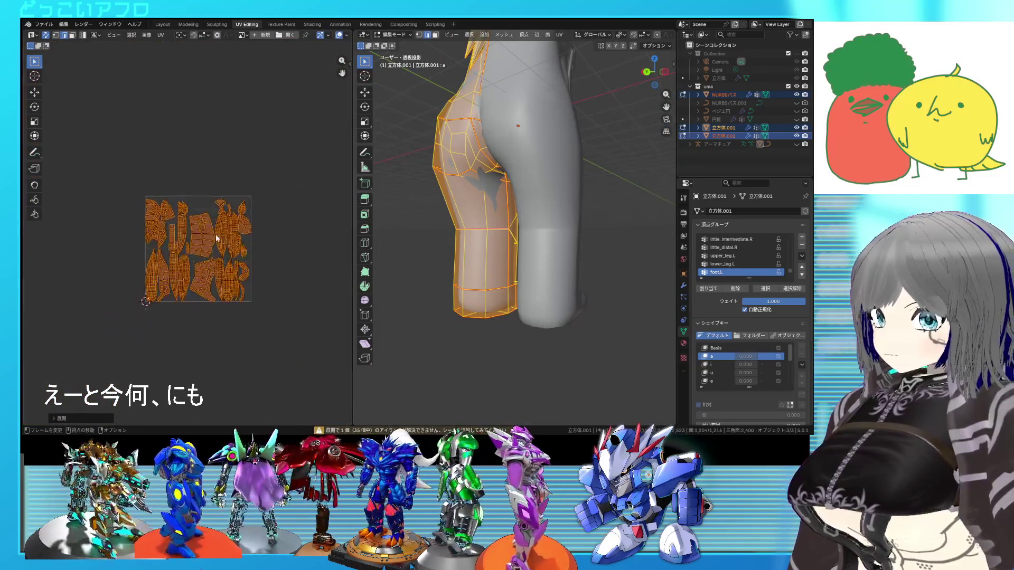
{"action": "scroll", "coordinate": [216, 235], "scroll_direction": "up", "scroll_amount": 6}
{"action": "left_click", "coordinate": [218, 238]}
{"action": "scroll", "coordinate": [218, 239], "scroll_direction": "down", "scroll_amount": 2}
{"action": "middle_click_drag", "start_coordinate": [233, 251], "coordinate": [186, 210]}
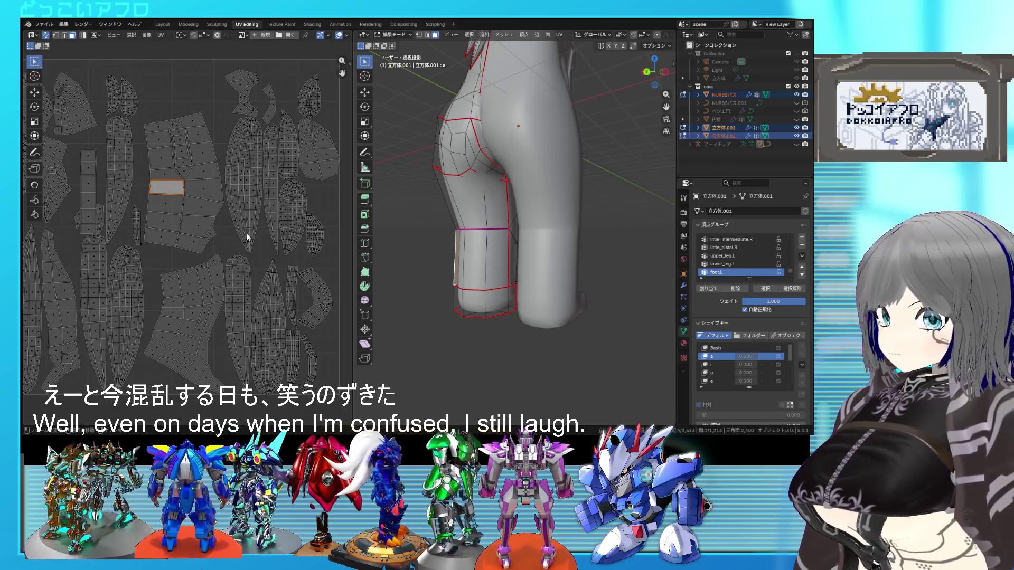
Pan the UV layout and save 13.blend
{"action": "scroll", "coordinate": [247, 237], "scroll_direction": "down", "scroll_amount": 3}
{"action": "scroll", "coordinate": [247, 236], "scroll_direction": "up", "scroll_amount": 3}
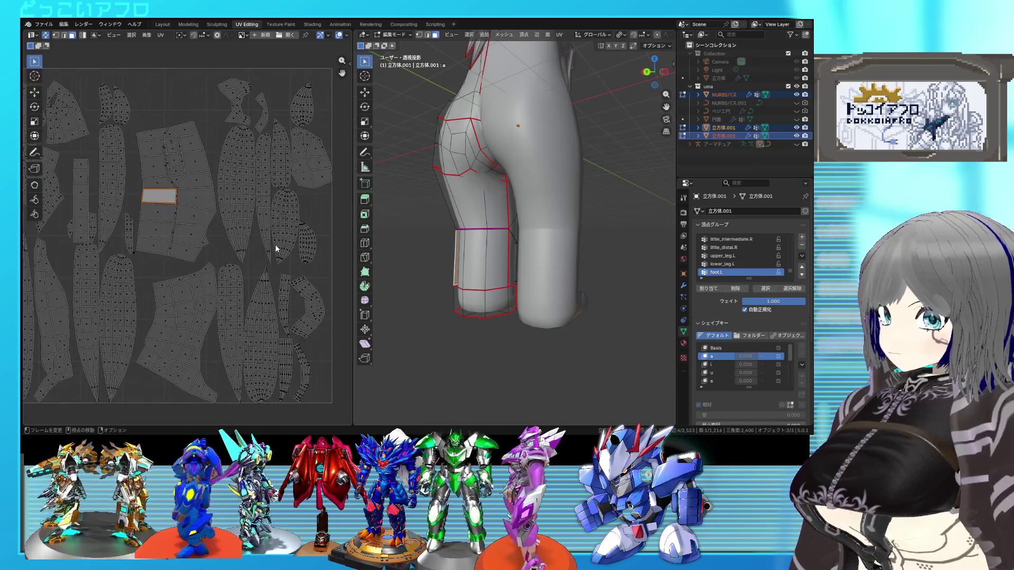
{"action": "scroll", "coordinate": [274, 243], "scroll_direction": "down", "scroll_amount": 2}
{"action": "scroll", "coordinate": [275, 243], "scroll_direction": "up", "scroll_amount": 2}
{"action": "middle_click_drag", "start_coordinate": [275, 243], "coordinate": [160, 204]}
{"action": "key", "text": "ctrl+s"}
Deselect the UV face and select the mouth's whole UV island
{"action": "left_click", "coordinate": [117, 200]}
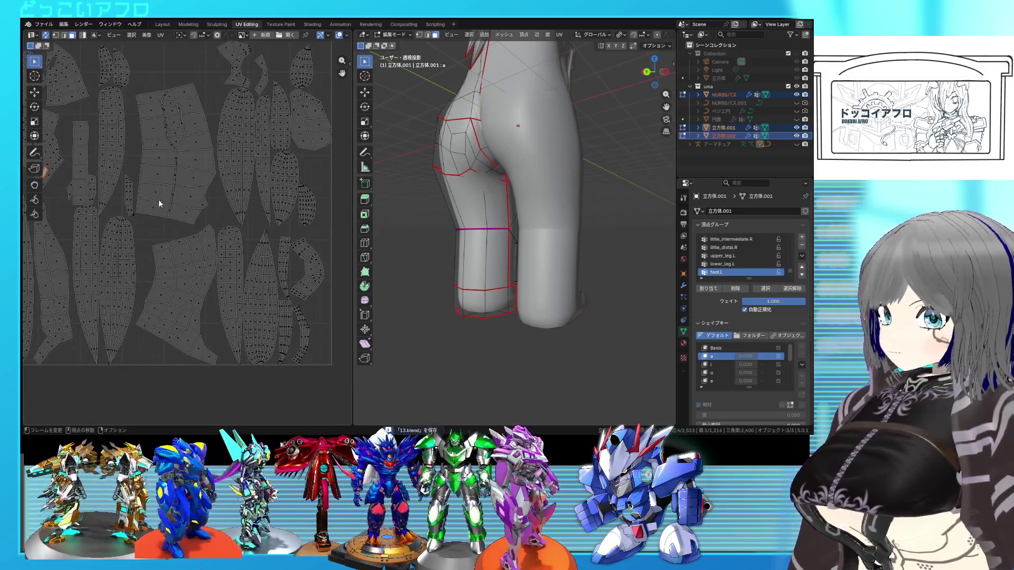
{"action": "middle_click_drag", "start_coordinate": [522, 222], "coordinate": [567, 224]}
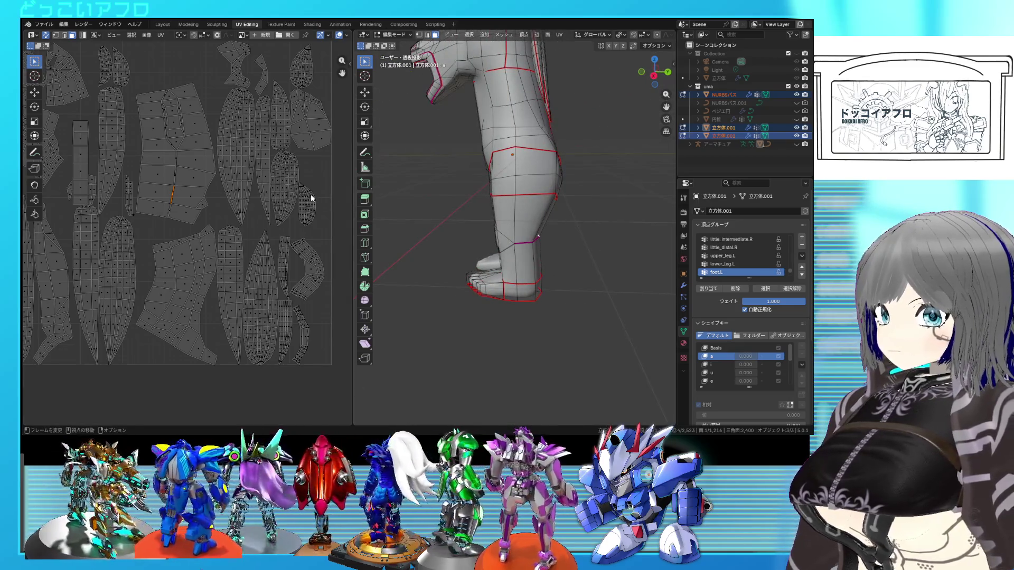
{"action": "scroll", "coordinate": [315, 225], "scroll_direction": "down", "scroll_amount": 1}
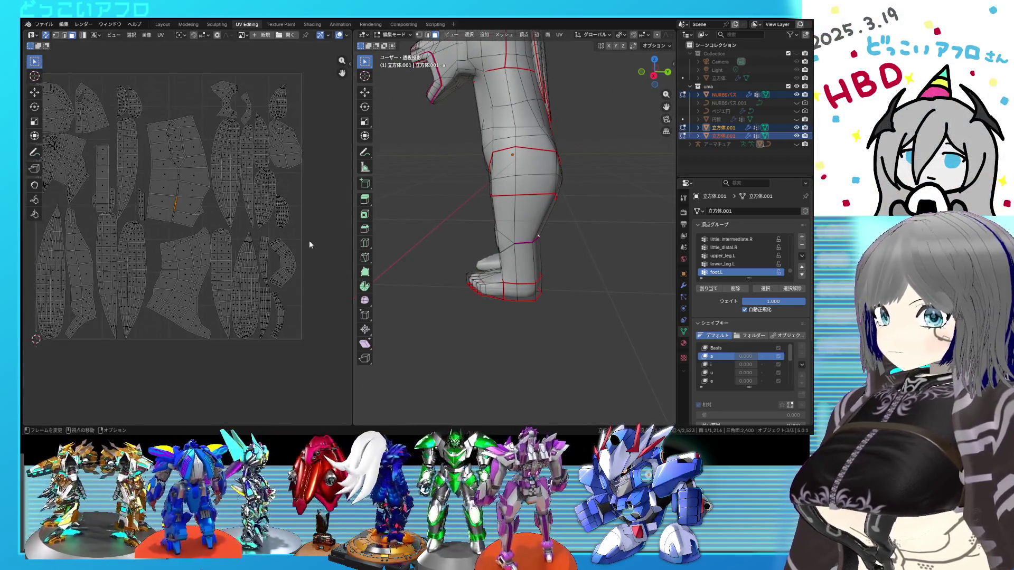
{"action": "key", "text": "l"}
{"action": "scroll", "coordinate": [593, 217], "scroll_direction": "down", "scroll_amount": 4}
{"action": "mouse_move", "coordinate": [593, 217]}
{"action": "middle_mouse_down"}
{"action": "mouse_move", "coordinate": [549, 215]}
{"action": "mouse_move", "coordinate": [533, 191]}
{"action": "mouse_move", "coordinate": [546, 166]}
{"action": "middle_mouse_up"}
Zoom in on the head and select a single face on the mouth
{"action": "scroll", "coordinate": [543, 216], "scroll_direction": "up", "scroll_amount": 5}
{"action": "scroll", "coordinate": [550, 215], "scroll_direction": "up", "scroll_amount": 4}
{"action": "scroll", "coordinate": [534, 214], "scroll_direction": "down", "scroll_amount": 2}
{"action": "scroll", "coordinate": [522, 213], "scroll_direction": "up", "scroll_amount": 5}
{"action": "scroll", "coordinate": [522, 213], "scroll_direction": "down", "scroll_amount": 3}
{"action": "scroll", "coordinate": [545, 166], "scroll_direction": "up", "scroll_amount": 4}
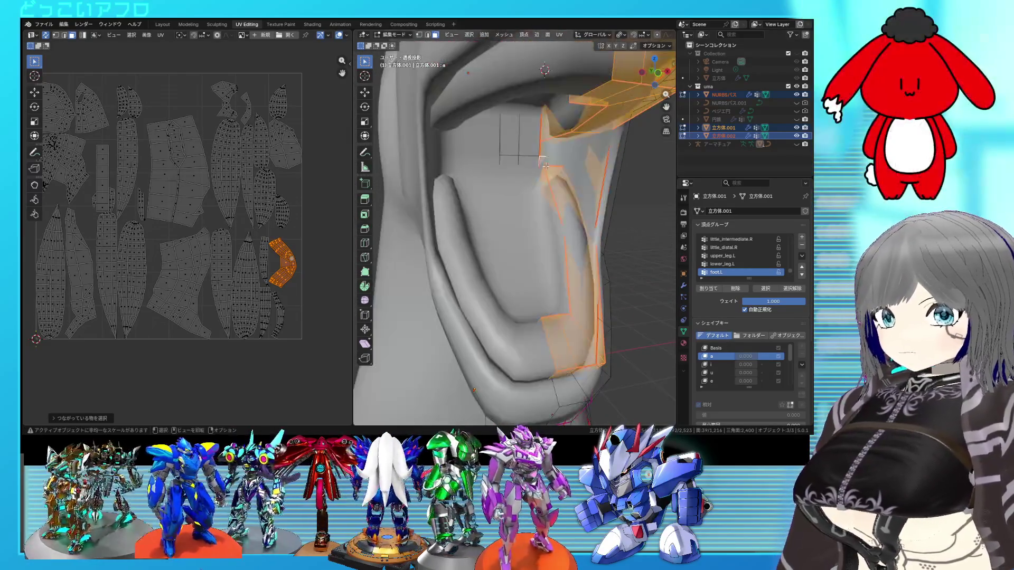
{"action": "left_click", "coordinate": [547, 154]}
In X-ray, add a second mouth face and select a boundary edge in edge mode
{"action": "key", "text": "alt+z"}
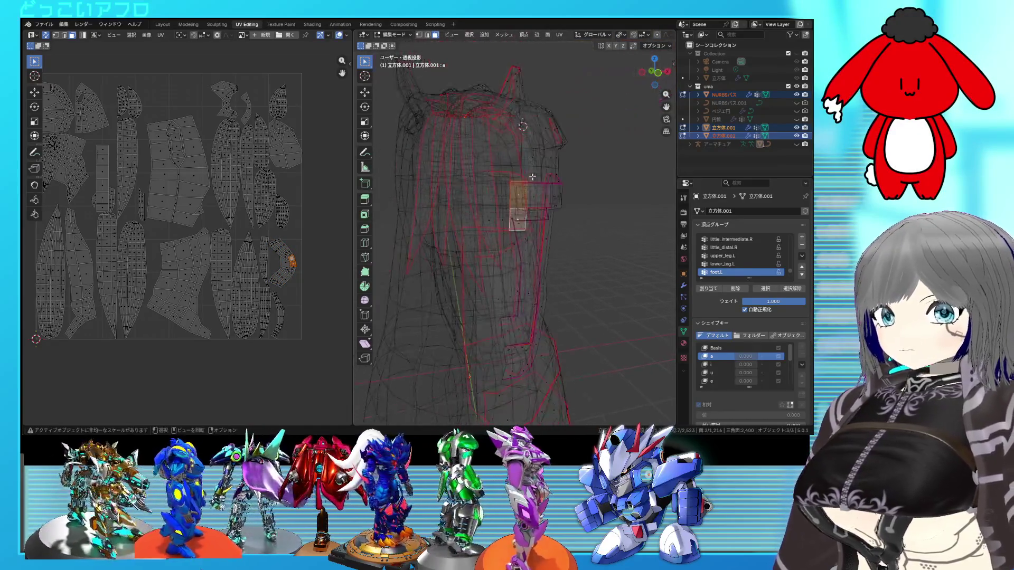
{"action": "scroll", "coordinate": [532, 177], "scroll_direction": "up", "scroll_amount": 3}
{"action": "left_click", "coordinate": [532, 177], "text": "shift"}
{"action": "middle_click_drag", "start_coordinate": [532, 177], "coordinate": [530, 211], "text": "shift"}
{"action": "key", "text": "2"}
{"action": "left_click", "coordinate": [527, 139]}
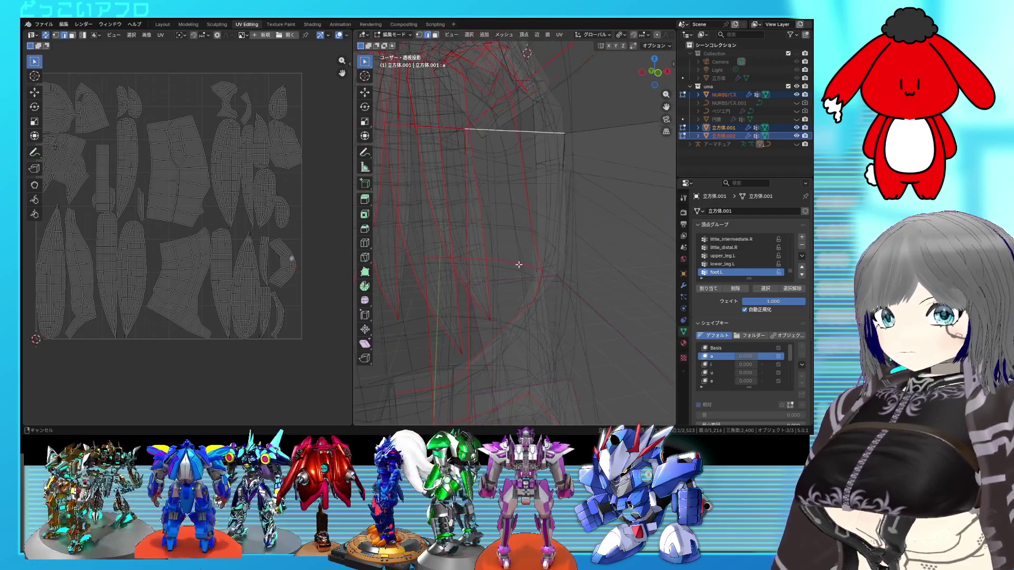
{"action": "middle_click_drag", "start_coordinate": [518, 265], "coordinate": [518, 238]}
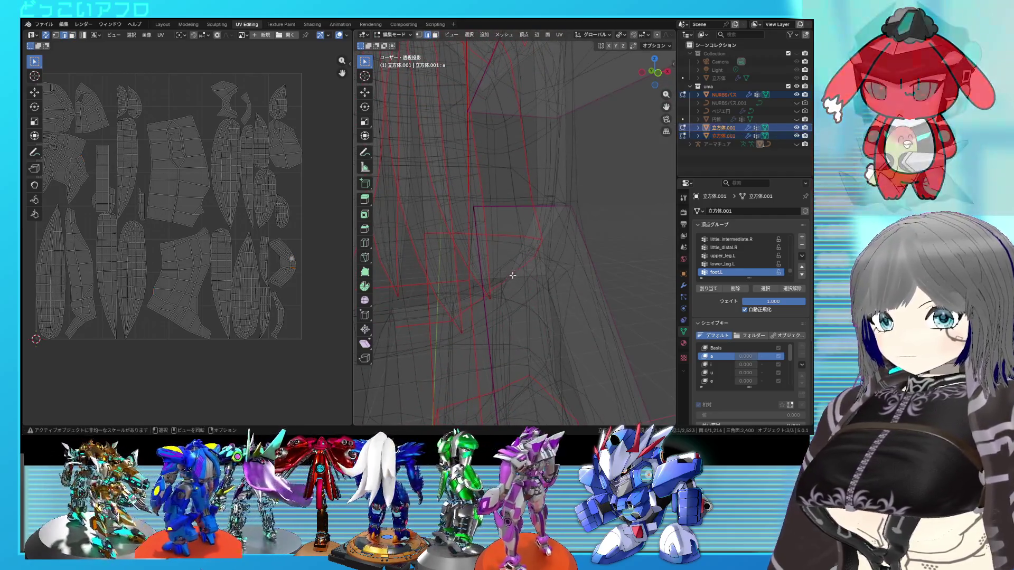
{"action": "right_click", "coordinate": [508, 274]}
Select the whole mesh and unwrap it into a new packed UV layout
{"action": "key", "text": "a"}
{"action": "key", "text": "u"}
{"action": "left_click", "coordinate": [210, 181]}
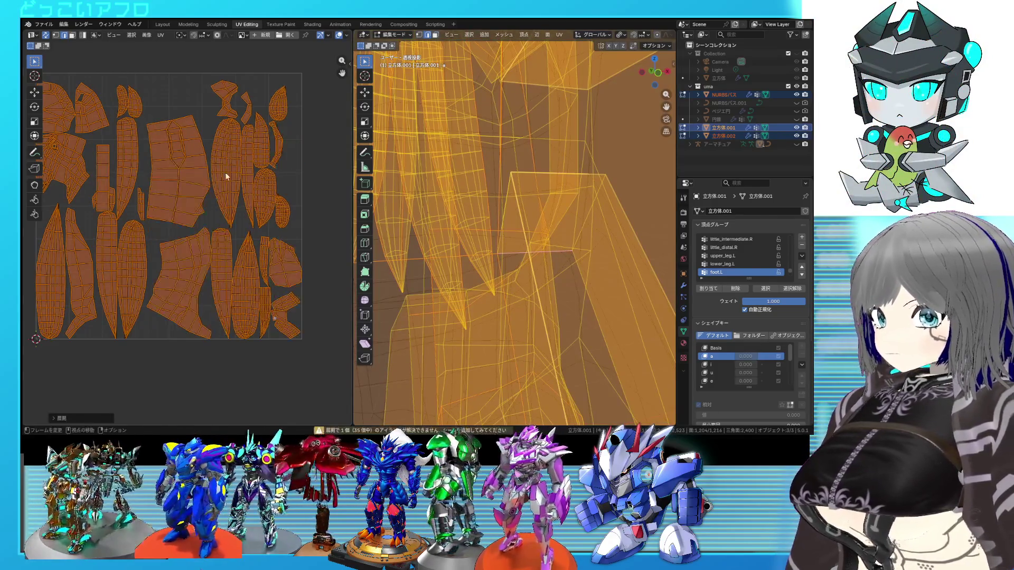
Select a linked part of the horse body and inspect it in see-through wireframe view
{"action": "key", "text": "alt+z"}
{"action": "key", "text": "alt+a"}
{"action": "key", "text": "l"}
{"action": "key", "text": "alt+a"}
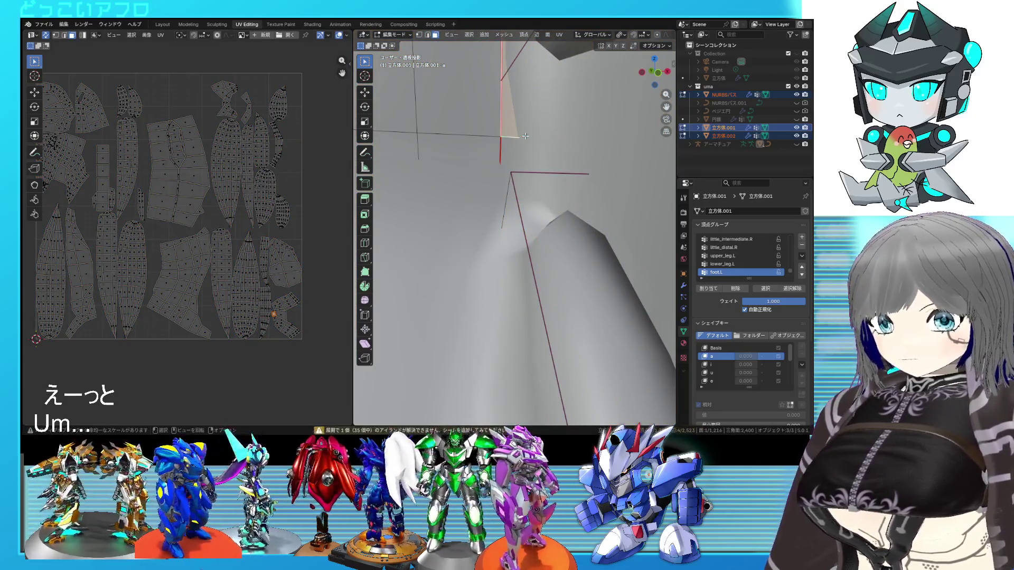
{"action": "key", "text": "l"}
{"action": "scroll", "coordinate": [525, 137], "scroll_direction": "down", "scroll_amount": 5}
{"action": "key", "text": "alt+z"}
{"action": "mouse_move", "coordinate": [627, 136]}
{"action": "middle_mouse_down"}
{"action": "mouse_move", "coordinate": [550, 164]}
{"action": "mouse_move", "coordinate": [600, 165]}
{"action": "mouse_move", "coordinate": [581, 178]}
{"action": "mouse_move", "coordinate": [544, 176]}
{"action": "mouse_move", "coordinate": [594, 196]}
{"action": "mouse_move", "coordinate": [498, 187]}
{"action": "middle_mouse_up"}
{"action": "key", "text": "alt+a"}
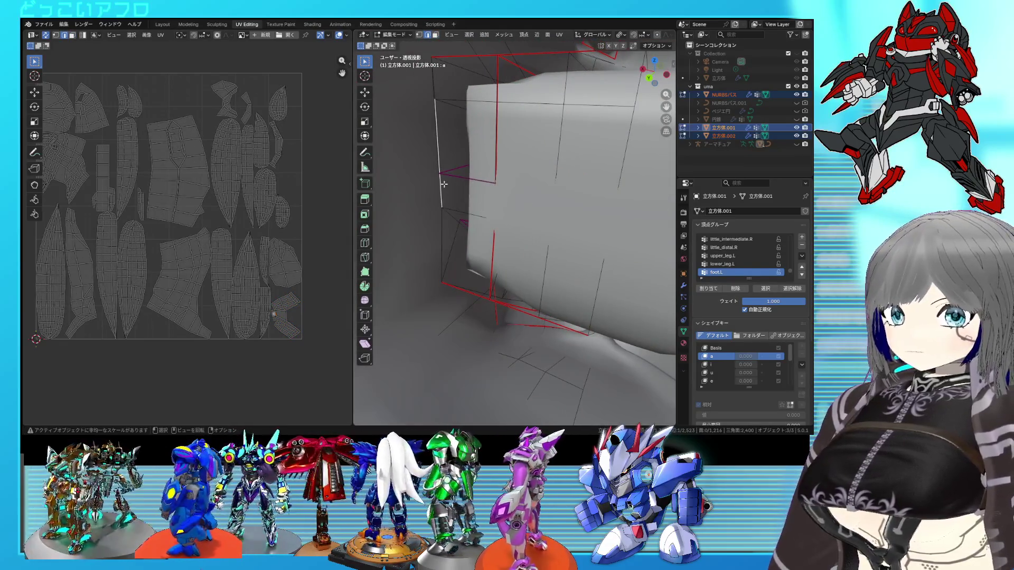
Mark one new edge as a seam and unwrap the whole mesh
{"action": "left_click", "coordinate": [443, 184]}
{"action": "key", "text": "ctrl+e"}
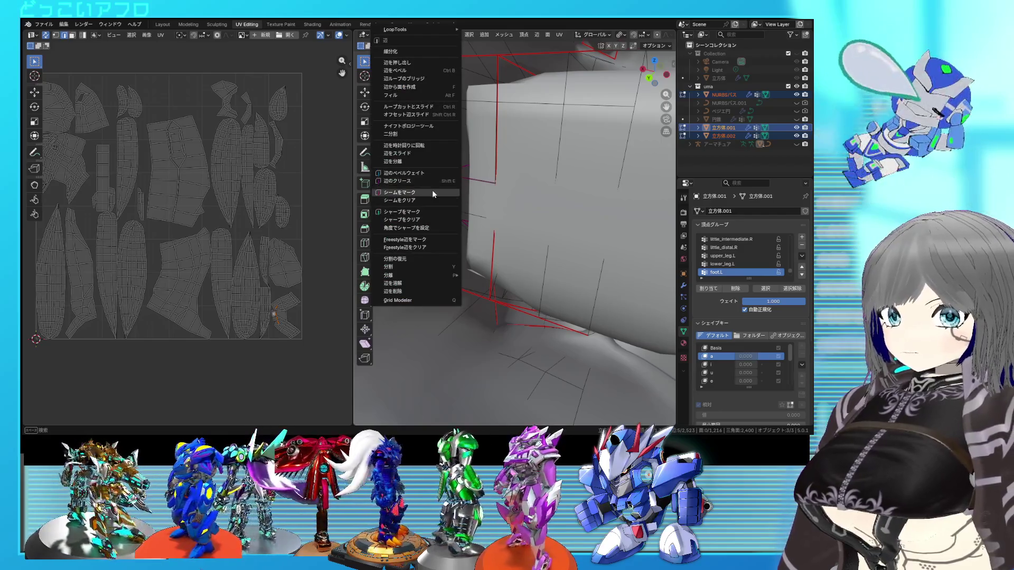
{"action": "left_click", "coordinate": [433, 194]}
{"action": "key", "text": "a"}
{"action": "key", "text": "u"}
{"action": "left_click", "coordinate": [261, 191]}
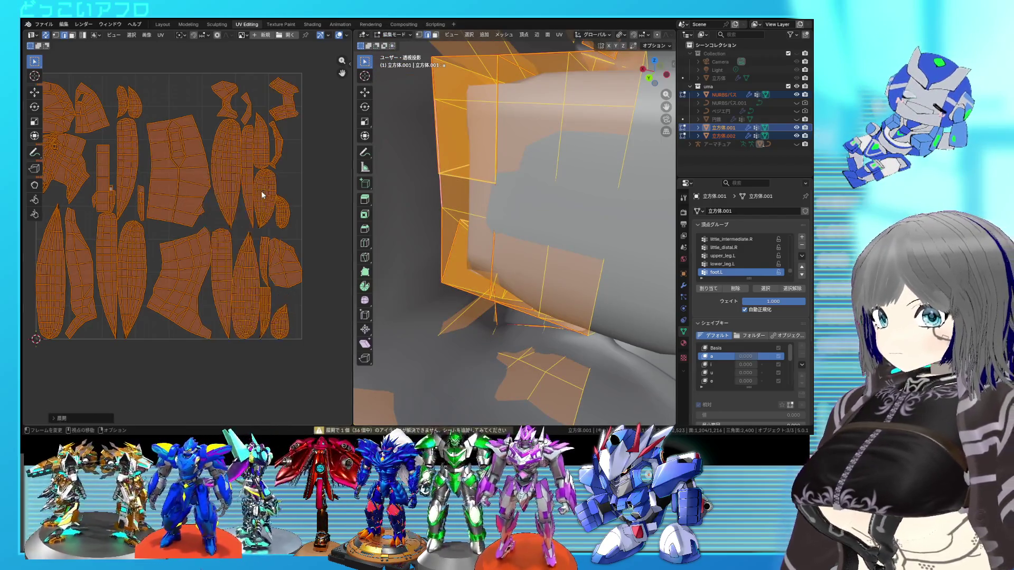
Select the resulting UV island, examine its seams, and clear the stray vertical seam
{"action": "left_click", "coordinate": [469, 203]}
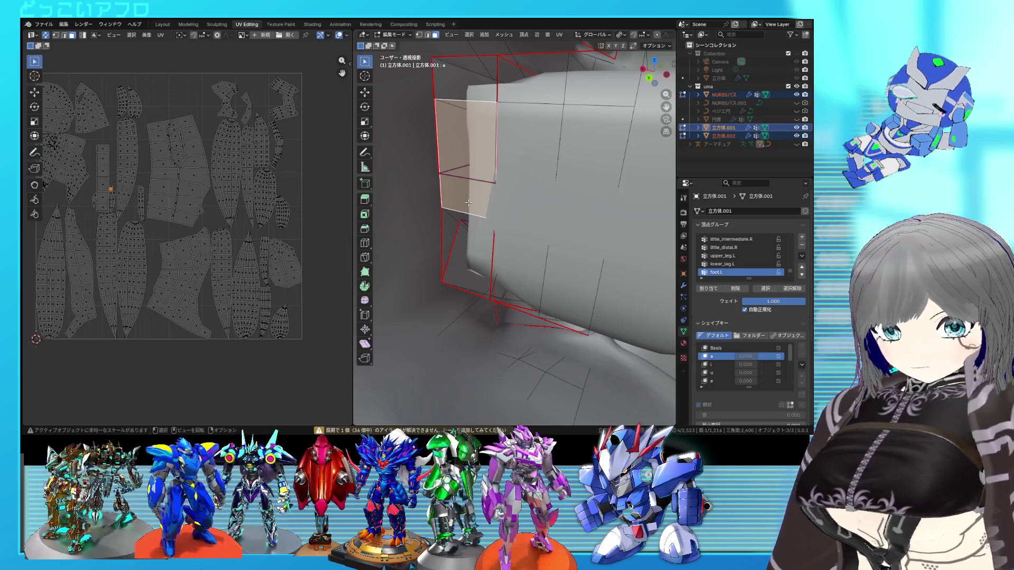
{"action": "key", "text": "ctrl+l"}
{"action": "mouse_move", "coordinate": [469, 202]}
{"action": "middle_mouse_down"}
{"action": "mouse_move", "coordinate": [456, 222]}
{"action": "mouse_move", "coordinate": [460, 214]}
{"action": "middle_mouse_up"}
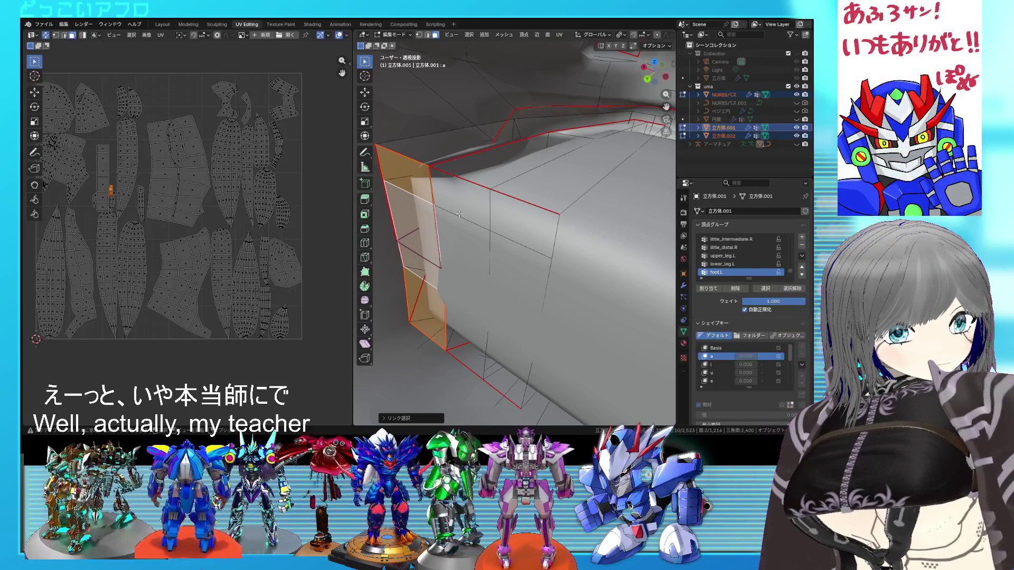
{"action": "mouse_move", "coordinate": [460, 214]}
{"action": "middle_mouse_down"}
{"action": "mouse_move", "coordinate": [503, 244]}
{"action": "mouse_move", "coordinate": [496, 222]}
{"action": "mouse_move", "coordinate": [508, 182]}
{"action": "middle_mouse_up"}
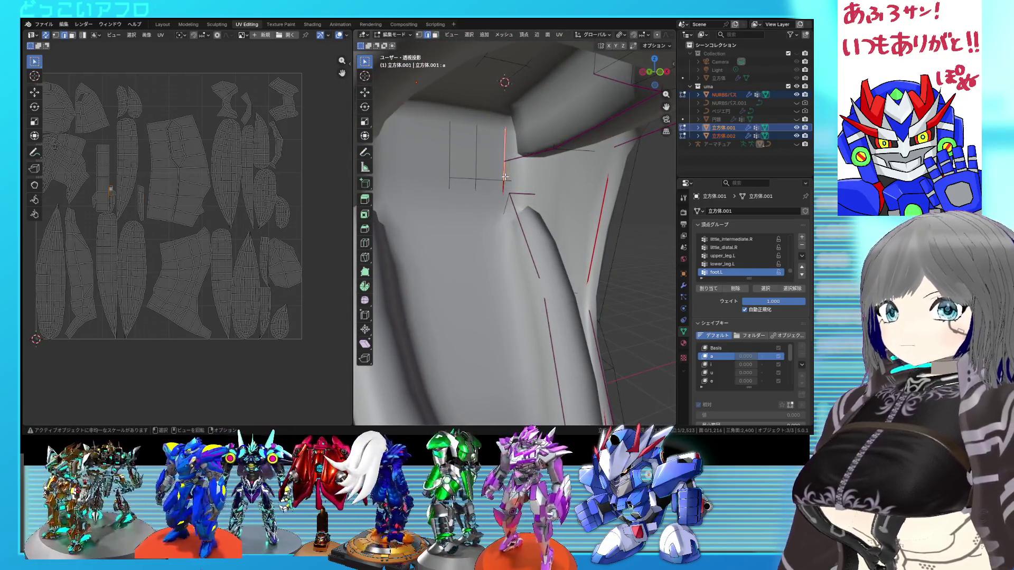
{"action": "right_click", "coordinate": [505, 179]}
{"action": "left_click", "coordinate": [498, 189]}
Re-unwrap the entire mesh with the revised seams
{"action": "key", "text": "3"}
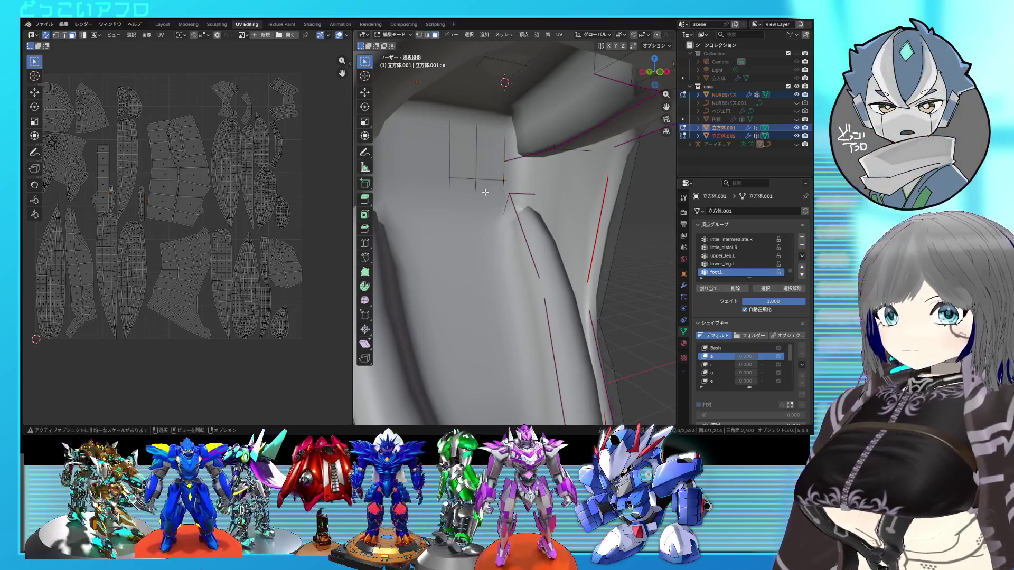
{"action": "left_click", "coordinate": [485, 192]}
{"action": "key", "text": "a"}
{"action": "key", "text": "u"}
{"action": "left_click", "coordinate": [264, 194]}
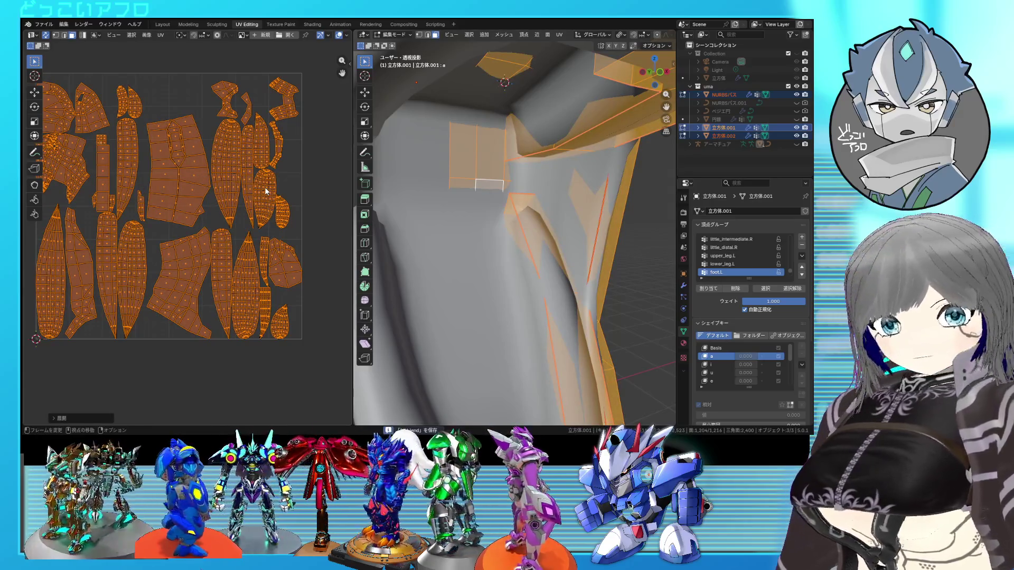
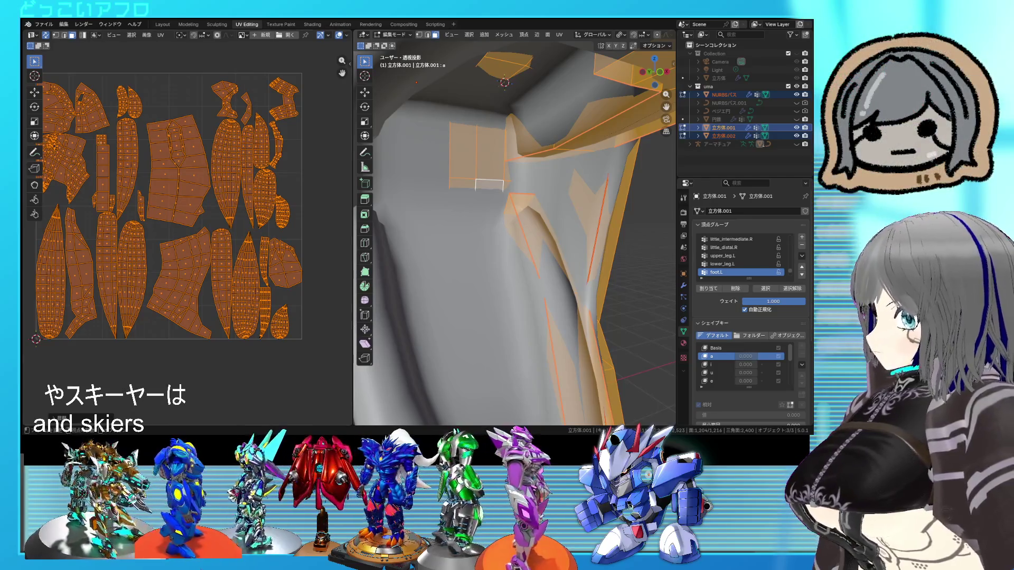
Unwrap the selected horse faces into UV islands
{"action": "scroll", "coordinate": [528, 282], "scroll_direction": "down", "scroll_amount": 5}
{"action": "scroll", "coordinate": [266, 234], "scroll_direction": "down", "scroll_amount": 2}
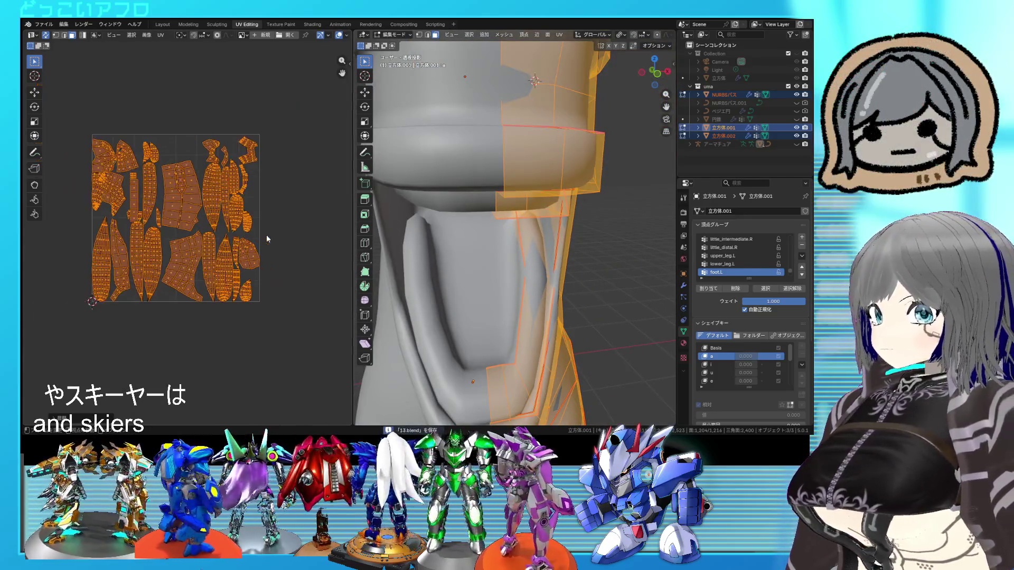
{"action": "key", "text": "u"}
{"action": "left_click", "coordinate": [223, 224]}
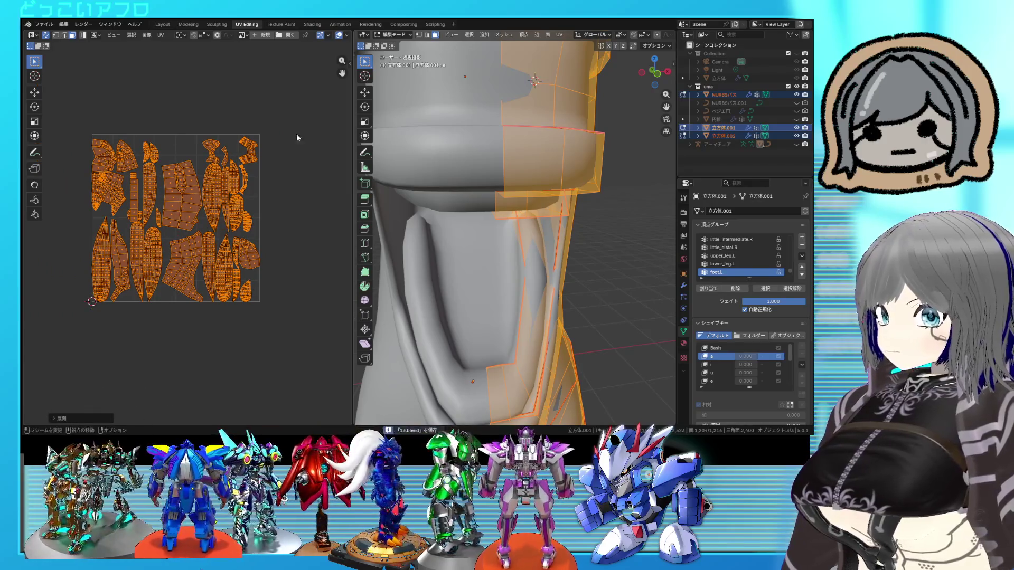
Show the UV-Packer settings in the UV editor's sidebar
{"action": "left_click", "coordinate": [351, 62]}
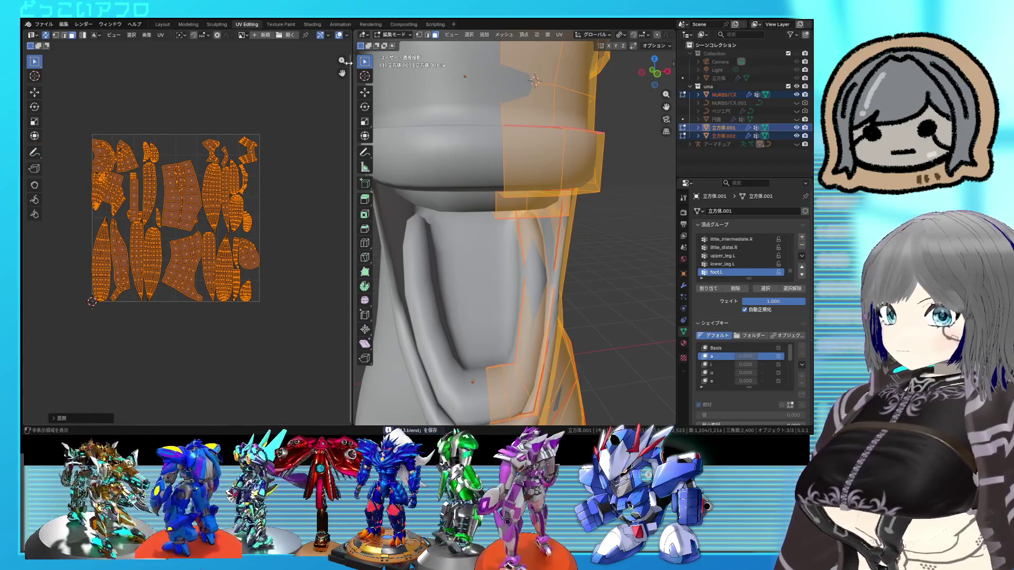
{"action": "left_click", "coordinate": [346, 131]}
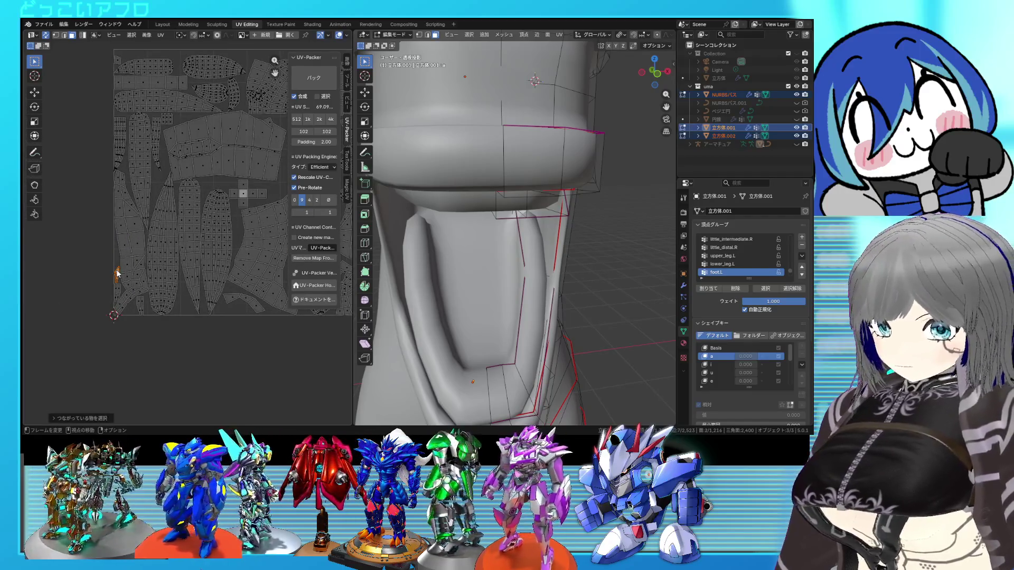
{"action": "scroll", "coordinate": [515, 227], "scroll_direction": "down", "scroll_amount": 5}
{"action": "scroll", "coordinate": [83, 279], "scroll_direction": "down", "scroll_amount": 2}
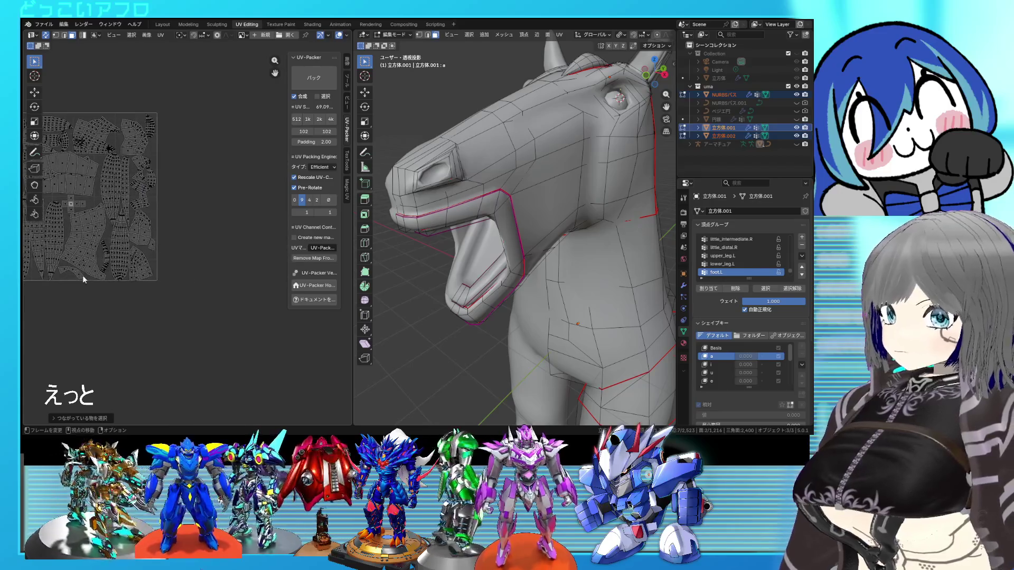
{"action": "scroll", "coordinate": [188, 267], "scroll_direction": "up", "scroll_amount": 3}
Scale a small left-side UV island by about 1.42 and return to object mode
{"action": "left_click_drag", "start_coordinate": [95, 263], "coordinate": [91, 276]}
{"action": "key", "text": "s"}
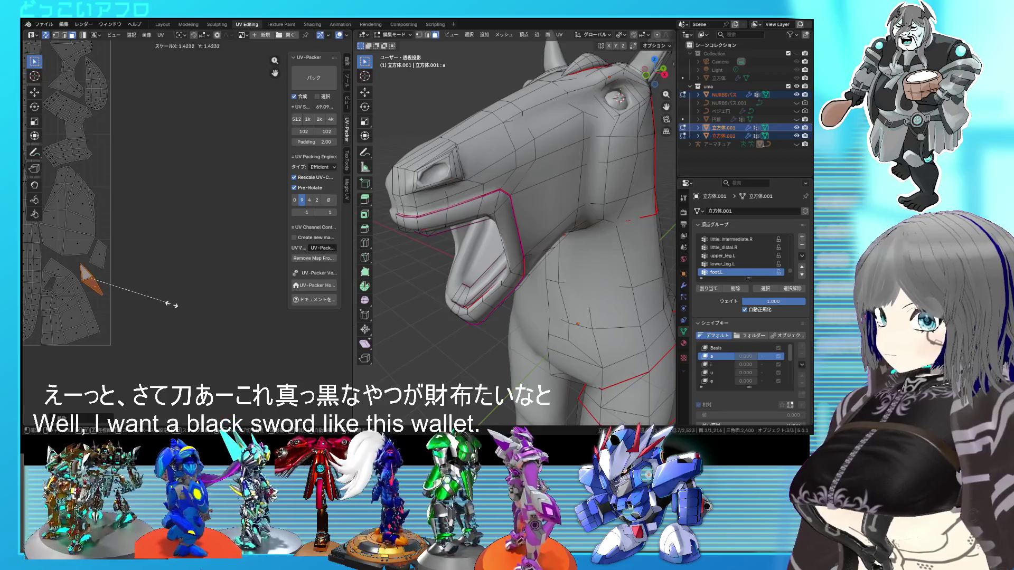
{"action": "left_click", "coordinate": [175, 305]}
{"action": "scroll", "coordinate": [226, 289], "scroll_direction": "down", "scroll_amount": 4}
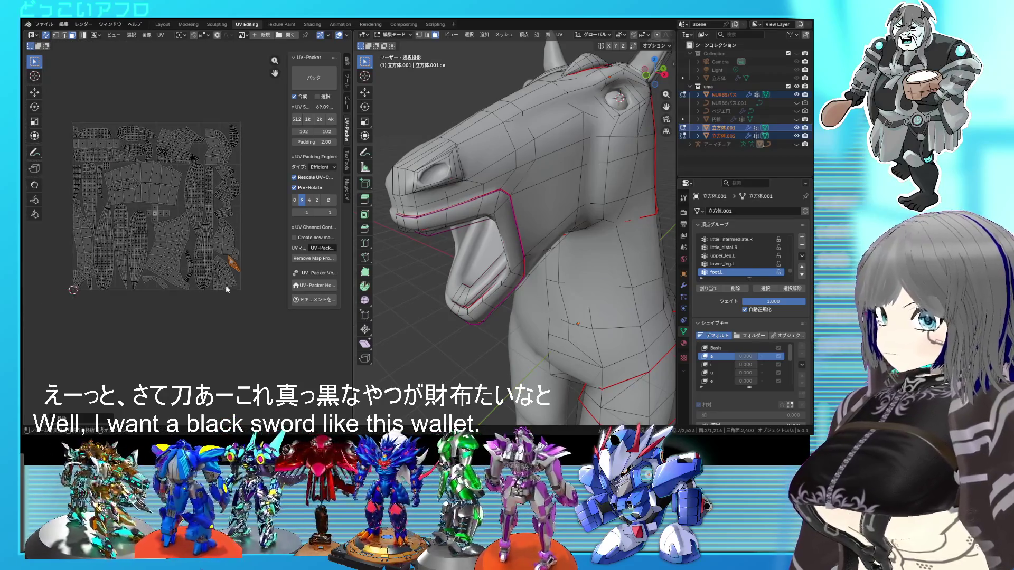
{"action": "mouse_move", "coordinate": [549, 222]}
{"action": "middle_mouse_down"}
{"action": "mouse_move", "coordinate": [563, 299]}
{"action": "mouse_move", "coordinate": [532, 294]}
{"action": "mouse_move", "coordinate": [484, 184]}
{"action": "middle_mouse_up"}
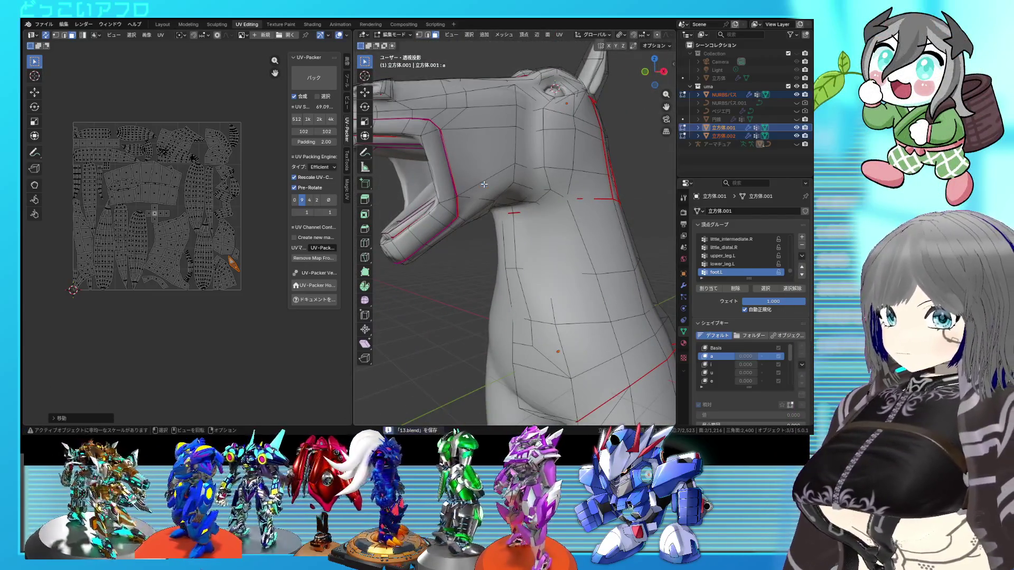
{"action": "key", "text": "Tab"}
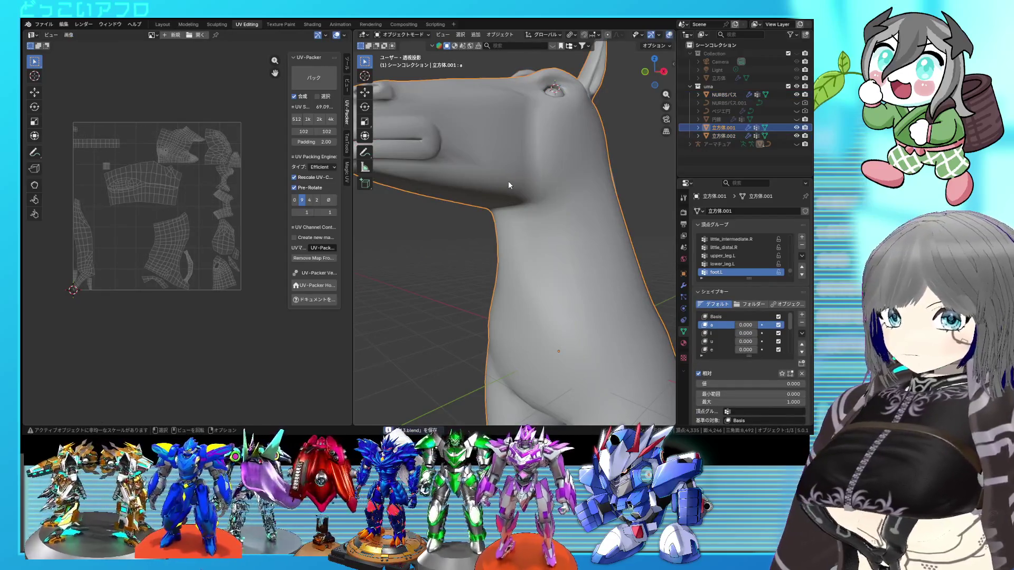
Apply the horse's mirror, subdivision and armature modifiers while keeping its shape keys
{"action": "scroll", "coordinate": [509, 180], "scroll_direction": "down", "scroll_amount": 5}
{"action": "left_click", "coordinate": [602, 208]}
{"action": "middle_click_drag", "start_coordinate": [602, 208], "coordinate": [590, 197]}
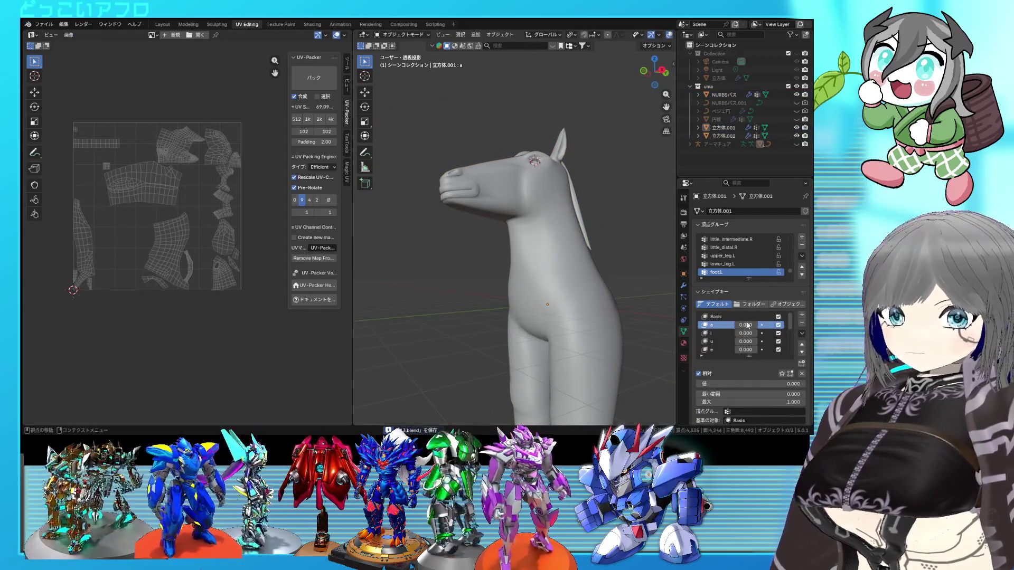
{"action": "left_click", "coordinate": [802, 333]}
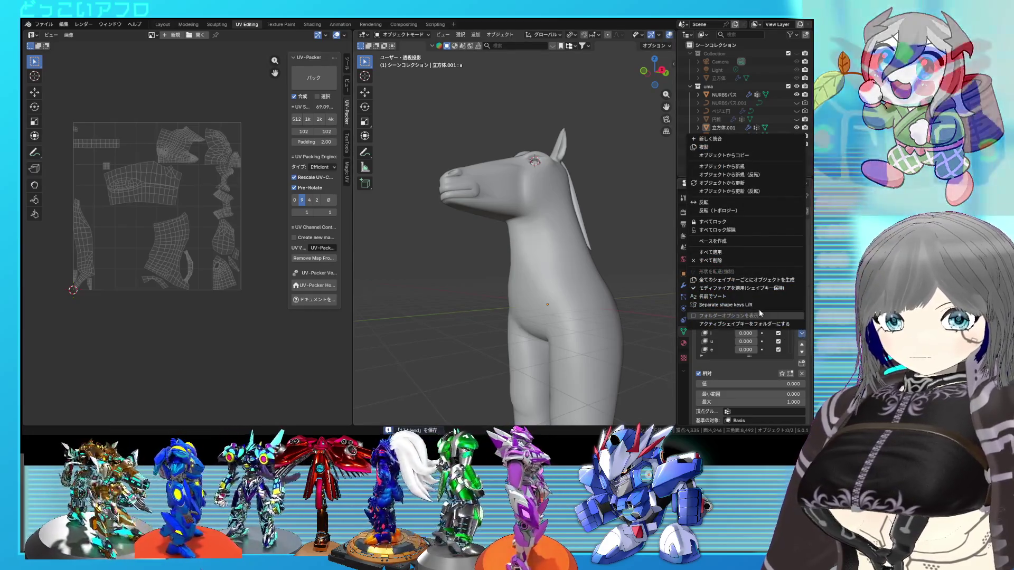
{"action": "left_click", "coordinate": [753, 288]}
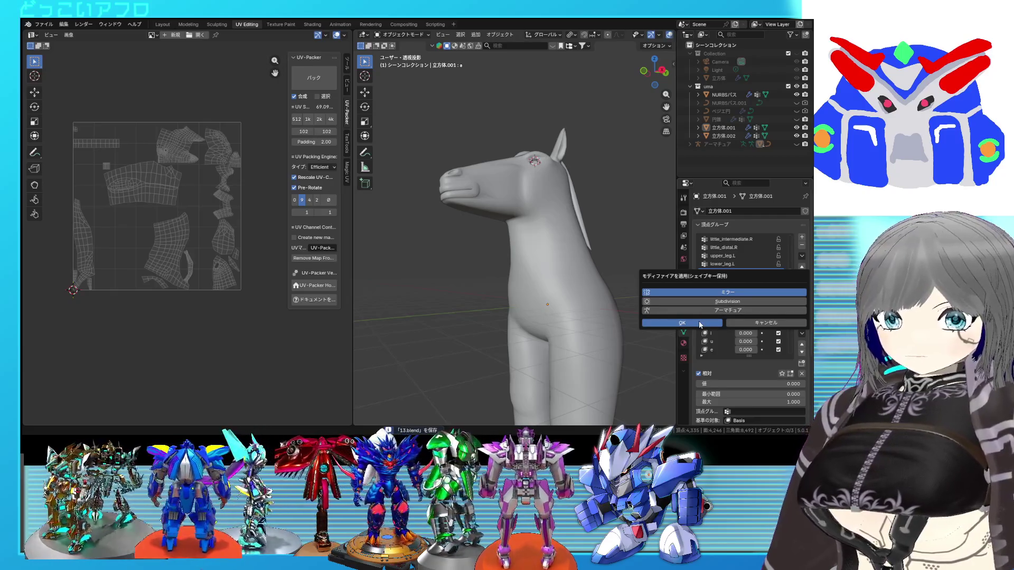
{"action": "left_click", "coordinate": [681, 323]}
Make the Basis shape key active and enter edit mode on the horse mesh
{"action": "left_click", "coordinate": [584, 294]}
{"action": "mouse_move", "coordinate": [584, 295]}
{"action": "middle_mouse_down"}
{"action": "mouse_move", "coordinate": [543, 268]}
{"action": "mouse_move", "coordinate": [523, 280]}
{"action": "middle_mouse_up"}
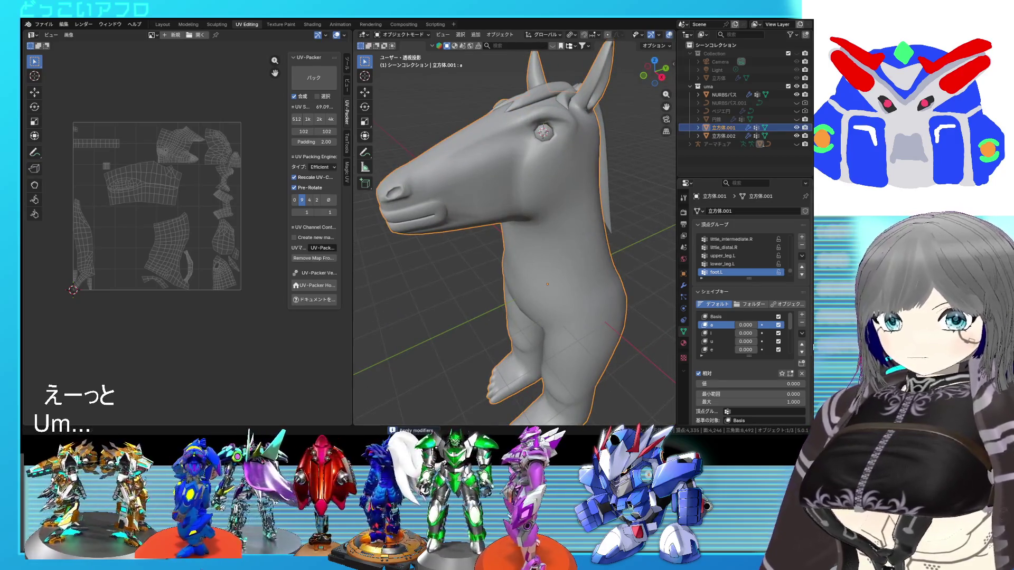
{"action": "key", "text": "Tab"}
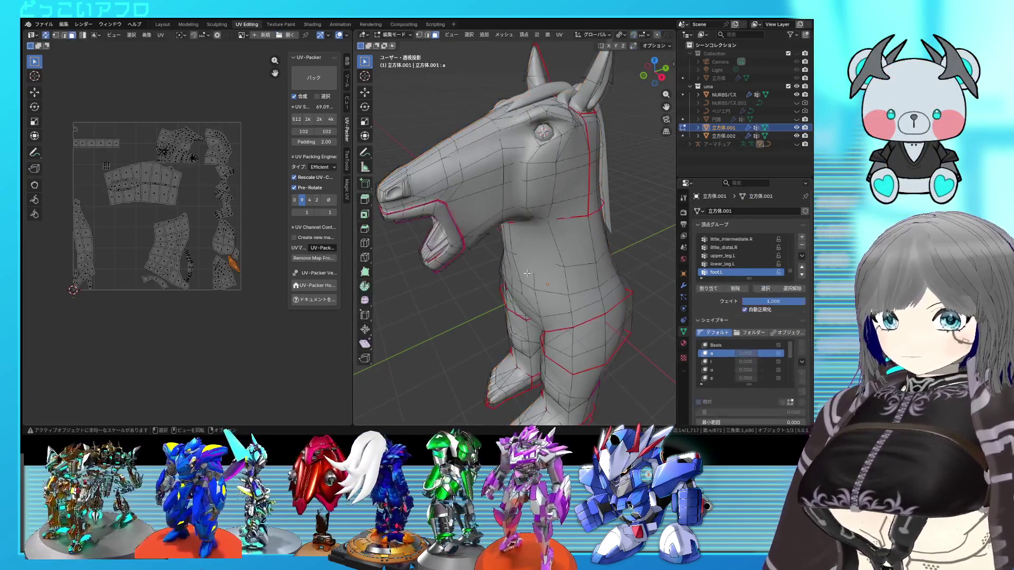
{"action": "key", "text": "a"}
{"action": "key", "text": "Tab"}
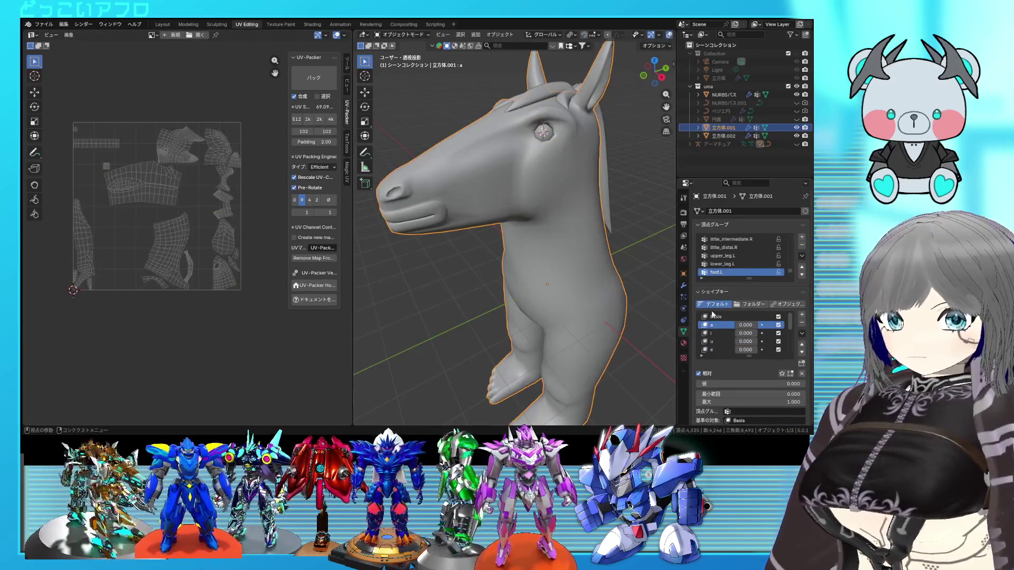
{"action": "left_click", "coordinate": [712, 316]}
{"action": "key", "text": "Tab"}
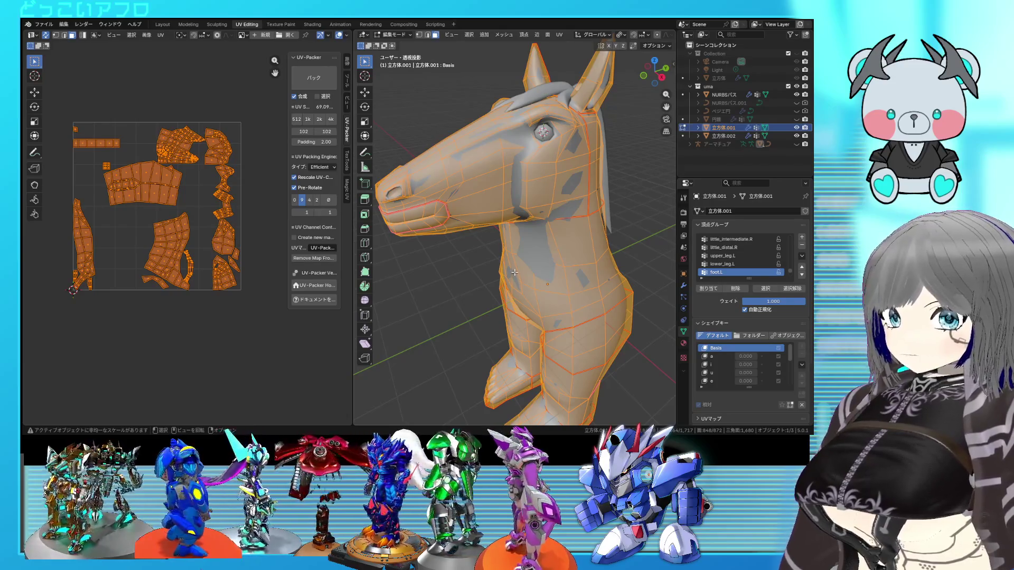
Unwrap the whole horse mesh into UV islands
{"action": "key", "text": "u"}
{"action": "left_click", "coordinate": [185, 199]}
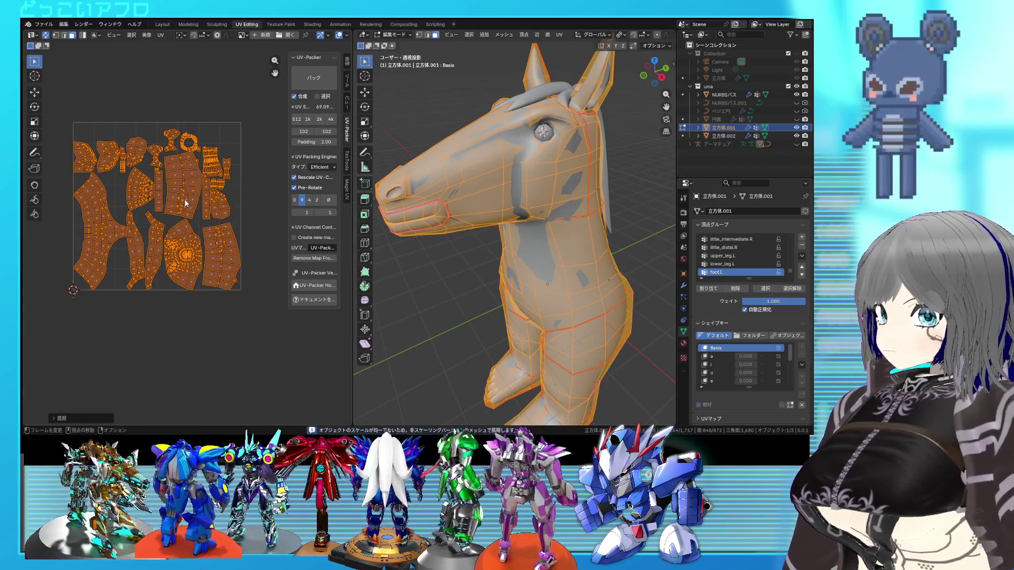
{"action": "scroll", "coordinate": [184, 199], "scroll_direction": "up", "scroll_amount": 5}
{"action": "scroll", "coordinate": [184, 199], "scroll_direction": "down", "scroll_amount": 3}
{"action": "scroll", "coordinate": [222, 160], "scroll_direction": "up", "scroll_amount": 3}
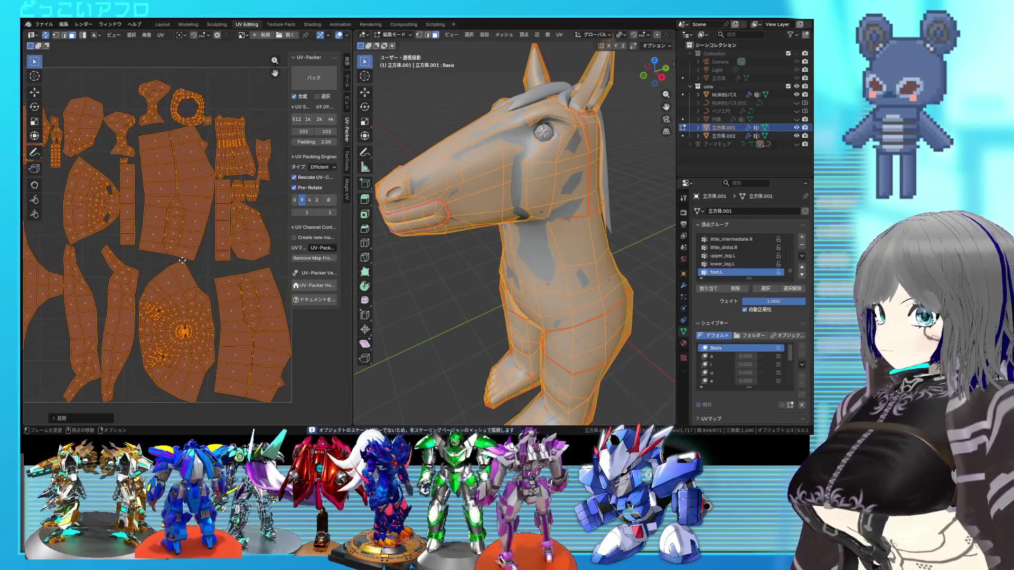
Check the connected lip section, then select all and pack the UV islands
{"action": "key", "text": "alt+a"}
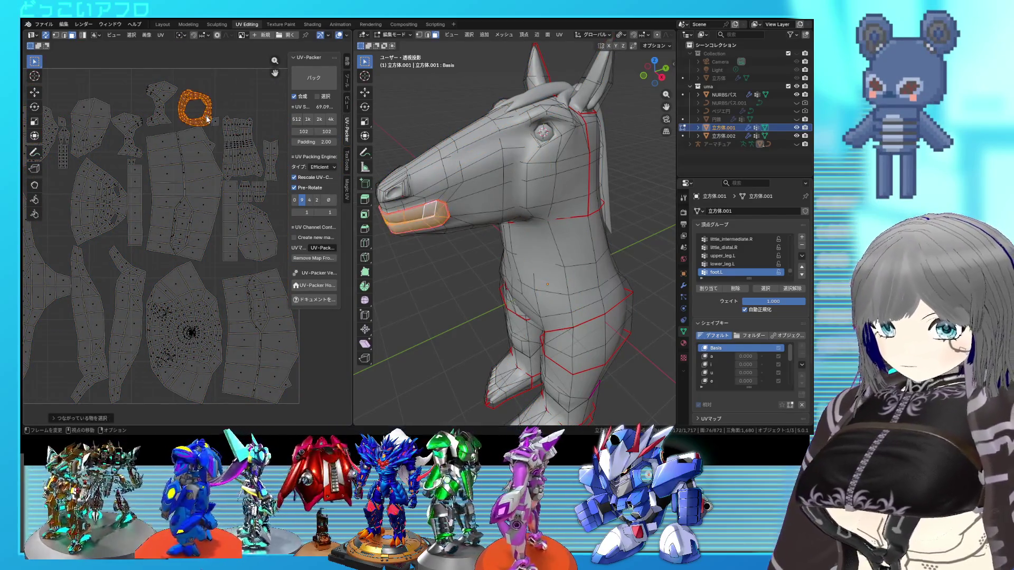
{"action": "key", "text": "l"}
{"action": "mouse_move", "coordinate": [554, 321]}
{"action": "middle_mouse_down"}
{"action": "mouse_move", "coordinate": [632, 294]}
{"action": "mouse_move", "coordinate": [575, 315]}
{"action": "middle_mouse_up"}
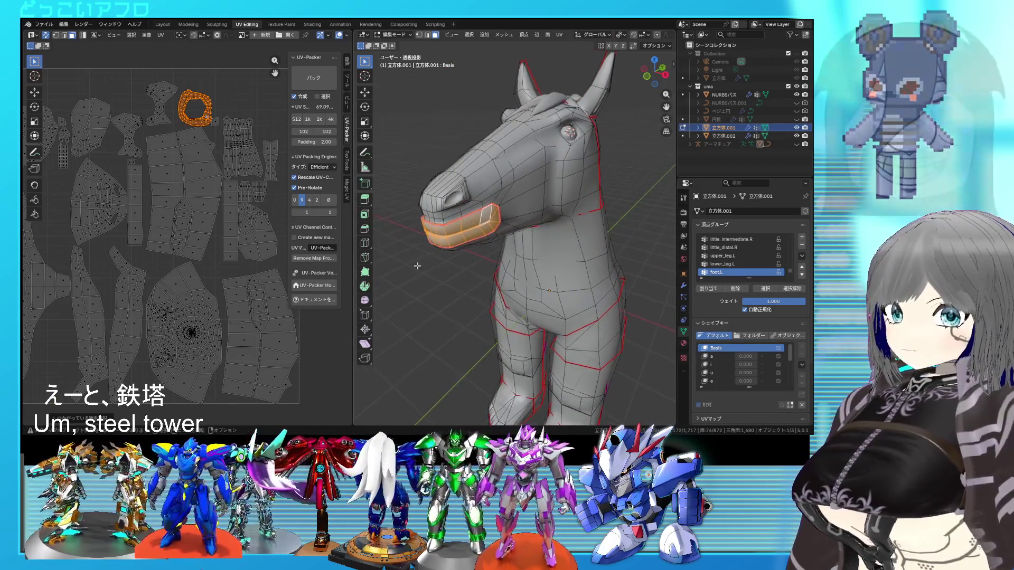
{"action": "key", "text": "a"}
{"action": "key", "text": "ctrl+p"}
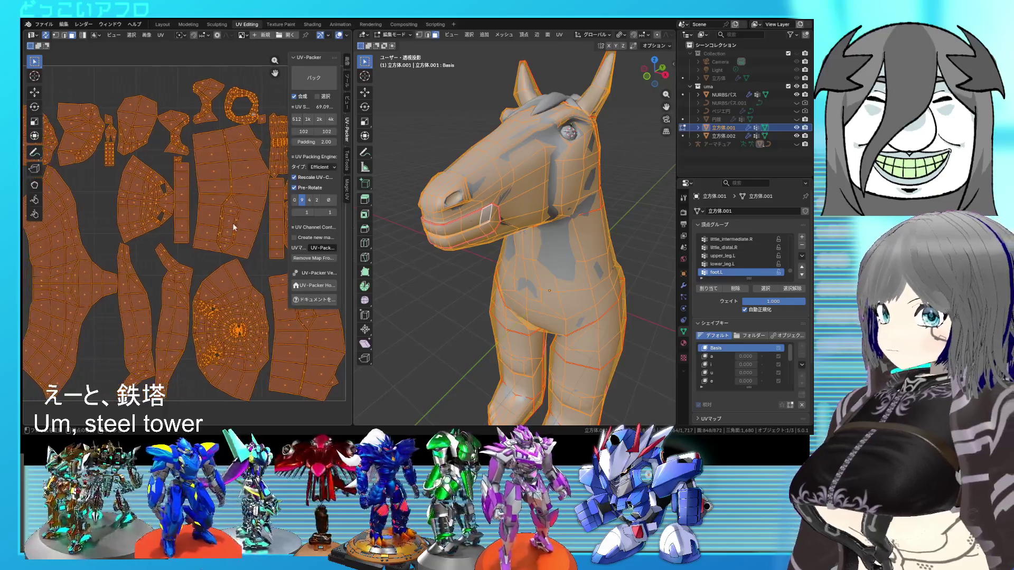
Save as 13.blend, then undo back to the earlier UV layout and reselect the horse
{"action": "key", "text": "ctrl+s"}
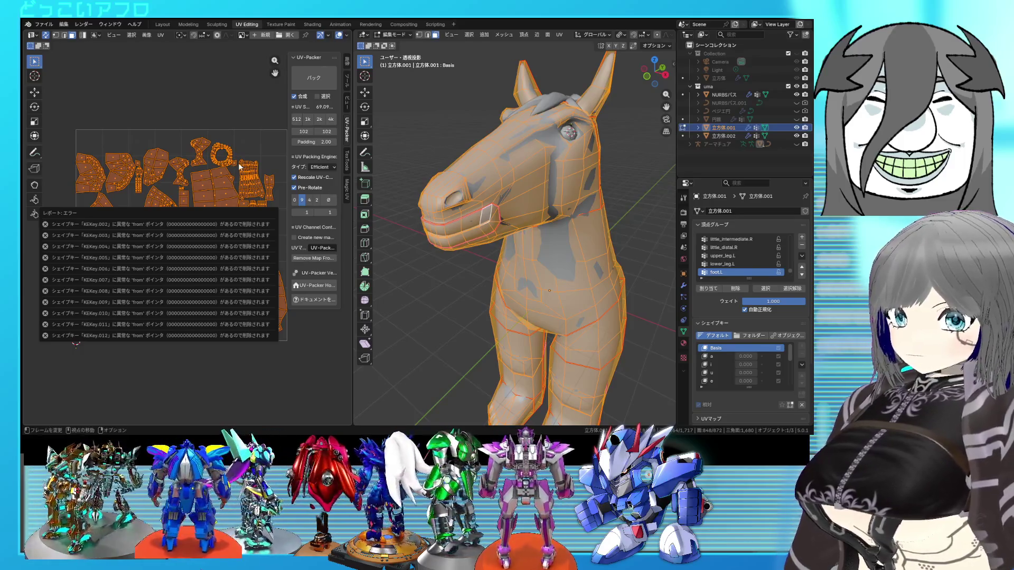
{"action": "key", "text": "ctrl+z"}
{"action": "key", "text": "ctrl+z"}
{"action": "key", "text": "ctrl+z"}
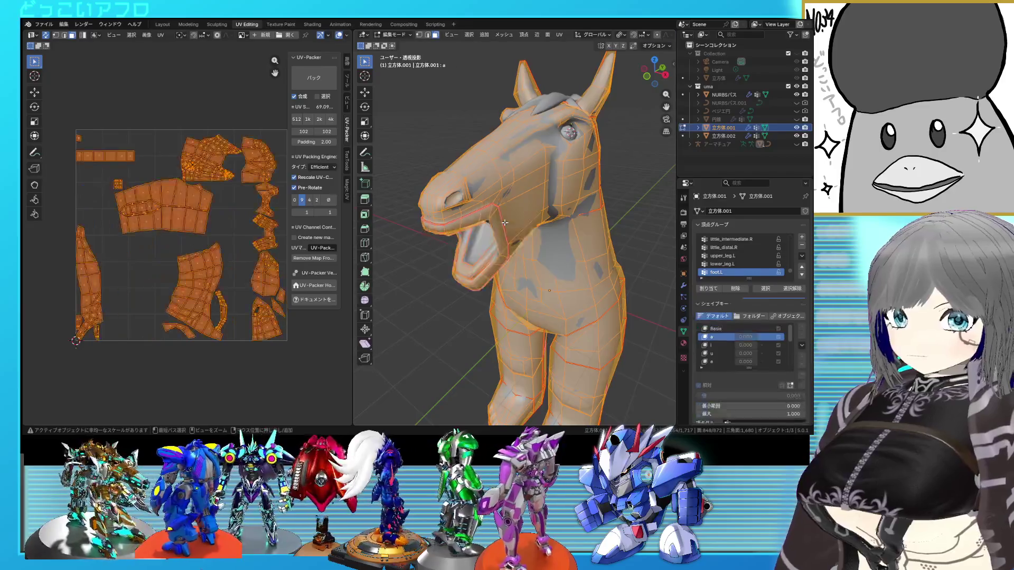
{"action": "left_click", "coordinate": [505, 226]}
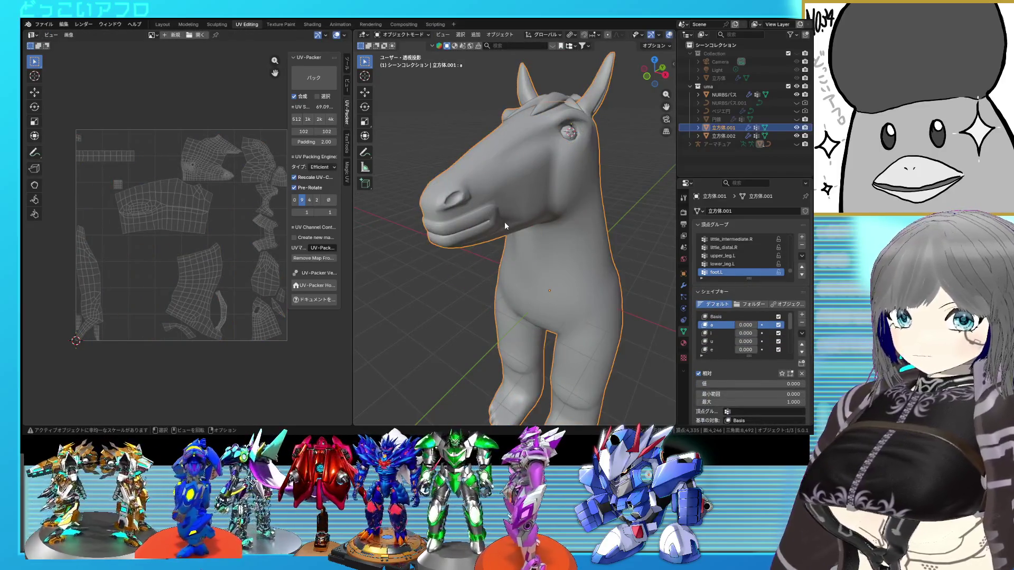
Return to object mode and save an incremental copy as 14.blend
{"action": "key", "text": "Tab"}
{"action": "key", "text": "Tab"}
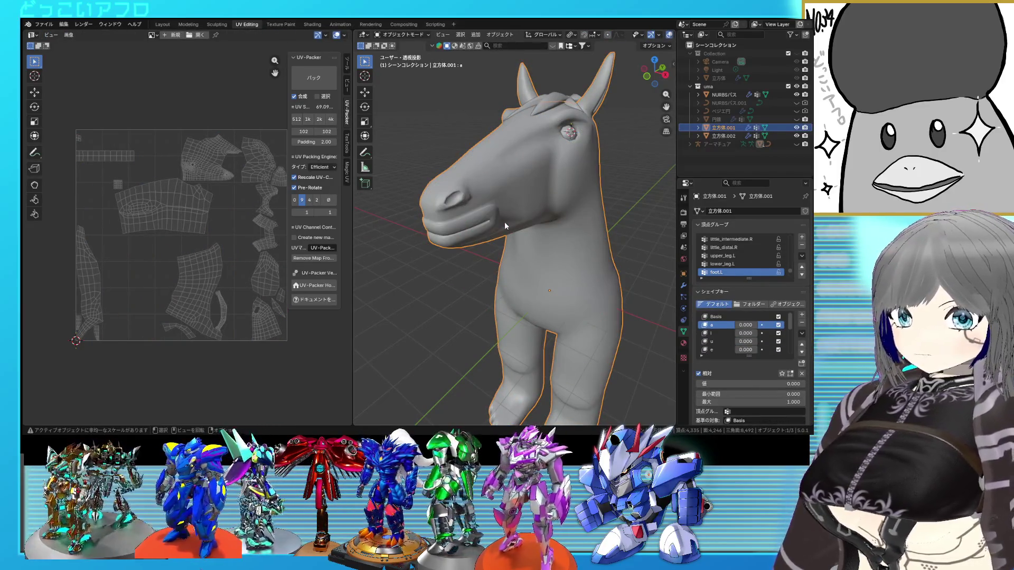
{"action": "left_click", "coordinate": [44, 24]}
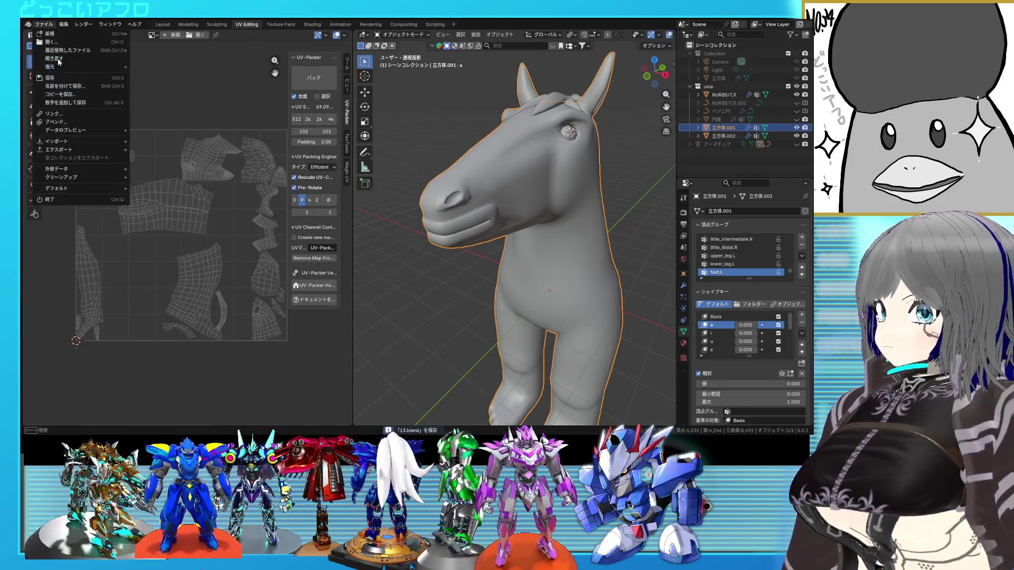
{"action": "left_click", "coordinate": [65, 99]}
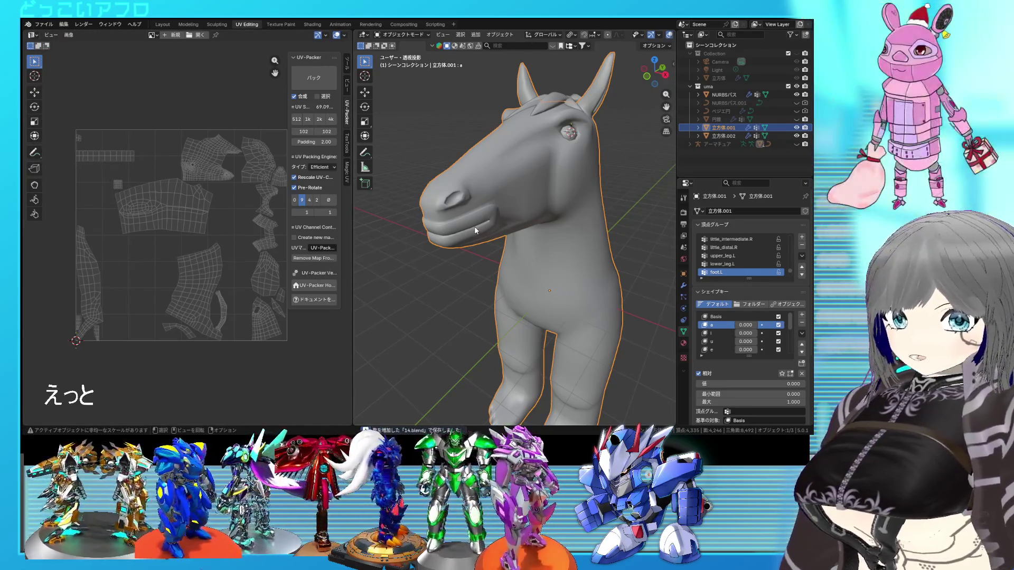
Apply the horse's modifiers while keeping its shape keys
{"action": "left_click", "coordinate": [802, 333]}
{"action": "left_click", "coordinate": [735, 294]}
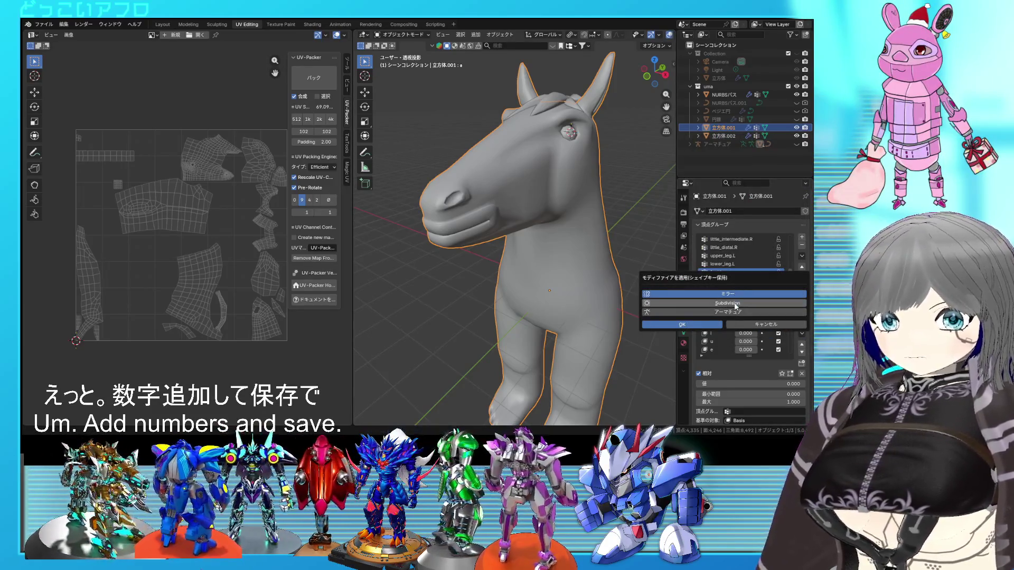
{"action": "left_click", "coordinate": [706, 326]}
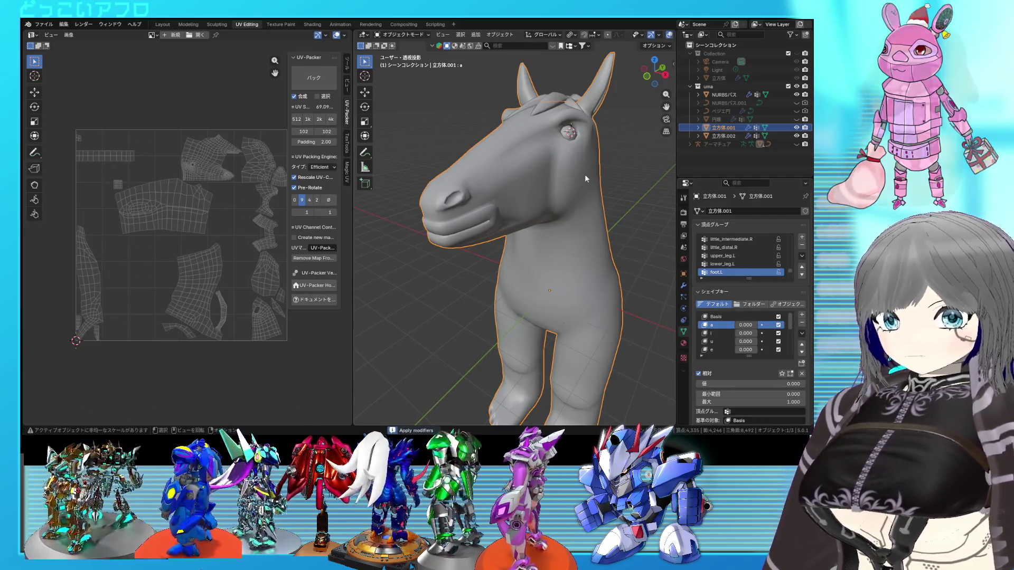
Select the NURBSパス mane and enter its edit mode
{"action": "left_click", "coordinate": [560, 99]}
{"action": "mouse_move", "coordinate": [559, 115]}
{"action": "middle_mouse_down"}
{"action": "mouse_move", "coordinate": [540, 134]}
{"action": "mouse_move", "coordinate": [484, 150]}
{"action": "middle_mouse_up"}
{"action": "key", "text": "Tab"}
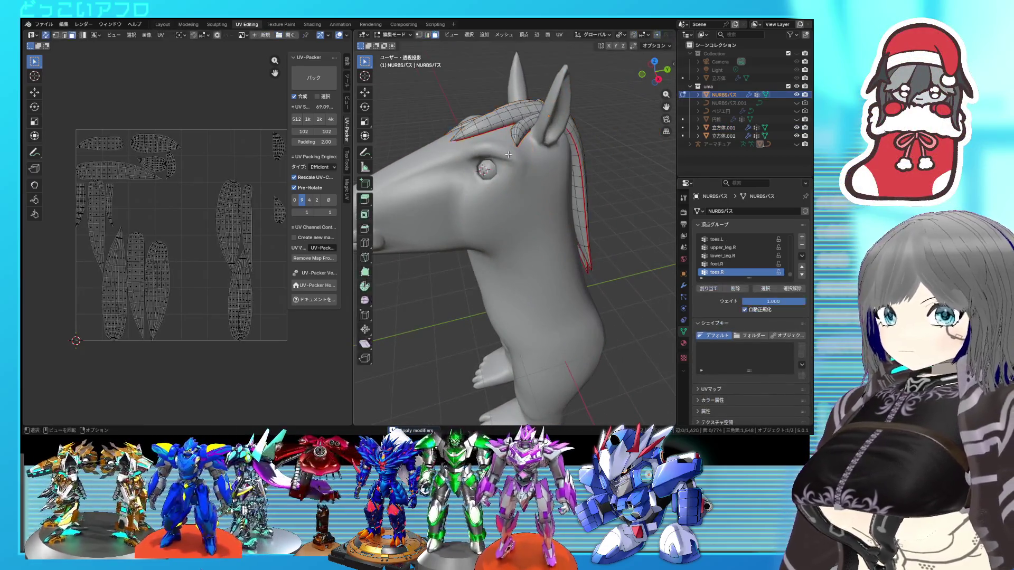
Apply the Mirror and Subdivision modifiers on the eye object 立方体.002
{"action": "key", "text": "Tab"}
{"action": "left_click", "coordinate": [684, 286]}
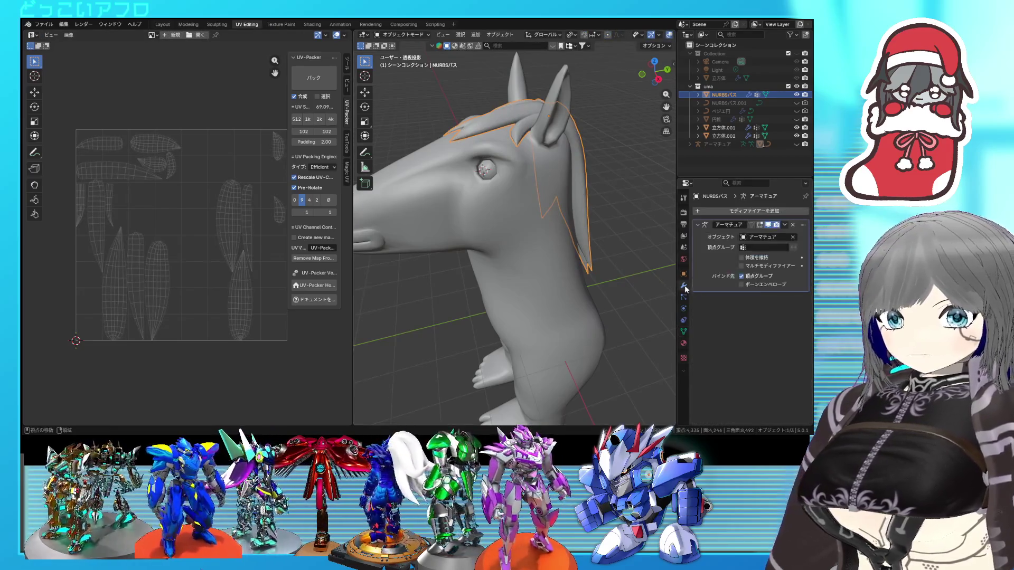
{"action": "left_click", "coordinate": [723, 128]}
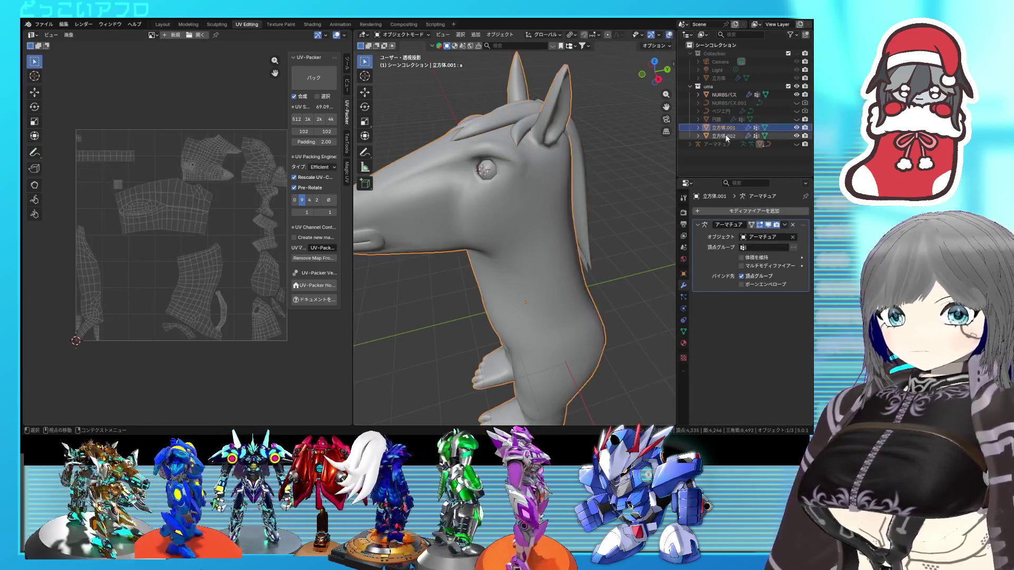
{"action": "left_click", "coordinate": [726, 137]}
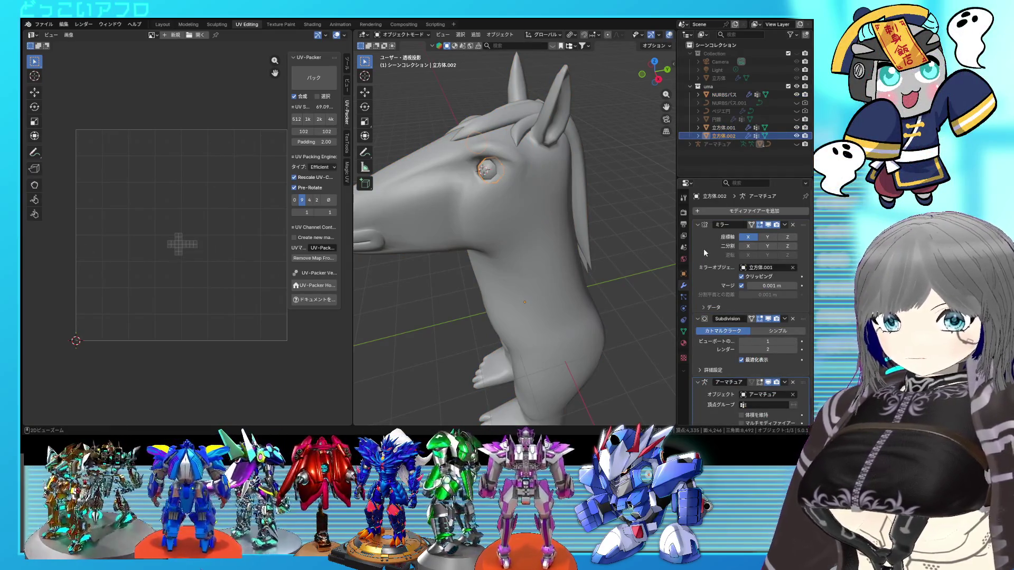
{"action": "key", "text": "ctrl+a"}
{"action": "key", "text": "ctrl+a"}
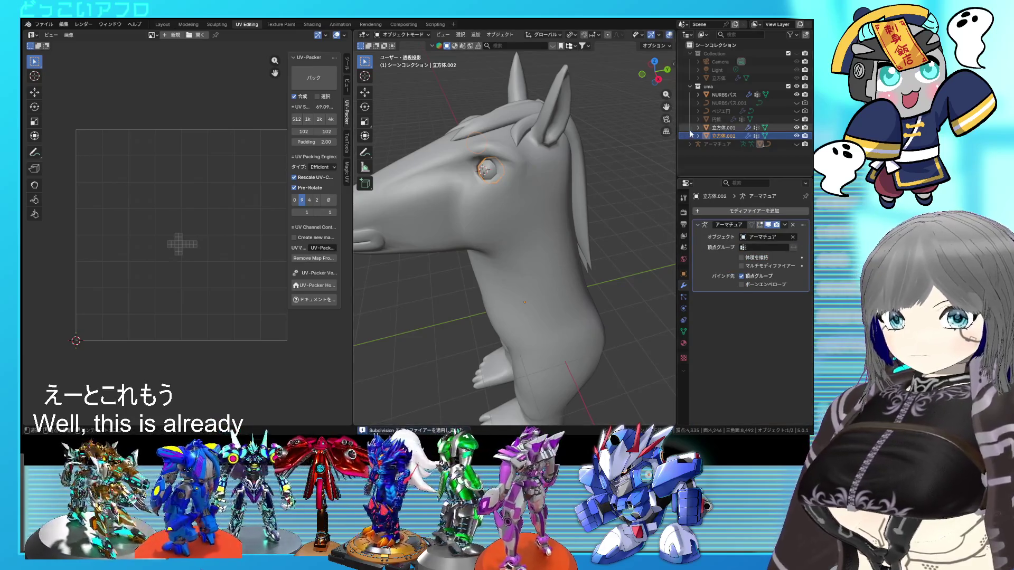
Select all horse parts and join them into the body mesh 立方体.001
{"action": "left_click", "coordinate": [515, 162]}
{"action": "key", "text": "a"}
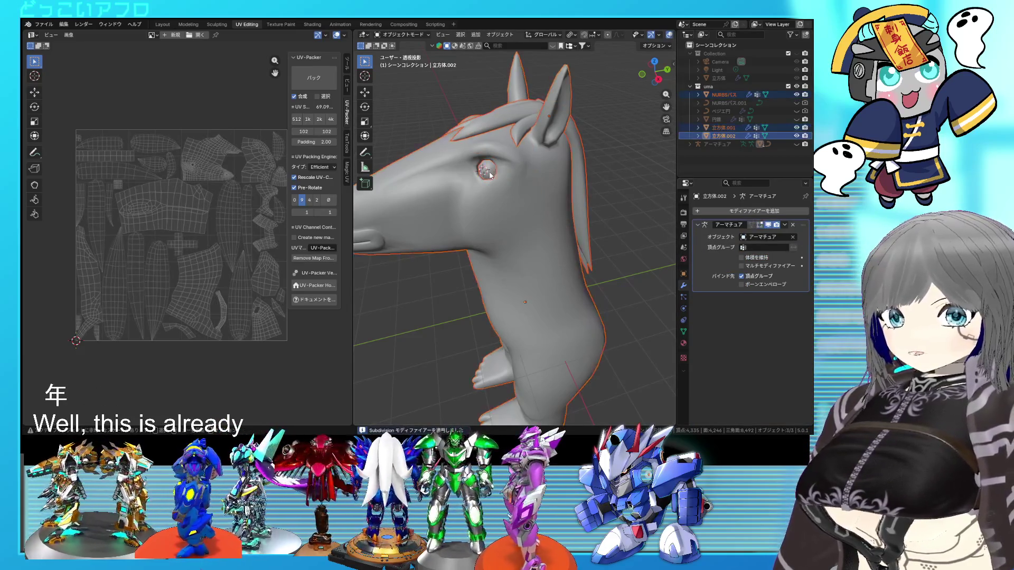
{"action": "middle_click_drag", "start_coordinate": [489, 171], "coordinate": [558, 167]}
{"action": "right_click", "coordinate": [557, 164]}
{"action": "left_click", "coordinate": [550, 163]}
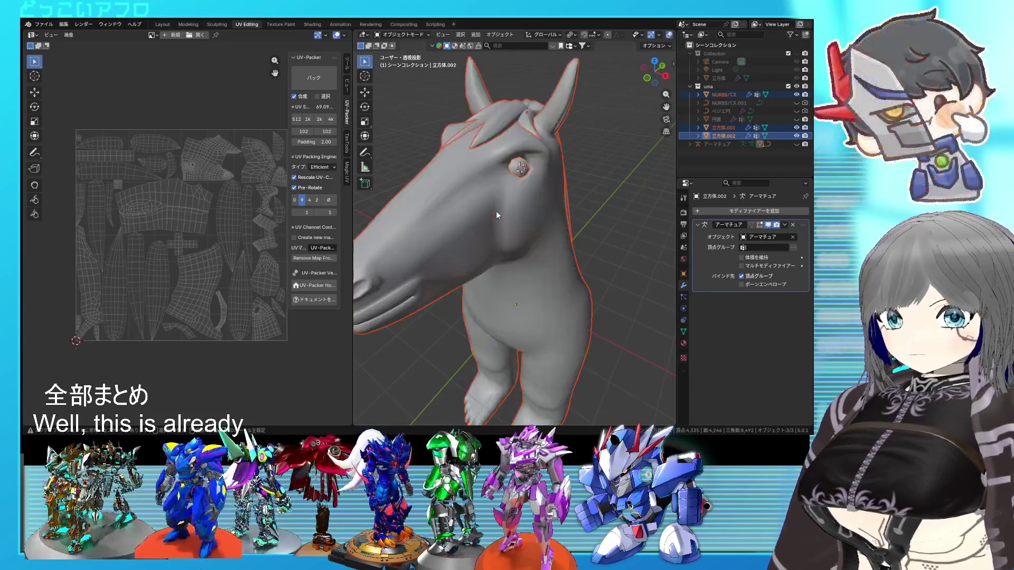
{"action": "key", "text": "shift+z"}
{"action": "right_click", "coordinate": [511, 217]}
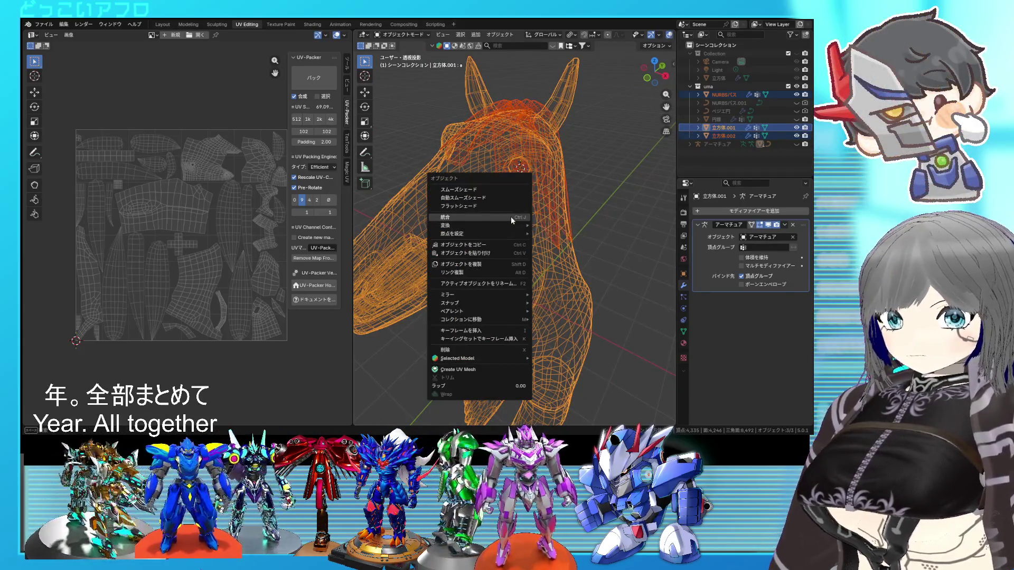
{"action": "left_click", "coordinate": [511, 217]}
Check the joined mesh in edit mode, then make the Basis shape key active
{"action": "key", "text": "Tab"}
{"action": "key", "text": "a"}
{"action": "mouse_move", "coordinate": [512, 216]}
{"action": "middle_mouse_down"}
{"action": "mouse_move", "coordinate": [592, 209]}
{"action": "mouse_move", "coordinate": [537, 184]}
{"action": "middle_mouse_up"}
{"action": "key", "text": "shift+z"}
{"action": "key", "text": "Tab"}
{"action": "left_click", "coordinate": [684, 331]}
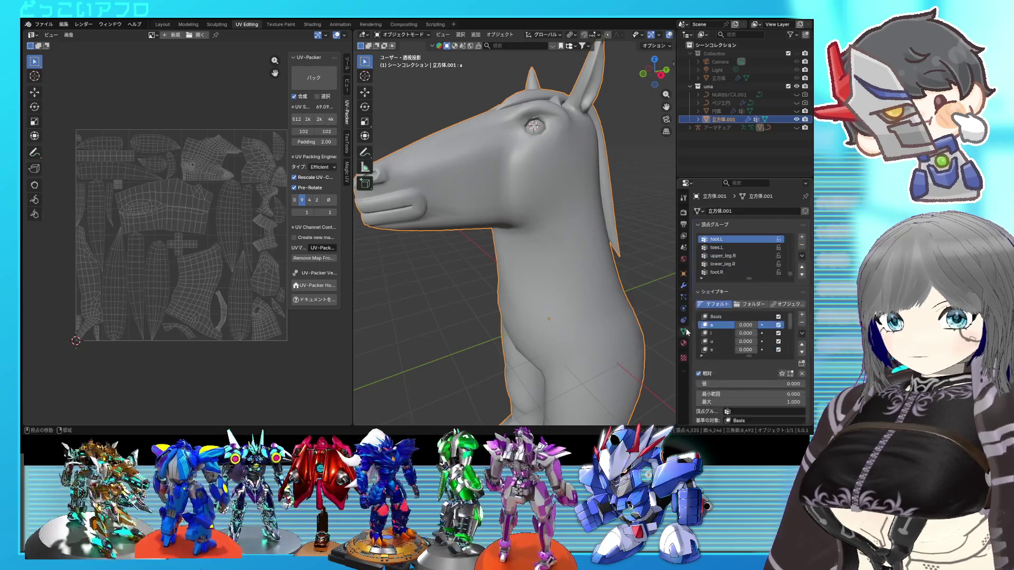
{"action": "left_click", "coordinate": [725, 317]}
Save, unwrap the whole joined horse mesh, deselect it and return to object mode
{"action": "key", "text": "Tab"}
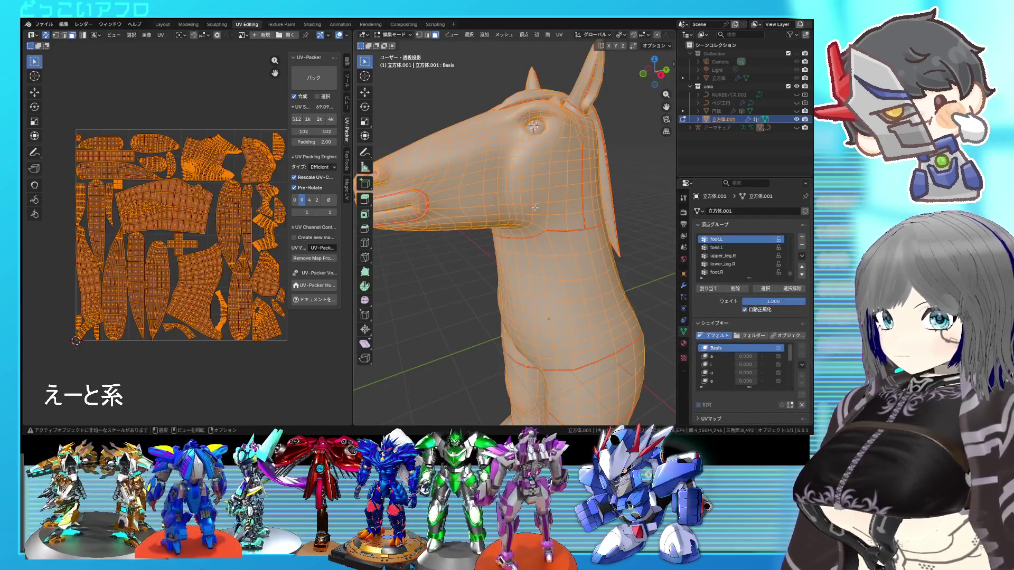
{"action": "key", "text": "ctrl+s"}
{"action": "key", "text": "u"}
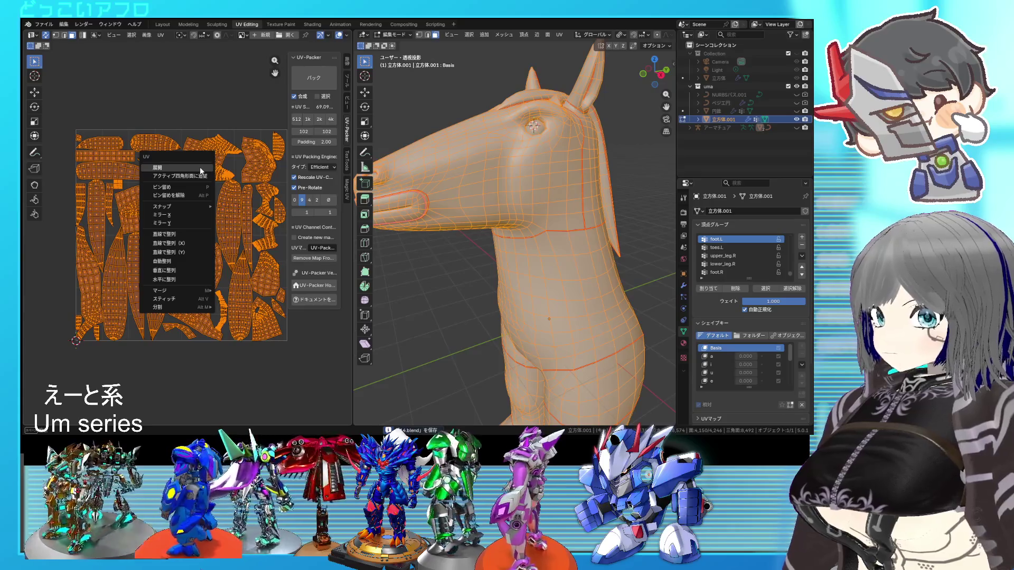
{"action": "left_click", "coordinate": [199, 167]}
{"action": "scroll", "coordinate": [200, 167], "scroll_direction": "up", "scroll_amount": 3}
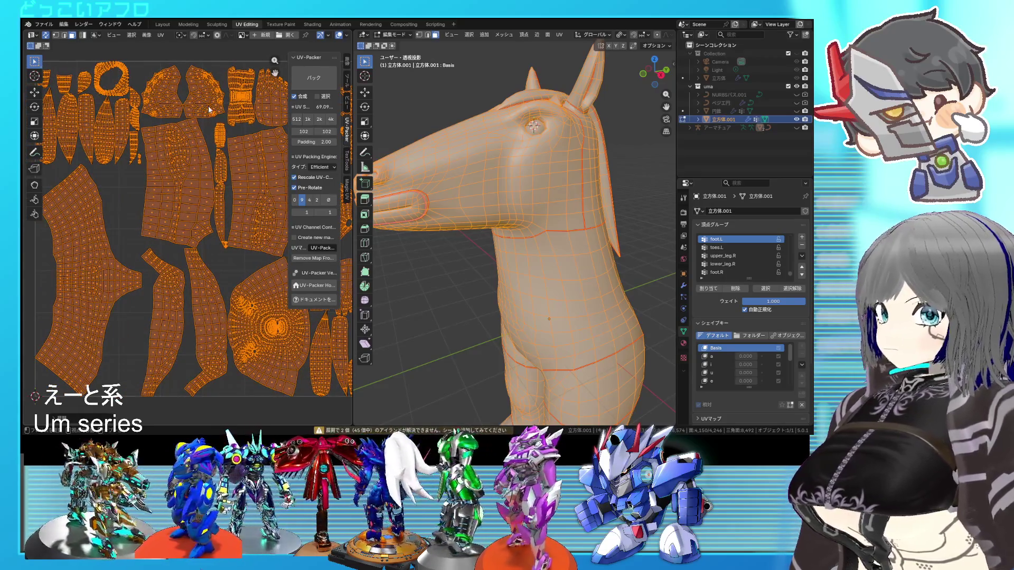
{"action": "key", "text": "alt+a"}
{"action": "scroll", "coordinate": [549, 327], "scroll_direction": "down", "scroll_amount": 5}
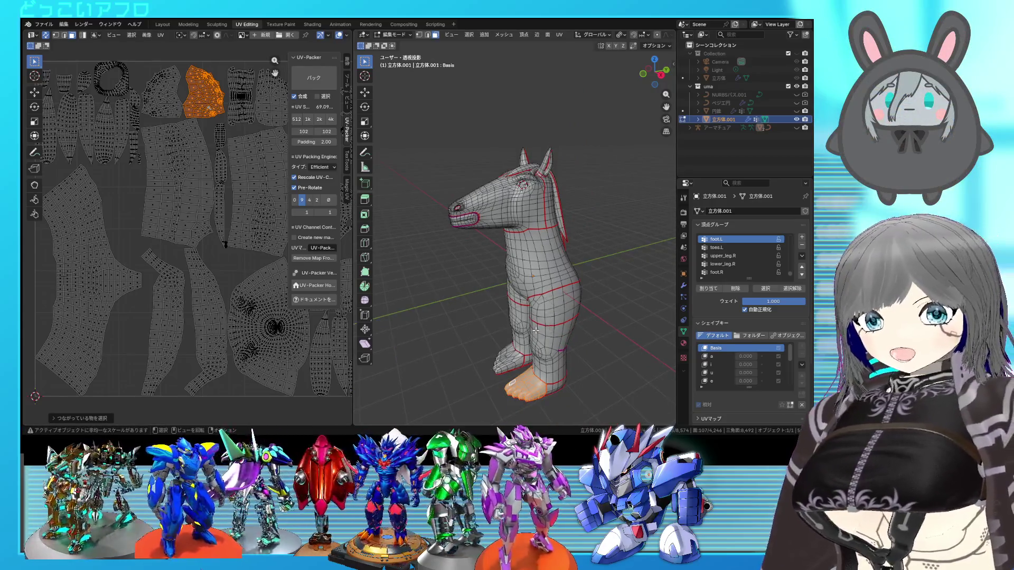
{"action": "scroll", "coordinate": [535, 330], "scroll_direction": "up", "scroll_amount": 1}
{"action": "scroll", "coordinate": [176, 181], "scroll_direction": "down", "scroll_amount": 2}
{"action": "scroll", "coordinate": [176, 181], "scroll_direction": "down", "scroll_amount": 1}
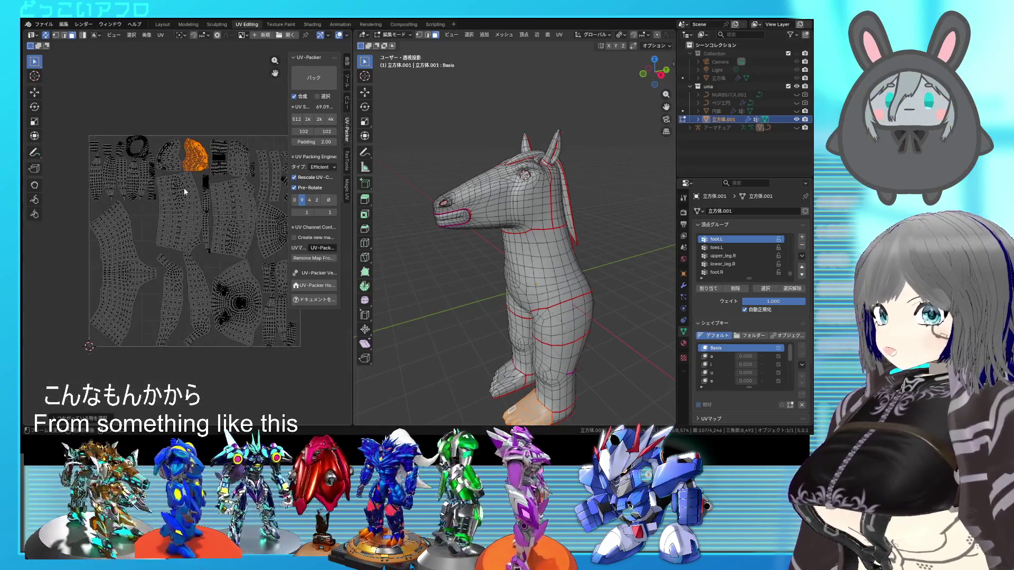
{"action": "scroll", "coordinate": [225, 212], "scroll_direction": "right", "scroll_amount": 2, "text": "ctrl"}
{"action": "key", "text": "Tab"}
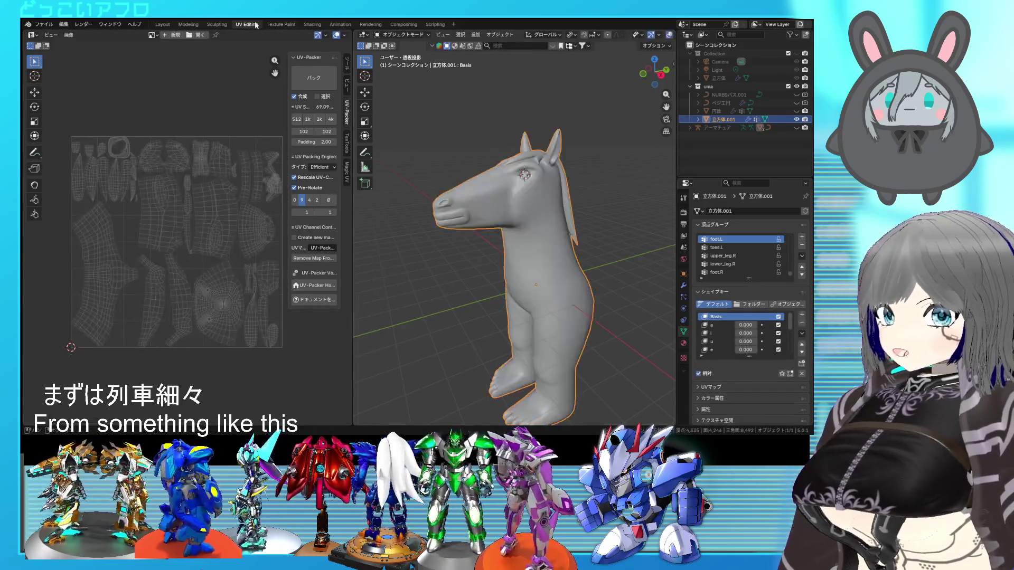
Switch to the Layout workspace and view the horse from the side
{"action": "left_click", "coordinate": [163, 25]}
{"action": "scroll", "coordinate": [589, 279], "scroll_direction": "down", "scroll_amount": 3}
{"action": "mouse_move", "coordinate": [589, 279]}
{"action": "middle_mouse_down"}
{"action": "mouse_move", "coordinate": [464, 240]}
{"action": "mouse_move", "coordinate": [503, 242]}
{"action": "middle_mouse_up"}
{"action": "left_click", "coordinate": [504, 243]}
{"action": "mouse_move", "coordinate": [538, 138]}
{"action": "middle_mouse_down"}
{"action": "mouse_move", "coordinate": [570, 169]}
{"action": "mouse_move", "coordinate": [505, 188]}
{"action": "mouse_move", "coordinate": [448, 229]}
{"action": "mouse_move", "coordinate": [456, 240]}
{"action": "mouse_move", "coordinate": [510, 230]}
{"action": "mouse_move", "coordinate": [480, 237]}
{"action": "mouse_move", "coordinate": [488, 232]}
{"action": "mouse_move", "coordinate": [467, 224]}
{"action": "middle_mouse_up"}
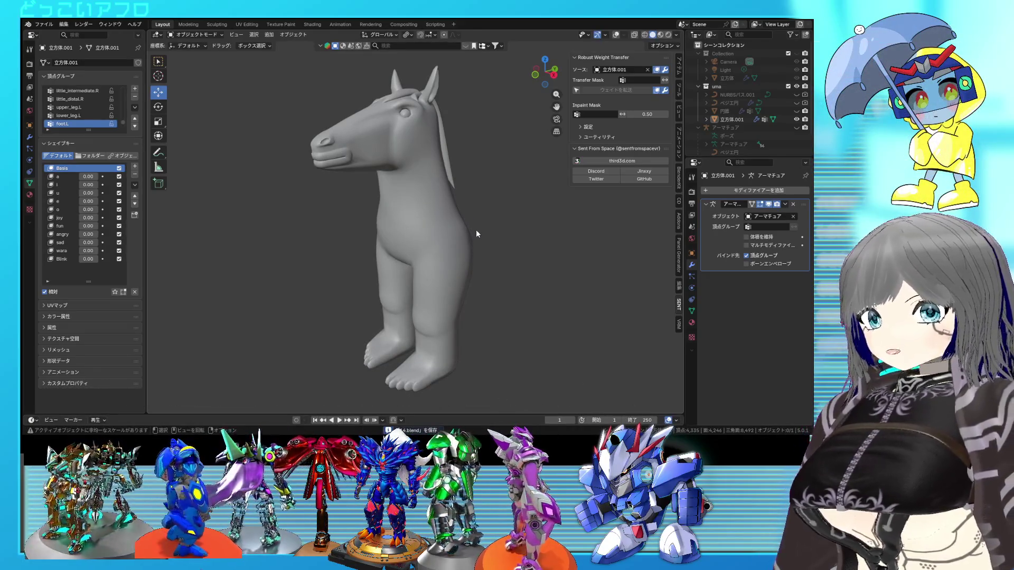
{"action": "mouse_move", "coordinate": [474, 236]}
{"action": "middle_mouse_down", "text": "shift"}
{"action": "mouse_move", "coordinate": [458, 259]}
{"action": "mouse_move", "coordinate": [462, 236]}
{"action": "mouse_move", "coordinate": [442, 244]}
{"action": "middle_mouse_up", "text": "shift"}
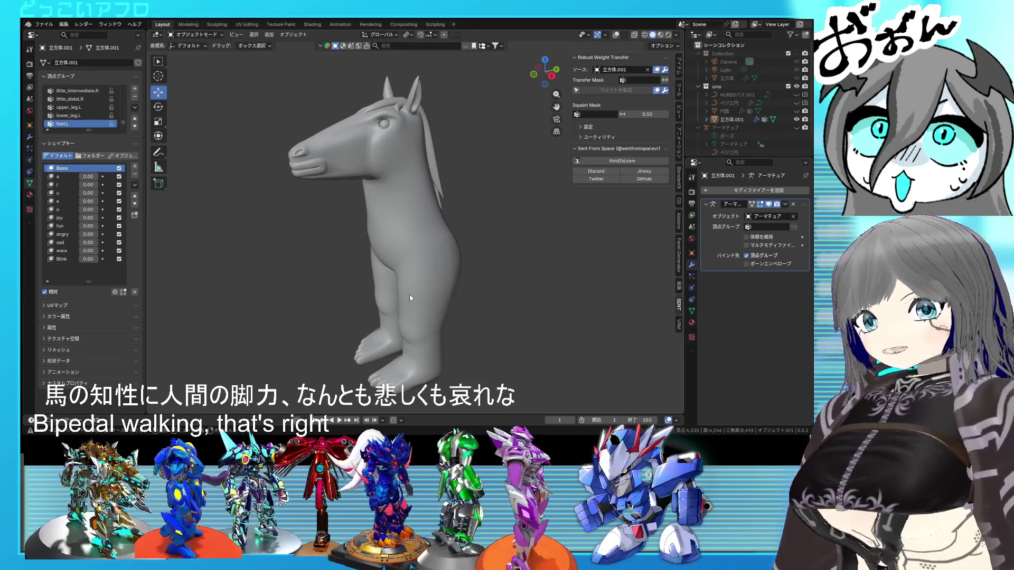
{"action": "mouse_move", "coordinate": [413, 293]}
{"action": "middle_mouse_down"}
{"action": "mouse_move", "coordinate": [427, 281]}
{"action": "mouse_move", "coordinate": [498, 294]}
{"action": "mouse_move", "coordinate": [521, 285]}
{"action": "mouse_move", "coordinate": [452, 283]}
{"action": "mouse_move", "coordinate": [448, 265]}
{"action": "middle_mouse_up"}
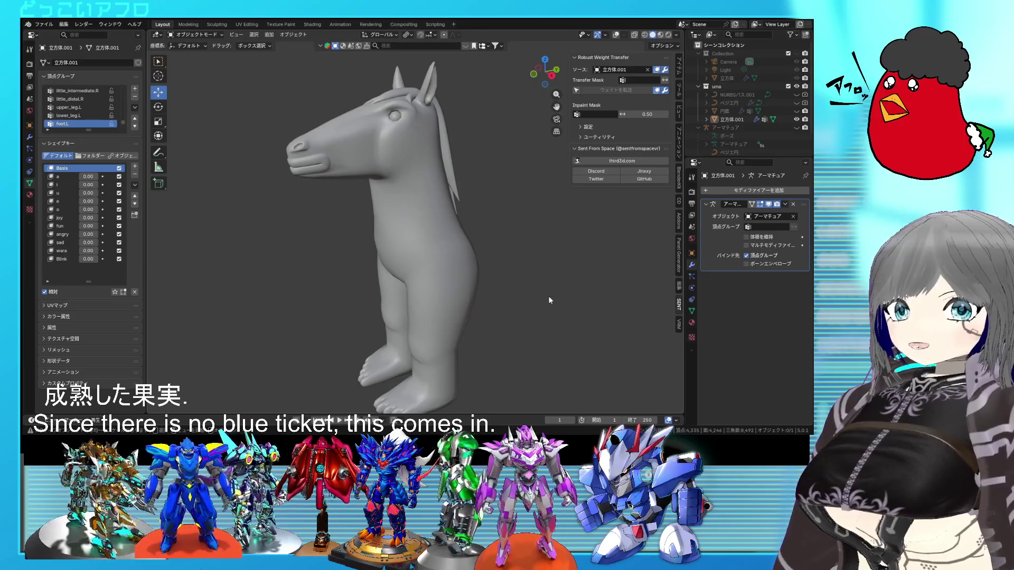
{"action": "scroll", "coordinate": [528, 274], "scroll_direction": "up", "scroll_amount": 3}
{"action": "scroll", "coordinate": [531, 277], "scroll_direction": "left", "scroll_amount": 5}
{"action": "scroll", "coordinate": [532, 277], "scroll_direction": "left", "scroll_amount": 8}
{"action": "scroll", "coordinate": [476, 269], "scroll_direction": "up", "scroll_amount": 2}
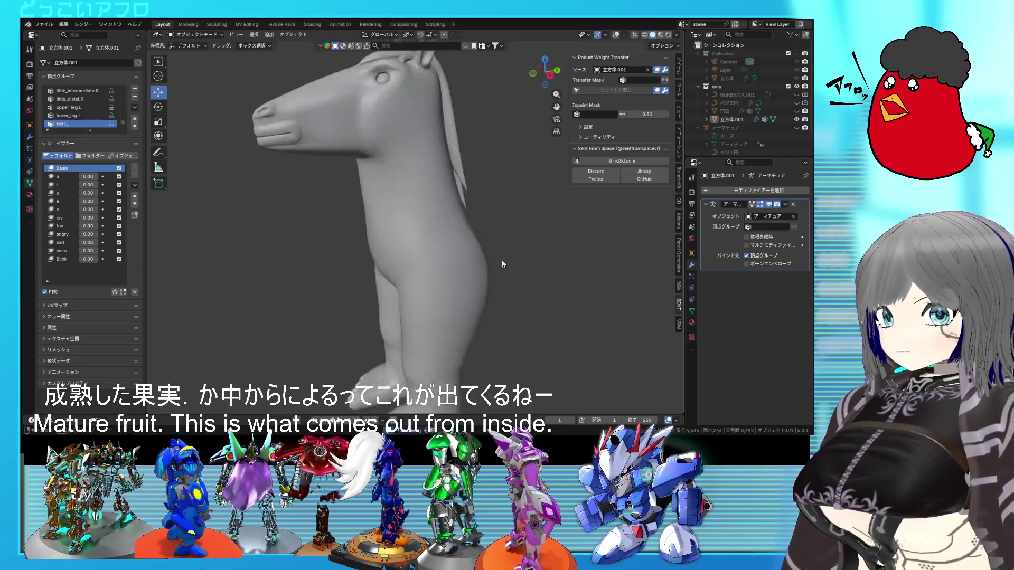
{"action": "scroll", "coordinate": [446, 278], "scroll_direction": "up", "scroll_amount": 4}
{"action": "scroll", "coordinate": [450, 299], "scroll_direction": "right", "scroll_amount": 3}
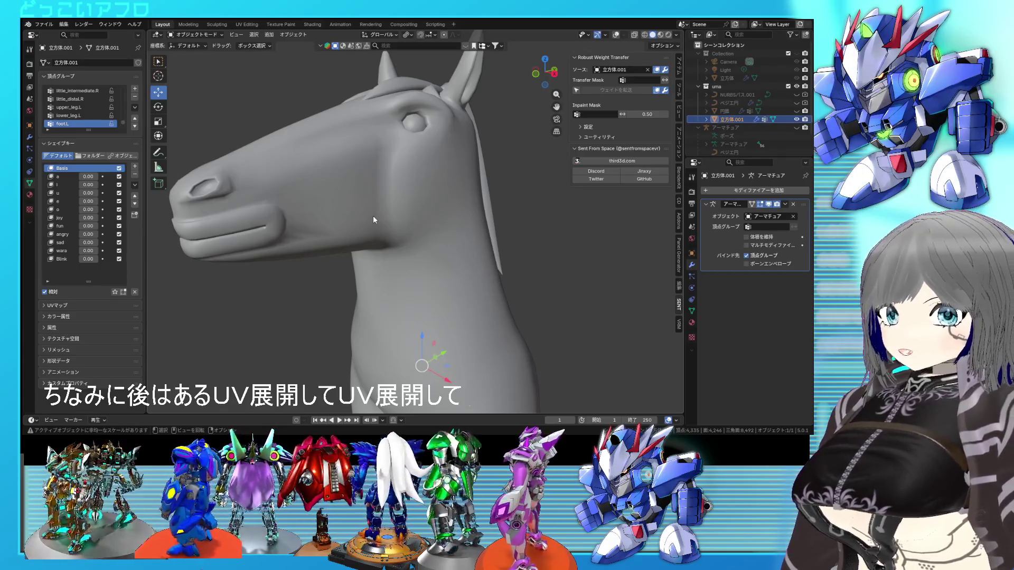
{"action": "scroll", "coordinate": [514, 231], "scroll_direction": "right", "scroll_amount": 3}
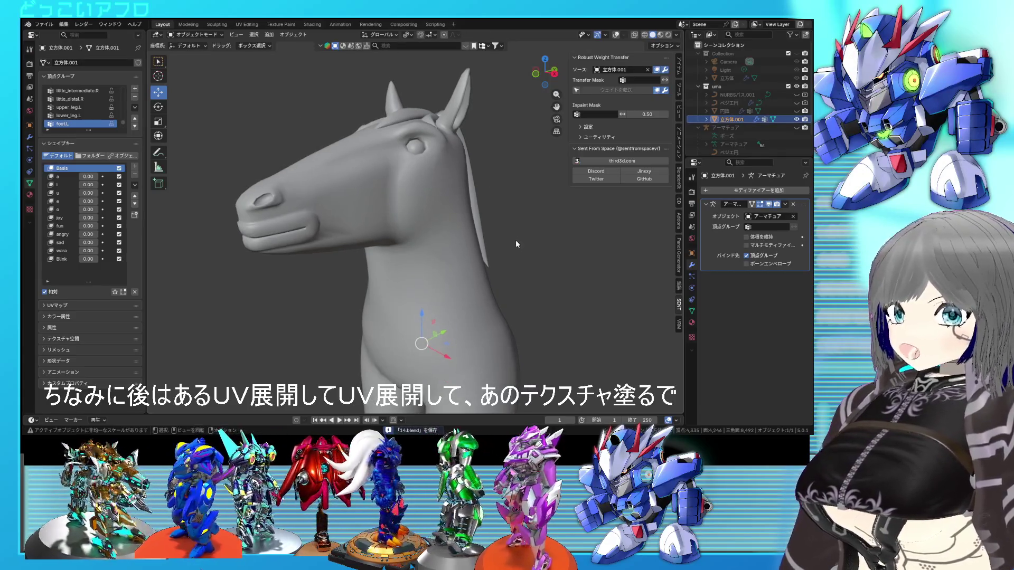
{"action": "scroll", "coordinate": [552, 271], "scroll_direction": "down", "scroll_amount": 2}
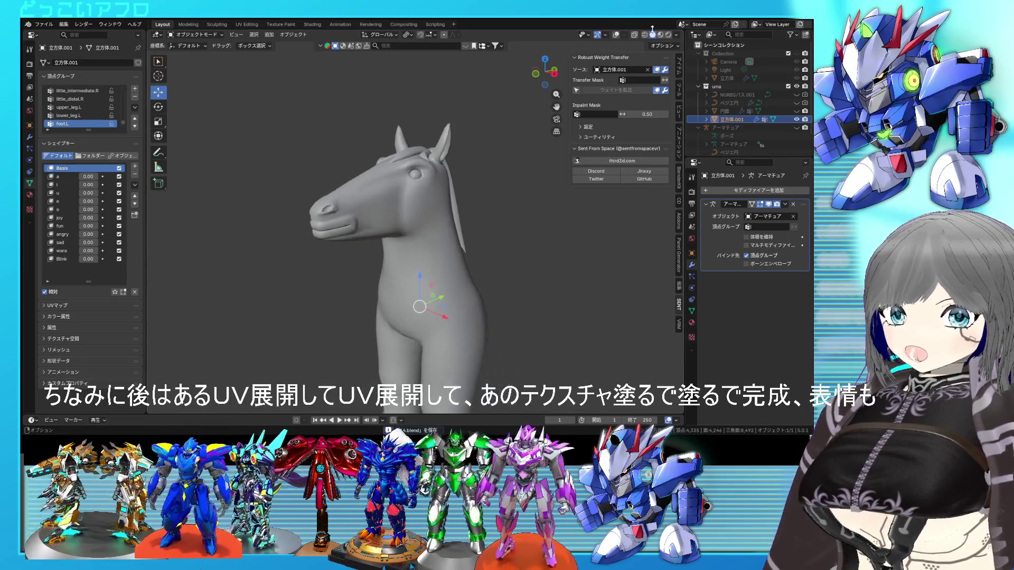
{"action": "left_click", "coordinate": [616, 34]}
{"action": "middle_click_drag", "start_coordinate": [505, 288], "coordinate": [505, 246], "text": "shift"}
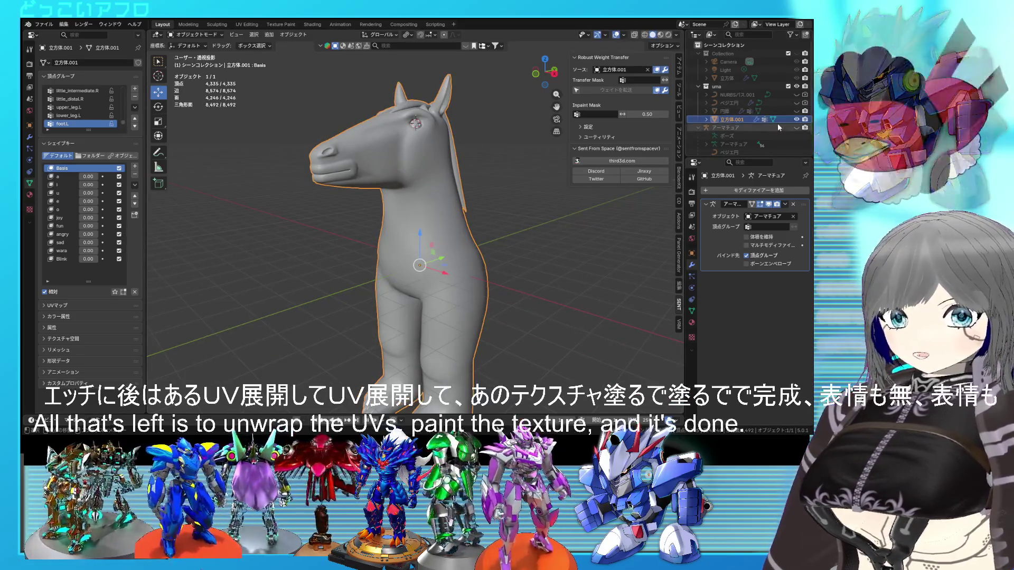
{"action": "left_click", "coordinate": [796, 128]}
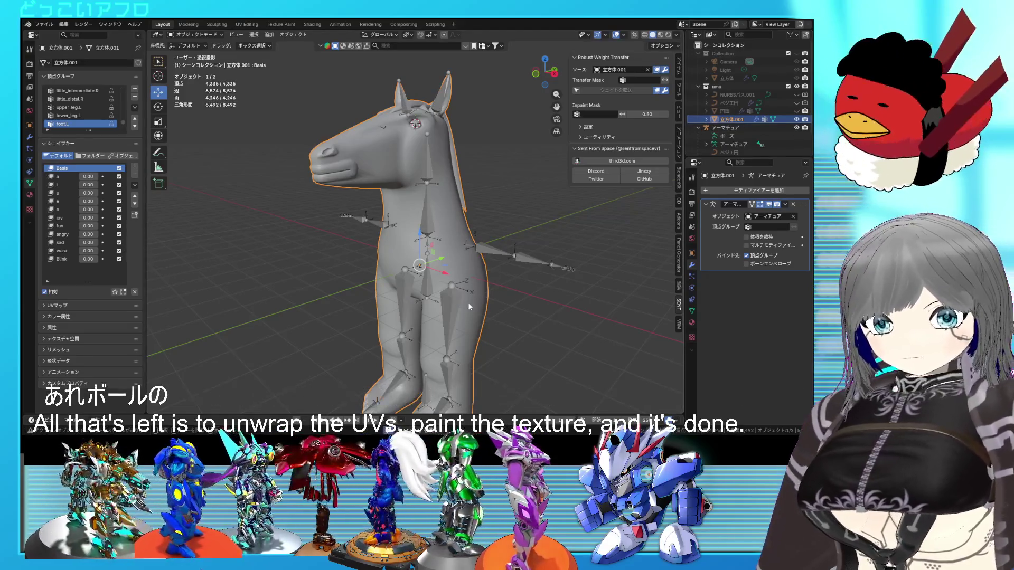
Put the armature in Pose Mode and rotate the leg bones by -49.2°
{"action": "left_click", "coordinate": [452, 309]}
{"action": "key", "text": "ctrl+Tab"}
{"action": "middle_click_drag", "start_coordinate": [475, 295], "coordinate": [528, 285]}
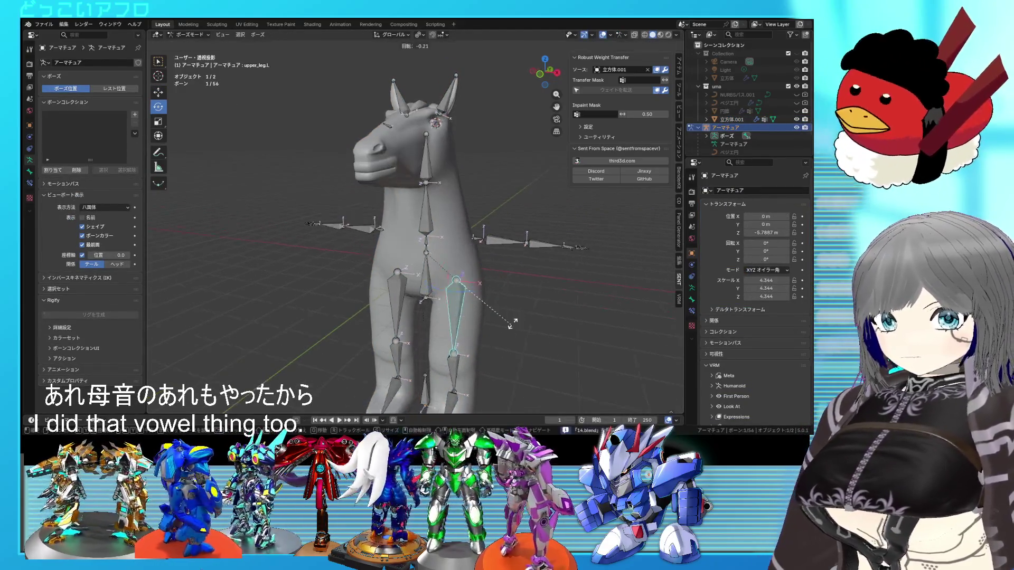
{"action": "key", "text": "r"}
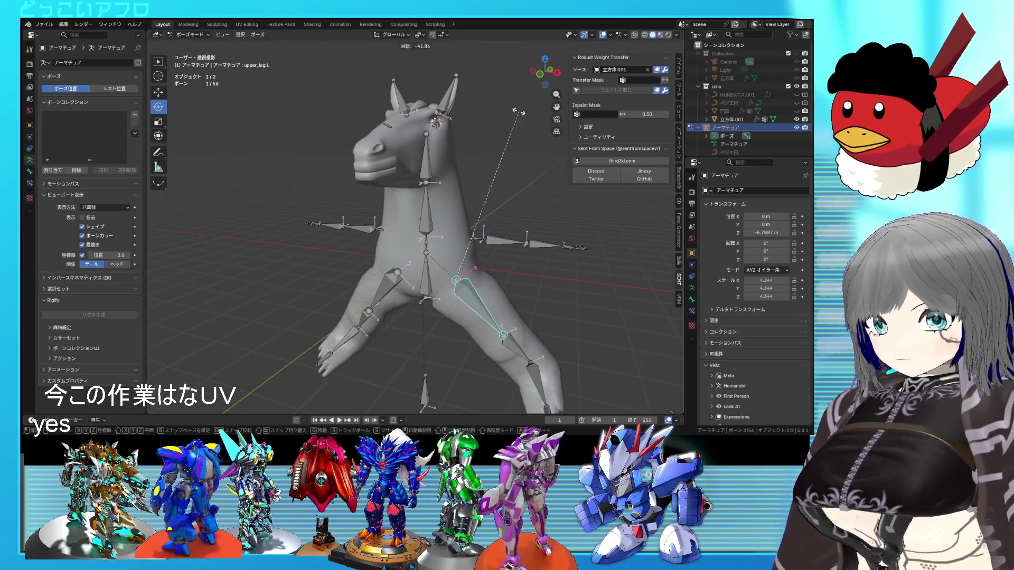
{"action": "right_click", "coordinate": [502, 151]}
{"action": "mouse_move", "coordinate": [502, 150]}
{"action": "middle_mouse_down"}
{"action": "mouse_move", "coordinate": [521, 259]}
{"action": "mouse_move", "coordinate": [486, 244]}
{"action": "mouse_move", "coordinate": [441, 250]}
{"action": "middle_mouse_up"}
{"action": "key", "text": "r"}
{"action": "left_click", "coordinate": [507, 243]}
Rotate the spine bone by -13.2° and freely rotate the head bone
{"action": "left_click", "coordinate": [426, 249]}
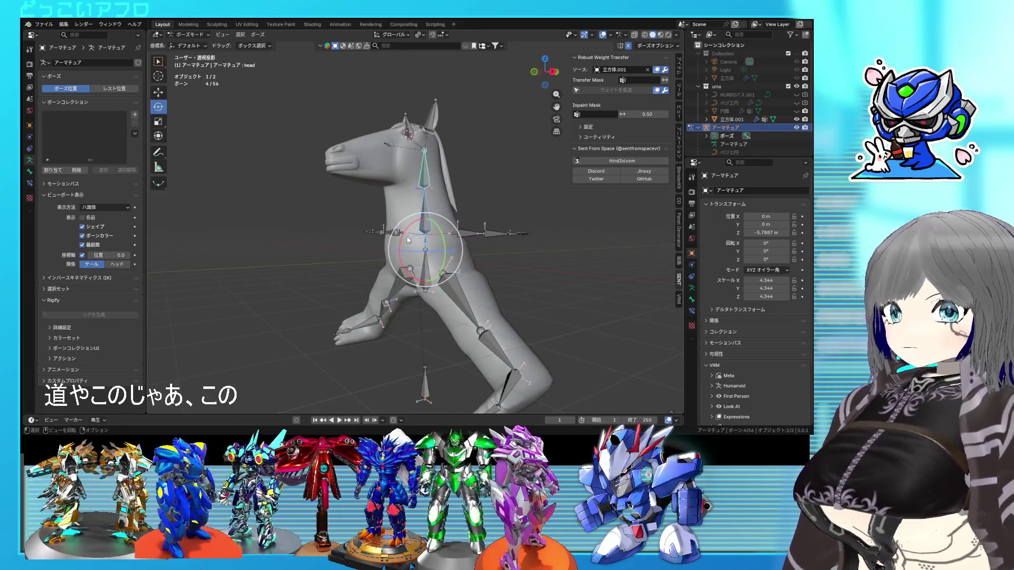
{"action": "middle_click_drag", "start_coordinate": [405, 246], "coordinate": [423, 253]}
{"action": "key", "text": "r"}
{"action": "key", "text": "x"}
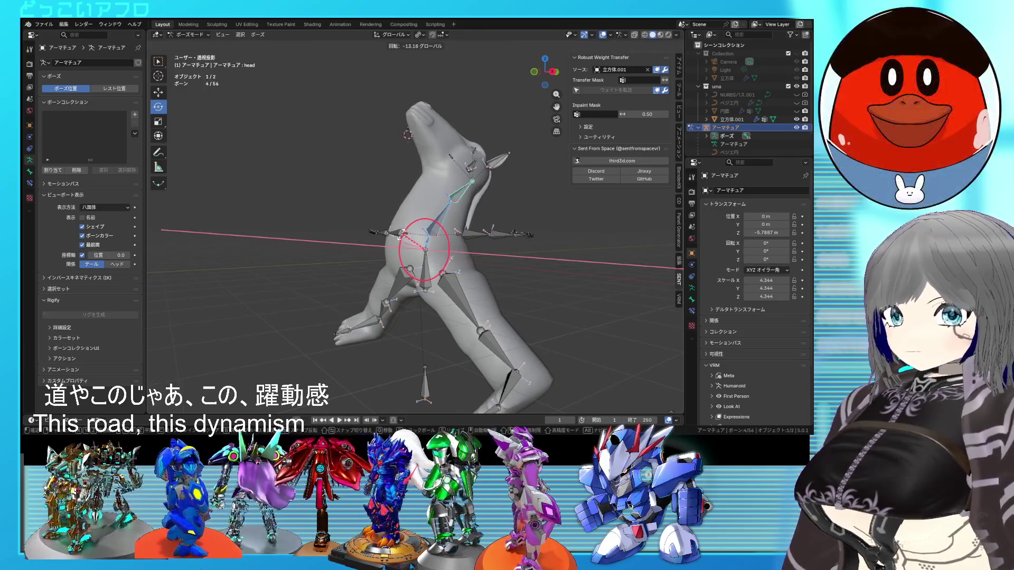
{"action": "left_click", "coordinate": [430, 264]}
{"action": "key", "text": "r"}
{"action": "key", "text": "r"}
{"action": "left_click", "coordinate": [425, 261]}
{"action": "mouse_move", "coordinate": [426, 261]}
{"action": "middle_mouse_down"}
{"action": "mouse_move", "coordinate": [390, 248]}
{"action": "mouse_move", "coordinate": [378, 266]}
{"action": "middle_mouse_up"}
Rotate the lower_leg.L bone, then rotate the hips bone by -72.9°
{"action": "left_click", "coordinate": [364, 339]}
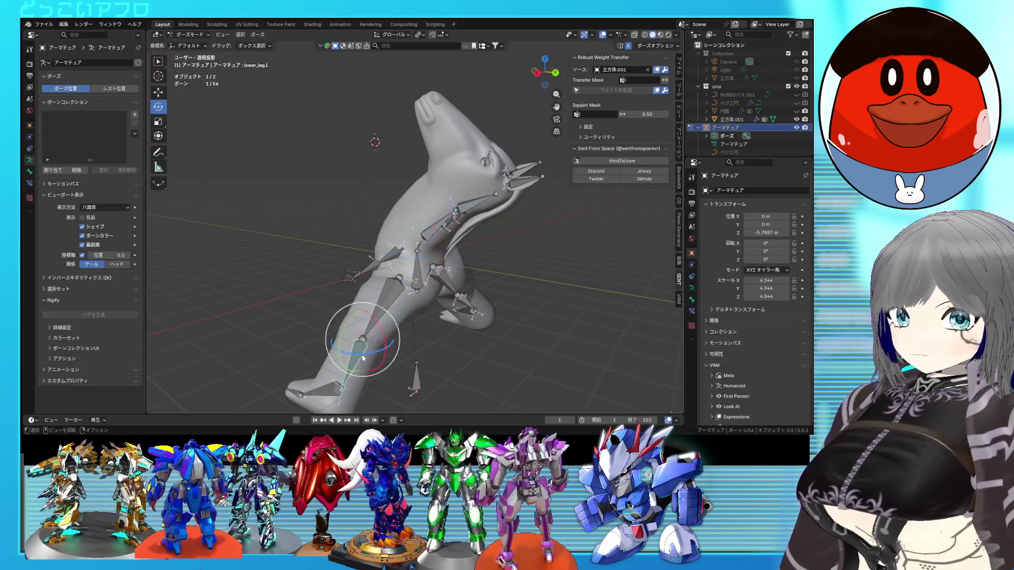
{"action": "key", "text": "r"}
{"action": "left_click", "coordinate": [476, 333]}
{"action": "mouse_move", "coordinate": [476, 333]}
{"action": "middle_mouse_down"}
{"action": "mouse_move", "coordinate": [445, 275]}
{"action": "mouse_move", "coordinate": [429, 267]}
{"action": "middle_mouse_up"}
{"action": "left_click", "coordinate": [428, 267]}
{"action": "key", "text": "r"}
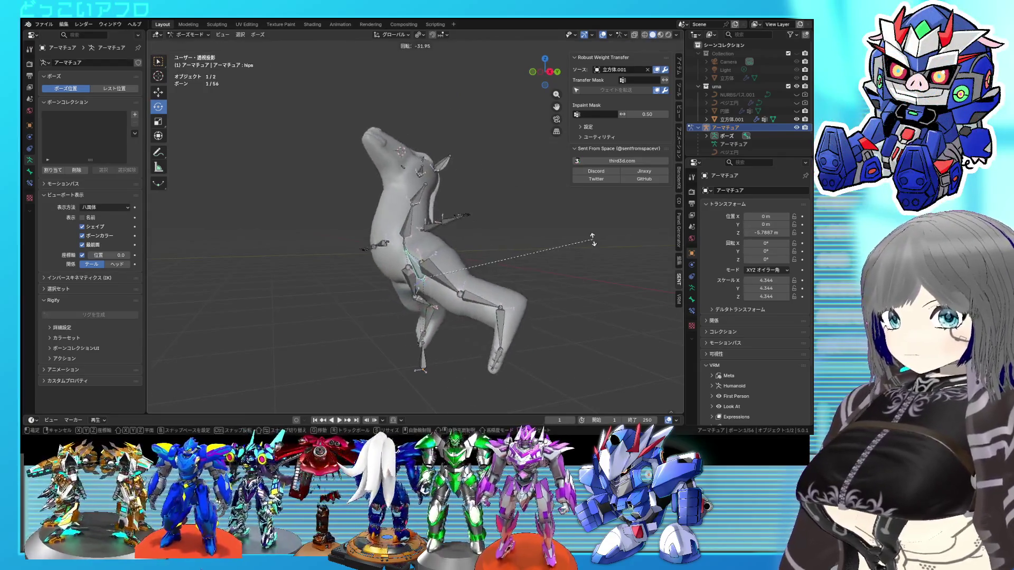
{"action": "left_click", "coordinate": [499, 227]}
{"action": "mouse_move", "coordinate": [499, 227]}
{"action": "middle_mouse_down"}
{"action": "mouse_move", "coordinate": [501, 259]}
{"action": "mouse_move", "coordinate": [551, 233]}
{"action": "mouse_move", "coordinate": [532, 281]}
{"action": "mouse_move", "coordinate": [498, 258]}
{"action": "middle_mouse_up"}
Deselect bones, hide overlays, switch to Object Mode and select the horse mesh
{"action": "left_click", "coordinate": [532, 281]}
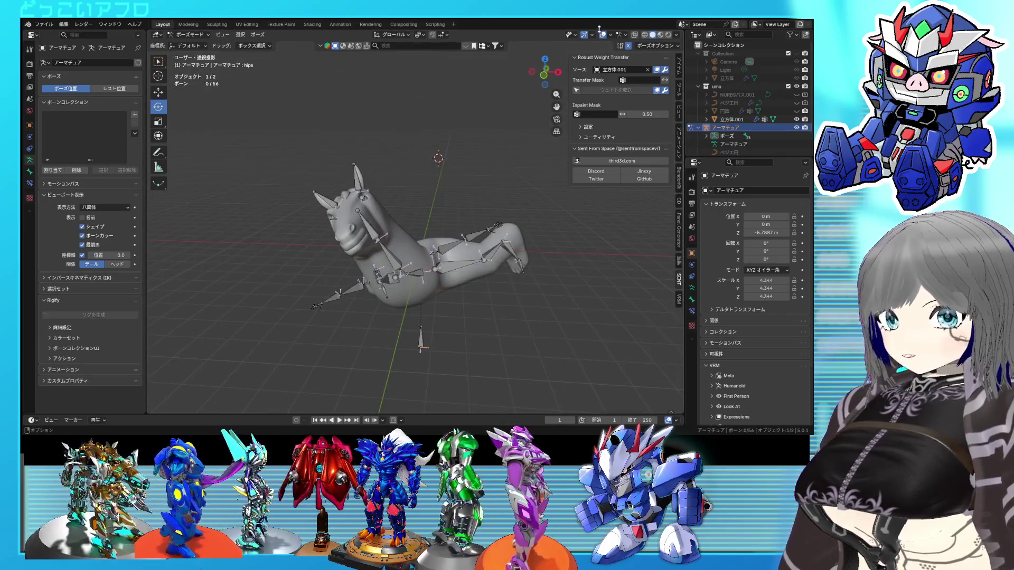
{"action": "left_click", "coordinate": [601, 33]}
{"action": "middle_click_drag", "start_coordinate": [507, 203], "coordinate": [484, 201]}
{"action": "scroll", "coordinate": [483, 199], "scroll_direction": "up", "scroll_amount": 4}
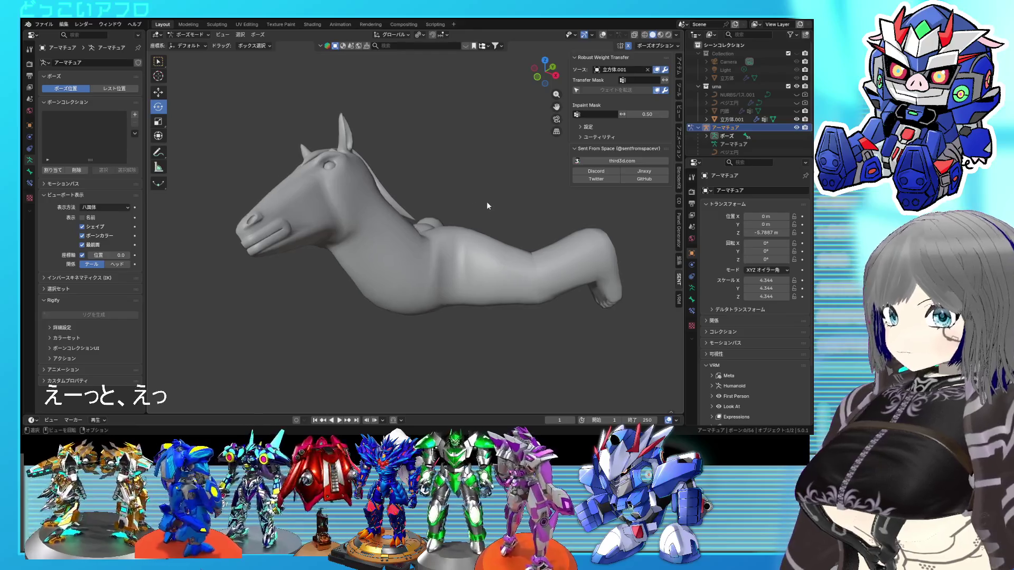
{"action": "middle_click_drag", "start_coordinate": [387, 241], "coordinate": [420, 246]}
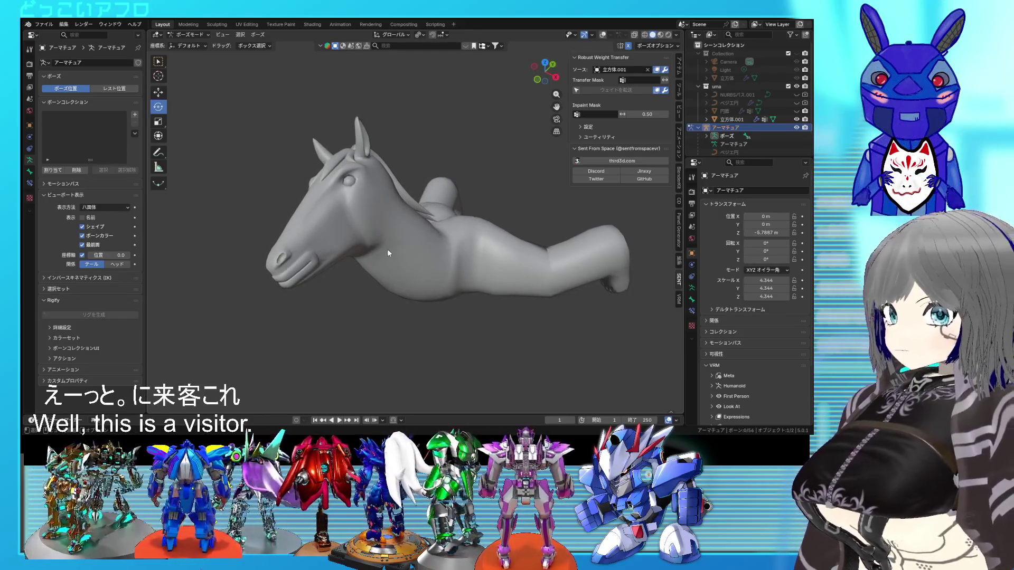
{"action": "left_click", "coordinate": [186, 35]}
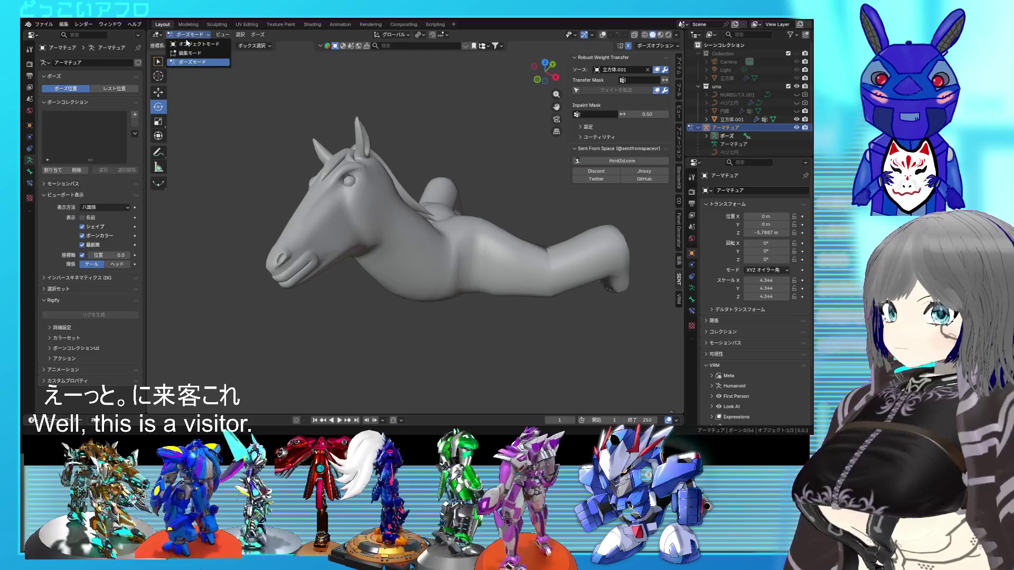
{"action": "left_click", "coordinate": [193, 46]}
{"action": "left_click", "coordinate": [340, 209]}
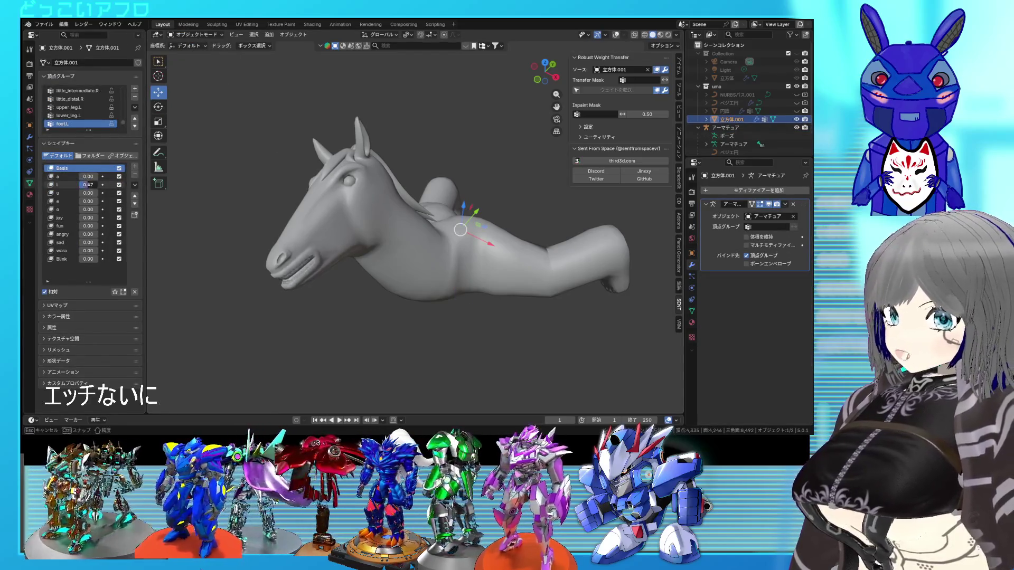
Raise the u shape key to 0.27 and reposition the horse in a maximized view
{"action": "left_click_drag", "start_coordinate": [87, 193], "coordinate": [101, 193]}
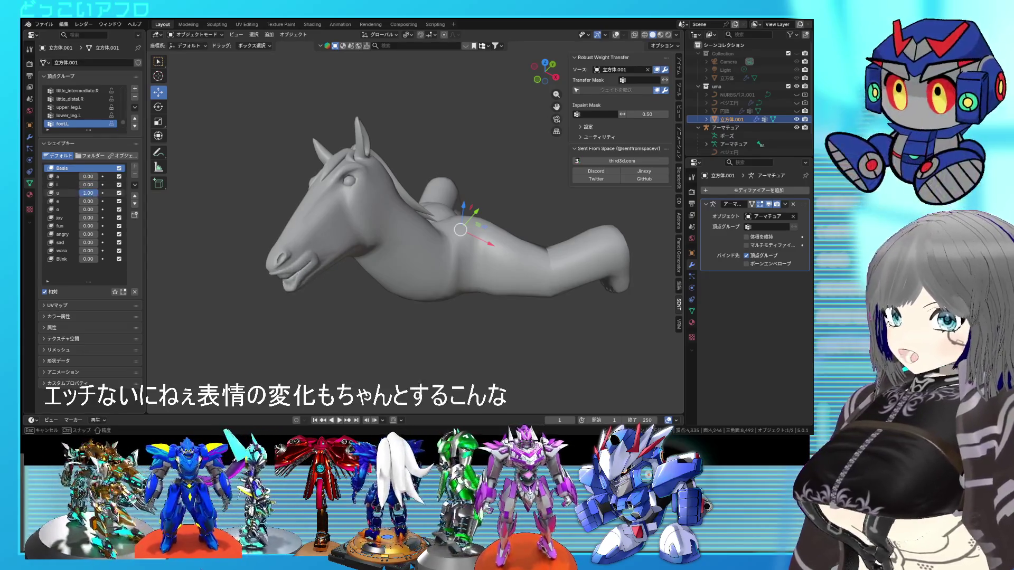
{"action": "scroll", "coordinate": [465, 302], "scroll_direction": "up", "scroll_amount": 2}
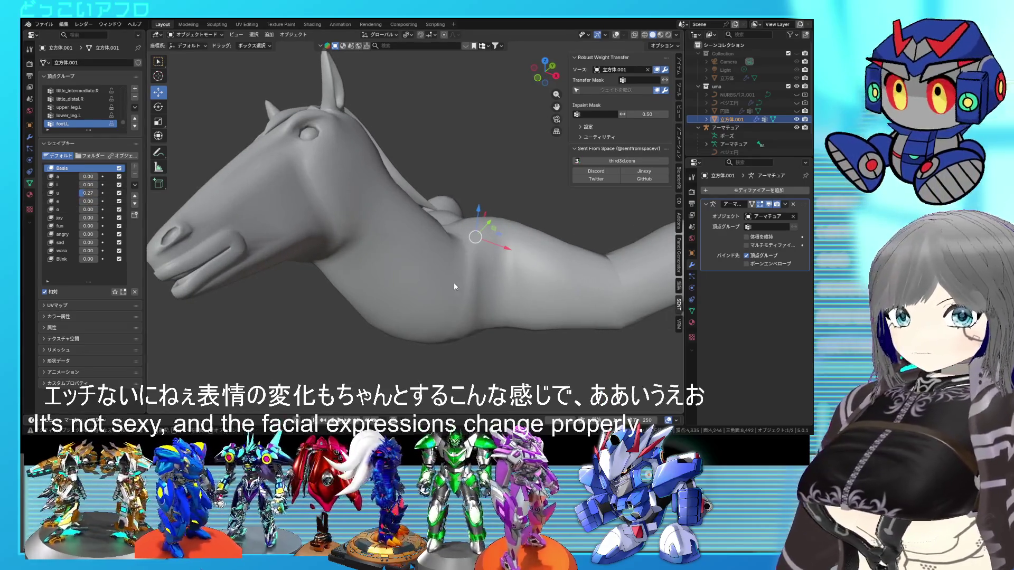
{"action": "key", "text": "ctrl+space"}
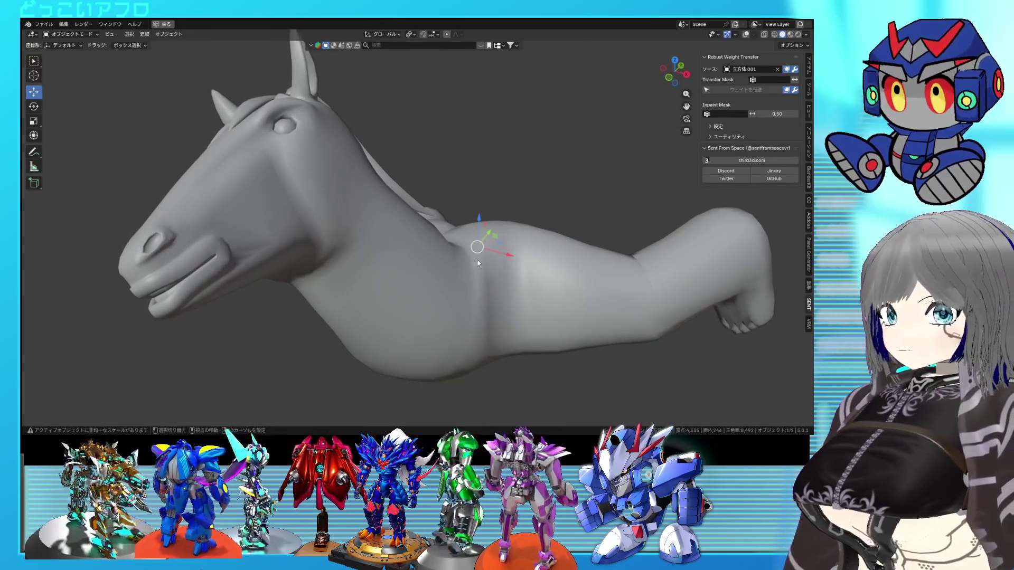
{"action": "key", "text": "g"}
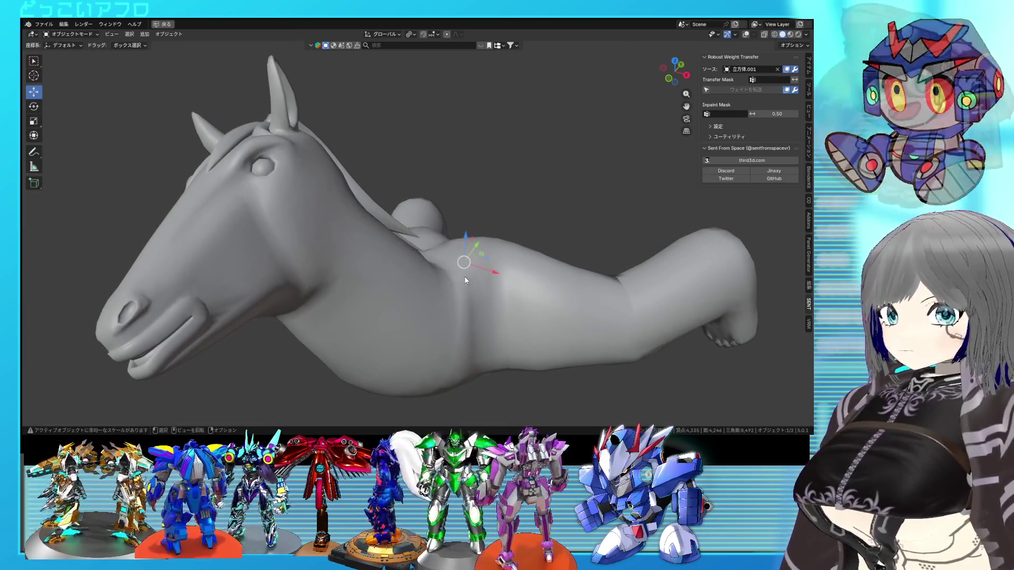
{"action": "left_click", "coordinate": [462, 279]}
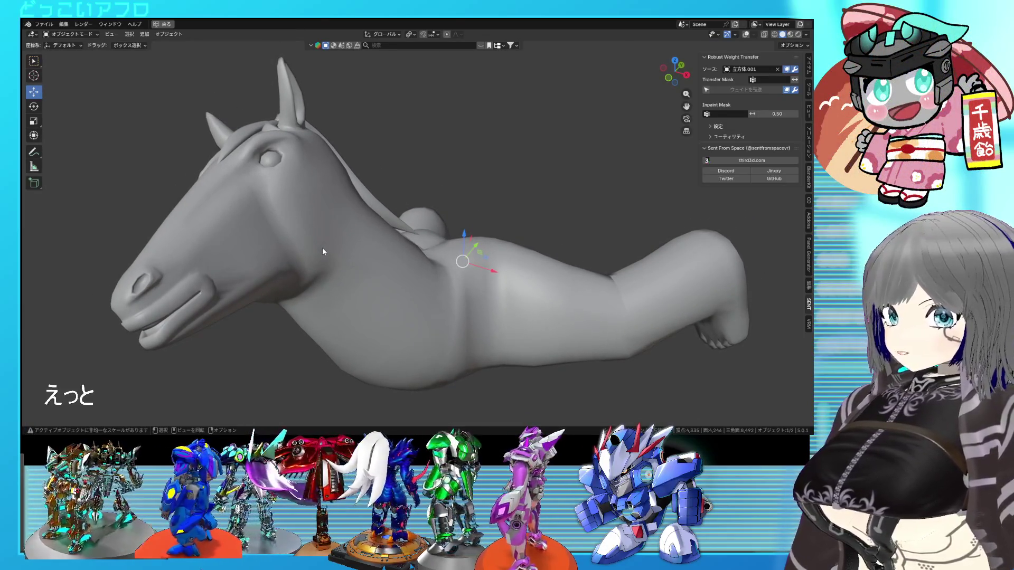
{"action": "key", "text": "ctrl+space"}
{"action": "scroll", "coordinate": [280, 255], "scroll_direction": "up", "scroll_amount": 4}
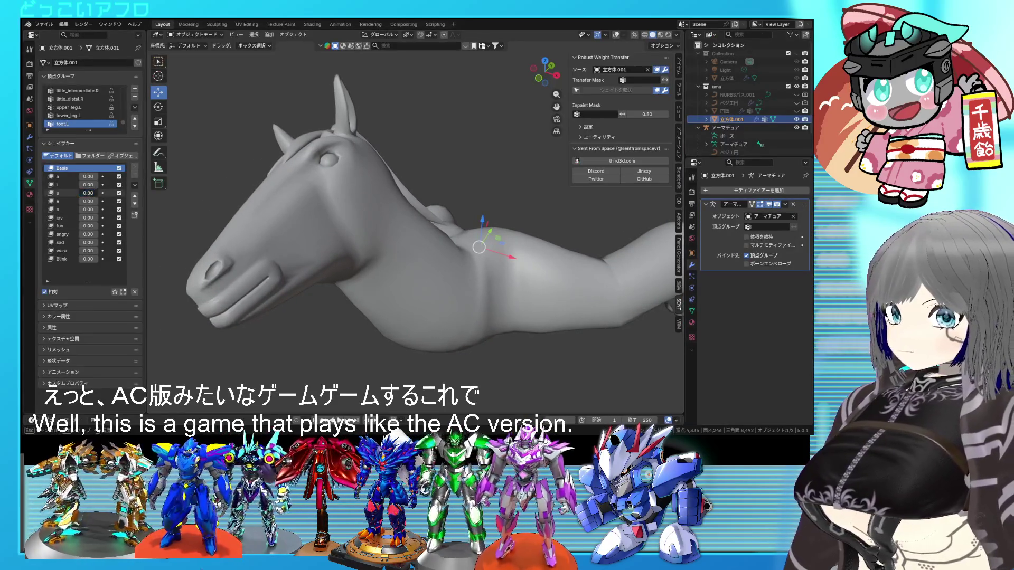
Preview the e, angry, sad and Blink shape keys, resetting each to 0
{"action": "mouse_move", "coordinate": [88, 201]}
{"action": "left_mouse_down"}
{"action": "mouse_move", "coordinate": [108, 201]}
{"action": "mouse_move", "coordinate": [89, 210]}
{"action": "mouse_move", "coordinate": [122, 218]}
{"action": "mouse_move", "coordinate": [80, 221]}
{"action": "mouse_move", "coordinate": [122, 226]}
{"action": "mouse_move", "coordinate": [80, 226]}
{"action": "mouse_move", "coordinate": [121, 234]}
{"action": "left_mouse_up"}
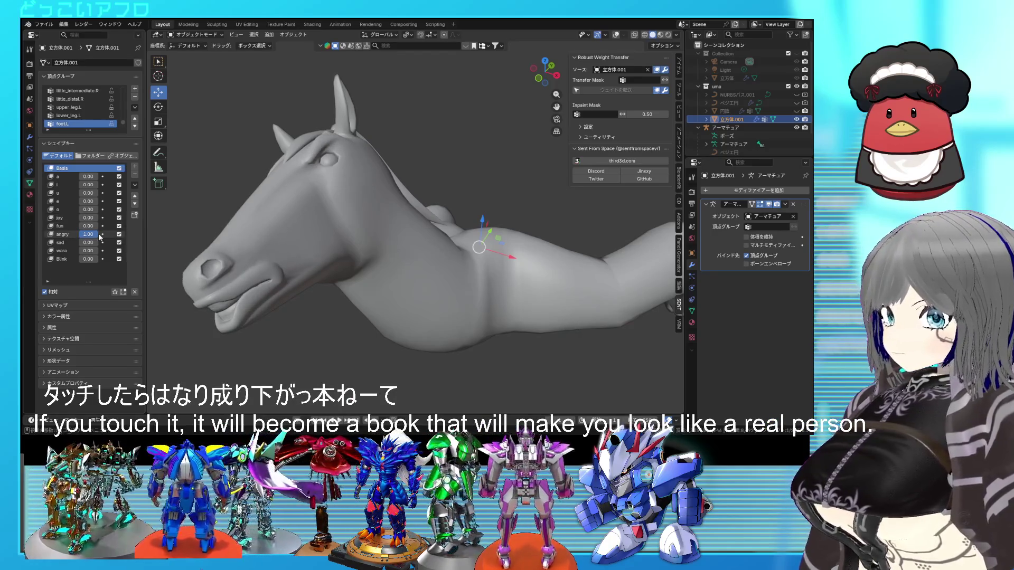
{"action": "mouse_move", "coordinate": [354, 253]}
{"action": "middle_mouse_down"}
{"action": "mouse_move", "coordinate": [409, 246]}
{"action": "mouse_move", "coordinate": [390, 244]}
{"action": "middle_mouse_up"}
{"action": "left_click_drag", "start_coordinate": [88, 234], "coordinate": [74, 234]}
{"action": "mouse_move", "coordinate": [89, 242]}
{"action": "left_mouse_down"}
{"action": "mouse_move", "coordinate": [121, 242]}
{"action": "mouse_move", "coordinate": [74, 250]}
{"action": "left_mouse_up"}
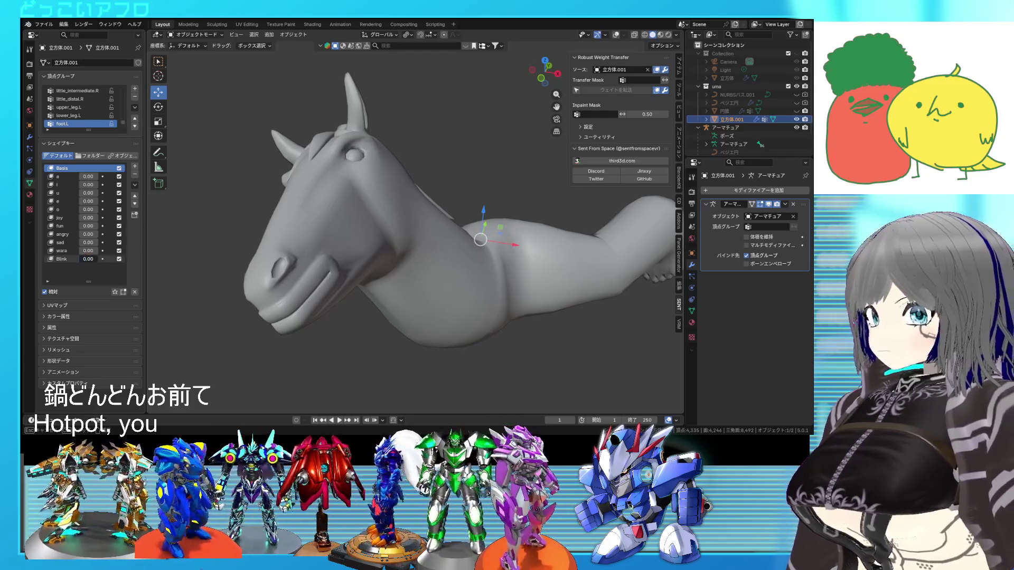
{"action": "left_click_drag", "start_coordinate": [88, 259], "coordinate": [74, 258]}
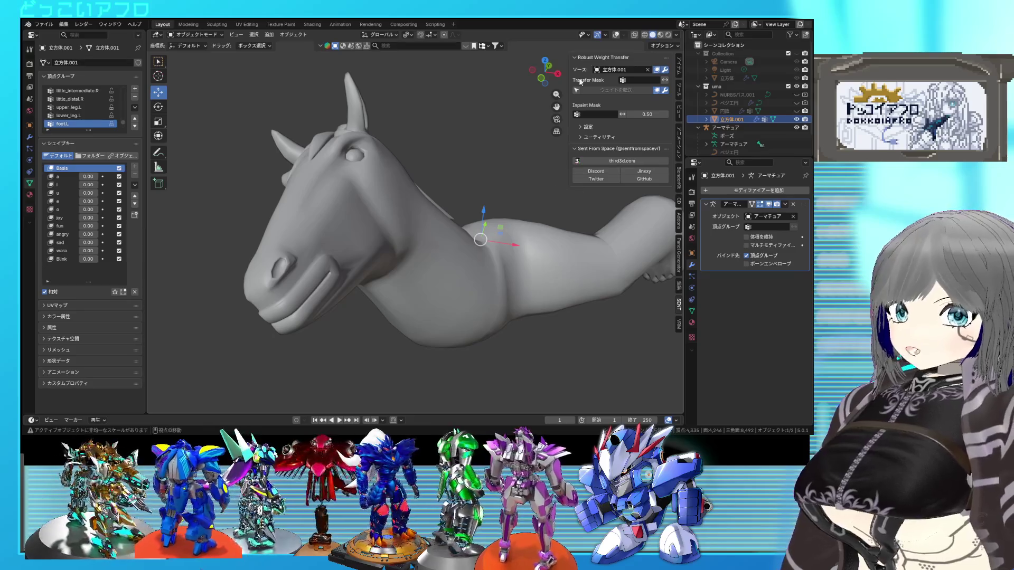
Show the overlays and put the アーマチュア armature into Pose Mode
{"action": "left_click", "coordinate": [616, 36]}
{"action": "middle_click_drag", "start_coordinate": [541, 164], "coordinate": [411, 245]}
{"action": "left_click", "coordinate": [411, 244]}
{"action": "key", "text": "ctrl+Tab"}
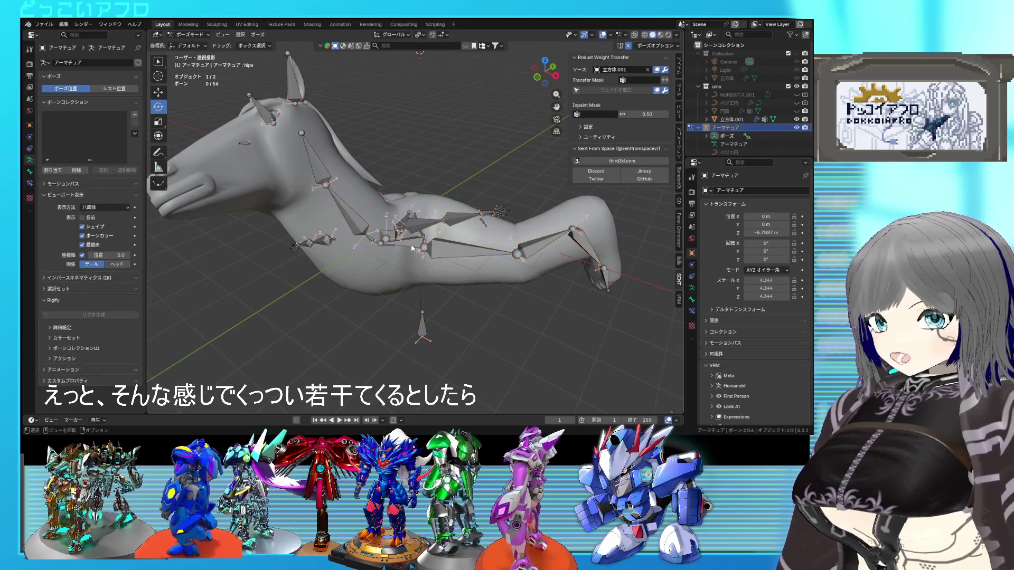
Clear all bone transforms so the horse stands in its rest pose, then save
{"action": "left_click", "coordinate": [258, 34]}
{"action": "mouse_move", "coordinate": [299, 53]}
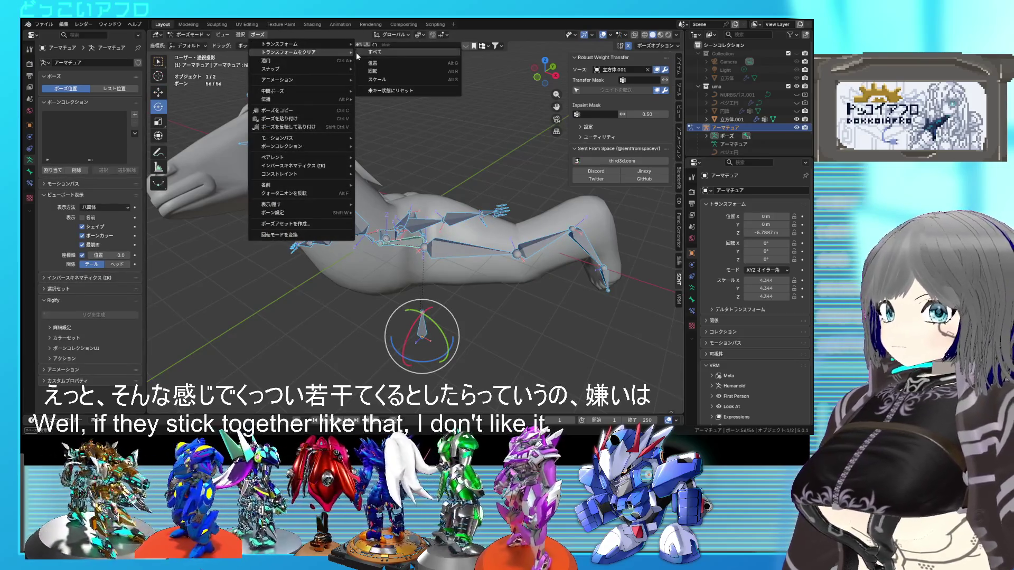
{"action": "left_click", "coordinate": [364, 53]}
{"action": "key", "text": "ctrl+Tab"}
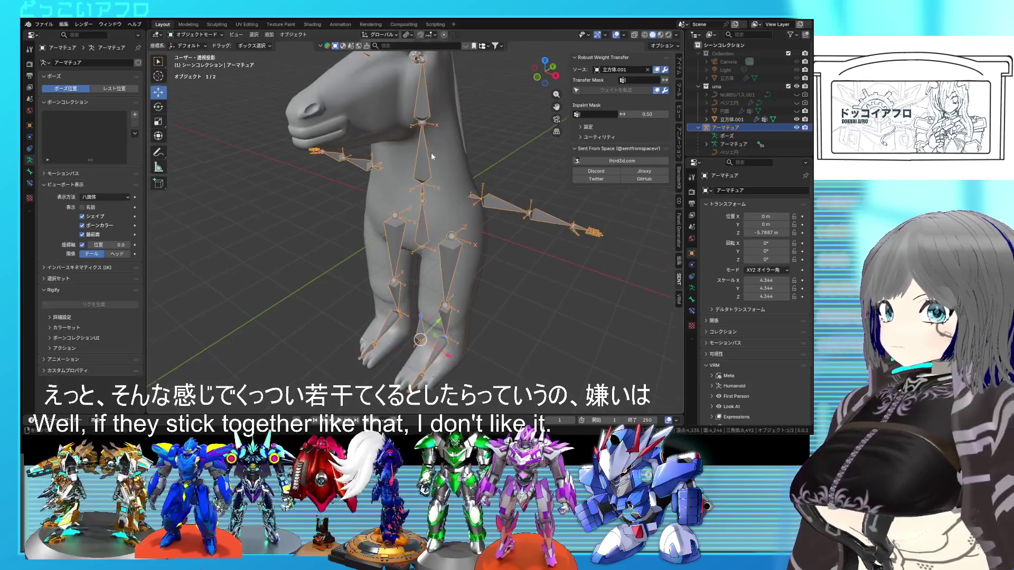
{"action": "scroll", "coordinate": [432, 159], "scroll_direction": "down", "scroll_amount": 3}
{"action": "key", "text": "ctrl+s"}
Inspect the upright horse, then reselect the armature and put it in Pose Mode
{"action": "left_click", "coordinate": [470, 167]}
{"action": "scroll", "coordinate": [470, 167], "scroll_direction": "down", "scroll_amount": 2}
{"action": "middle_click_drag", "start_coordinate": [470, 167], "coordinate": [426, 172]}
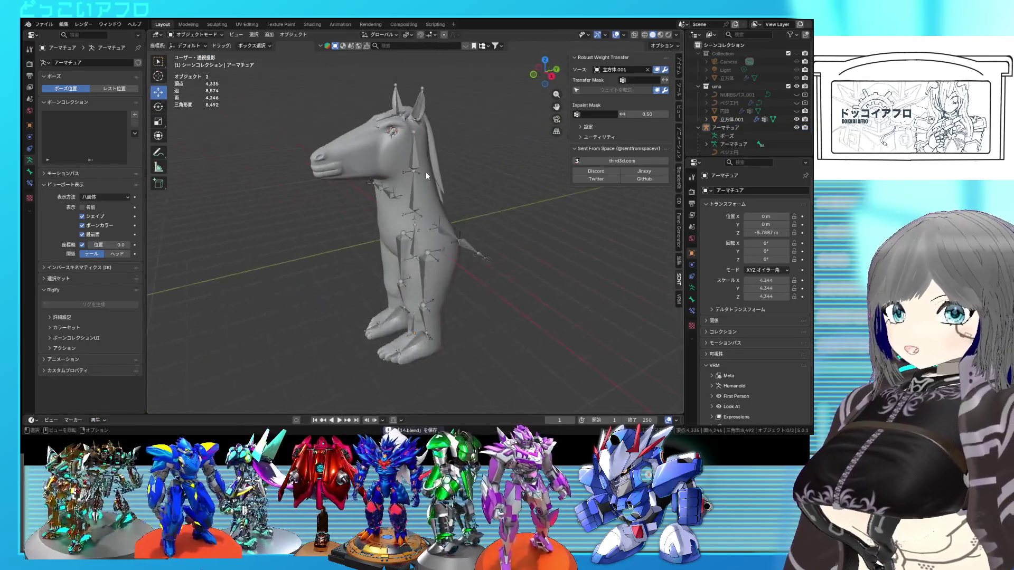
{"action": "scroll", "coordinate": [426, 172], "scroll_direction": "up", "scroll_amount": 2}
{"action": "scroll", "coordinate": [440, 213], "scroll_direction": "up", "scroll_amount": 1}
{"action": "scroll", "coordinate": [435, 239], "scroll_direction": "up", "scroll_amount": 1}
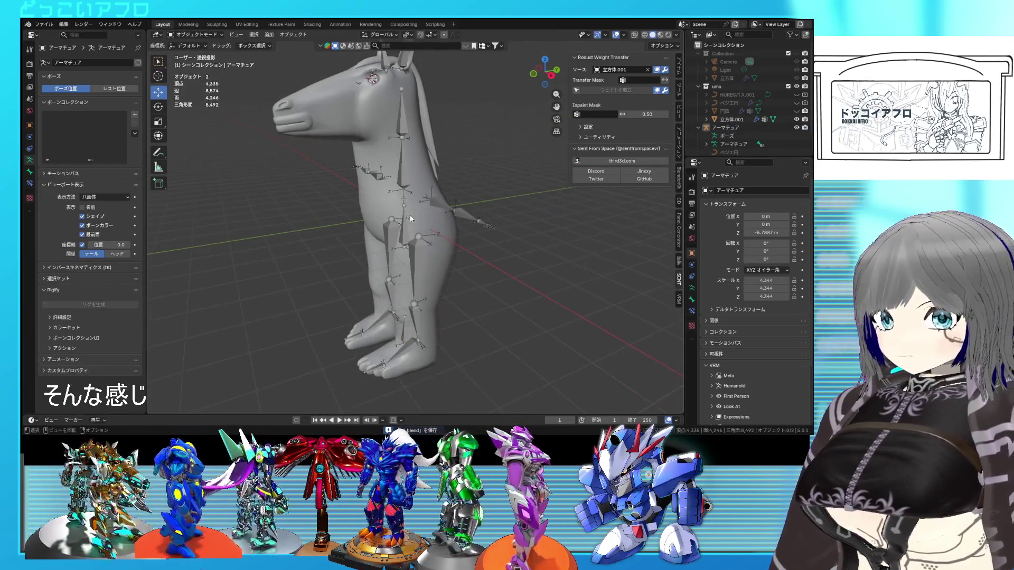
{"action": "left_click", "coordinate": [404, 226]}
{"action": "key", "text": "ctrl+Tab"}
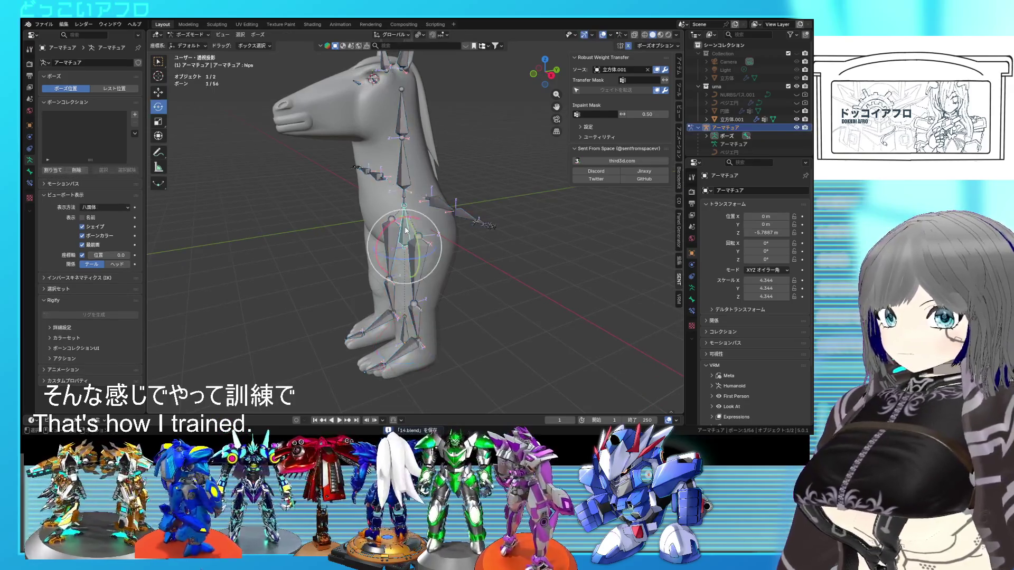
{"action": "middle_click_drag", "start_coordinate": [405, 226], "coordinate": [389, 226]}
Test-pose the horse: tip the hips horizontal, bend upper_leg.L 56°, rotate the head 28.2°
{"action": "left_click_drag", "start_coordinate": [382, 237], "coordinate": [400, 169]}
{"action": "left_click", "coordinate": [387, 239]}
{"action": "mouse_move", "coordinate": [400, 169]}
{"action": "middle_mouse_down"}
{"action": "mouse_move", "coordinate": [402, 157]}
{"action": "mouse_move", "coordinate": [413, 164]}
{"action": "mouse_move", "coordinate": [390, 168]}
{"action": "middle_mouse_up"}
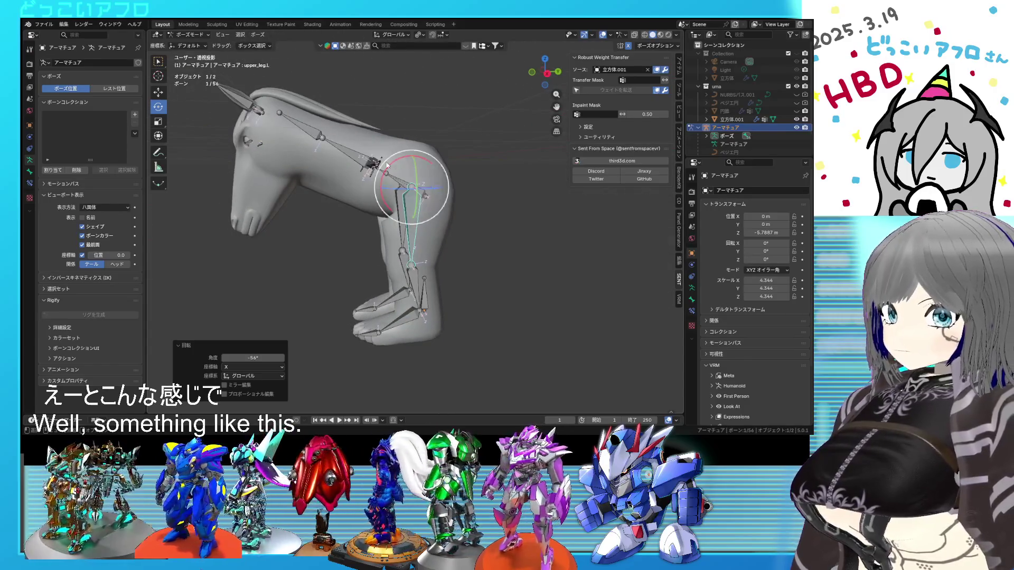
{"action": "left_click", "coordinate": [348, 156]}
{"action": "left_click_drag", "start_coordinate": [344, 157], "coordinate": [654, 138]}
Undo the drooping head rotation and raise the head 23.3° instead
{"action": "middle_click_drag", "start_coordinate": [443, 158], "coordinate": [439, 168]}
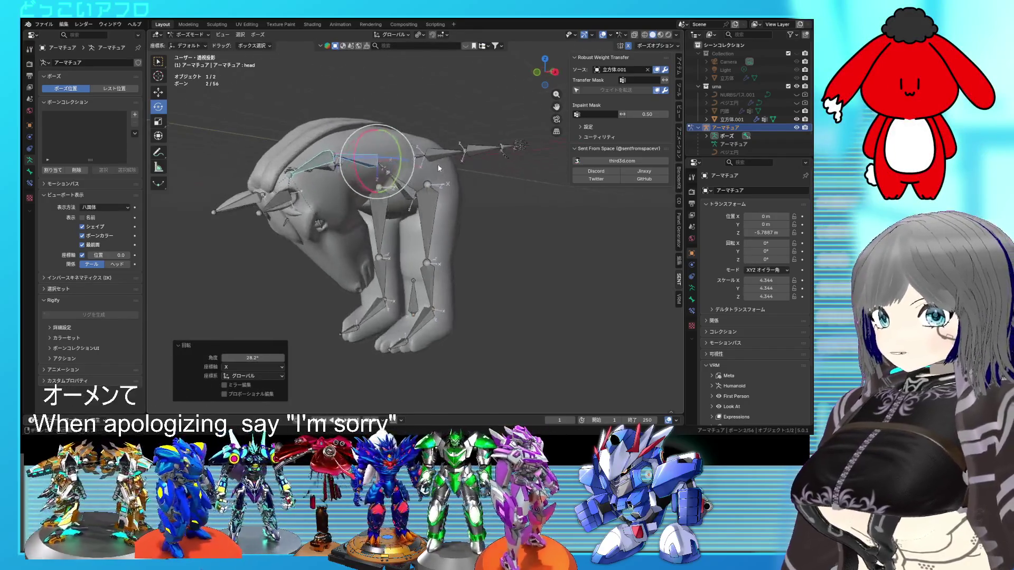
{"action": "left_click", "coordinate": [484, 221]}
{"action": "middle_click_drag", "start_coordinate": [484, 221], "coordinate": [445, 224]}
{"action": "key", "text": "ctrl+z"}
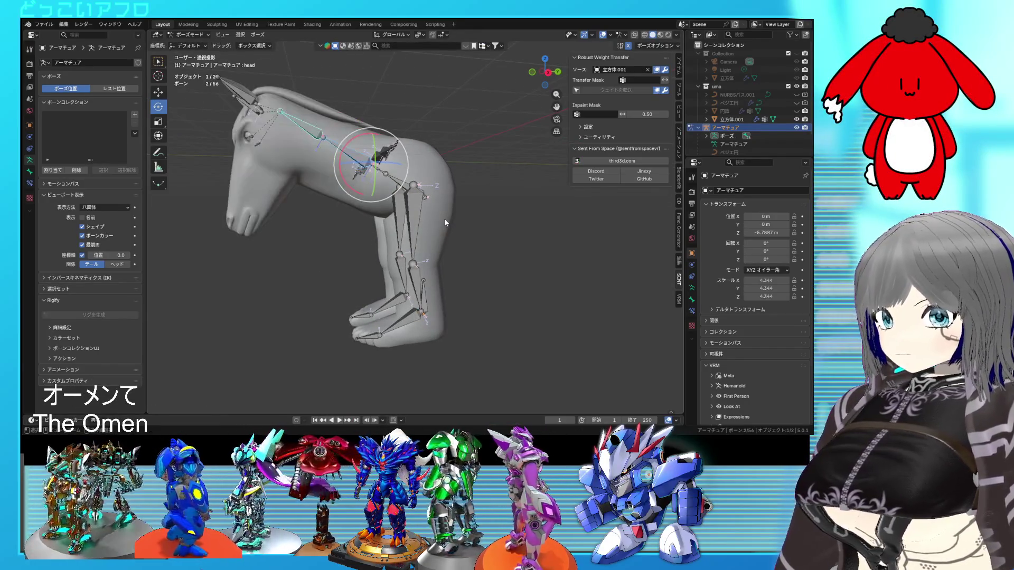
{"action": "left_click_drag", "start_coordinate": [340, 158], "coordinate": [352, 132]}
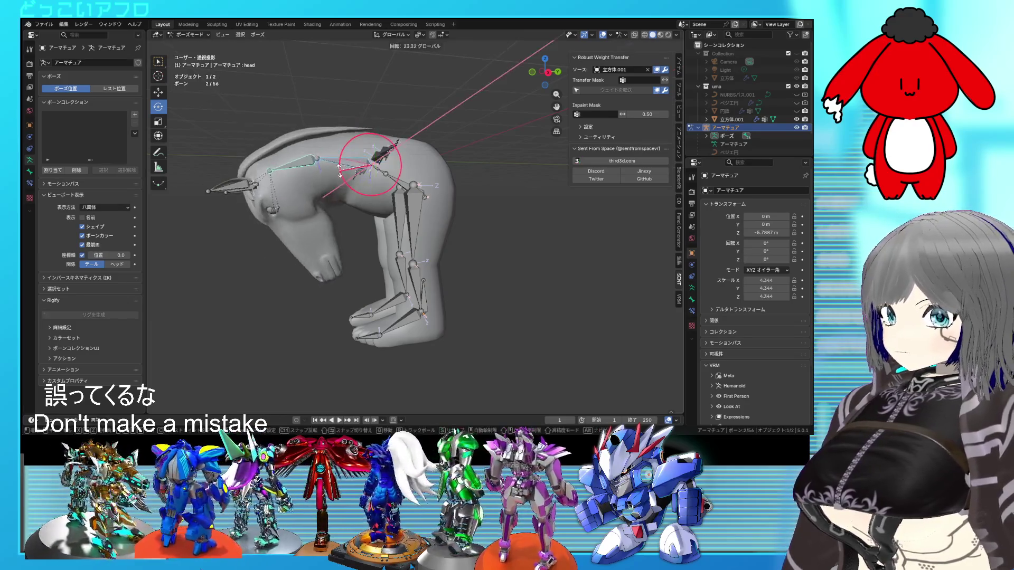
{"action": "middle_click_drag", "start_coordinate": [369, 159], "coordinate": [428, 178]}
Rotate the neck bone upward and hide the bone overlays to view the posed horse
{"action": "left_click", "coordinate": [518, 138]}
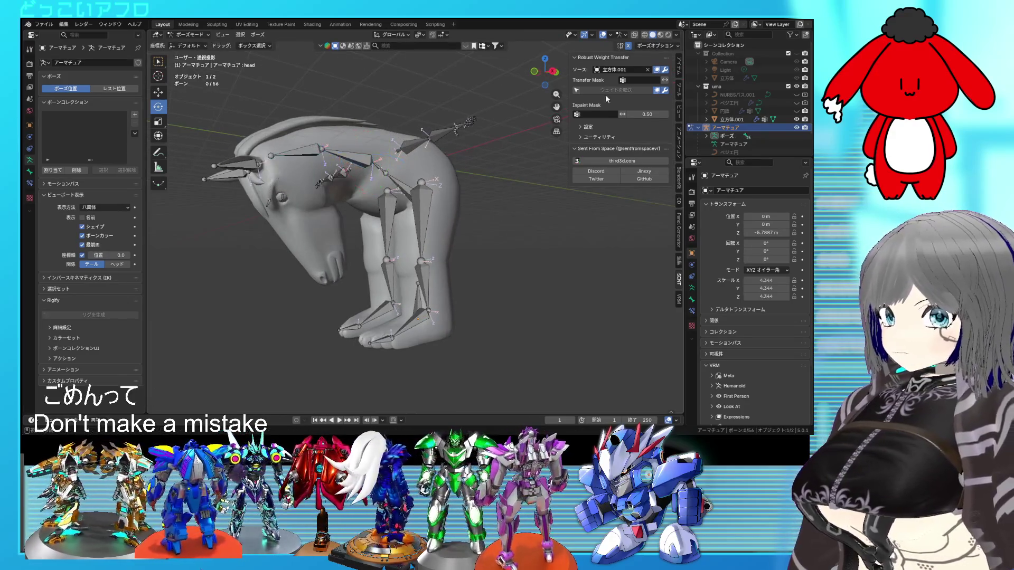
{"action": "key", "text": "shift+alt+z"}
{"action": "mouse_move", "coordinate": [505, 116]}
{"action": "middle_mouse_down"}
{"action": "mouse_move", "coordinate": [457, 145]}
{"action": "mouse_move", "coordinate": [454, 126]}
{"action": "mouse_move", "coordinate": [437, 165]}
{"action": "mouse_move", "coordinate": [393, 184]}
{"action": "mouse_move", "coordinate": [454, 158]}
{"action": "middle_mouse_up"}
{"action": "left_click", "coordinate": [603, 36]}
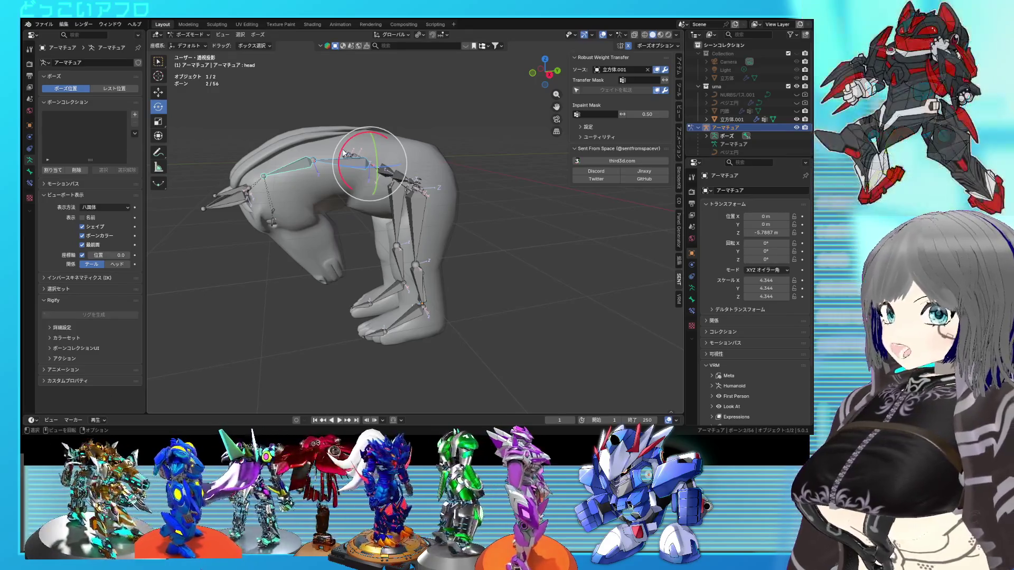
{"action": "left_click_drag", "start_coordinate": [344, 153], "coordinate": [397, 148]}
{"action": "mouse_move", "coordinate": [397, 149]}
{"action": "middle_mouse_down", "text": "shift"}
{"action": "mouse_move", "coordinate": [432, 187]}
{"action": "mouse_move", "coordinate": [473, 181]}
{"action": "middle_mouse_up", "text": "shift"}
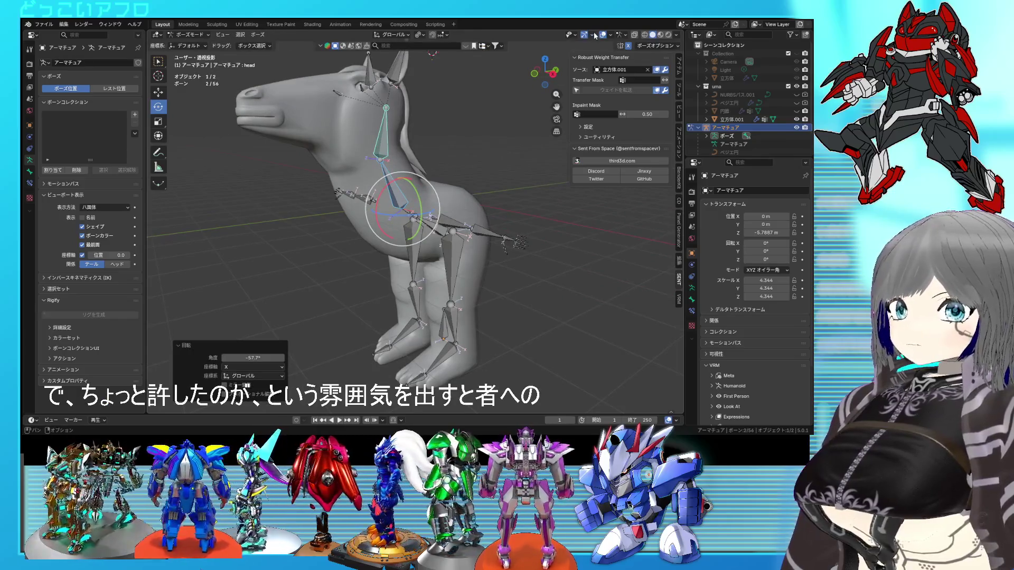
{"action": "left_click", "coordinate": [601, 35]}
{"action": "mouse_move", "coordinate": [454, 131]}
{"action": "middle_mouse_down"}
{"action": "mouse_move", "coordinate": [433, 132]}
{"action": "mouse_move", "coordinate": [452, 134]}
{"action": "middle_mouse_up"}
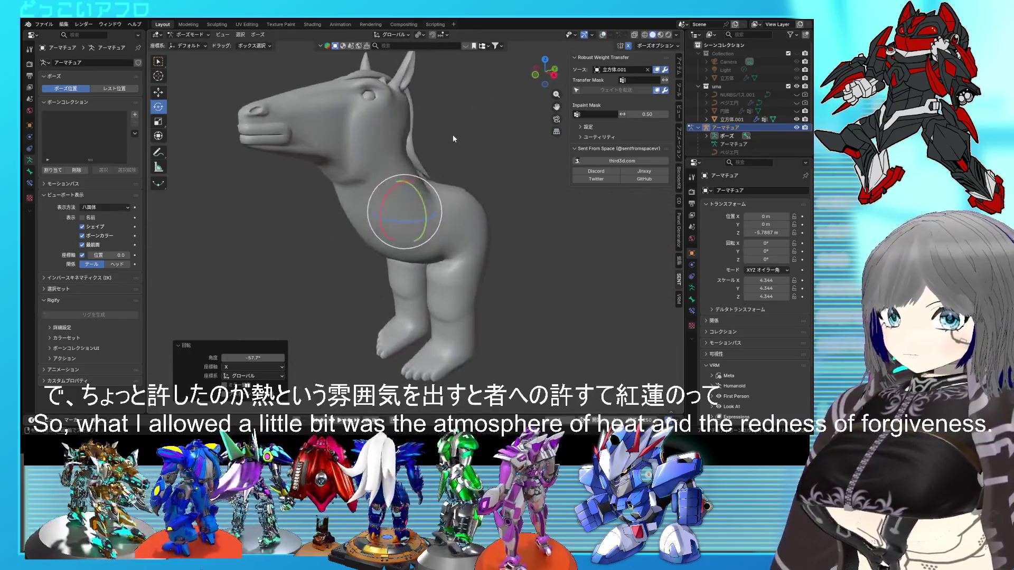
{"action": "left_click", "coordinate": [274, 72]}
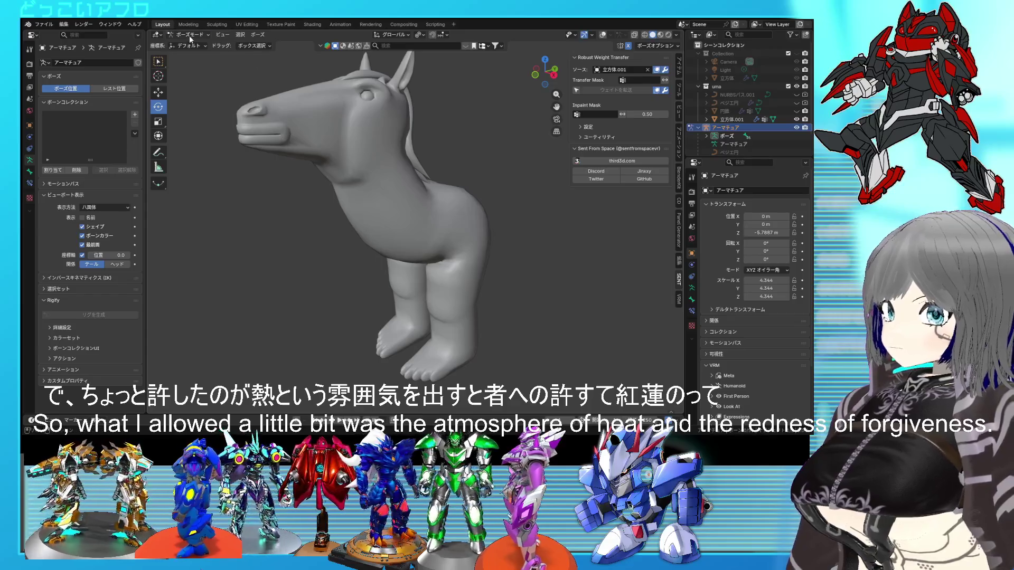
On the horse mesh, set the wara shape key to 1.00 and the i shape key to about 0.48
{"action": "left_click", "coordinate": [205, 45]}
{"action": "left_click", "coordinate": [271, 145]}
{"action": "left_click_drag", "start_coordinate": [88, 250], "coordinate": [88, 251]}
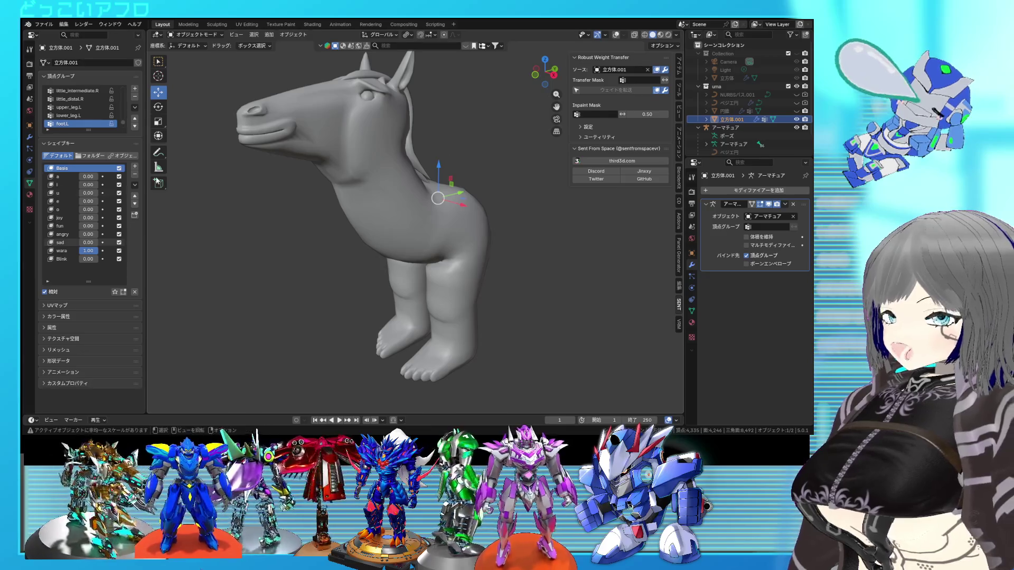
{"action": "left_click_drag", "start_coordinate": [88, 176], "coordinate": [87, 176]}
{"action": "left_click_drag", "start_coordinate": [88, 184], "coordinate": [88, 184]}
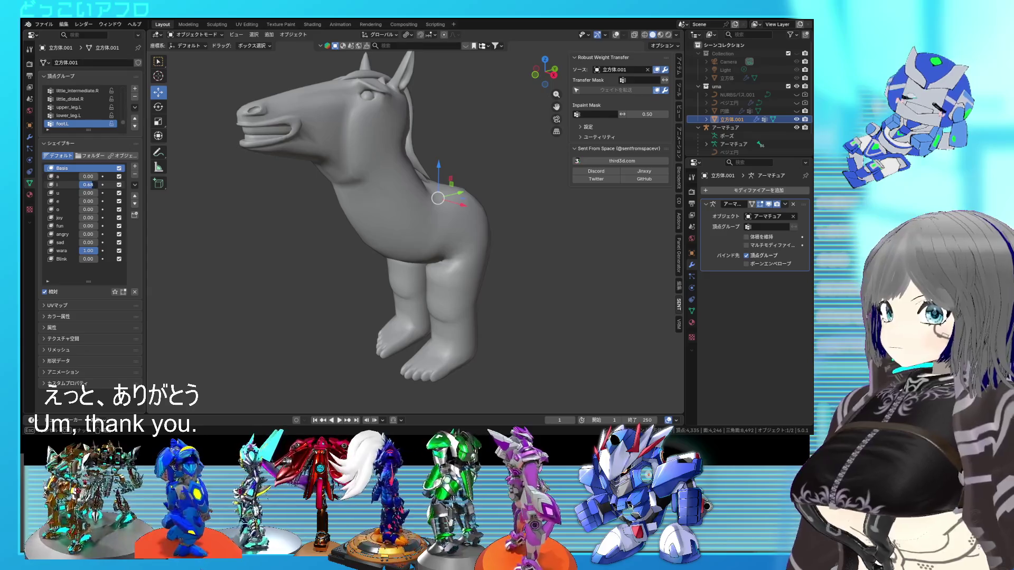
Orbit around the grinning horse's head to a left-side profile with overlays hidden
{"action": "middle_click_drag", "start_coordinate": [411, 190], "coordinate": [471, 193]}
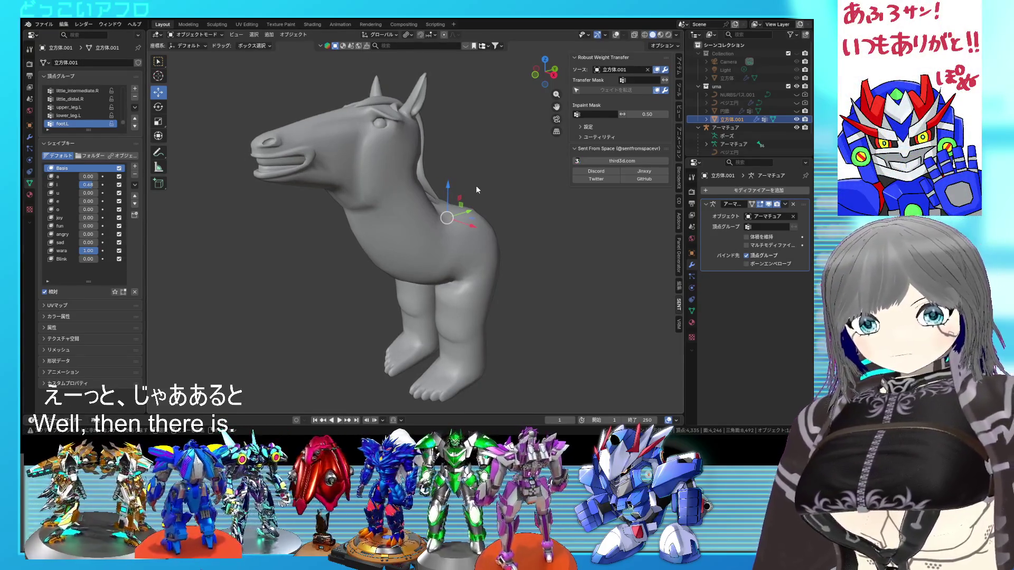
{"action": "scroll", "coordinate": [477, 185], "scroll_direction": "up", "scroll_amount": 2}
{"action": "mouse_move", "coordinate": [477, 185]}
{"action": "middle_mouse_down"}
{"action": "mouse_move", "coordinate": [480, 204]}
{"action": "mouse_move", "coordinate": [438, 208]}
{"action": "mouse_move", "coordinate": [369, 179]}
{"action": "mouse_move", "coordinate": [515, 214]}
{"action": "middle_mouse_up"}
{"action": "scroll", "coordinate": [503, 210], "scroll_direction": "up", "scroll_amount": 2}
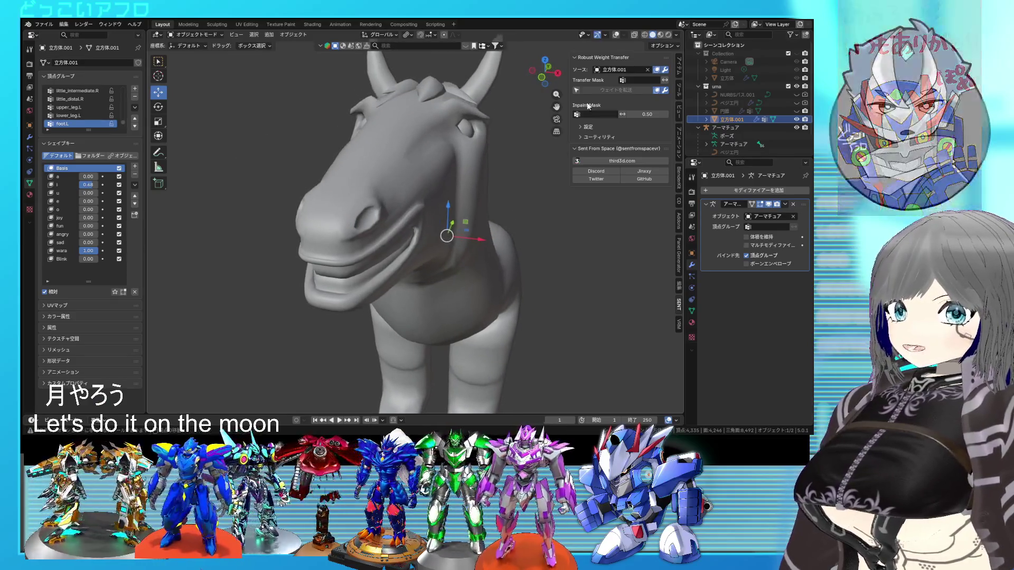
{"action": "scroll", "coordinate": [521, 119], "scroll_direction": "up", "scroll_amount": 2}
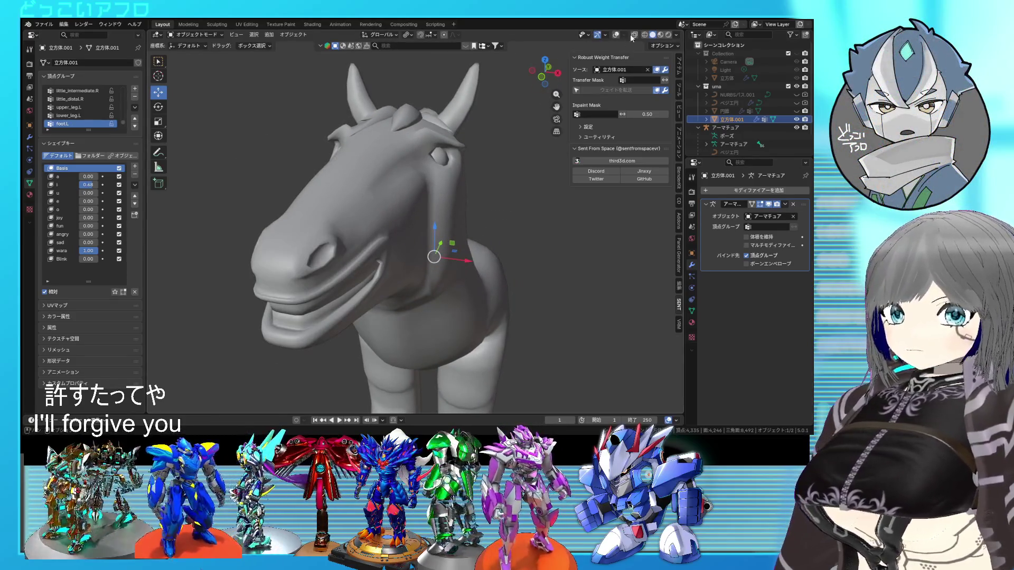
{"action": "left_click", "coordinate": [616, 35]}
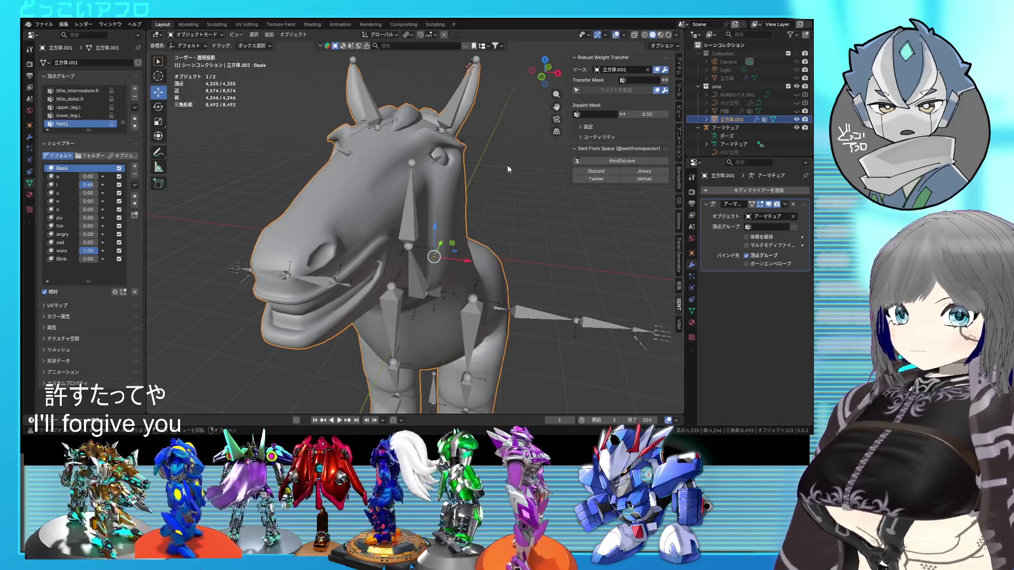
{"action": "left_click", "coordinate": [616, 34]}
{"action": "mouse_move", "coordinate": [549, 95]}
{"action": "middle_mouse_down"}
{"action": "mouse_move", "coordinate": [464, 138]}
{"action": "mouse_move", "coordinate": [492, 134]}
{"action": "mouse_move", "coordinate": [479, 144]}
{"action": "middle_mouse_up"}
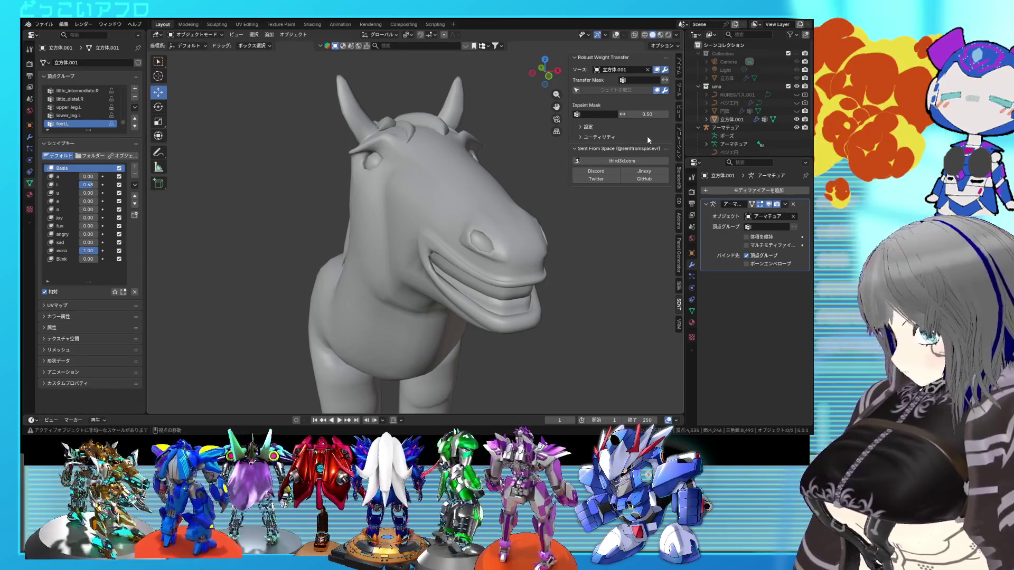
{"action": "mouse_move", "coordinate": [578, 226]}
{"action": "middle_mouse_down"}
{"action": "mouse_move", "coordinate": [483, 220]}
{"action": "mouse_move", "coordinate": [513, 217]}
{"action": "middle_mouse_up"}
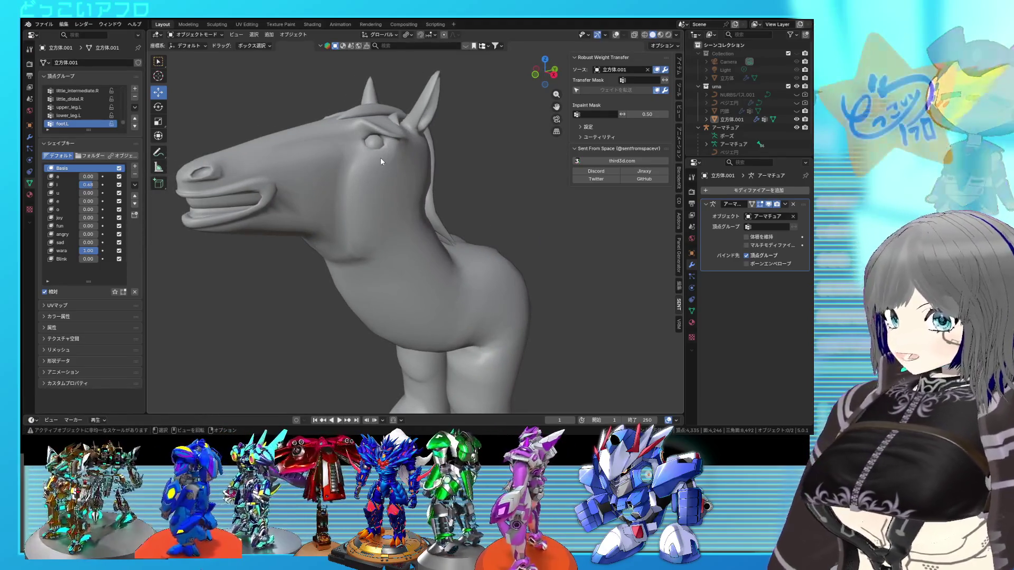
Put the horse's armature in Pose Mode and bring up the Clear Transform options
{"action": "left_click", "coordinate": [734, 127]}
{"action": "key", "text": "ctrl+Tab"}
{"action": "left_click", "coordinate": [258, 35]}
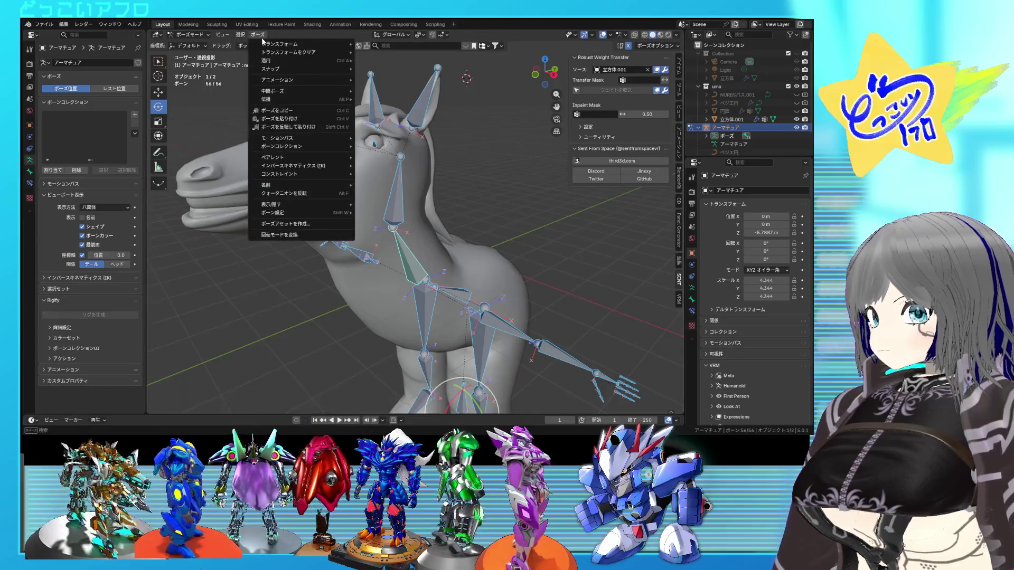
Reset all bone transforms to the rest pose and set the i shape key back to 0
{"action": "mouse_move", "coordinate": [302, 54]}
{"action": "left_click", "coordinate": [379, 54]}
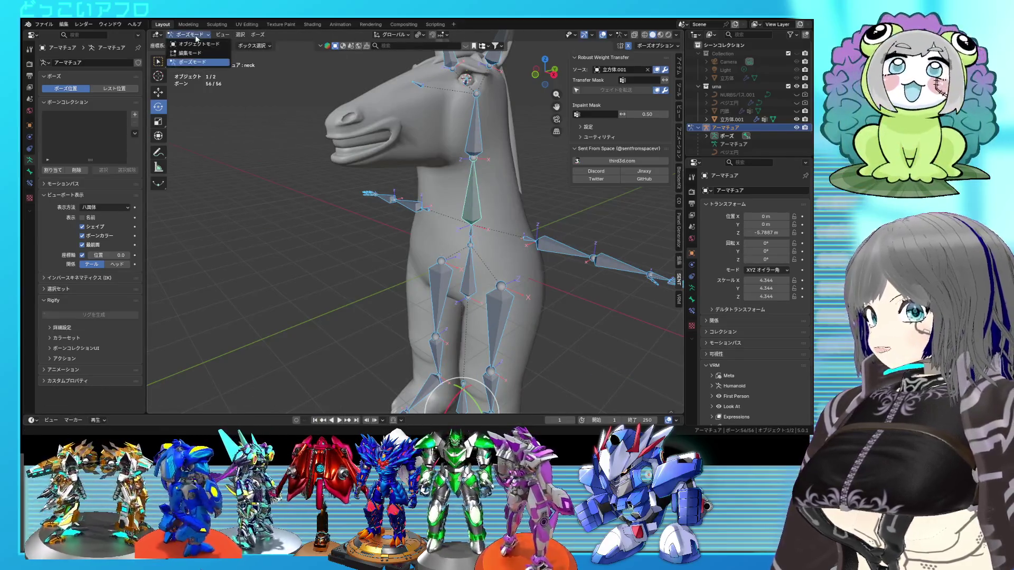
{"action": "left_click", "coordinate": [190, 44]}
{"action": "middle_click_drag", "start_coordinate": [449, 222], "coordinate": [473, 229]}
{"action": "left_click", "coordinate": [345, 156]}
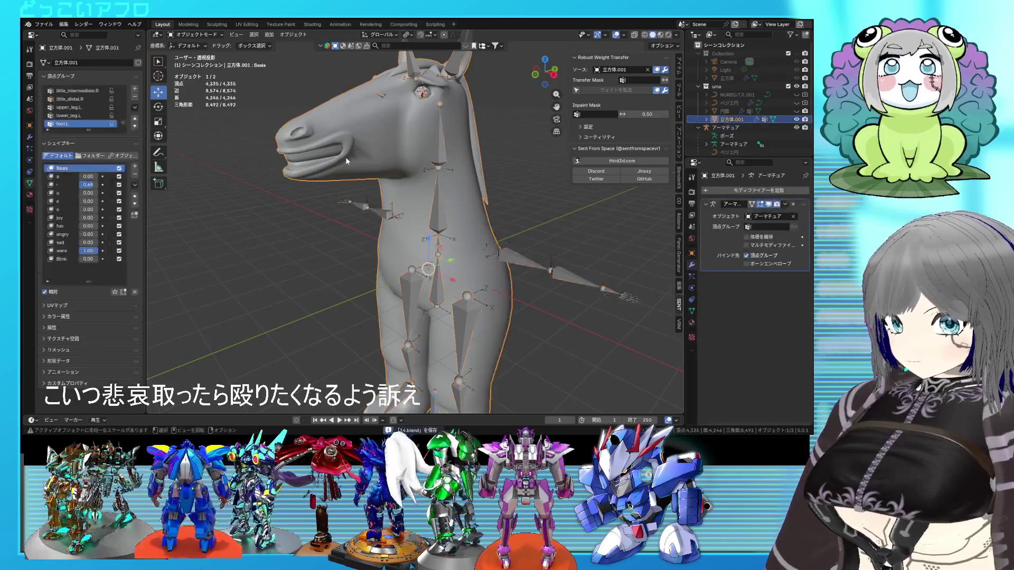
{"action": "left_click_drag", "start_coordinate": [97, 193], "coordinate": [79, 194]}
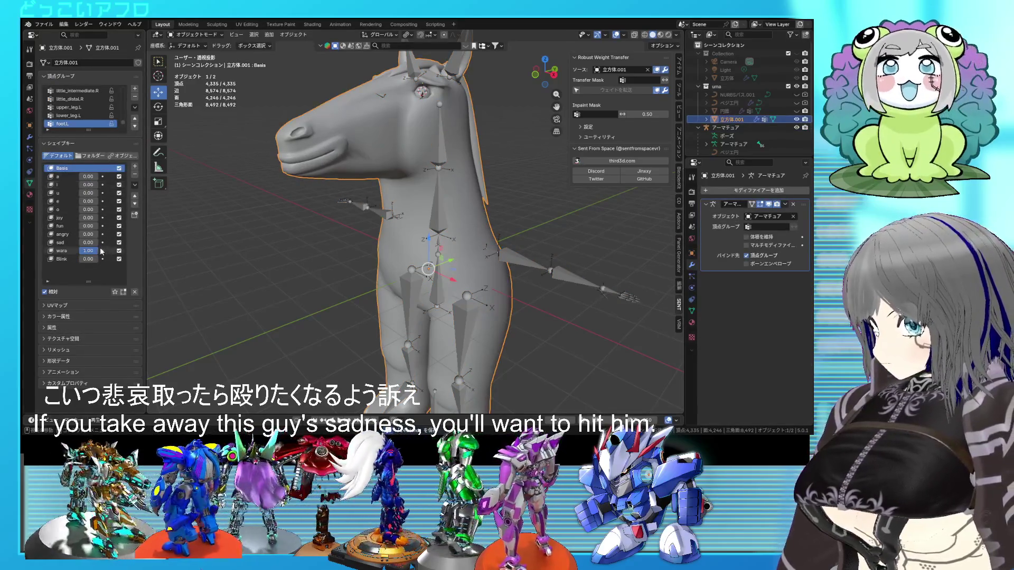
Inspect the unposed horse, reselect the mesh and switch to the UV Editing workspace
{"action": "left_click", "coordinate": [503, 229]}
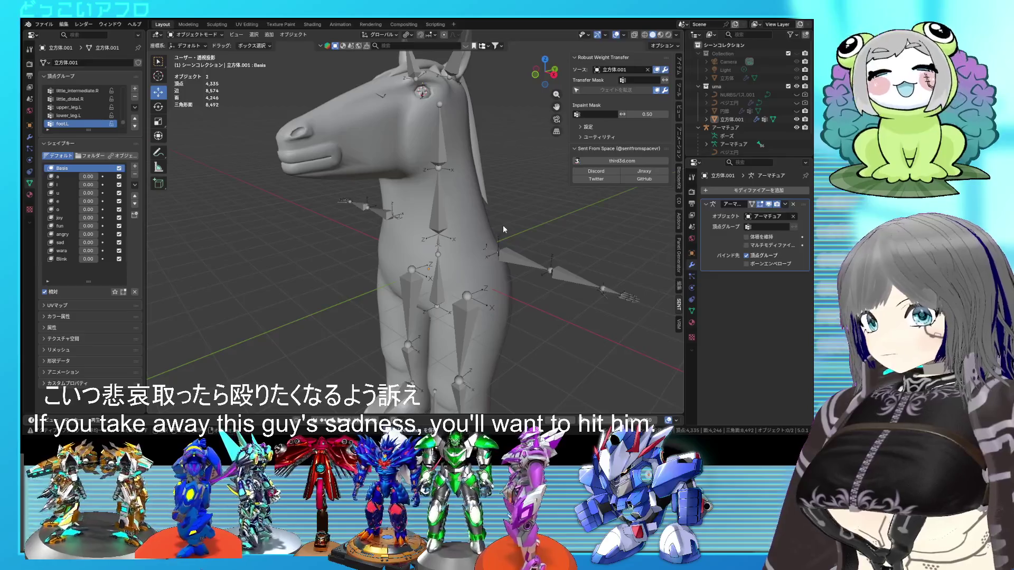
{"action": "left_click", "coordinate": [616, 35]}
{"action": "mouse_move", "coordinate": [525, 169]}
{"action": "middle_mouse_down"}
{"action": "mouse_move", "coordinate": [502, 207]}
{"action": "mouse_move", "coordinate": [511, 218]}
{"action": "mouse_move", "coordinate": [626, 235]}
{"action": "mouse_move", "coordinate": [554, 254]}
{"action": "mouse_move", "coordinate": [497, 249]}
{"action": "mouse_move", "coordinate": [489, 233]}
{"action": "mouse_move", "coordinate": [537, 229]}
{"action": "mouse_move", "coordinate": [500, 220]}
{"action": "mouse_move", "coordinate": [476, 230]}
{"action": "mouse_move", "coordinate": [428, 197]}
{"action": "mouse_move", "coordinate": [429, 209]}
{"action": "mouse_move", "coordinate": [509, 215]}
{"action": "mouse_move", "coordinate": [393, 204]}
{"action": "mouse_move", "coordinate": [456, 199]}
{"action": "mouse_move", "coordinate": [430, 167]}
{"action": "mouse_move", "coordinate": [392, 185]}
{"action": "mouse_move", "coordinate": [286, 175]}
{"action": "mouse_move", "coordinate": [431, 165]}
{"action": "mouse_move", "coordinate": [402, 179]}
{"action": "mouse_move", "coordinate": [400, 204]}
{"action": "mouse_move", "coordinate": [481, 169]}
{"action": "mouse_move", "coordinate": [470, 194]}
{"action": "mouse_move", "coordinate": [483, 226]}
{"action": "mouse_move", "coordinate": [483, 205]}
{"action": "middle_mouse_up"}
{"action": "scroll", "coordinate": [489, 233], "scroll_direction": "up", "scroll_amount": 2}
{"action": "left_click", "coordinate": [432, 200]}
{"action": "left_click", "coordinate": [617, 36]}
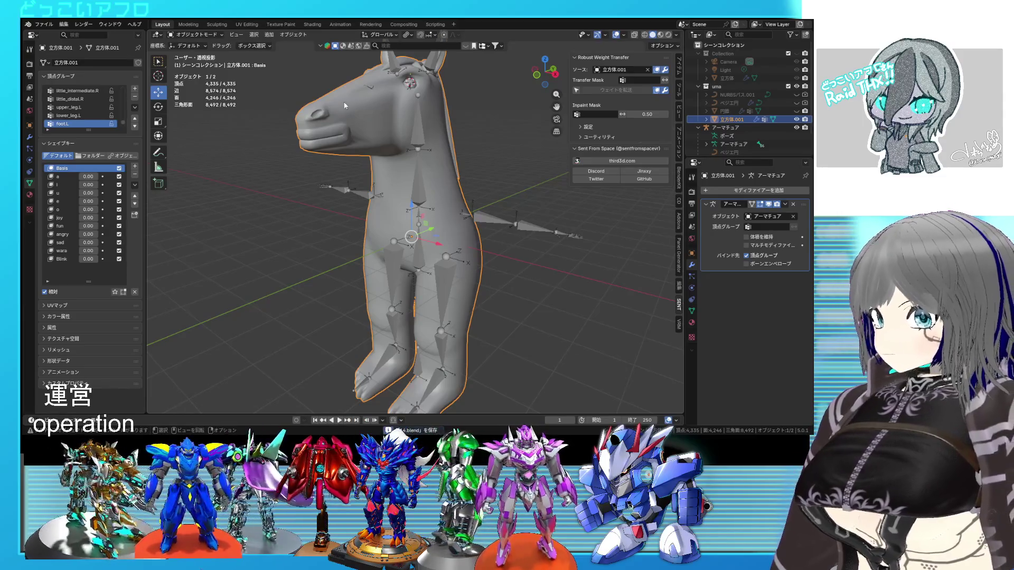
{"action": "left_click", "coordinate": [249, 25]}
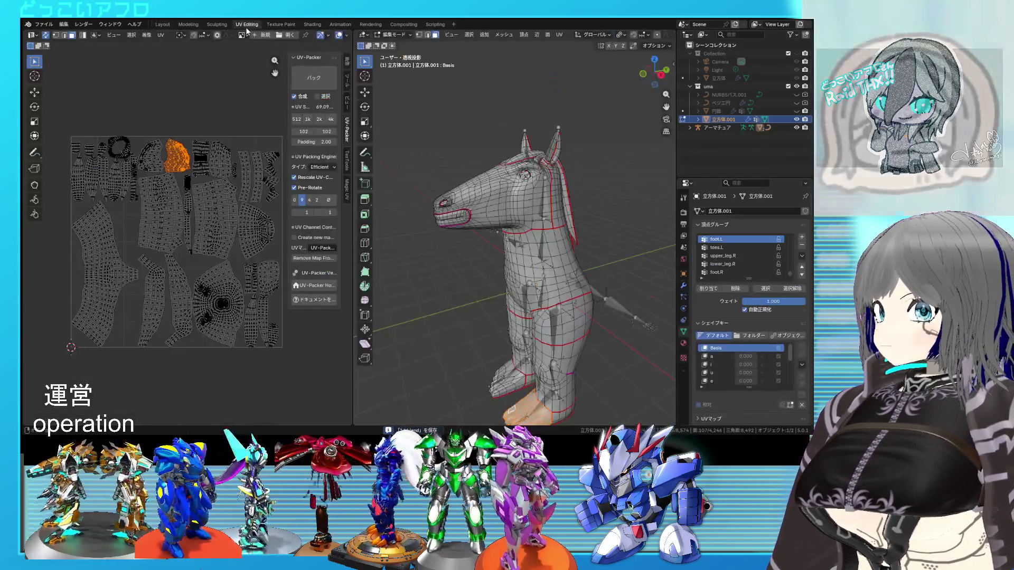
Select the whole horse mesh and unwrap its UVs
{"action": "key", "text": "a"}
{"action": "key", "text": "u"}
{"action": "left_click", "coordinate": [171, 175]}
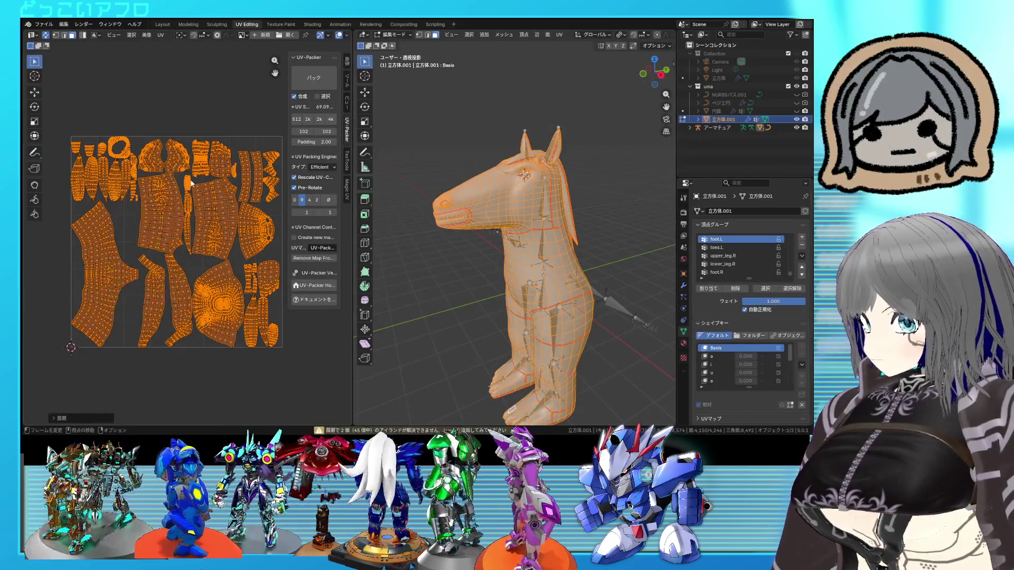
{"action": "scroll", "coordinate": [191, 182], "scroll_direction": "up", "scroll_amount": 2}
{"action": "key", "text": "alt+a"}
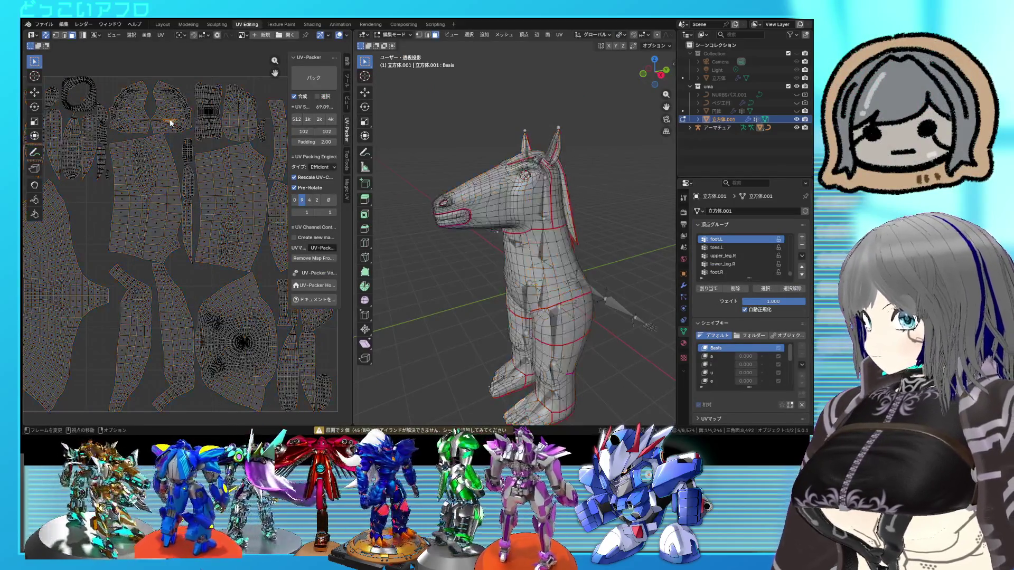
{"action": "mouse_move", "coordinate": [558, 299]}
{"action": "middle_mouse_down"}
{"action": "mouse_move", "coordinate": [593, 229]}
{"action": "mouse_move", "coordinate": [586, 243]}
{"action": "mouse_move", "coordinate": [356, 213]}
{"action": "mouse_move", "coordinate": [447, 209]}
{"action": "mouse_move", "coordinate": [581, 229]}
{"action": "mouse_move", "coordinate": [536, 238]}
{"action": "mouse_move", "coordinate": [661, 238]}
{"action": "mouse_move", "coordinate": [430, 238]}
{"action": "mouse_move", "coordinate": [440, 240]}
{"action": "mouse_move", "coordinate": [443, 202]}
{"action": "mouse_move", "coordinate": [398, 242]}
{"action": "middle_mouse_up"}
{"action": "scroll", "coordinate": [536, 237], "scroll_direction": "up", "scroll_amount": 2}
Unwrap the whole mesh a second time and clear the selection
{"action": "key", "text": "ctrl+e"}
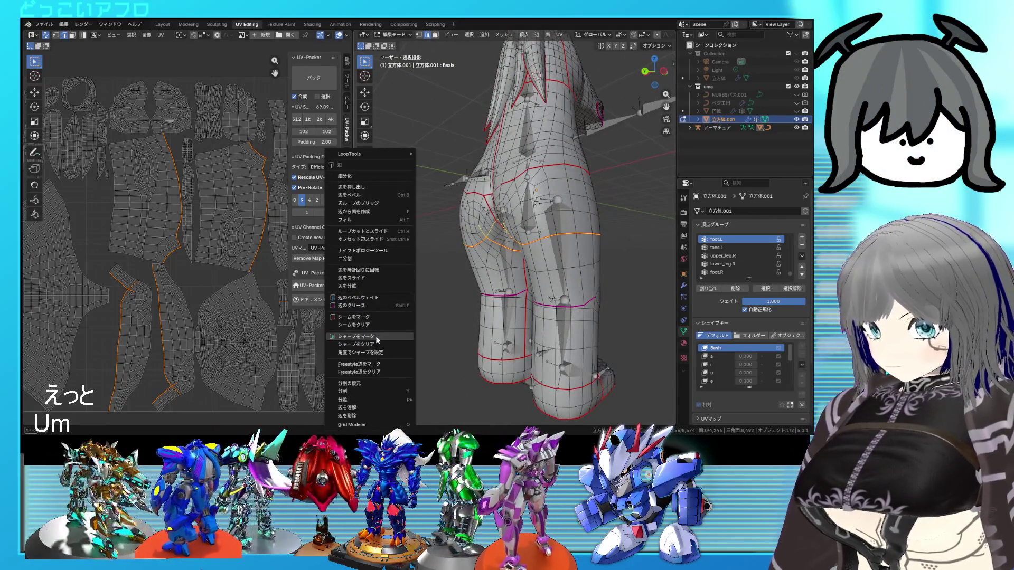
{"action": "left_click", "coordinate": [377, 337]}
{"action": "key", "text": "a"}
{"action": "key", "text": "u"}
{"action": "left_click", "coordinate": [115, 197]}
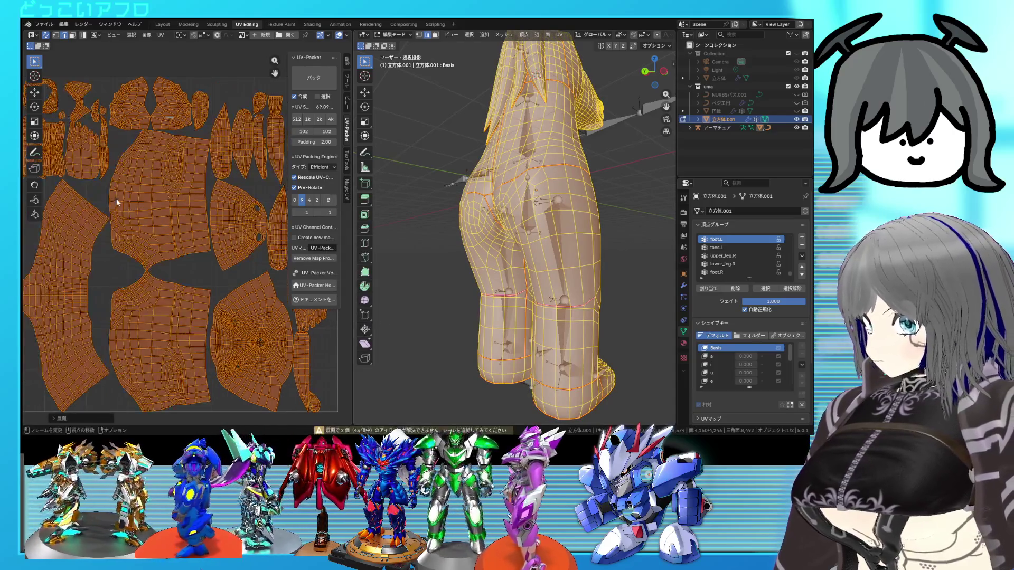
{"action": "scroll", "coordinate": [218, 222], "scroll_direction": "up", "scroll_amount": 3}
{"action": "left_click", "coordinate": [209, 236]}
{"action": "scroll", "coordinate": [184, 290], "scroll_direction": "up", "scroll_amount": 2}
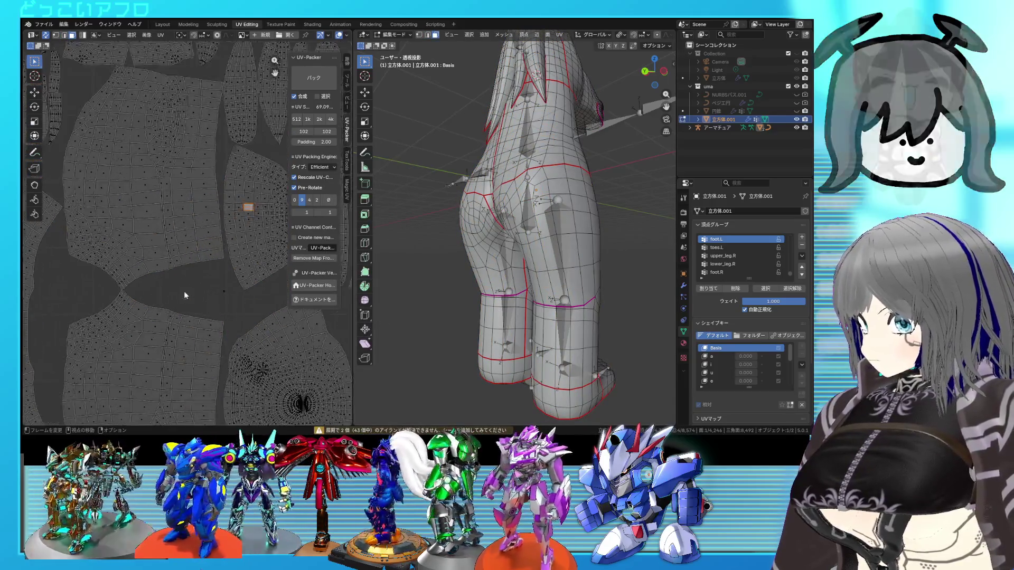
{"action": "scroll", "coordinate": [184, 296], "scroll_direction": "up", "scroll_amount": 1}
{"action": "scroll", "coordinate": [485, 263], "scroll_direction": "down", "scroll_amount": 5}
Turn on X-ray and orbit to a frontal view of the horse's eyes
{"action": "key", "text": "alt+z"}
{"action": "middle_click_drag", "start_coordinate": [485, 263], "coordinate": [449, 288]}
{"action": "scroll", "coordinate": [434, 296], "scroll_direction": "up", "scroll_amount": 3}
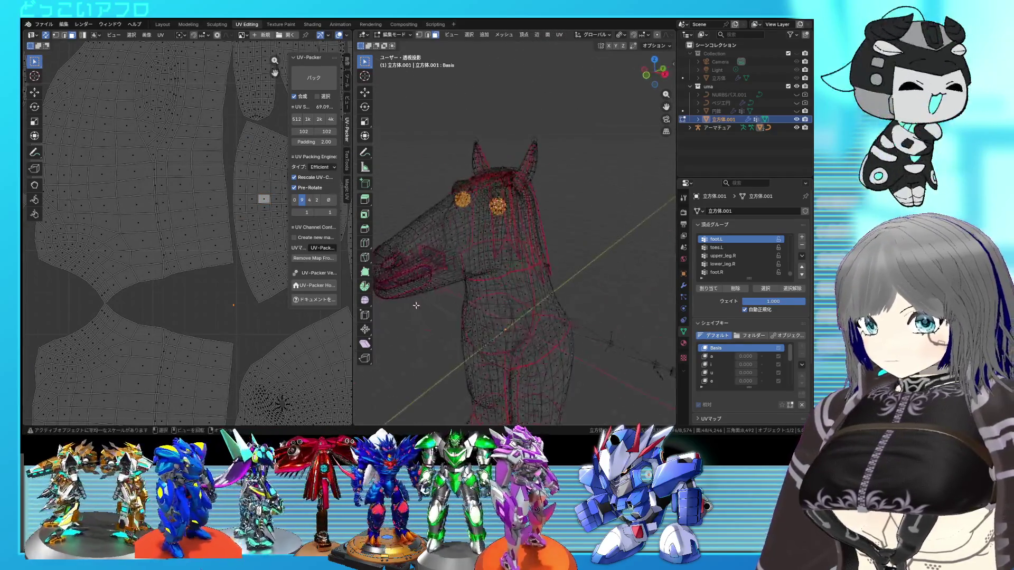
{"action": "scroll", "coordinate": [486, 249], "scroll_direction": "up", "scroll_amount": 5}
{"action": "mouse_move", "coordinate": [485, 249]}
{"action": "middle_mouse_down"}
{"action": "mouse_move", "coordinate": [471, 260]}
{"action": "mouse_move", "coordinate": [455, 236]}
{"action": "middle_mouse_up"}
{"action": "scroll", "coordinate": [489, 232], "scroll_direction": "up", "scroll_amount": 4}
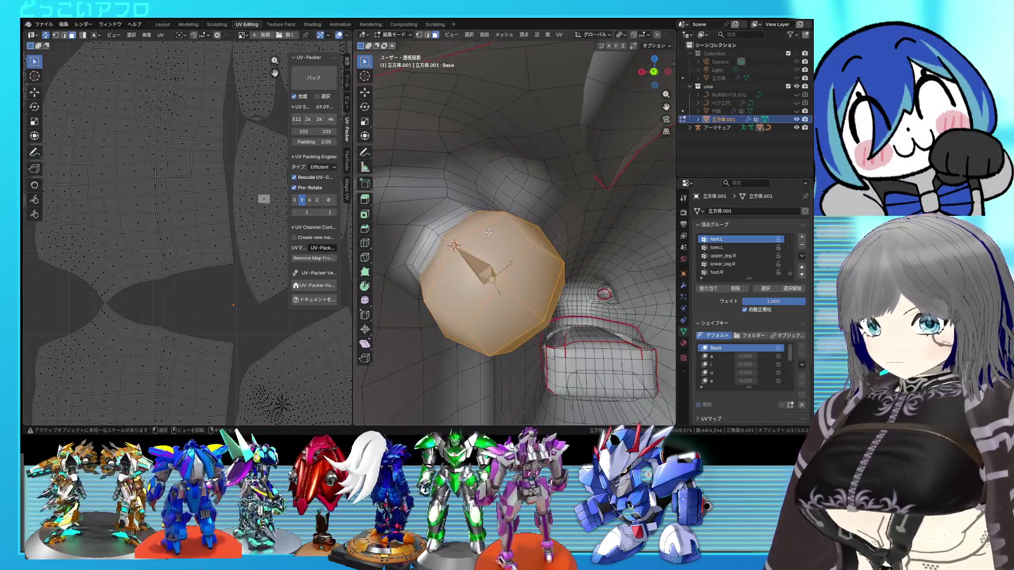
{"action": "key", "text": "alt+a"}
{"action": "mouse_move", "coordinate": [563, 269]}
{"action": "middle_mouse_down"}
{"action": "mouse_move", "coordinate": [496, 253]}
{"action": "mouse_move", "coordinate": [525, 243]}
{"action": "mouse_move", "coordinate": [514, 251]}
{"action": "middle_mouse_up"}
Mark the edge loops around the right eye sphere as seams and select the eye linked
{"action": "right_click", "coordinate": [496, 253]}
{"action": "left_click", "coordinate": [487, 242]}
{"action": "left_click", "coordinate": [612, 229], "text": "alt"}
{"action": "right_click", "coordinate": [611, 229]}
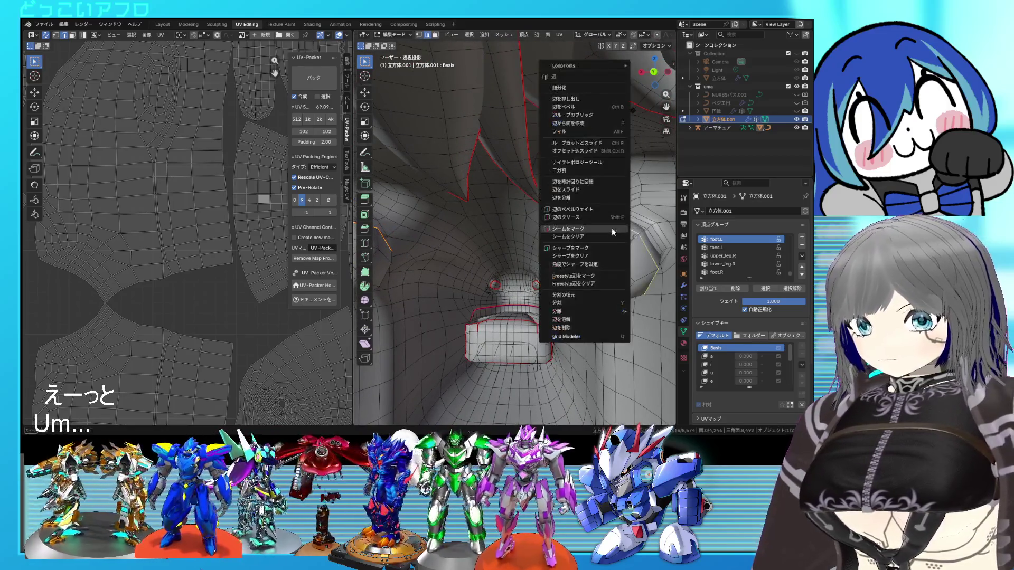
{"action": "left_click", "coordinate": [612, 228]}
{"action": "key", "text": "3"}
{"action": "left_click", "coordinate": [611, 250]}
{"action": "key", "text": "ctrl+l"}
Mark seams on the linked left eye sphere, then return to the Layout workspace
{"action": "middle_click_drag", "start_coordinate": [402, 254], "coordinate": [430, 255]}
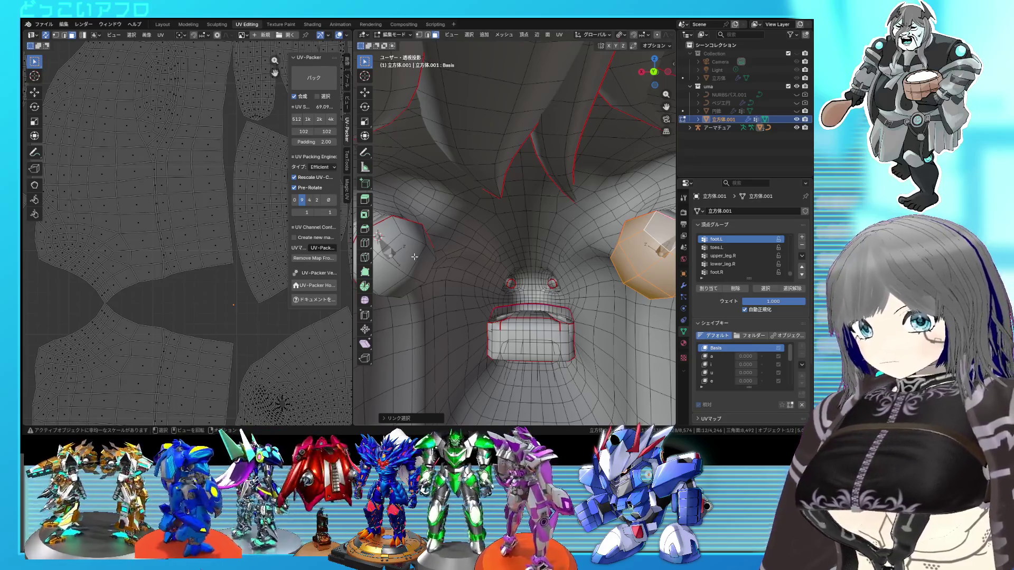
{"action": "key", "text": "l"}
{"action": "right_click", "coordinate": [414, 255]}
{"action": "left_click", "coordinate": [414, 255]}
{"action": "mouse_move", "coordinate": [414, 255]}
{"action": "middle_mouse_down"}
{"action": "mouse_move", "coordinate": [536, 264]}
{"action": "mouse_move", "coordinate": [521, 243]}
{"action": "middle_mouse_up"}
{"action": "scroll", "coordinate": [461, 254], "scroll_direction": "down", "scroll_amount": 5}
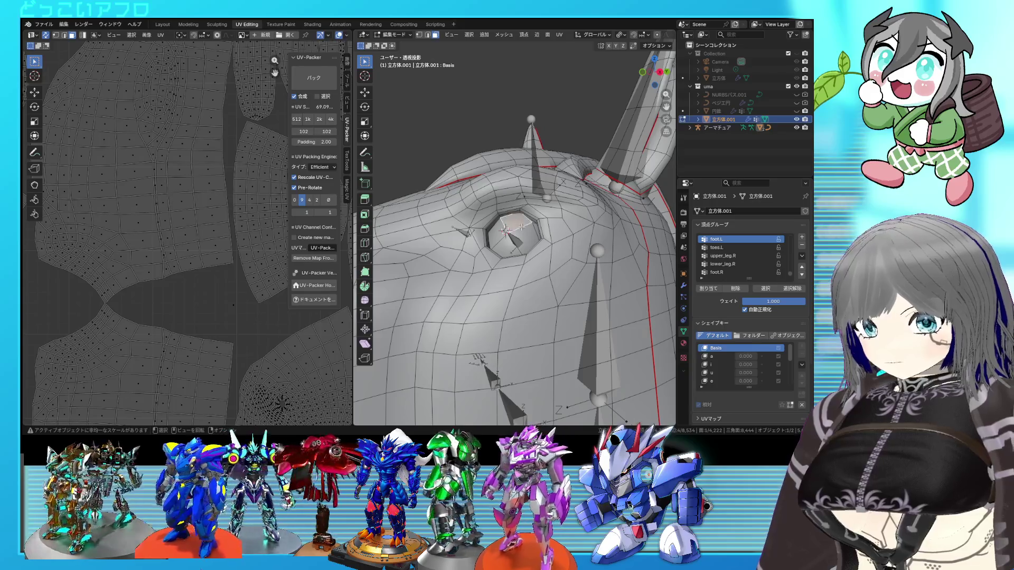
{"action": "middle_click_drag", "start_coordinate": [522, 229], "coordinate": [447, 269]}
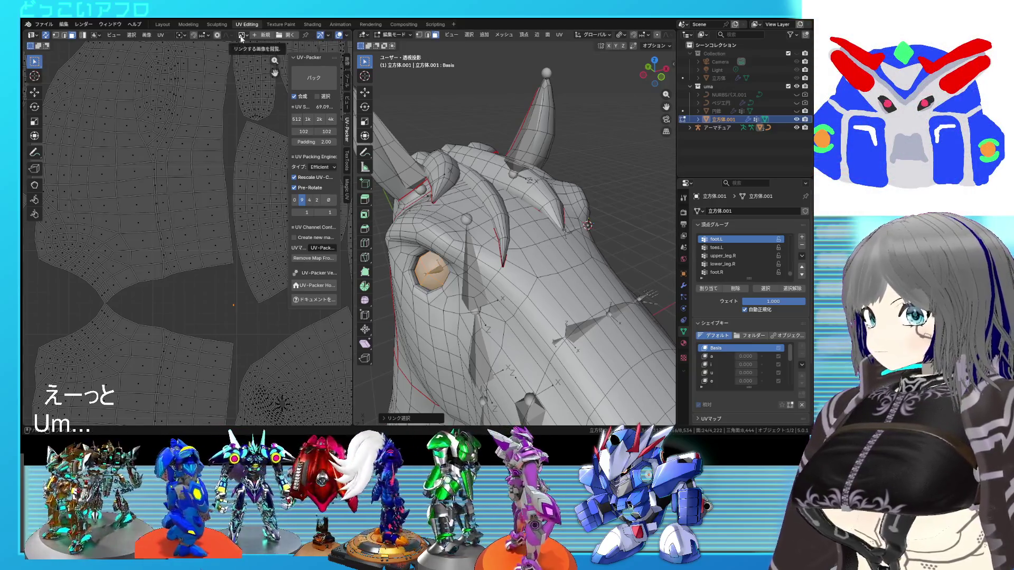
{"action": "left_click", "coordinate": [170, 24]}
{"action": "middle_click_drag", "start_coordinate": [412, 159], "coordinate": [442, 141]}
{"action": "scroll", "coordinate": [474, 227], "scroll_direction": "up", "scroll_amount": 5}
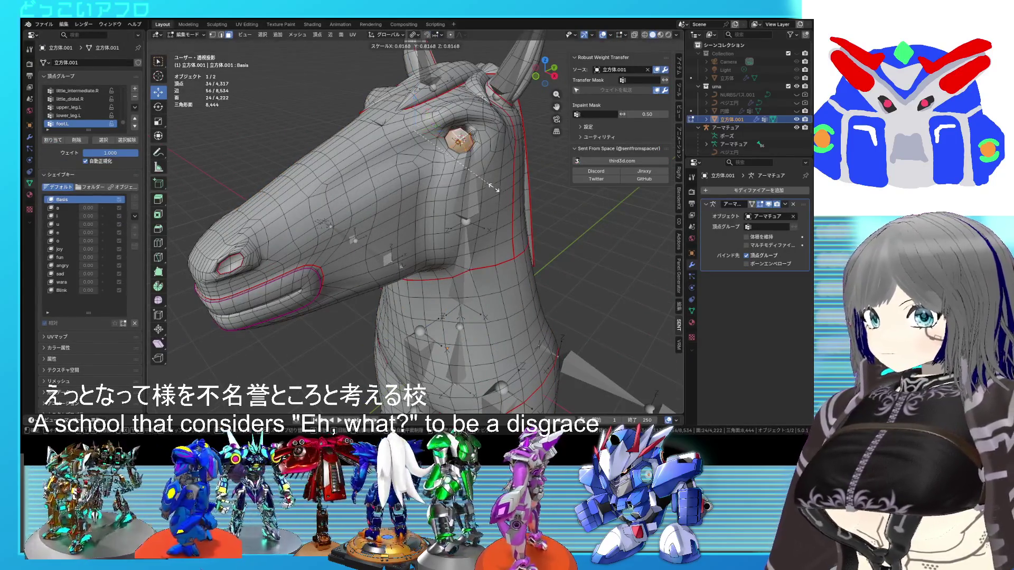
Shrink the eye sphere to 0.726 scale and toggle out of and back into Edit Mode
{"action": "left_click", "coordinate": [488, 171]}
{"action": "mouse_move", "coordinate": [488, 171]}
{"action": "middle_mouse_down"}
{"action": "mouse_move", "coordinate": [591, 187]}
{"action": "mouse_move", "coordinate": [402, 187]}
{"action": "mouse_move", "coordinate": [488, 173]}
{"action": "mouse_move", "coordinate": [420, 177]}
{"action": "mouse_move", "coordinate": [464, 175]}
{"action": "mouse_move", "coordinate": [469, 277]}
{"action": "mouse_move", "coordinate": [439, 280]}
{"action": "middle_mouse_up"}
{"action": "key", "text": "Tab"}
{"action": "scroll", "coordinate": [483, 177], "scroll_direction": "up", "scroll_amount": 4}
{"action": "key", "text": "Tab"}
{"action": "scroll", "coordinate": [469, 277], "scroll_direction": "up", "scroll_amount": 5}
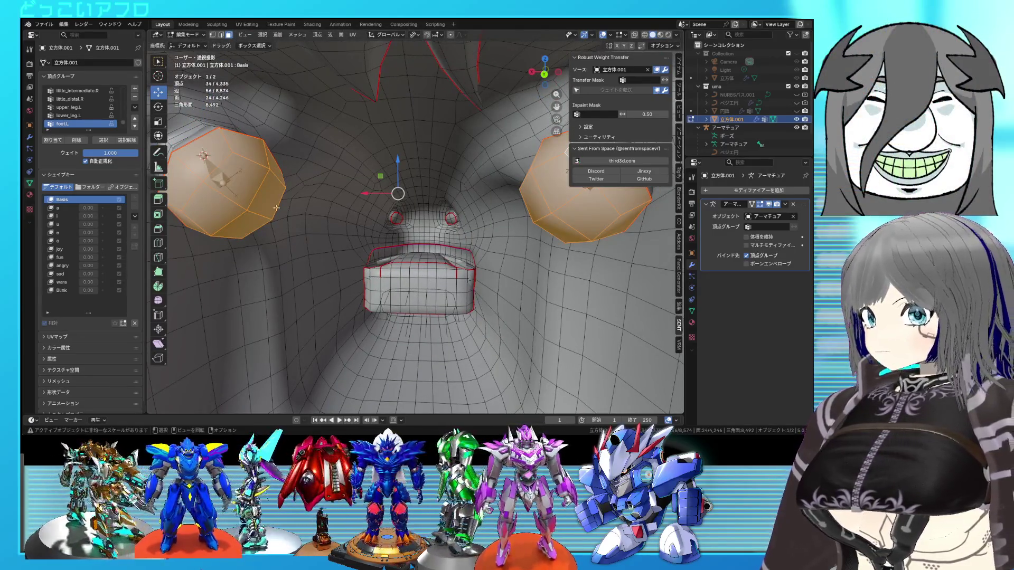
Mark the edges where the eye meets the head as seams and save the file
{"action": "key", "text": "ctrl+z"}
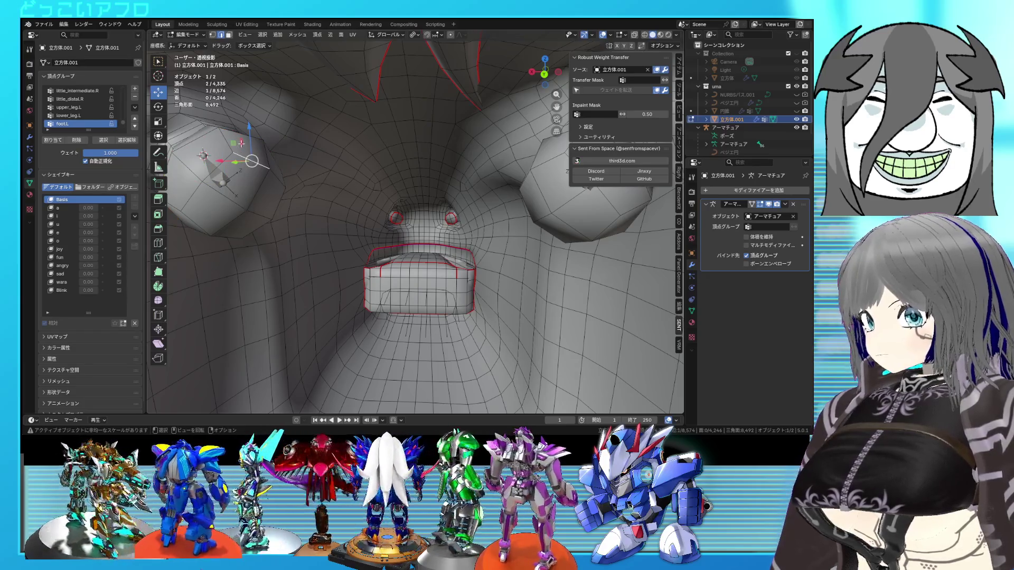
{"action": "middle_click_drag", "start_coordinate": [328, 171], "coordinate": [498, 161]}
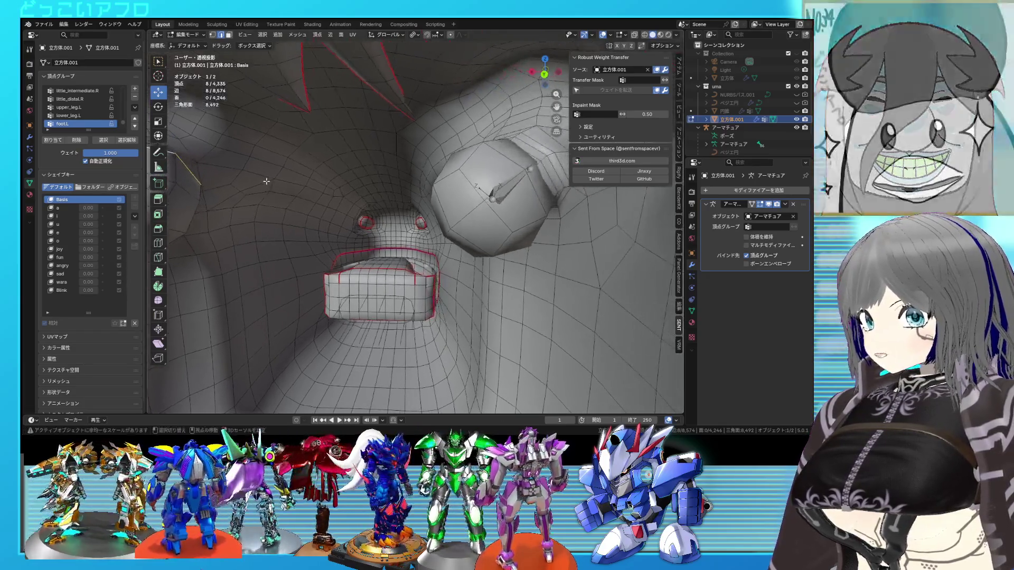
{"action": "left_click", "coordinate": [498, 162], "text": "alt+shift"}
{"action": "key", "text": "ctrl+e"}
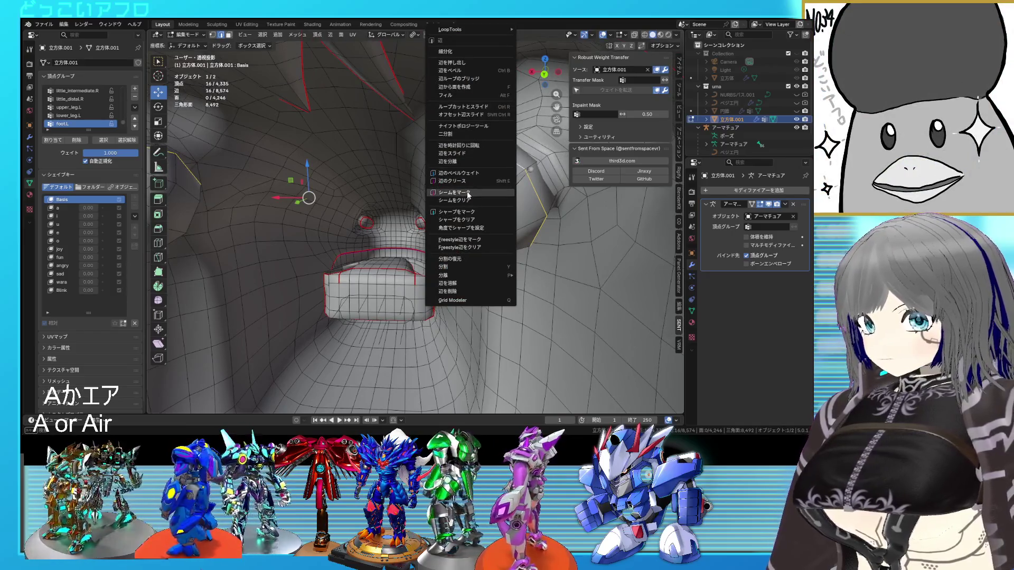
{"action": "left_click", "coordinate": [468, 193]}
{"action": "scroll", "coordinate": [418, 199], "scroll_direction": "down", "scroll_amount": 10}
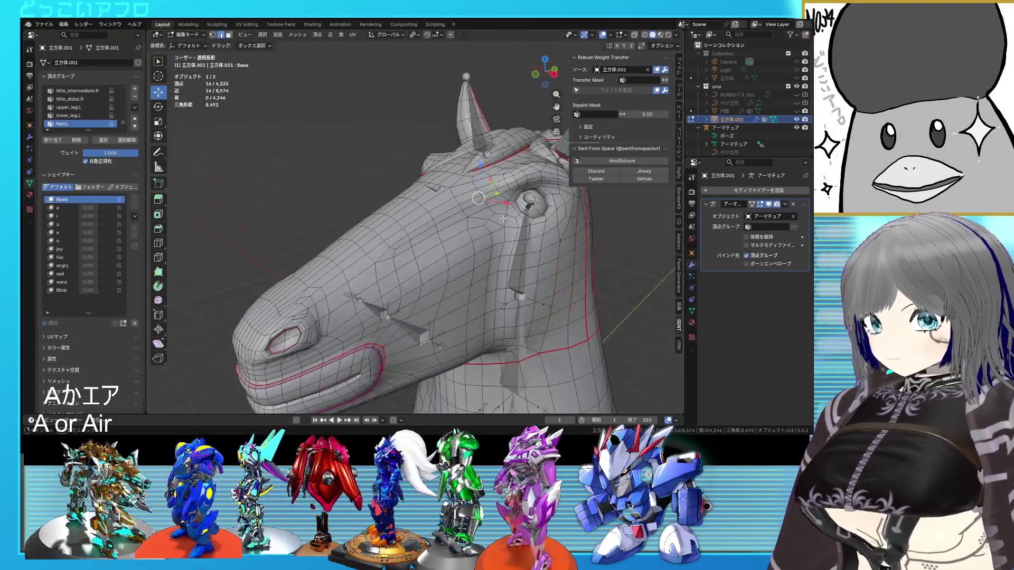
{"action": "key", "text": "ctrl+l"}
{"action": "key", "text": "ctrl+s"}
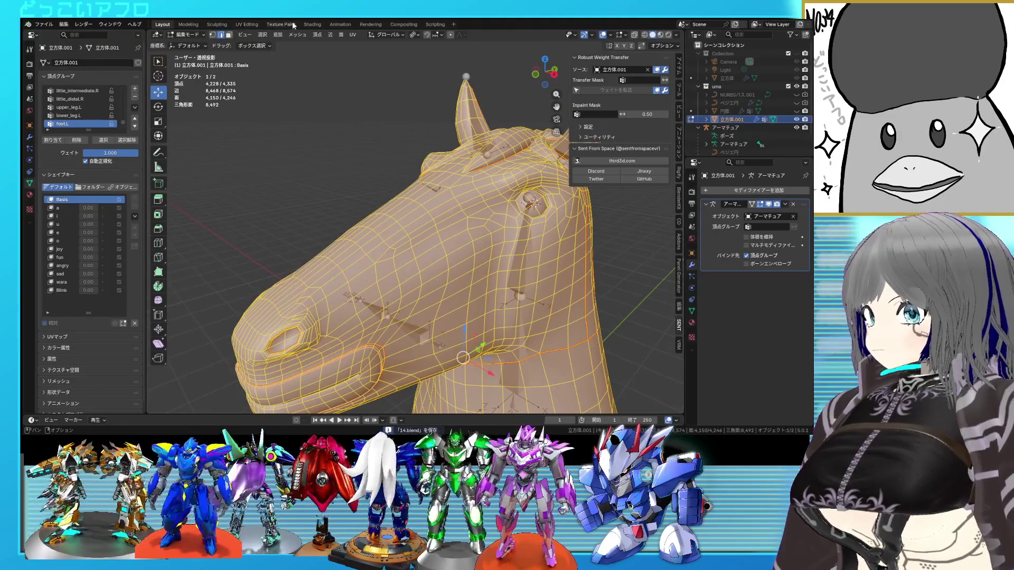
In UV Editing, unwrap the mesh with the new eye seams and save 14.blend
{"action": "left_click", "coordinate": [305, 25]}
{"action": "left_click", "coordinate": [274, 24]}
{"action": "left_click", "coordinate": [251, 24]}
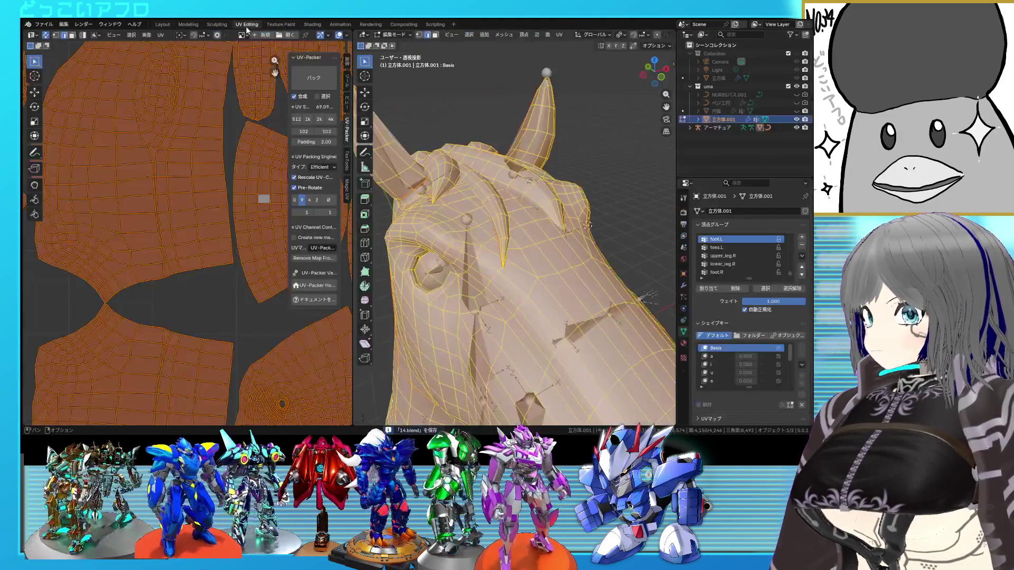
{"action": "scroll", "coordinate": [255, 201], "scroll_direction": "down", "scroll_amount": 3}
{"action": "key", "text": "u"}
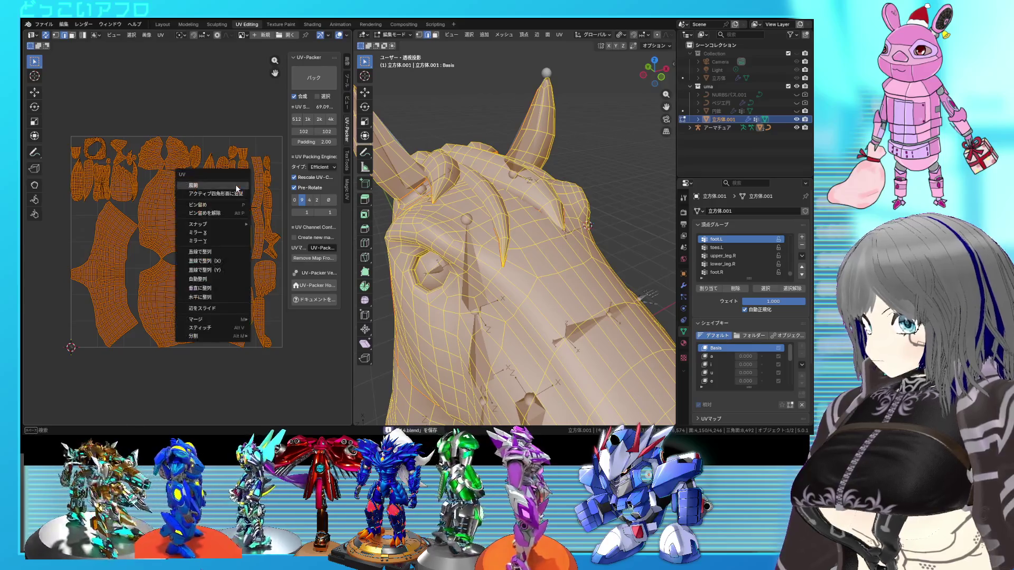
{"action": "left_click", "coordinate": [236, 185]}
{"action": "scroll", "coordinate": [236, 189], "scroll_direction": "up", "scroll_amount": 1}
{"action": "left_click", "coordinate": [211, 237]}
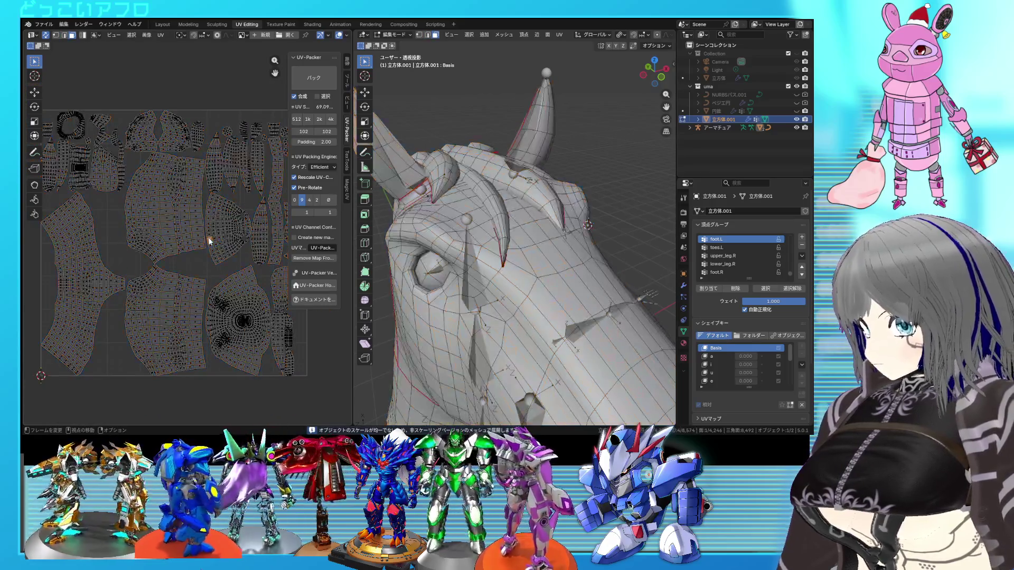
{"action": "scroll", "coordinate": [234, 226], "scroll_direction": "up", "scroll_amount": 3}
{"action": "scroll", "coordinate": [212, 190], "scroll_direction": "down", "scroll_amount": 3}
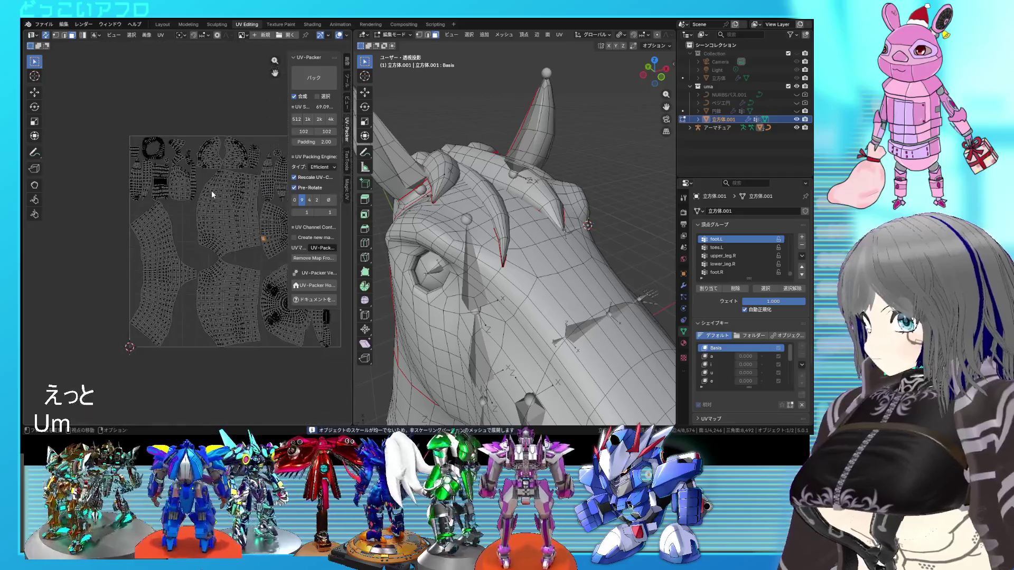
{"action": "key", "text": "ctrl+s"}
Select a single linked UV island and inspect its matching part on the horse's head
{"action": "middle_click_drag", "start_coordinate": [227, 194], "coordinate": [159, 182]}
{"action": "key", "text": "a"}
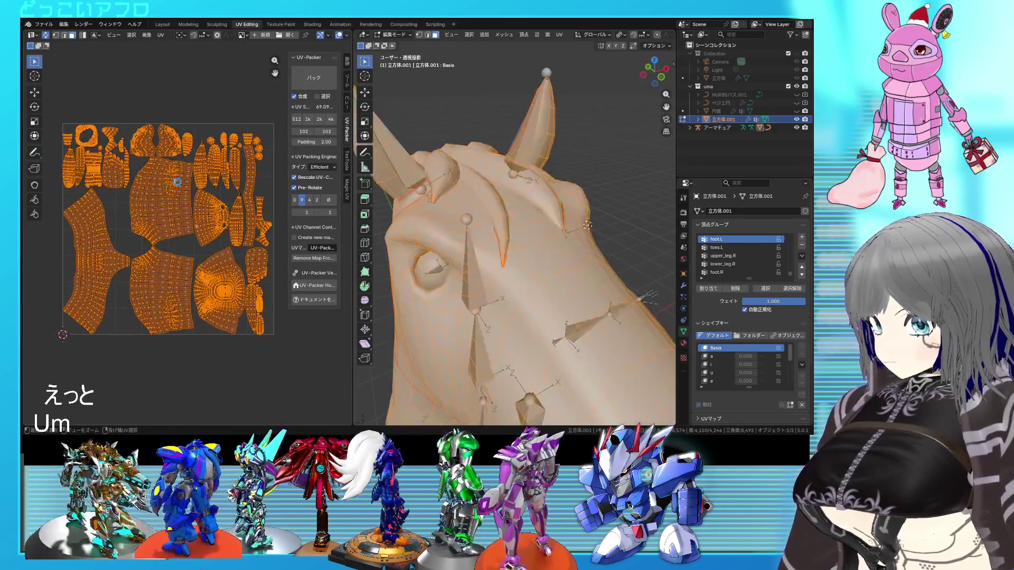
{"action": "key", "text": "alt+a"}
{"action": "key", "text": "l"}
{"action": "mouse_move", "coordinate": [449, 237]}
{"action": "middle_mouse_down"}
{"action": "mouse_move", "coordinate": [519, 240]}
{"action": "mouse_move", "coordinate": [499, 265]}
{"action": "mouse_move", "coordinate": [511, 268]}
{"action": "mouse_move", "coordinate": [357, 267]}
{"action": "mouse_move", "coordinate": [655, 270]}
{"action": "mouse_move", "coordinate": [613, 275]}
{"action": "mouse_move", "coordinate": [595, 255]}
{"action": "mouse_move", "coordinate": [606, 256]}
{"action": "mouse_move", "coordinate": [463, 253]}
{"action": "mouse_move", "coordinate": [403, 266]}
{"action": "mouse_move", "coordinate": [534, 245]}
{"action": "mouse_move", "coordinate": [497, 188]}
{"action": "mouse_move", "coordinate": [590, 250]}
{"action": "mouse_move", "coordinate": [476, 223]}
{"action": "middle_mouse_up"}
{"action": "scroll", "coordinate": [273, 301], "scroll_direction": "up", "scroll_amount": 2}
{"action": "key", "text": "alt+a"}
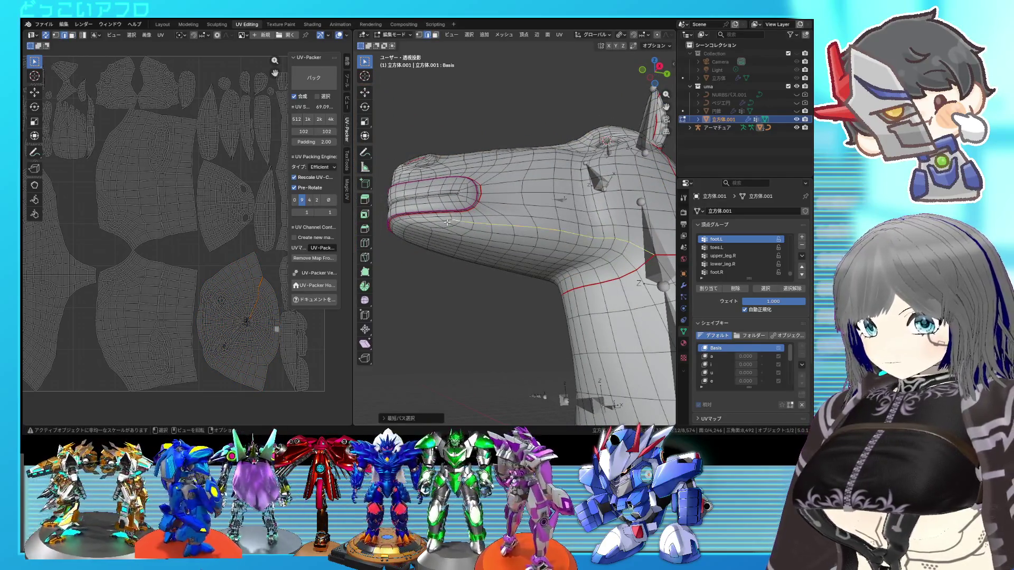
Mark an extra seam on an edge of the horse's head and save the file
{"action": "middle_click_drag", "start_coordinate": [446, 228], "coordinate": [565, 220]}
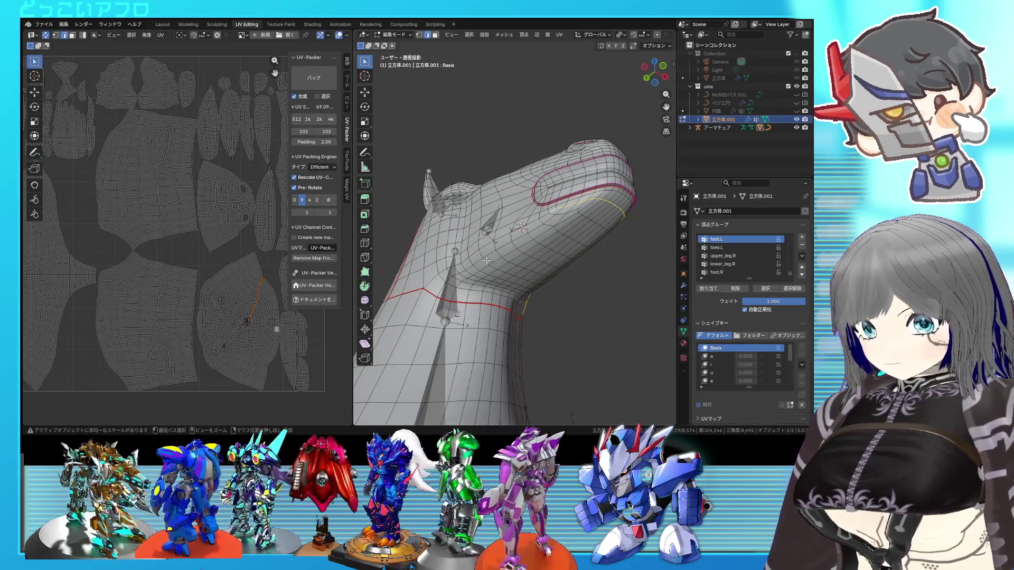
{"action": "mouse_move", "coordinate": [476, 260]}
{"action": "middle_mouse_down"}
{"action": "mouse_move", "coordinate": [421, 283]}
{"action": "mouse_move", "coordinate": [469, 274]}
{"action": "mouse_move", "coordinate": [490, 291]}
{"action": "mouse_move", "coordinate": [564, 295]}
{"action": "middle_mouse_up"}
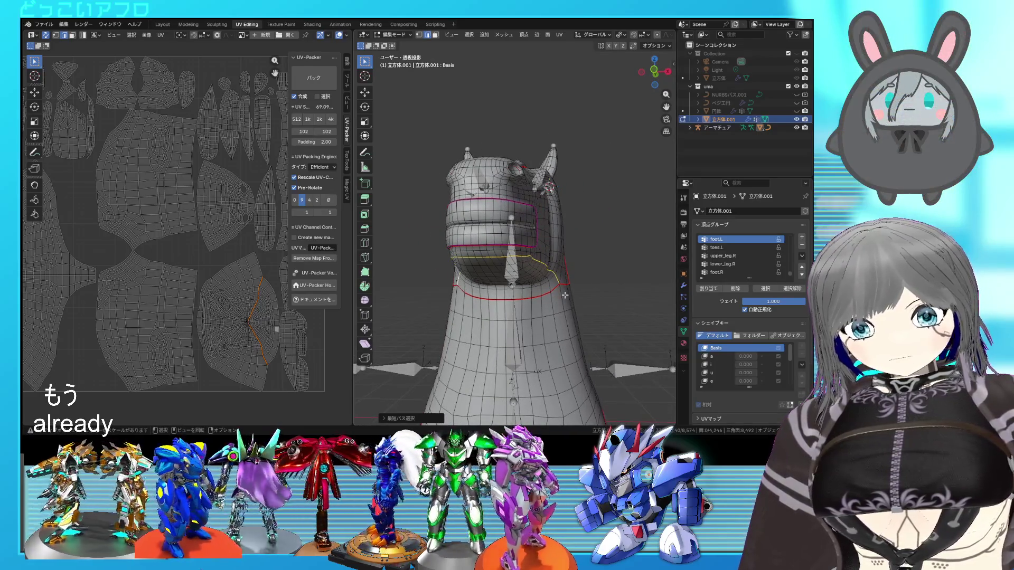
{"action": "mouse_move", "coordinate": [564, 295]}
{"action": "middle_mouse_down"}
{"action": "mouse_move", "coordinate": [549, 279]}
{"action": "mouse_move", "coordinate": [555, 231]}
{"action": "mouse_move", "coordinate": [513, 234]}
{"action": "mouse_move", "coordinate": [501, 254]}
{"action": "middle_mouse_up"}
{"action": "right_click", "coordinate": [549, 279]}
{"action": "left_click", "coordinate": [550, 279]}
{"action": "scroll", "coordinate": [555, 230], "scroll_direction": "up", "scroll_amount": 3}
{"action": "key", "text": "ctrl+s"}
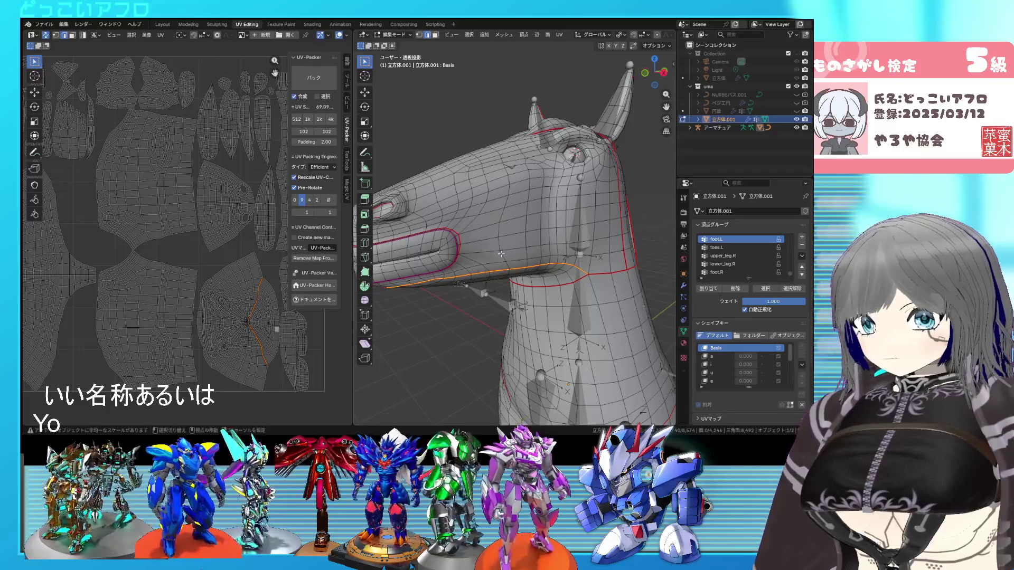
Select the connected head mesh in Layout's Edit Mode, then return to UV Editing
{"action": "left_click", "coordinate": [162, 25]}
{"action": "mouse_move", "coordinate": [606, 344]}
{"action": "middle_mouse_down"}
{"action": "mouse_move", "coordinate": [572, 255]}
{"action": "mouse_move", "coordinate": [550, 248]}
{"action": "middle_mouse_up"}
{"action": "key", "text": "Tab"}
{"action": "key", "text": "l"}
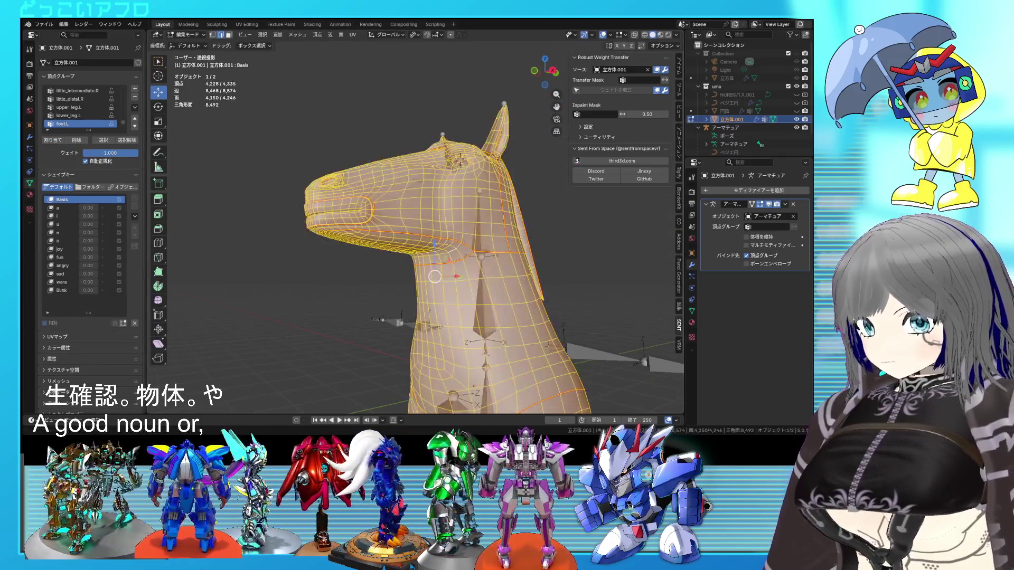
{"action": "left_click", "coordinate": [247, 24]}
Unwrap the selected head part into new UVs and deselect everything
{"action": "key", "text": "u"}
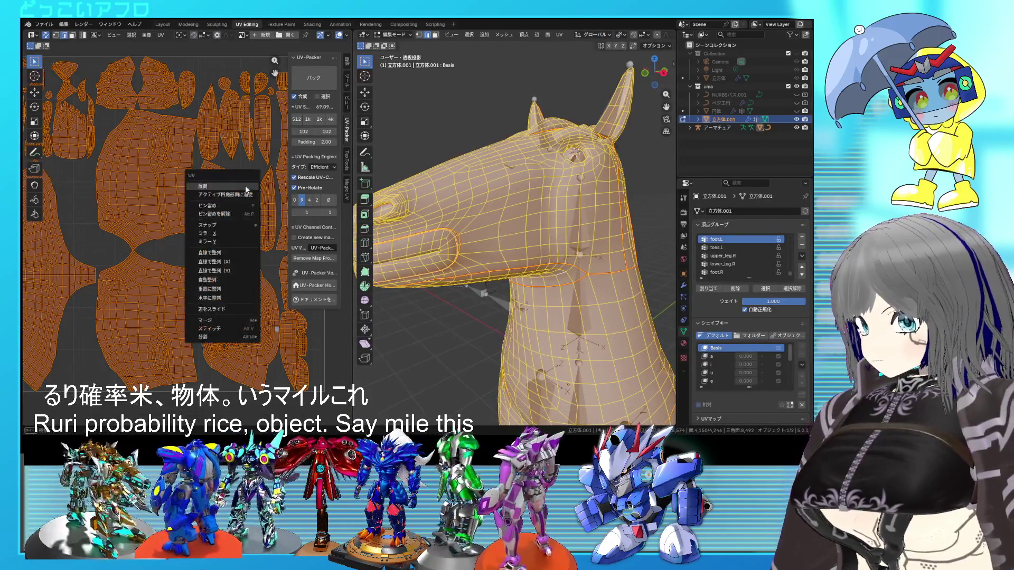
{"action": "left_click", "coordinate": [244, 193]}
{"action": "scroll", "coordinate": [248, 238], "scroll_direction": "down", "scroll_amount": 5}
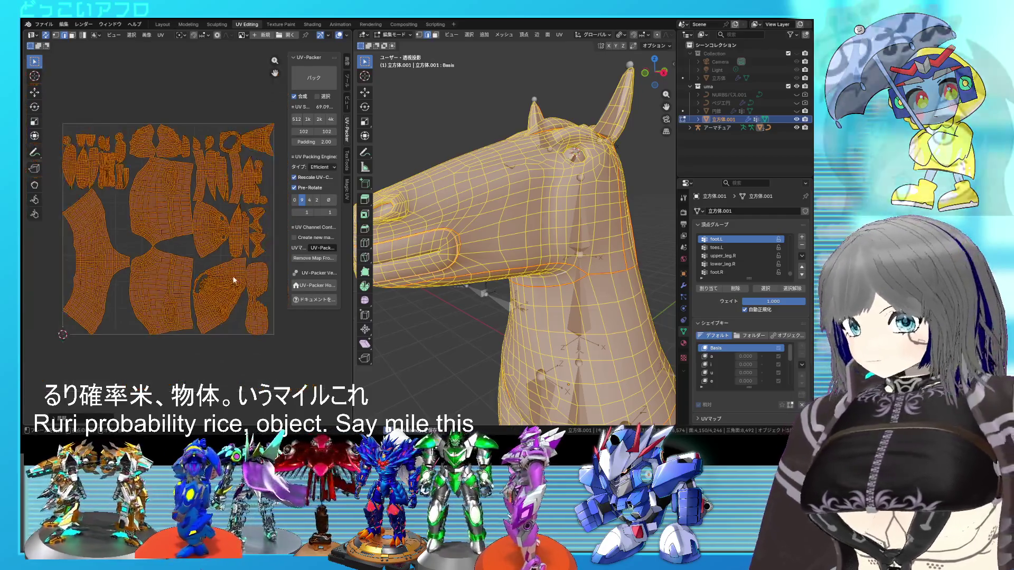
{"action": "key", "text": "alt+a"}
{"action": "scroll", "coordinate": [248, 311], "scroll_direction": "up", "scroll_amount": 5}
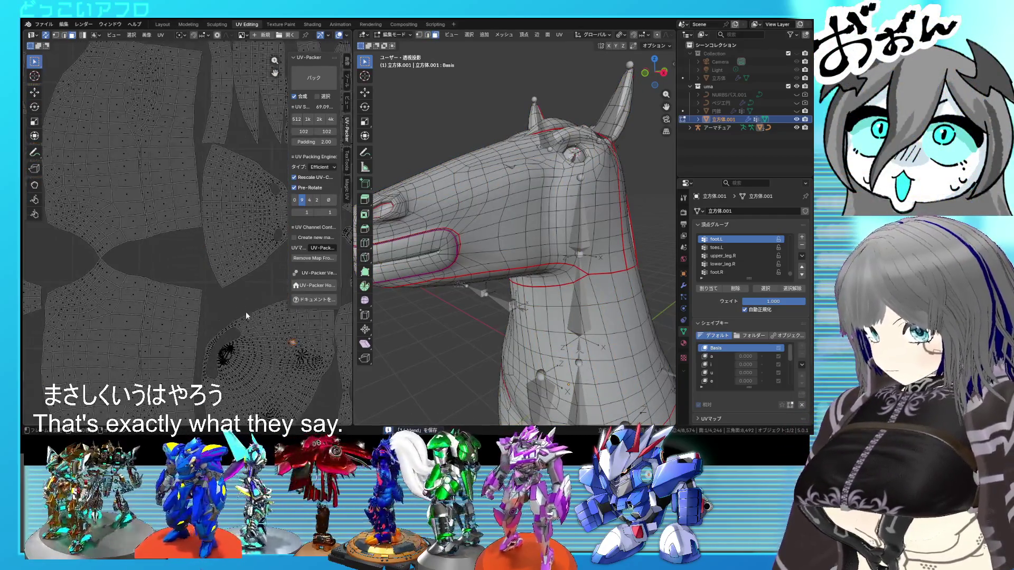
{"action": "scroll", "coordinate": [213, 294], "scroll_direction": "up", "scroll_amount": 2}
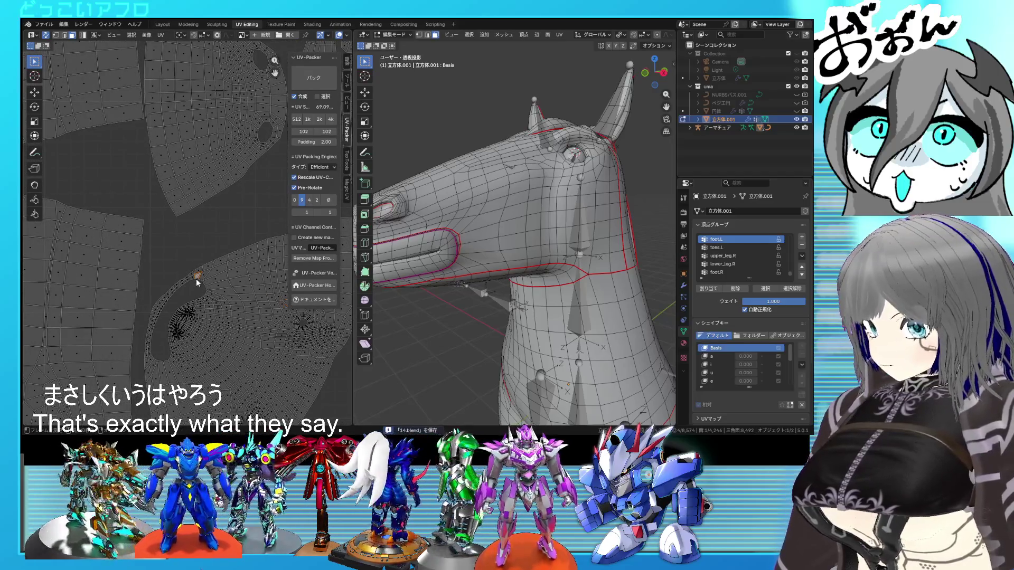
Mark another seam around the horse's muzzle and save the file
{"action": "left_click", "coordinate": [476, 254]}
{"action": "key", "text": "ctrl+l"}
{"action": "mouse_move", "coordinate": [476, 254]}
{"action": "middle_mouse_down"}
{"action": "mouse_move", "coordinate": [621, 250]}
{"action": "mouse_move", "coordinate": [454, 252]}
{"action": "mouse_move", "coordinate": [441, 267]}
{"action": "mouse_move", "coordinate": [594, 251]}
{"action": "mouse_move", "coordinate": [492, 246]}
{"action": "middle_mouse_up"}
{"action": "key", "text": "alt+a"}
{"action": "right_click", "coordinate": [506, 246]}
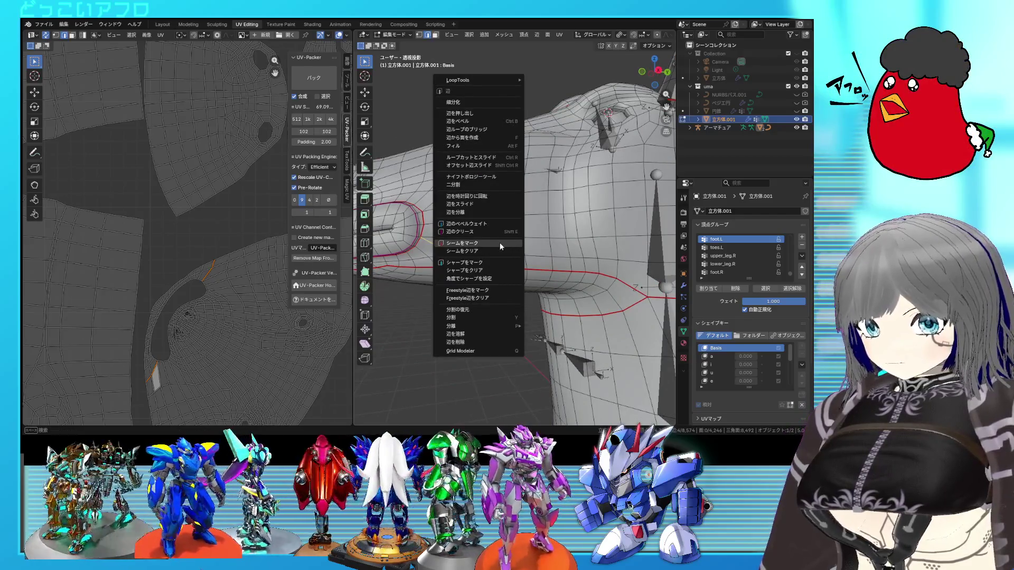
{"action": "left_click", "coordinate": [500, 242]}
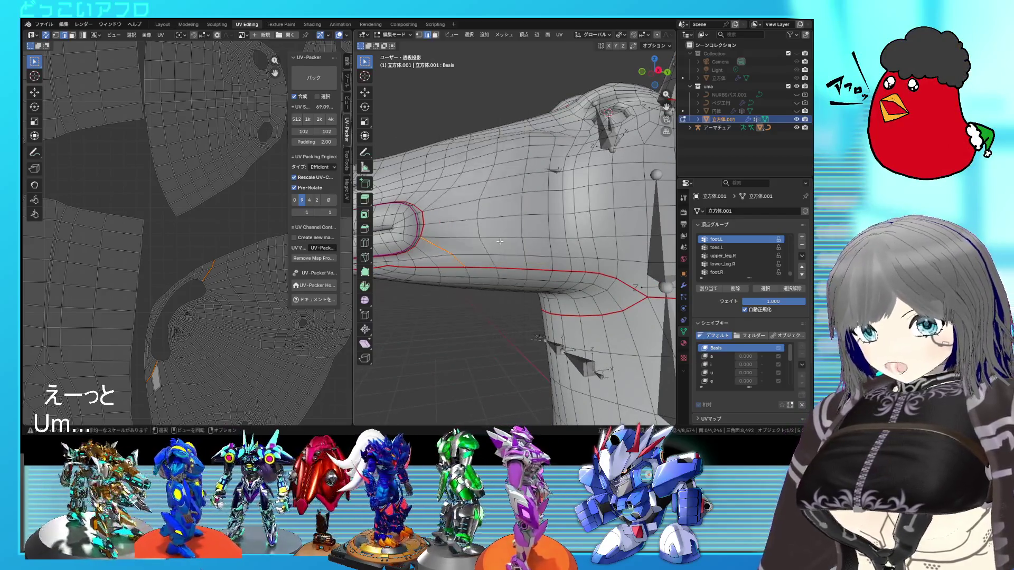
{"action": "scroll", "coordinate": [504, 254], "scroll_direction": "down", "scroll_amount": 3}
{"action": "key", "text": "ctrl+s"}
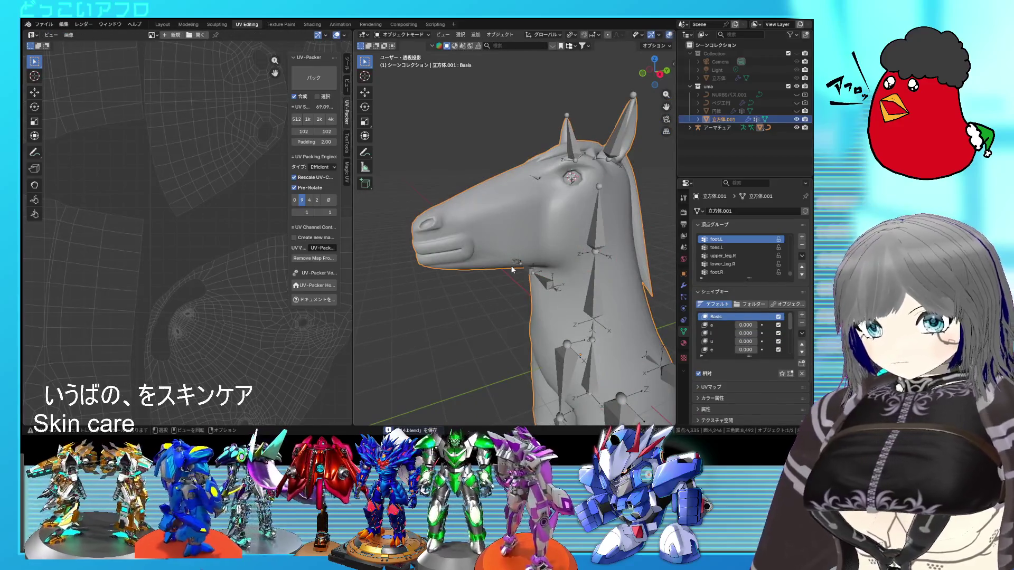
Re-unwrap the whole horse mesh with the new seams, save, and stay in Edit Mode
{"action": "key", "text": "a"}
{"action": "key", "text": "u"}
{"action": "left_click", "coordinate": [235, 222]}
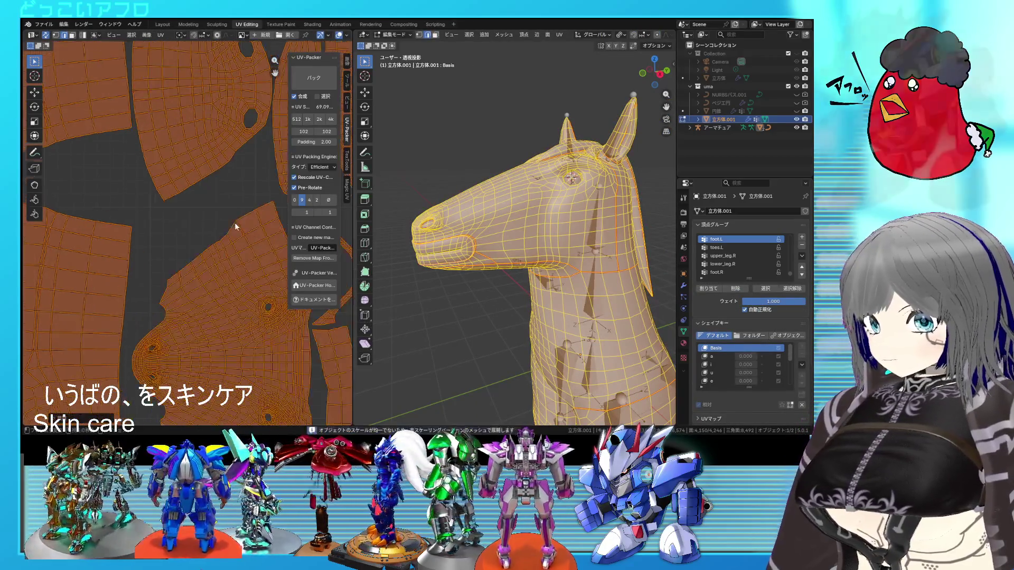
{"action": "key", "text": "alt+a"}
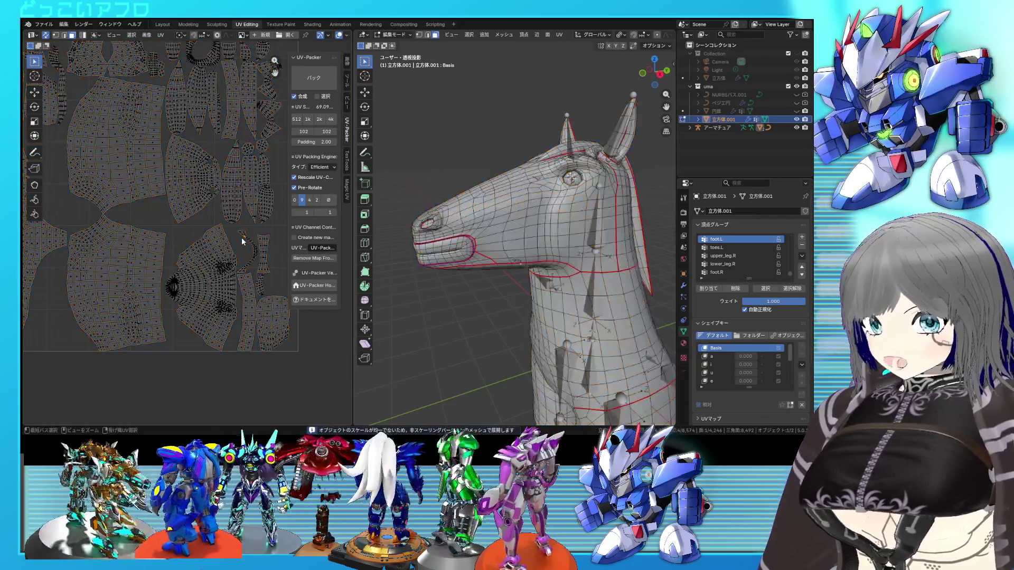
{"action": "key", "text": "Home"}
{"action": "scroll", "coordinate": [528, 212], "scroll_direction": "up", "scroll_amount": 3}
{"action": "mouse_move", "coordinate": [529, 212]}
{"action": "middle_mouse_down"}
{"action": "mouse_move", "coordinate": [544, 206]}
{"action": "mouse_move", "coordinate": [521, 255]}
{"action": "mouse_move", "coordinate": [494, 238]}
{"action": "mouse_move", "coordinate": [589, 236]}
{"action": "mouse_move", "coordinate": [587, 228]}
{"action": "mouse_move", "coordinate": [629, 223]}
{"action": "mouse_move", "coordinate": [563, 202]}
{"action": "mouse_move", "coordinate": [548, 237]}
{"action": "mouse_move", "coordinate": [485, 203]}
{"action": "mouse_move", "coordinate": [410, 211]}
{"action": "mouse_move", "coordinate": [591, 211]}
{"action": "middle_mouse_up"}
{"action": "key", "text": "Tab"}
{"action": "key", "text": "ctrl+s"}
{"action": "key", "text": "Tab"}
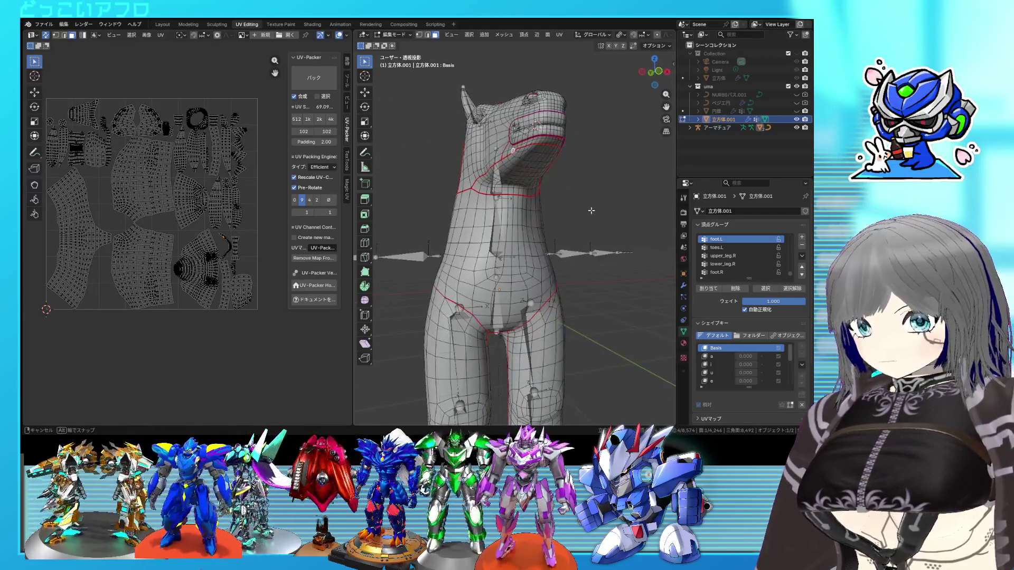
Unwrap the whole horse mesh, pack its islands with UV-Packer, and save
{"action": "key", "text": "a"}
{"action": "key", "text": "u"}
{"action": "left_click", "coordinate": [139, 141]}
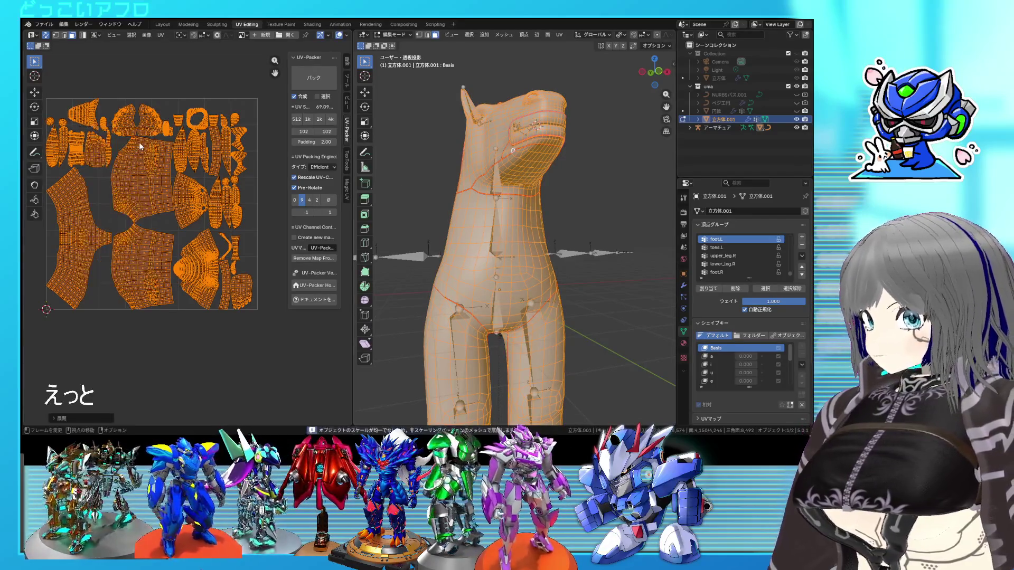
{"action": "left_click", "coordinate": [313, 83]}
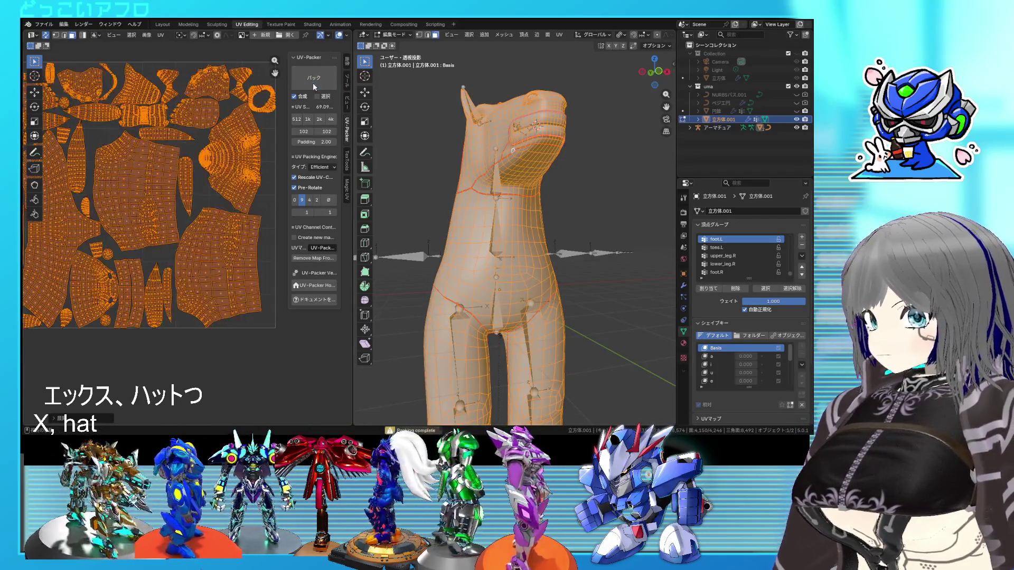
{"action": "middle_click_drag", "start_coordinate": [230, 173], "coordinate": [229, 169]}
{"action": "key", "text": "ctrl+s"}
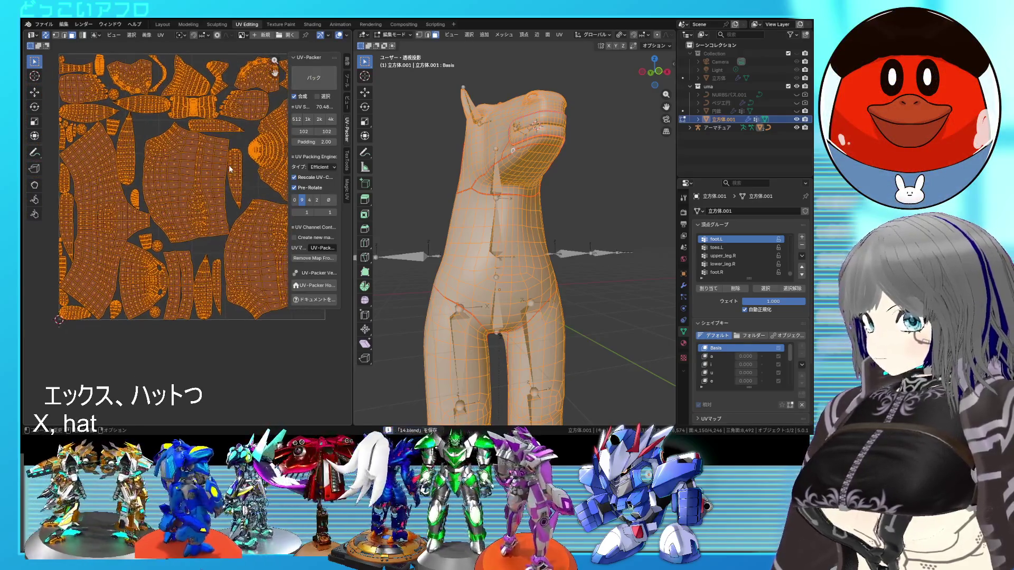
{"action": "key", "text": "alt+a"}
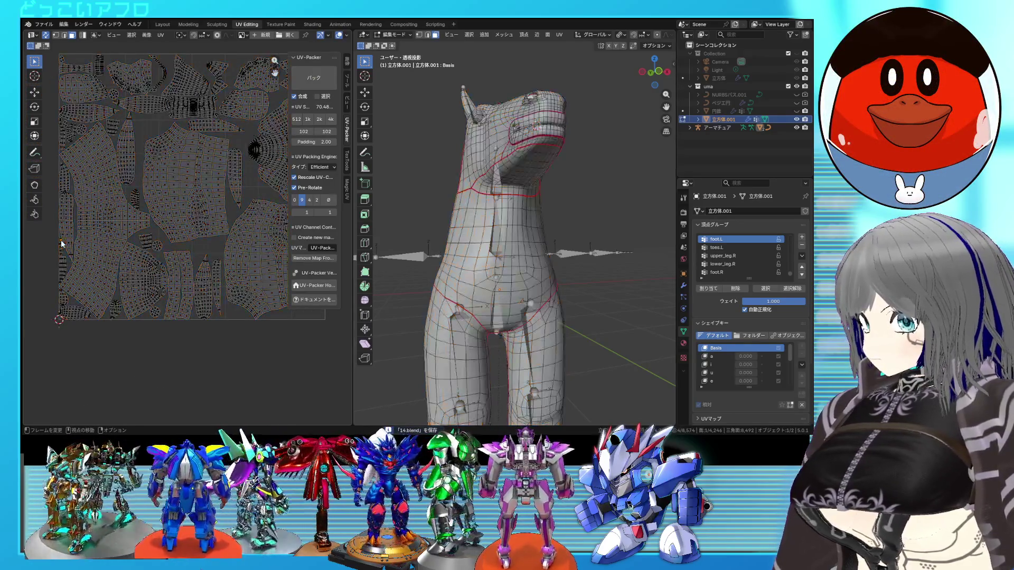
Move and resize one UV island to a new spot in the layout
{"action": "middle_click_drag", "start_coordinate": [459, 280], "coordinate": [369, 277]}
{"action": "scroll", "coordinate": [74, 231], "scroll_direction": "up", "scroll_amount": 1}
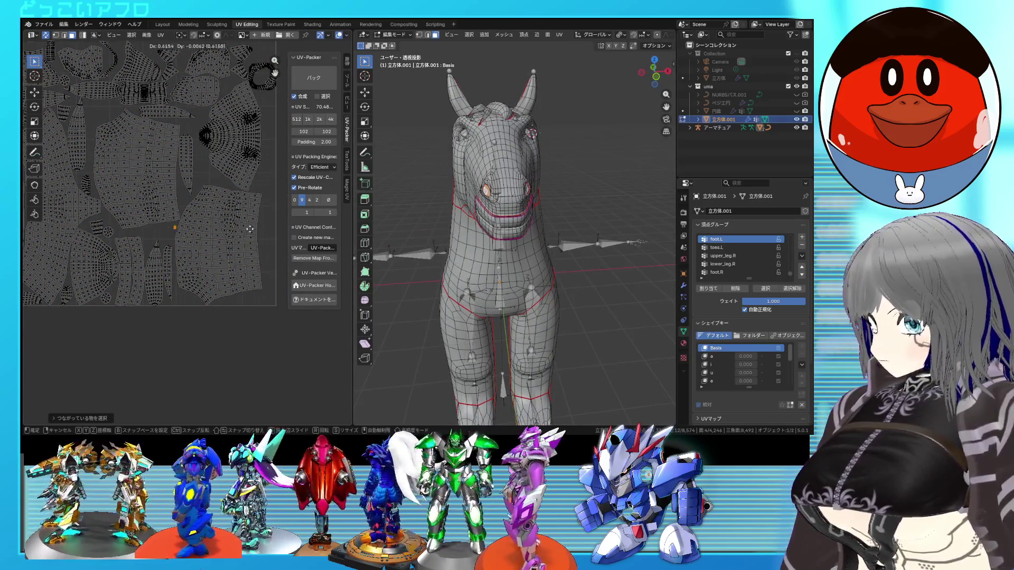
{"action": "left_click", "coordinate": [250, 228]}
{"action": "scroll", "coordinate": [212, 238], "scroll_direction": "up", "scroll_amount": 1}
{"action": "scroll", "coordinate": [203, 277], "scroll_direction": "up", "scroll_amount": 1}
{"action": "key", "text": "s"}
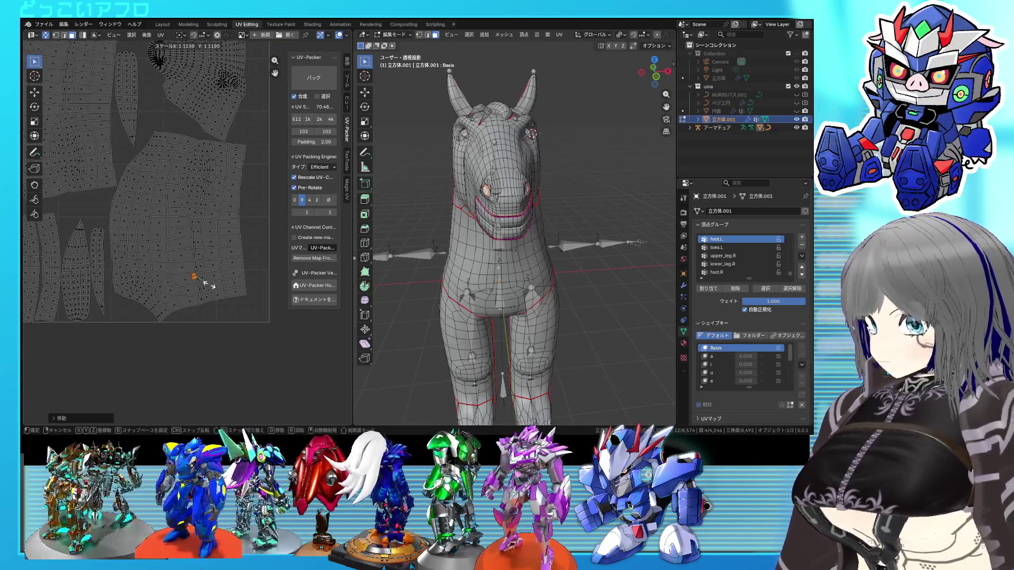
{"action": "key", "text": "g"}
{"action": "left_click", "coordinate": [228, 272]}
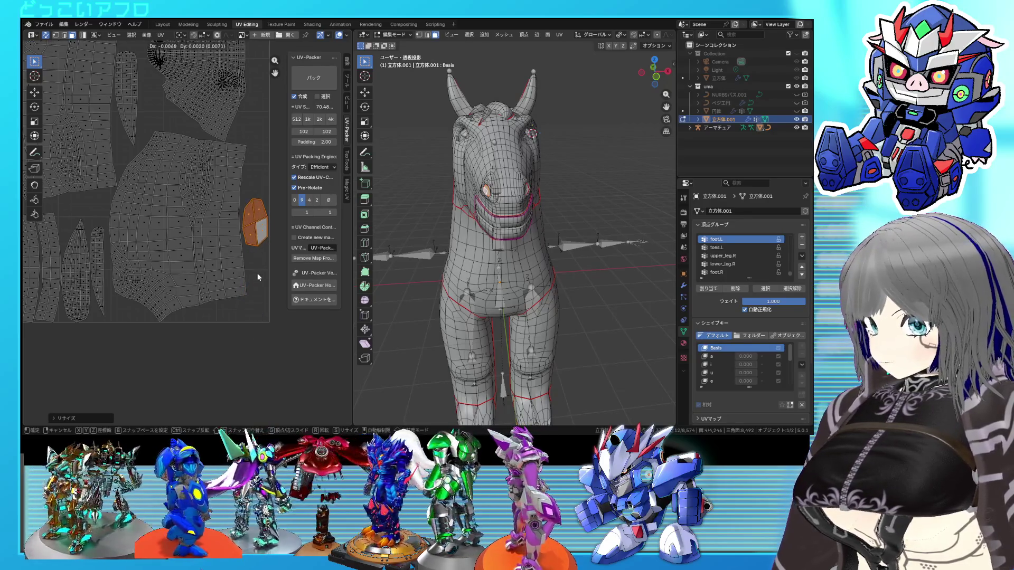
{"action": "left_click", "coordinate": [258, 277]}
{"action": "scroll", "coordinate": [257, 277], "scroll_direction": "down", "scroll_amount": 4}
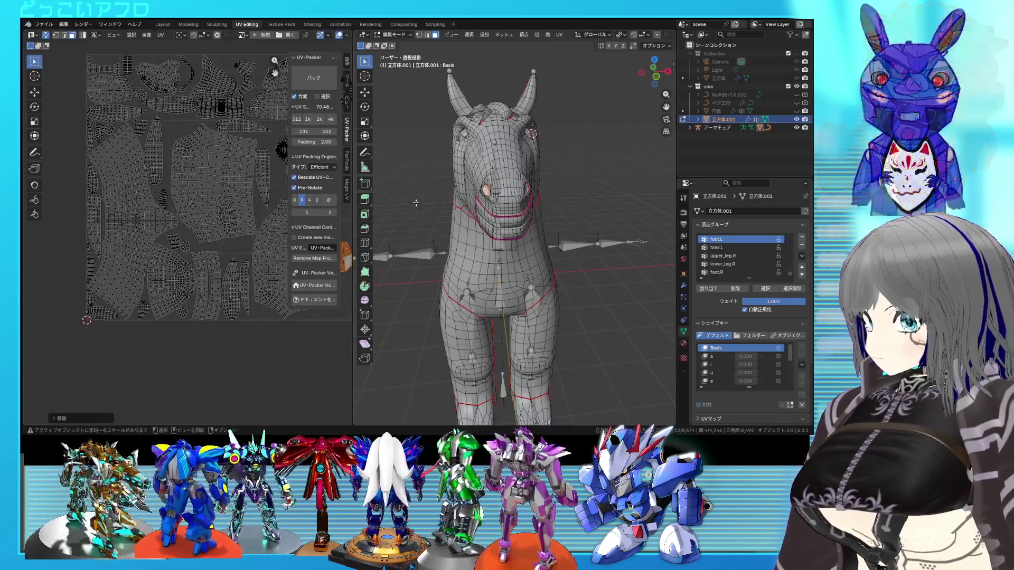
Reposition and enlarge a small island on the left of the UV layout, then save
{"action": "middle_click_drag", "start_coordinate": [416, 203], "coordinate": [406, 199]}
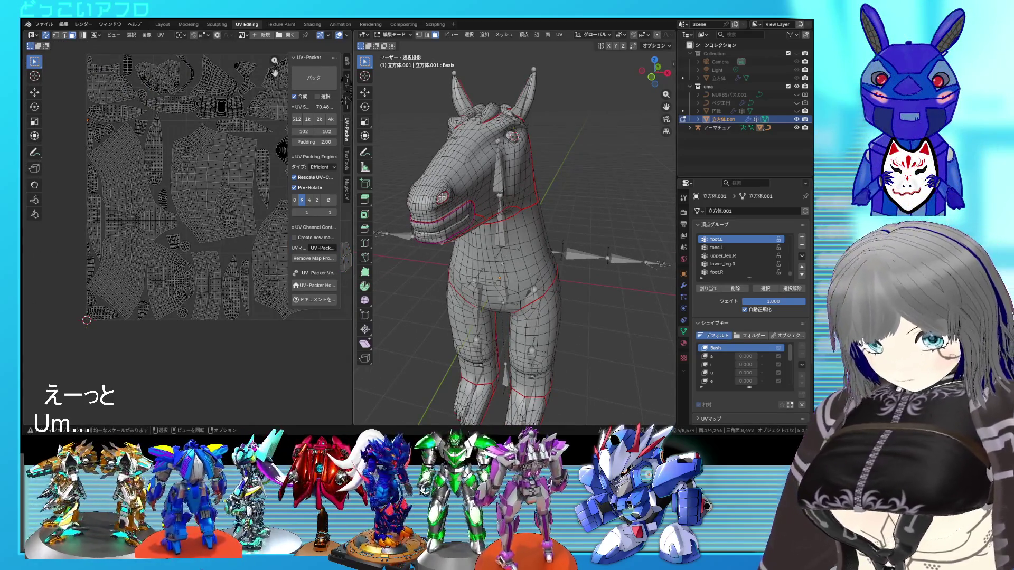
{"action": "middle_click_drag", "start_coordinate": [178, 178], "coordinate": [74, 165]}
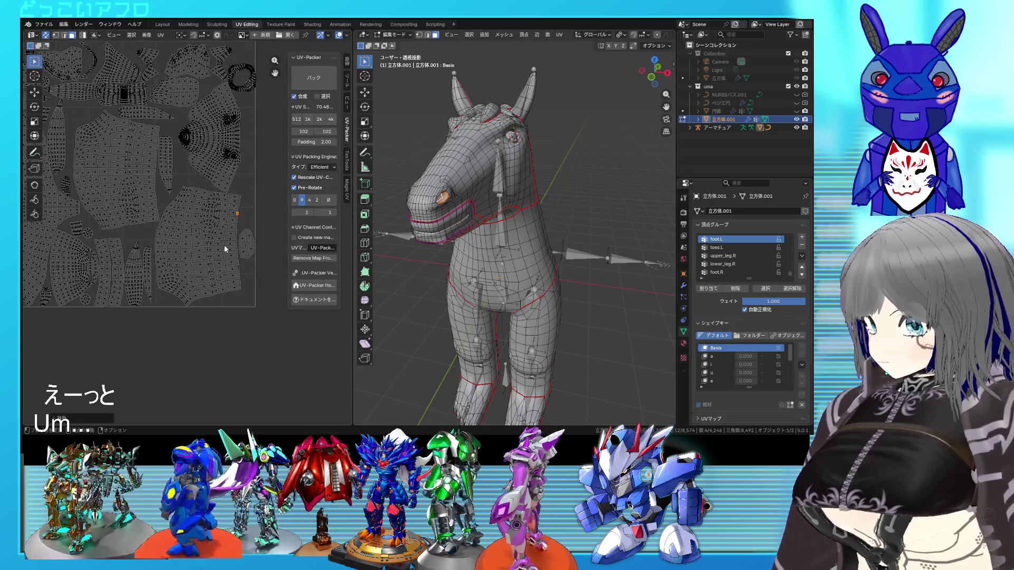
{"action": "scroll", "coordinate": [224, 248], "scroll_direction": "up", "scroll_amount": 2}
{"action": "key", "text": "g"}
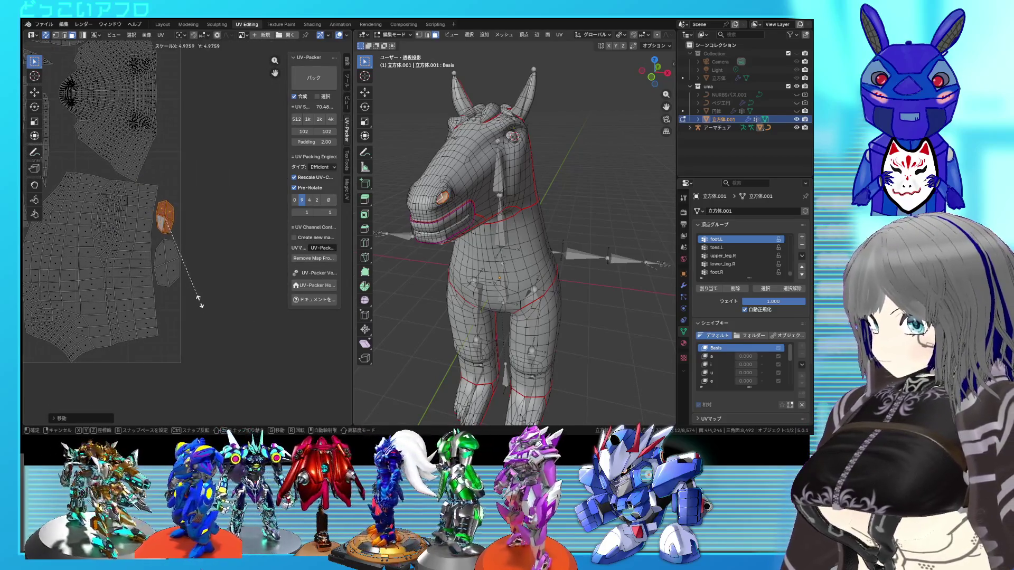
{"action": "scroll", "coordinate": [191, 295], "scroll_direction": "up", "scroll_amount": 3}
{"action": "key", "text": "g"}
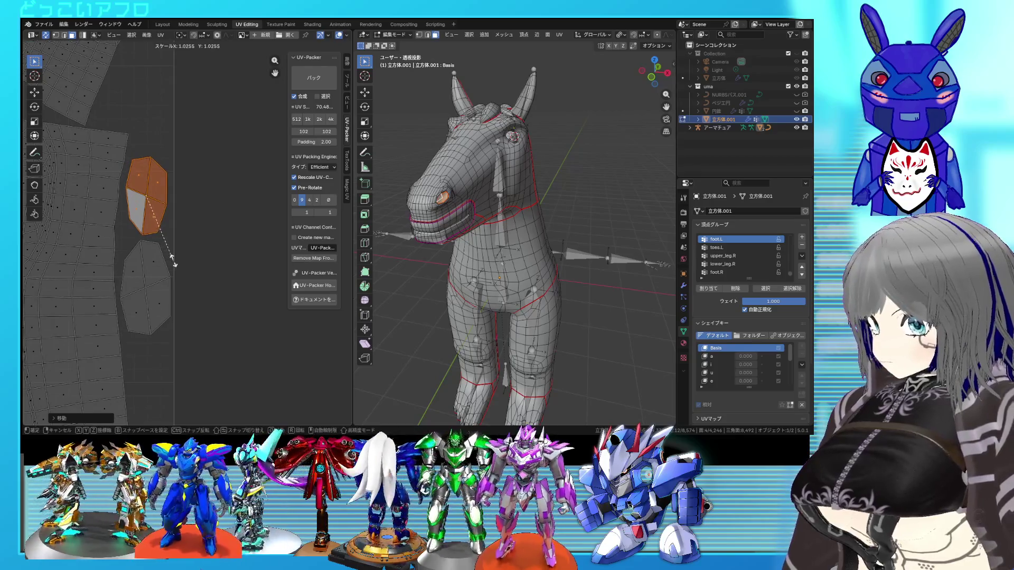
{"action": "left_click", "coordinate": [179, 258]}
{"action": "scroll", "coordinate": [182, 257], "scroll_direction": "down", "scroll_amount": 6}
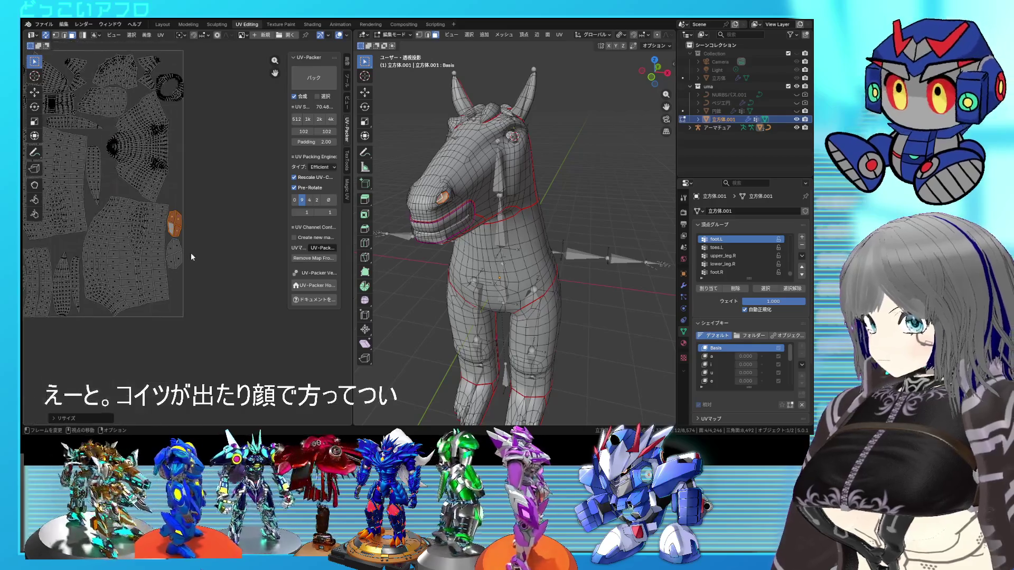
{"action": "middle_click_drag", "start_coordinate": [189, 247], "coordinate": [246, 261]}
{"action": "key", "text": "ctrl+s"}
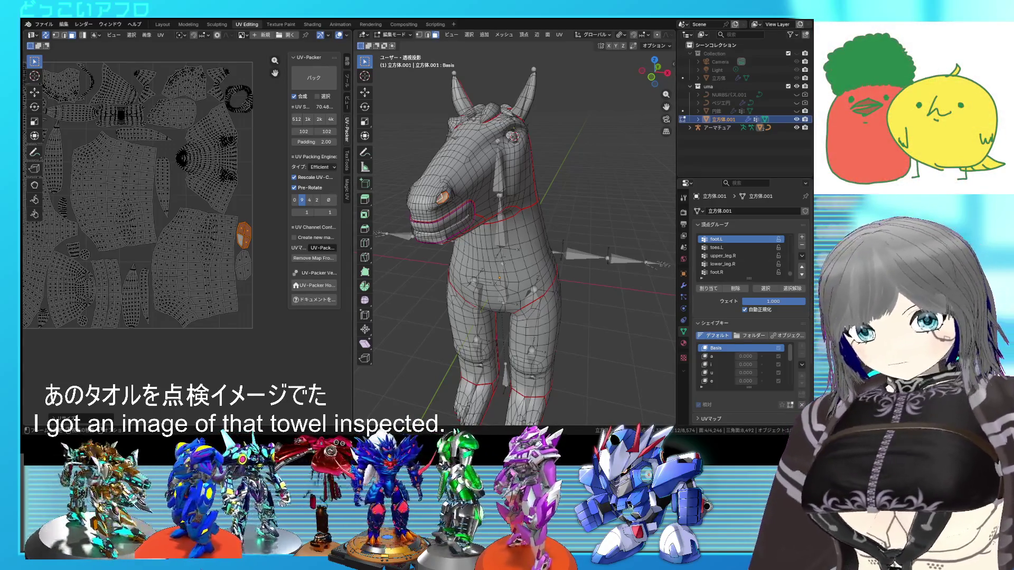
{"action": "scroll", "coordinate": [211, 136], "scroll_direction": "up", "scroll_amount": 5}
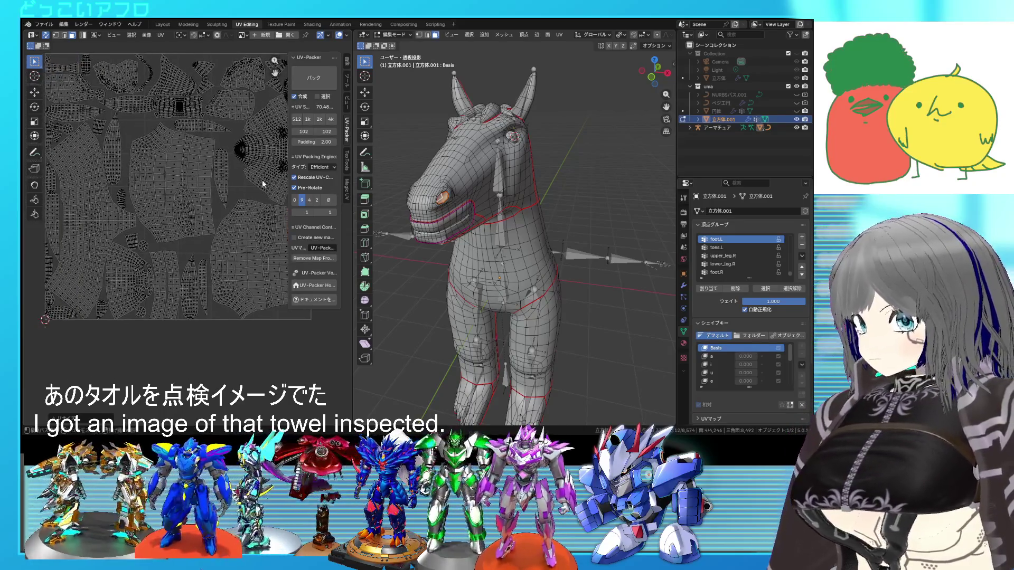
{"action": "scroll", "coordinate": [151, 158], "scroll_direction": "down", "scroll_amount": 3}
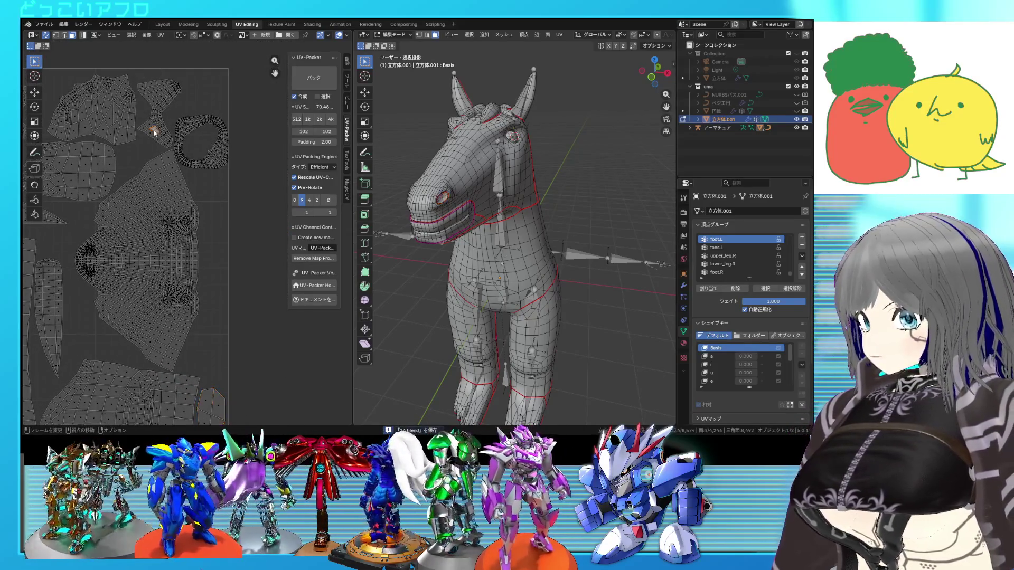
{"action": "left_click", "coordinate": [210, 147]}
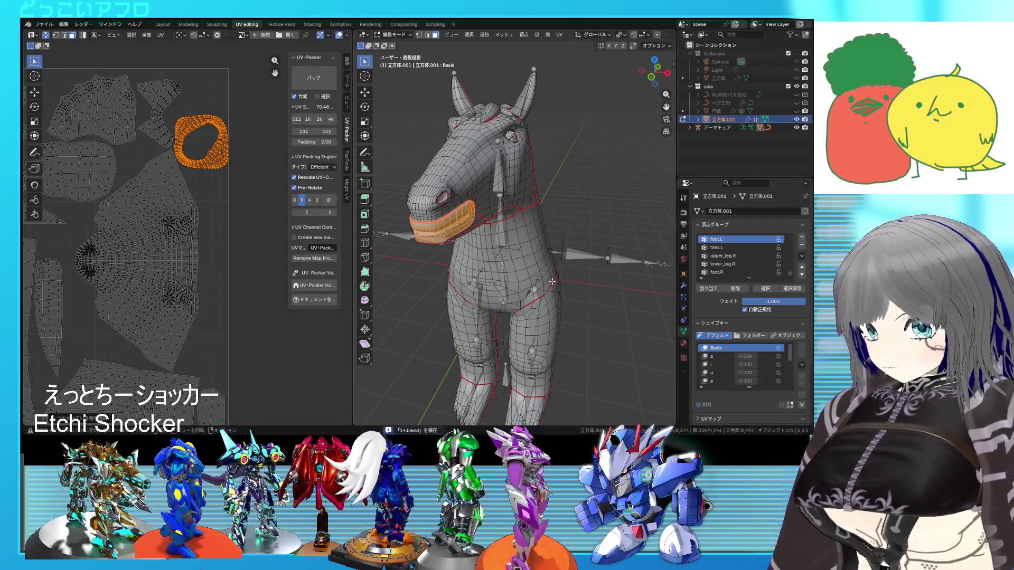
{"action": "scroll", "coordinate": [167, 207], "scroll_direction": "down", "scroll_amount": 2}
{"action": "scroll", "coordinate": [178, 232], "scroll_direction": "up", "scroll_amount": 1}
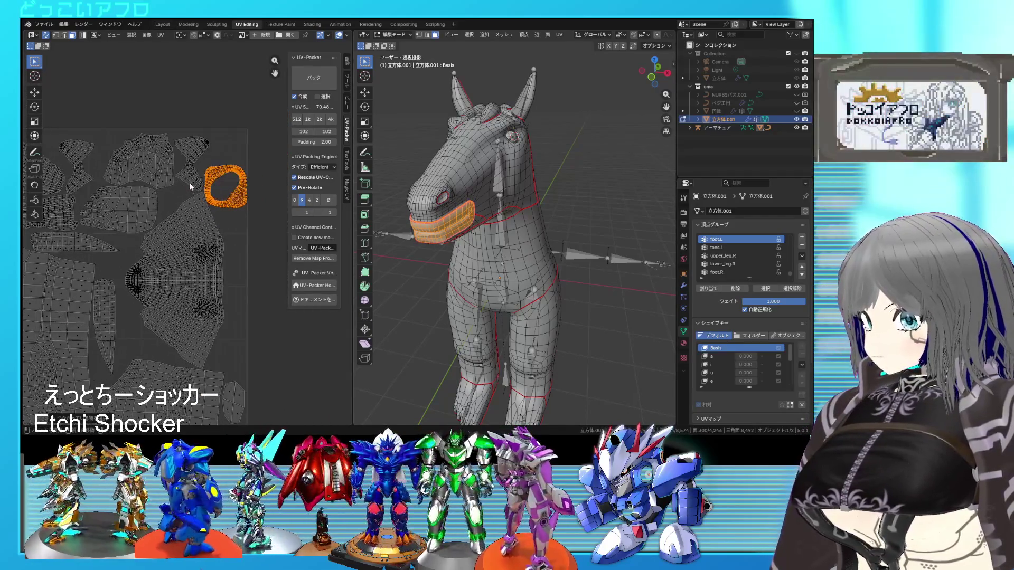
{"action": "left_click", "coordinate": [190, 183]}
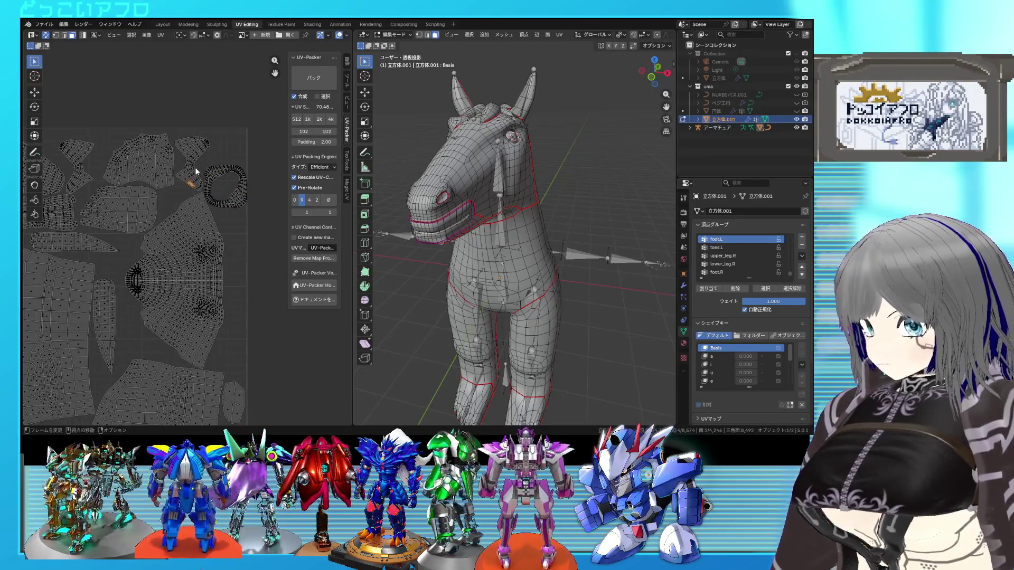
{"action": "key", "text": "l"}
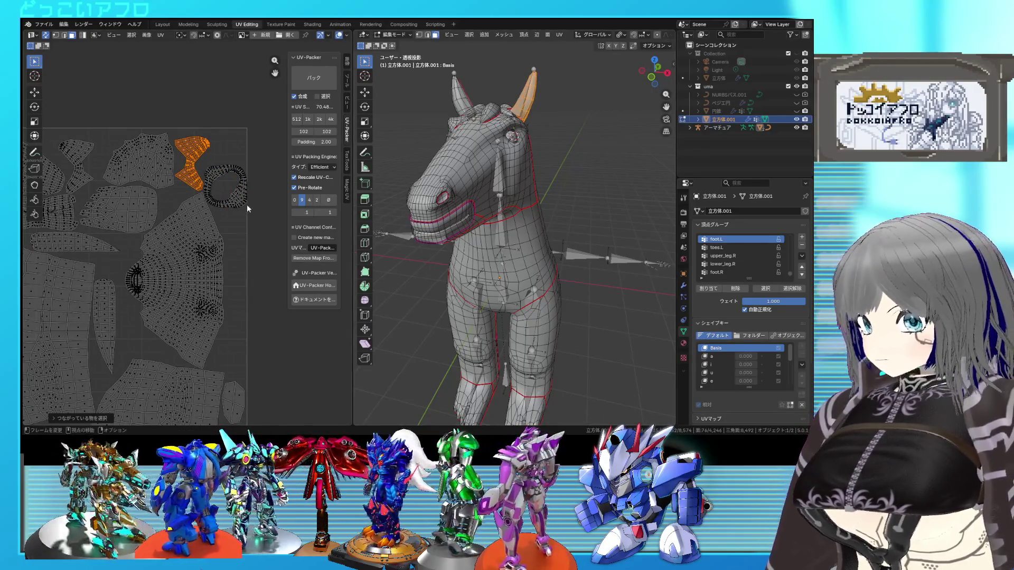
{"action": "scroll", "coordinate": [246, 204], "scroll_direction": "up", "scroll_amount": 4}
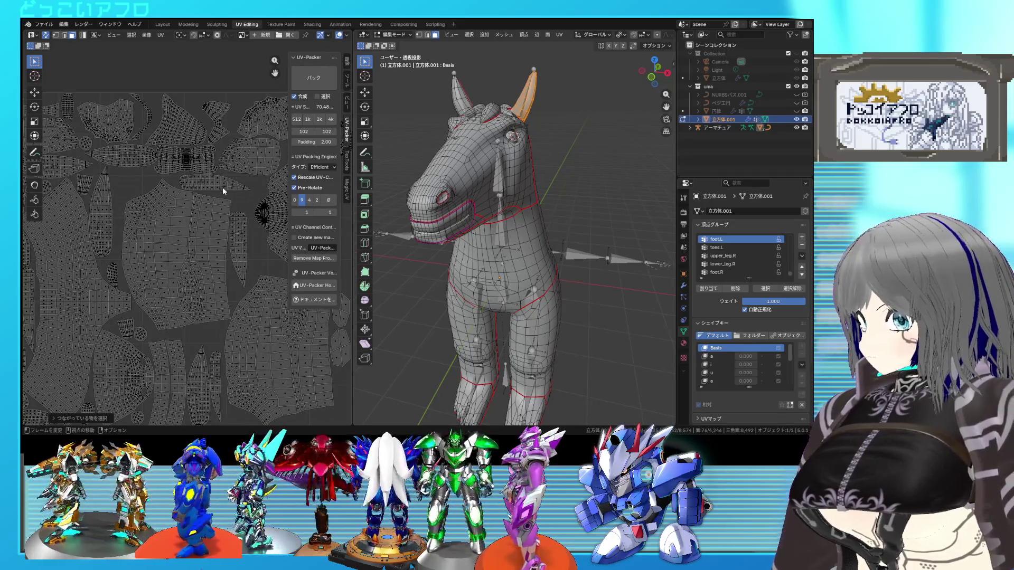
{"action": "middle_click_drag", "start_coordinate": [223, 187], "coordinate": [271, 131]}
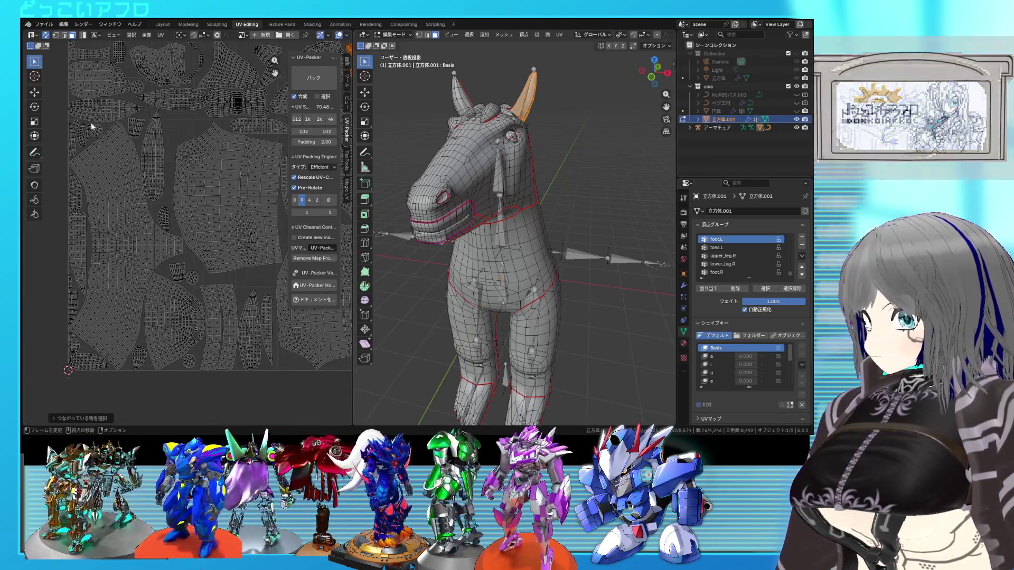
{"action": "scroll", "coordinate": [87, 132], "scroll_direction": "up", "scroll_amount": 1}
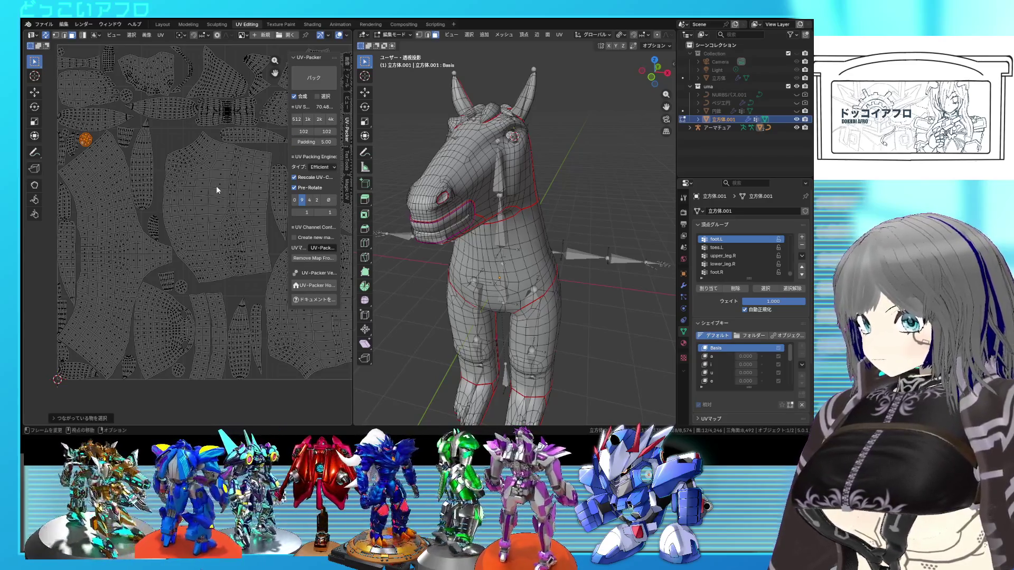
Save, then select all the horse's UV islands and repack them with UV-Packer
{"action": "key", "text": "ctrl+s"}
{"action": "key", "text": "a"}
{"action": "left_click", "coordinate": [315, 80]}
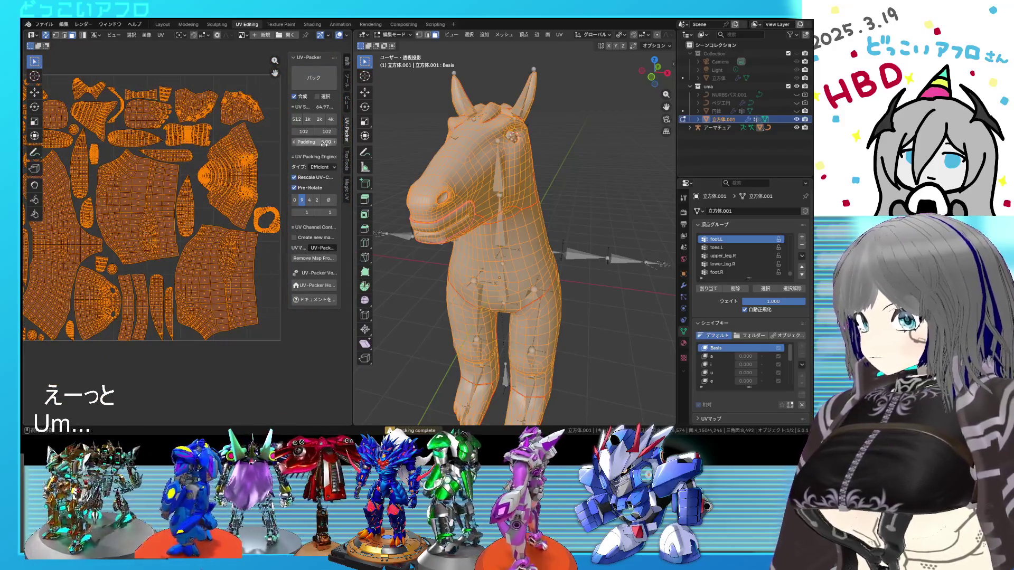
{"action": "left_click", "coordinate": [323, 85]}
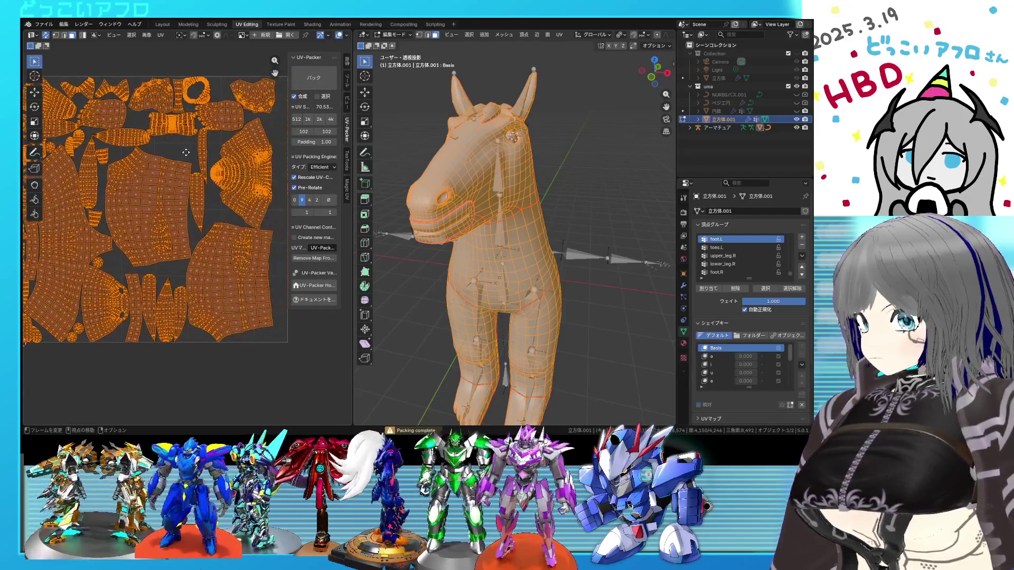
Set UV-Packer padding to 3.00, repack, then pick one narrow island
{"action": "left_click", "coordinate": [315, 142]}
{"action": "type", "text": "204"}
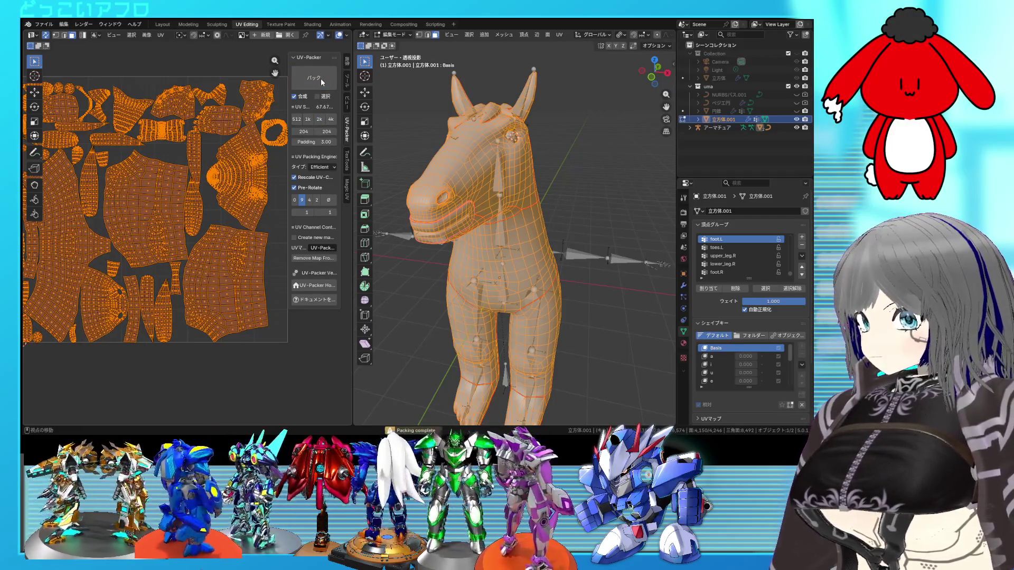
{"action": "scroll", "coordinate": [241, 143], "scroll_direction": "down", "scroll_amount": 2}
{"action": "scroll", "coordinate": [237, 144], "scroll_direction": "up", "scroll_amount": 1}
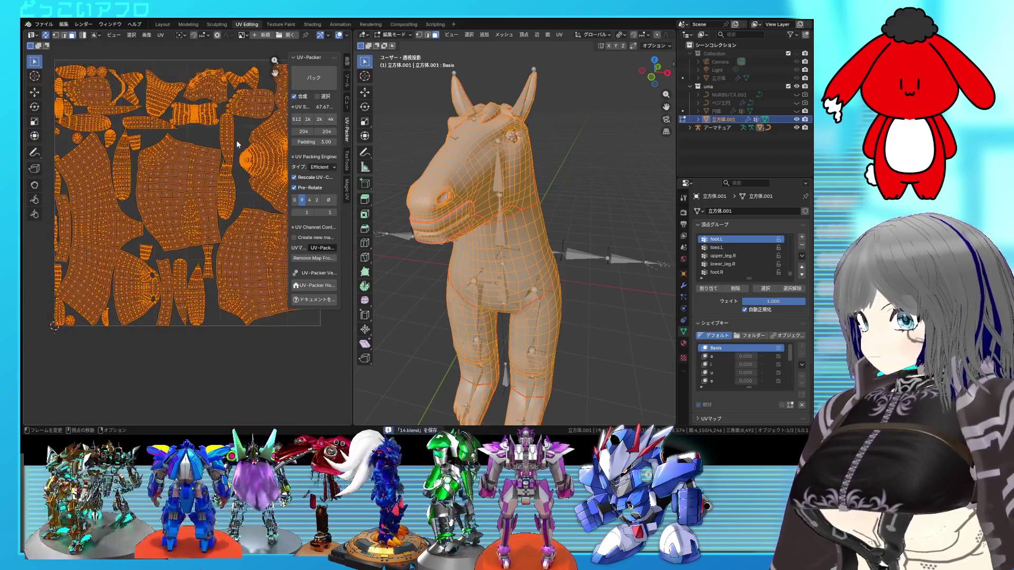
{"action": "left_click", "coordinate": [327, 83]}
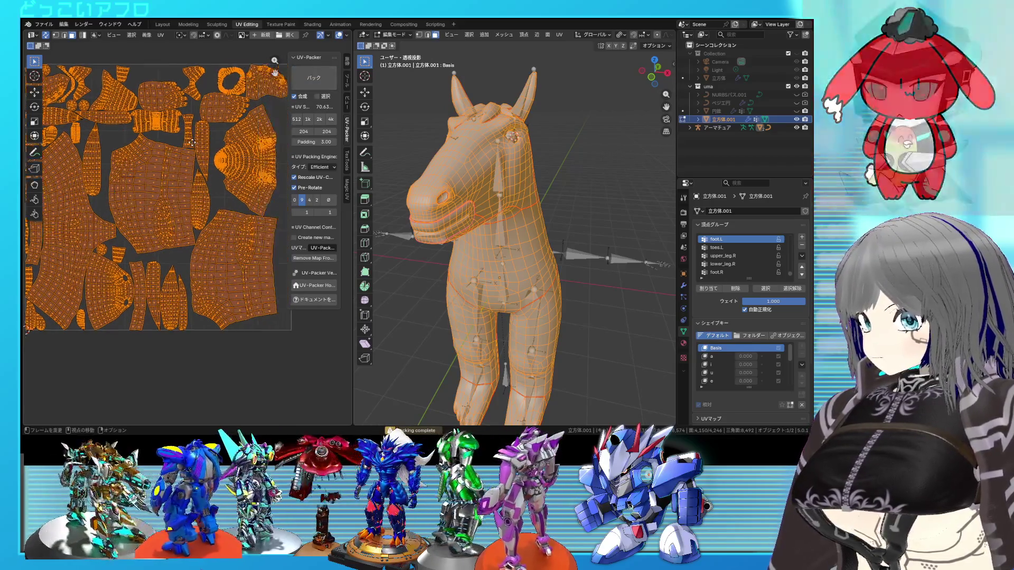
{"action": "middle_click_drag", "start_coordinate": [229, 142], "coordinate": [178, 145]}
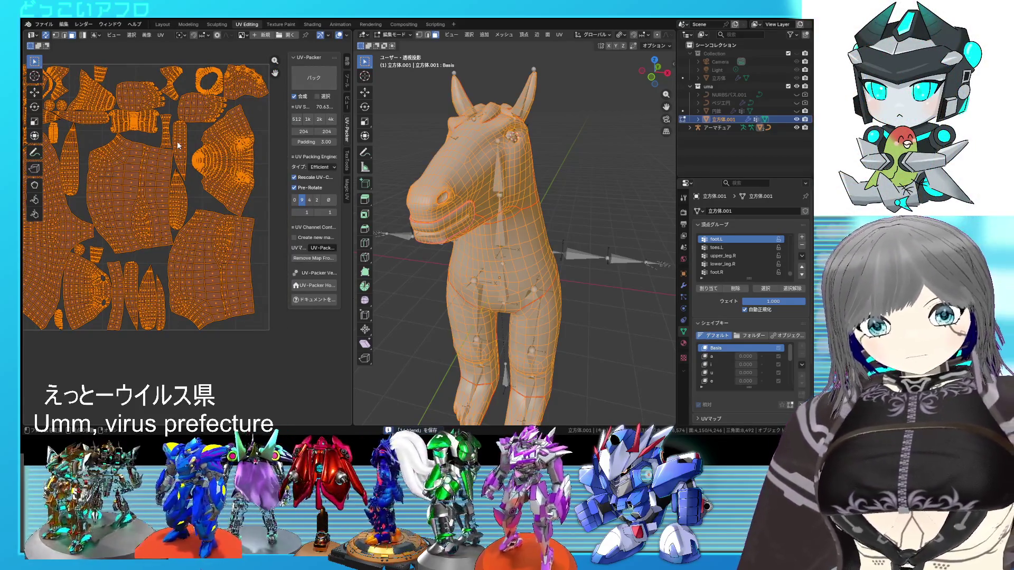
{"action": "scroll", "coordinate": [181, 176], "scroll_direction": "up", "scroll_amount": 4}
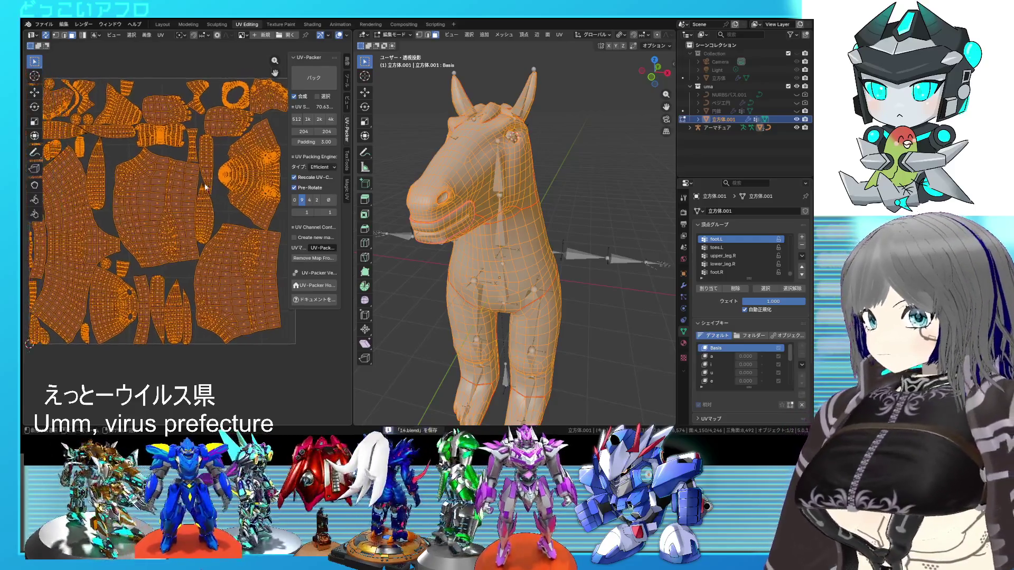
{"action": "scroll", "coordinate": [191, 126], "scroll_direction": "up", "scroll_amount": 1}
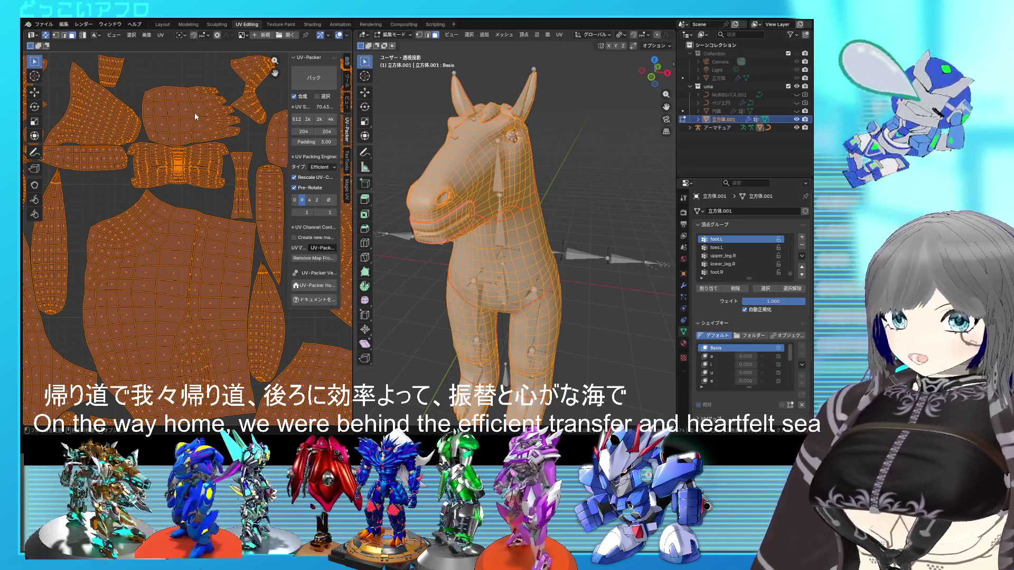
{"action": "scroll", "coordinate": [188, 151], "scroll_direction": "down", "scroll_amount": 3}
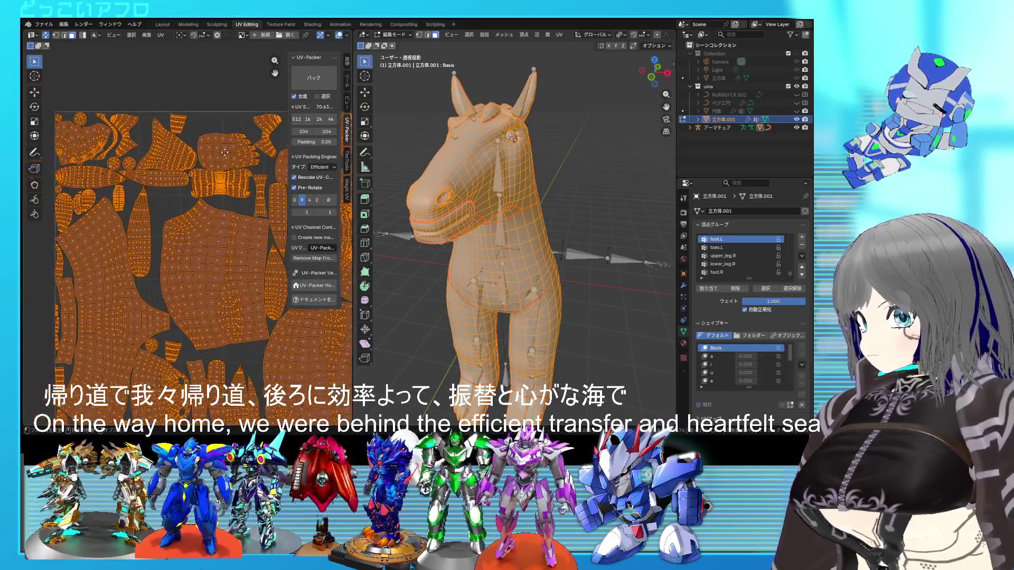
{"action": "scroll", "coordinate": [210, 209], "scroll_direction": "down", "scroll_amount": 2}
{"action": "left_click", "coordinate": [146, 197]}
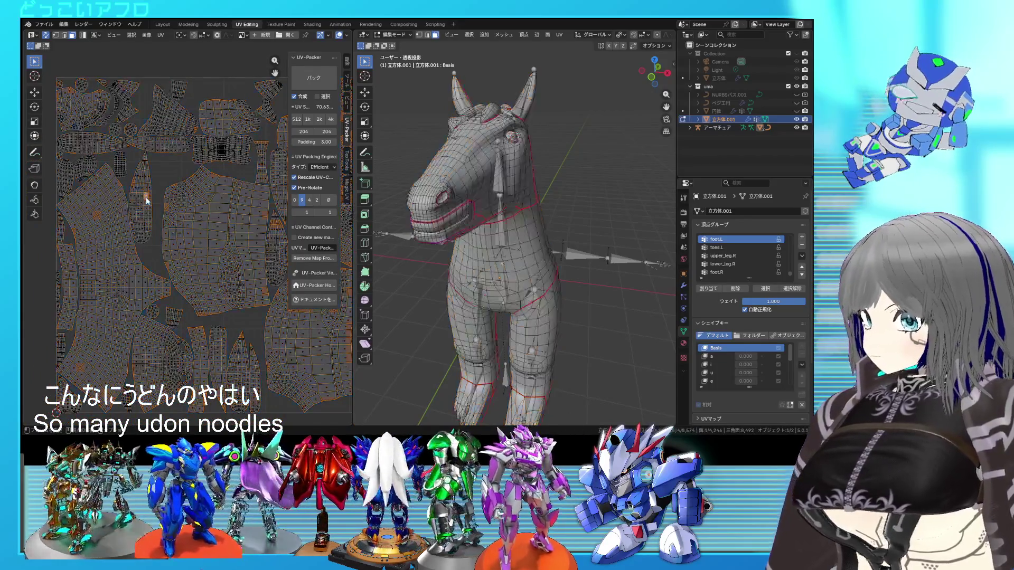
Select the narrow elongated island, check the horse from the side, and save the file
{"action": "key", "text": "ctrl+l"}
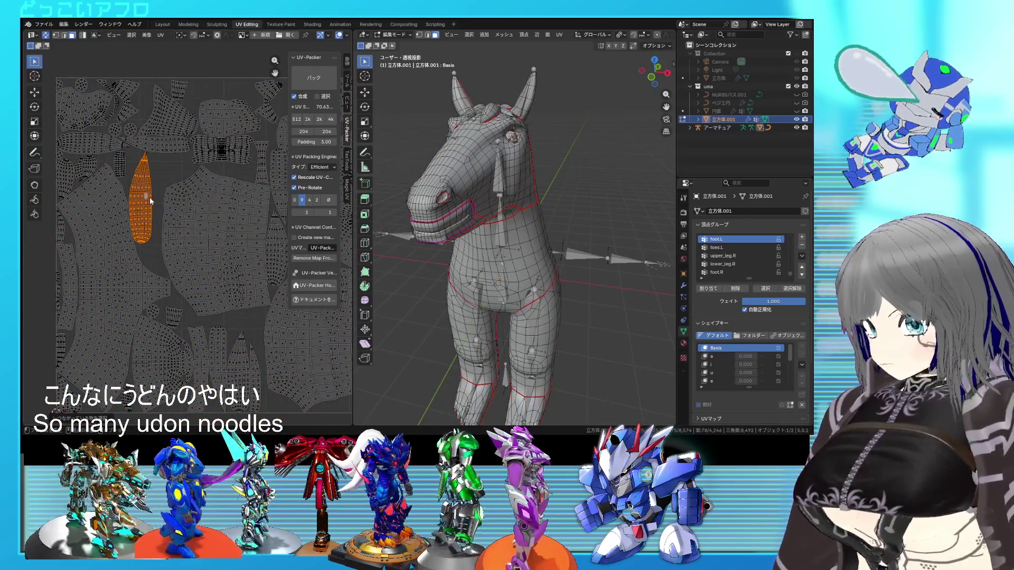
{"action": "key", "text": "g"}
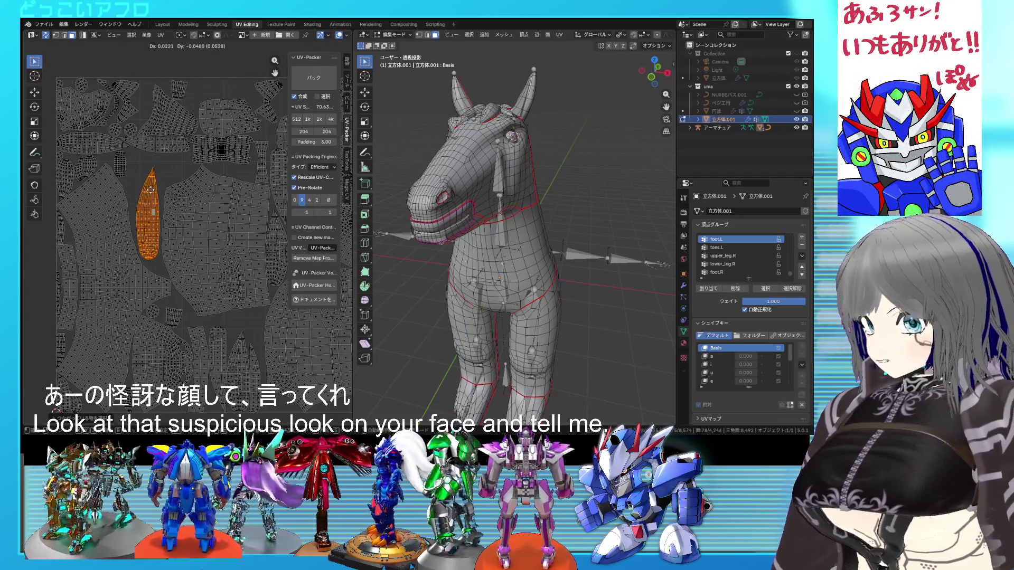
{"action": "scroll", "coordinate": [172, 204], "scroll_direction": "up", "scroll_amount": 1}
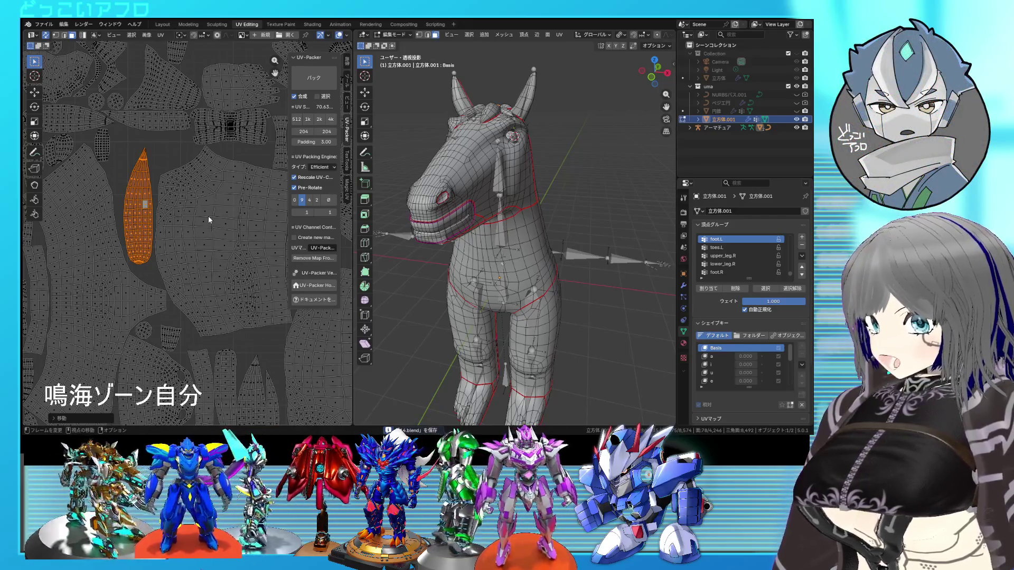
{"action": "mouse_move", "coordinate": [512, 211]}
{"action": "middle_mouse_down"}
{"action": "mouse_move", "coordinate": [514, 194]}
{"action": "mouse_move", "coordinate": [496, 183]}
{"action": "mouse_move", "coordinate": [504, 161]}
{"action": "mouse_move", "coordinate": [513, 172]}
{"action": "middle_mouse_up"}
{"action": "scroll", "coordinate": [214, 164], "scroll_direction": "down", "scroll_amount": 2}
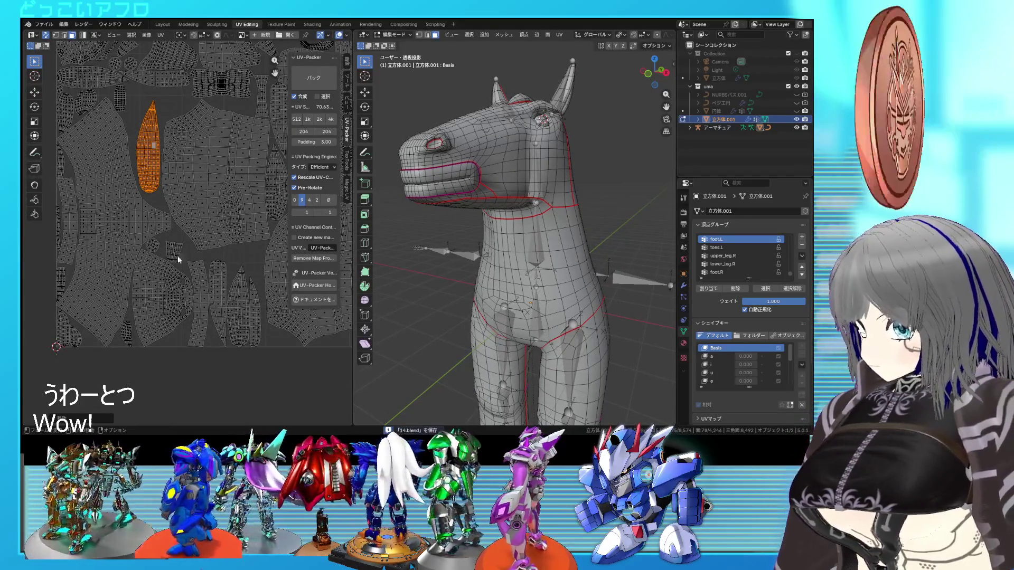
{"action": "middle_click_drag", "start_coordinate": [181, 260], "coordinate": [134, 278]}
{"action": "key", "text": "ctrl+s"}
{"action": "middle_click_drag", "start_coordinate": [256, 162], "coordinate": [198, 210]}
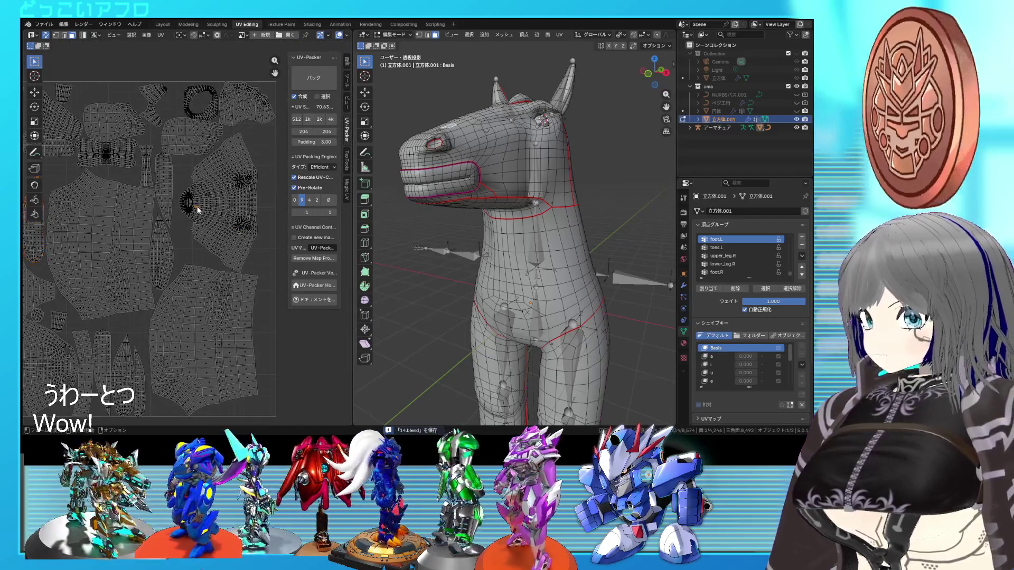
Select the head UV island, save, and shift it to the right
{"action": "key", "text": "l"}
{"action": "mouse_move", "coordinate": [518, 275]}
{"action": "middle_mouse_down"}
{"action": "mouse_move", "coordinate": [547, 310]}
{"action": "mouse_move", "coordinate": [491, 279]}
{"action": "mouse_move", "coordinate": [583, 297]}
{"action": "middle_mouse_up"}
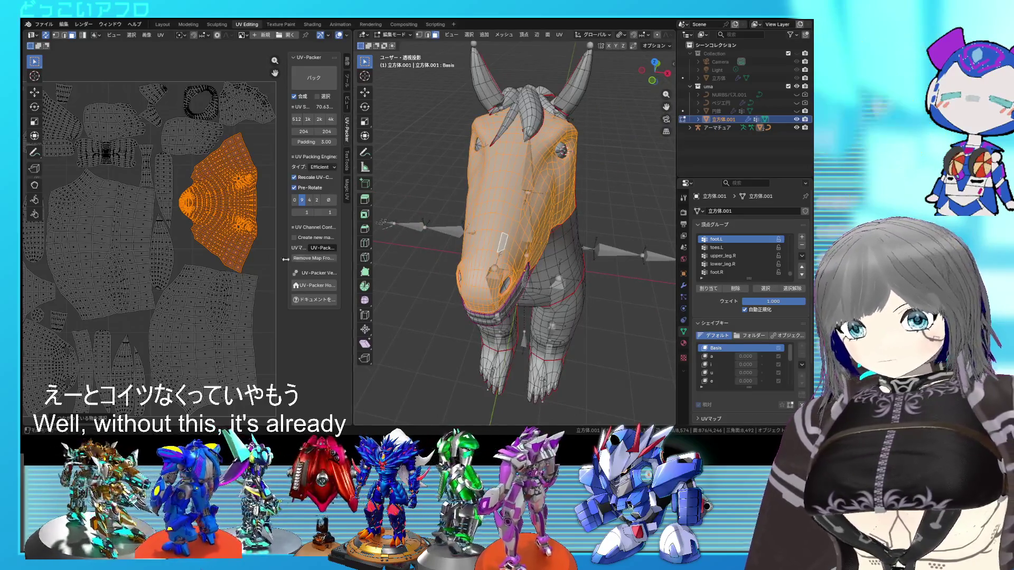
{"action": "scroll", "coordinate": [238, 240], "scroll_direction": "down", "scroll_amount": 1}
{"action": "key", "text": "ctrl+s"}
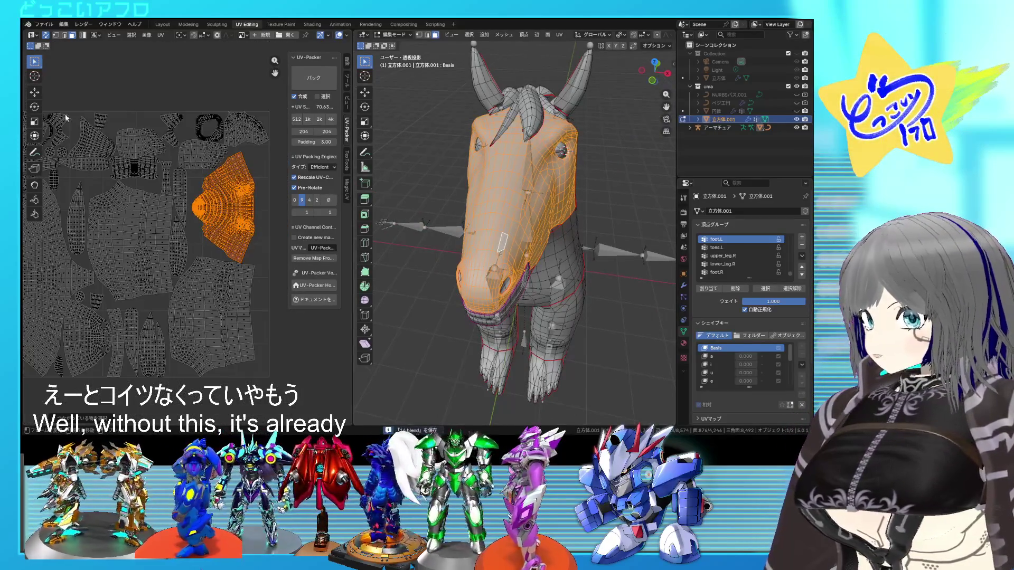
{"action": "left_click", "coordinate": [37, 95]}
{"action": "scroll", "coordinate": [236, 216], "scroll_direction": "up", "scroll_amount": 3}
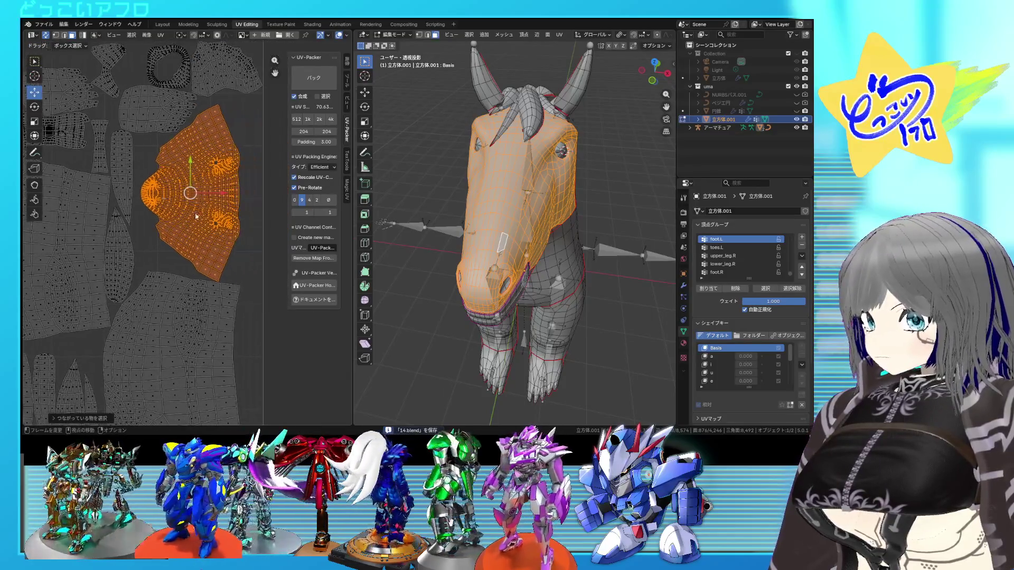
{"action": "left_click_drag", "start_coordinate": [214, 195], "coordinate": [236, 197]}
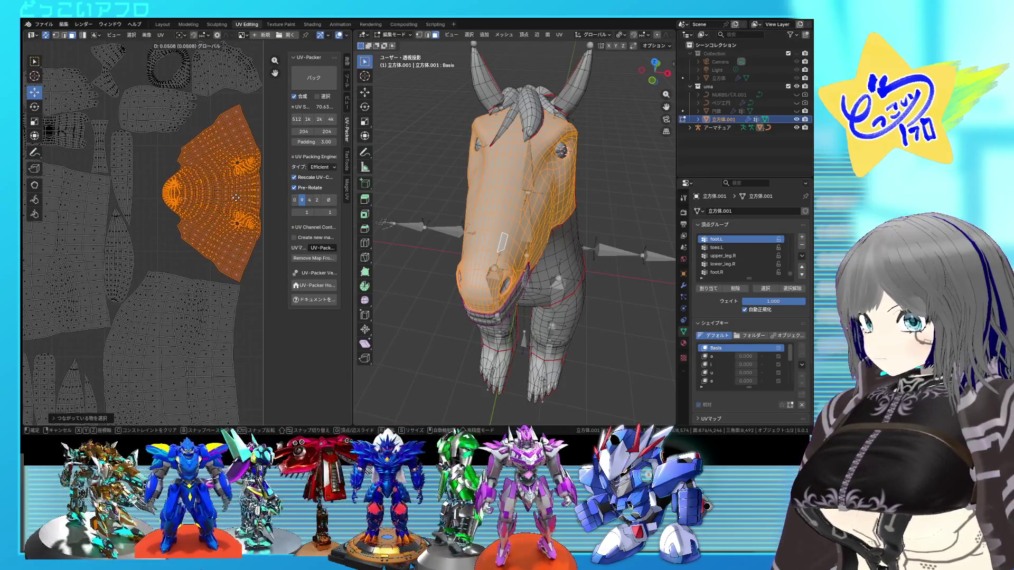
{"action": "scroll", "coordinate": [222, 240], "scroll_direction": "down", "scroll_amount": 3, "text": "shift"}
Move a linked island to the right and rotate it slightly in three small turns
{"action": "left_click", "coordinate": [211, 232]}
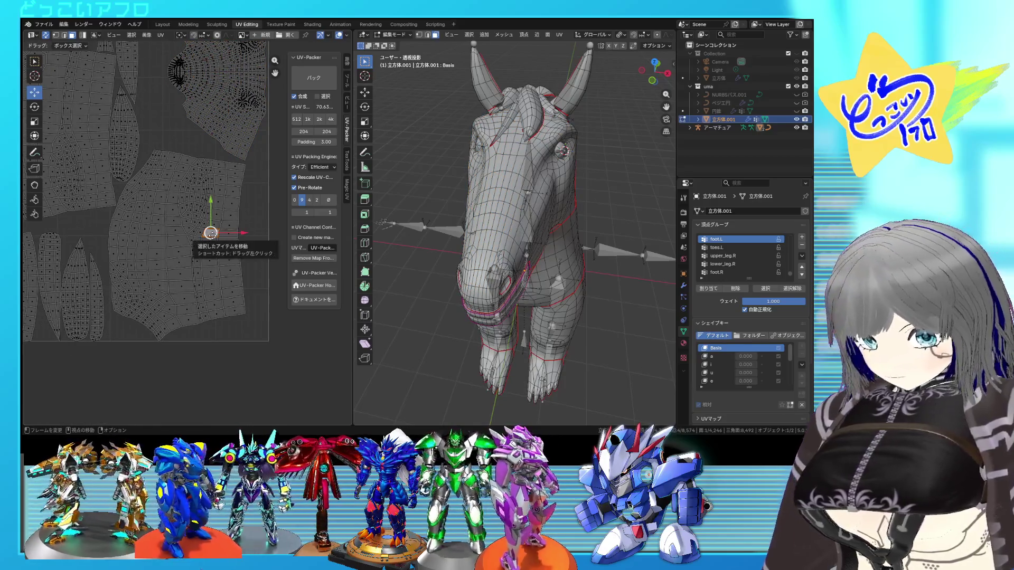
{"action": "key", "text": "ctrl+l"}
{"action": "left_click_drag", "start_coordinate": [202, 243], "coordinate": [221, 247]}
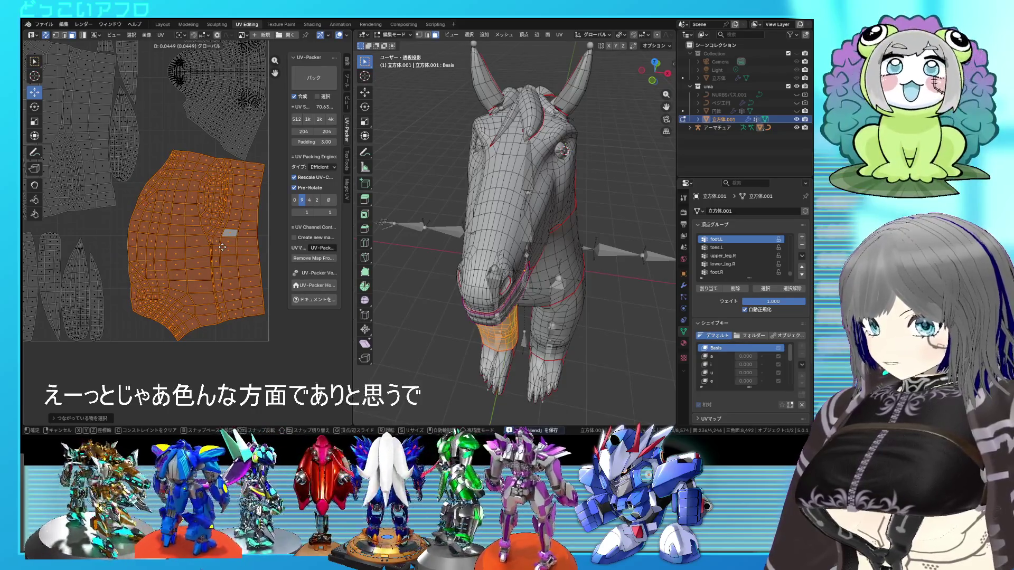
{"action": "left_click", "coordinate": [223, 247]}
{"action": "key", "text": "r"}
{"action": "left_click", "coordinate": [264, 324]}
{"action": "key", "text": "r"}
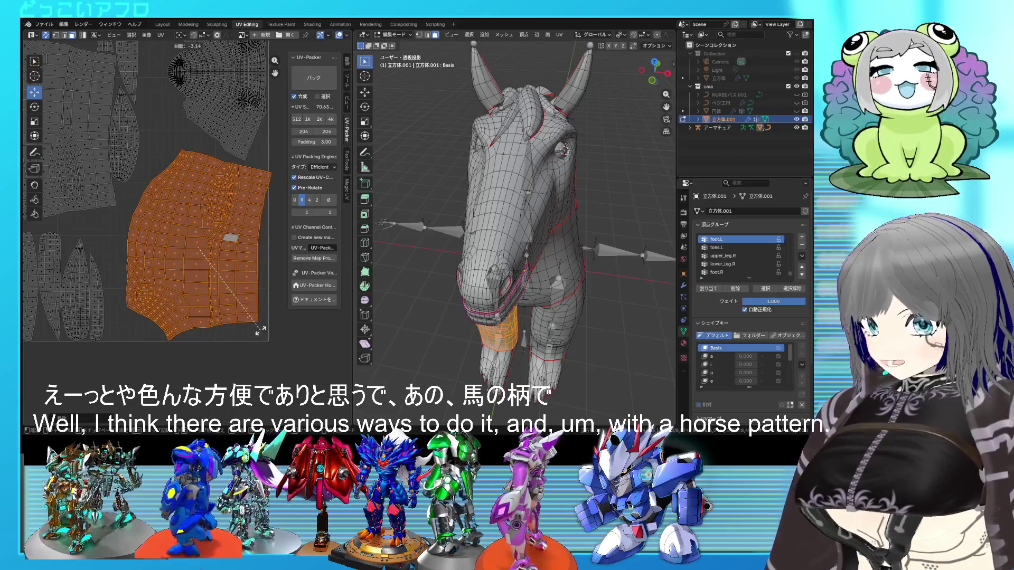
{"action": "left_click", "coordinate": [265, 316]}
{"action": "key", "text": "r"}
{"action": "left_click", "coordinate": [265, 312]}
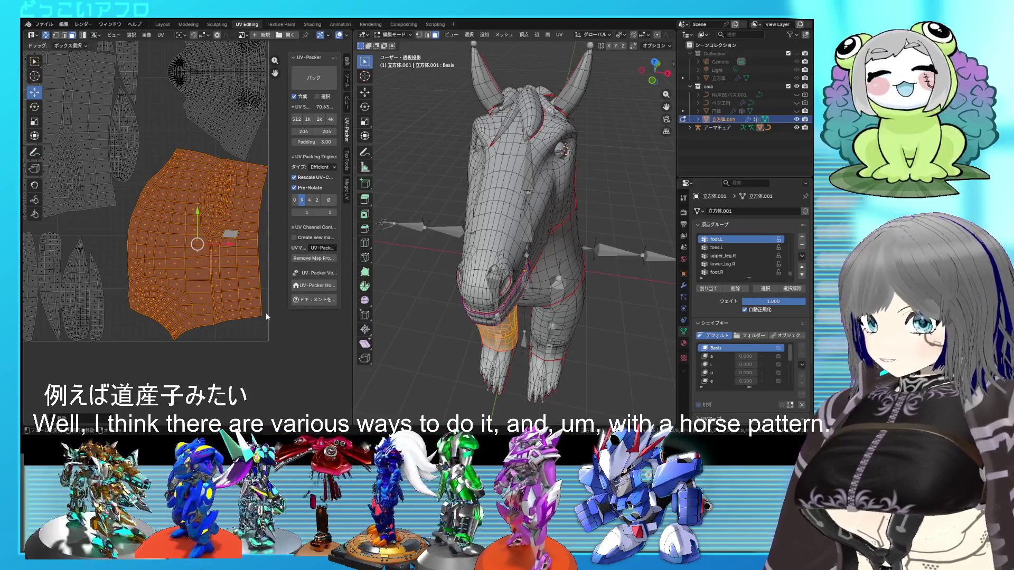
Pan to the upper islands and move a small connected island to the right
{"action": "middle_click_drag", "start_coordinate": [230, 192], "coordinate": [225, 290]}
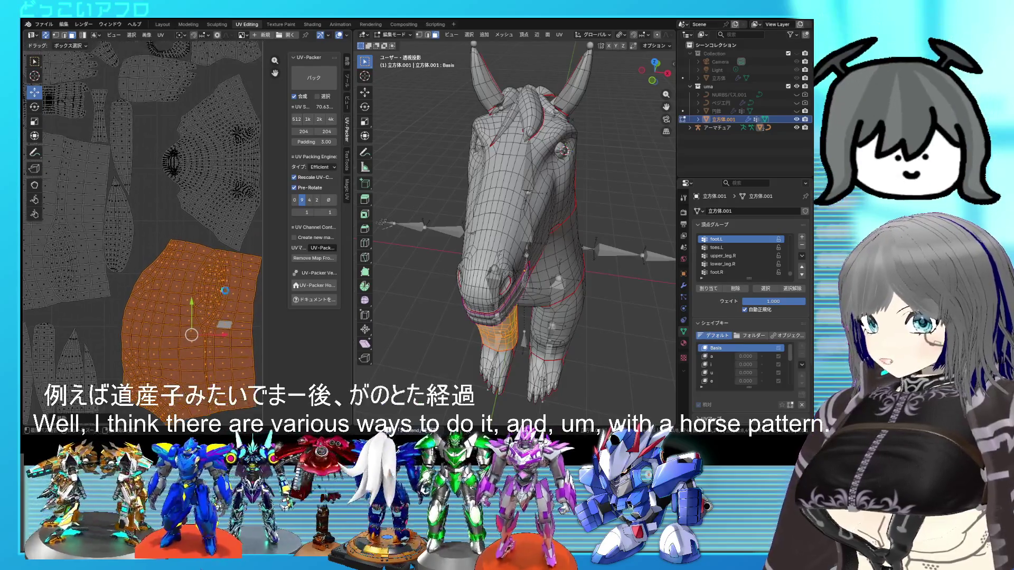
{"action": "middle_click_drag", "start_coordinate": [195, 114], "coordinate": [201, 183]}
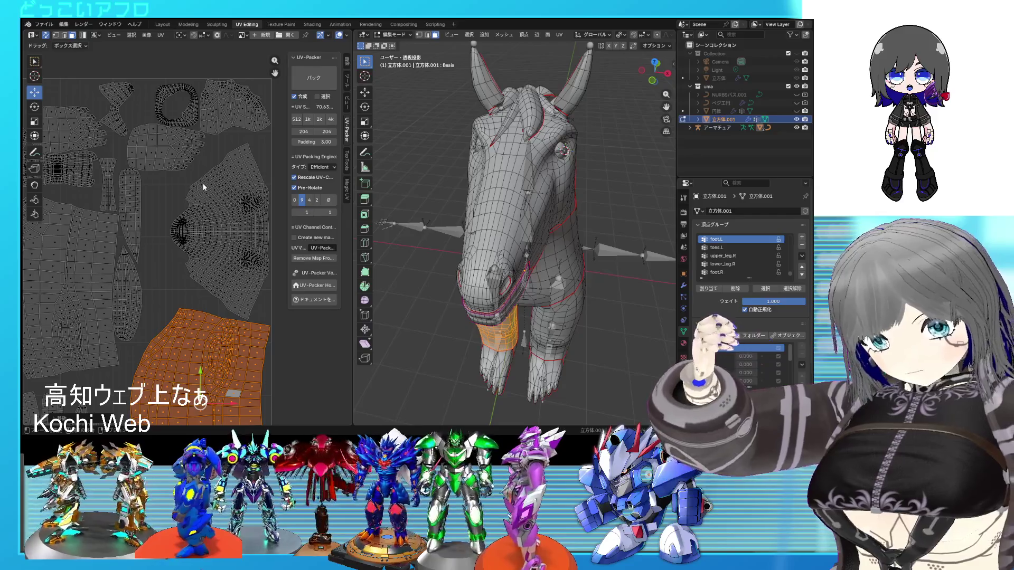
{"action": "middle_click_drag", "start_coordinate": [192, 202], "coordinate": [204, 183]}
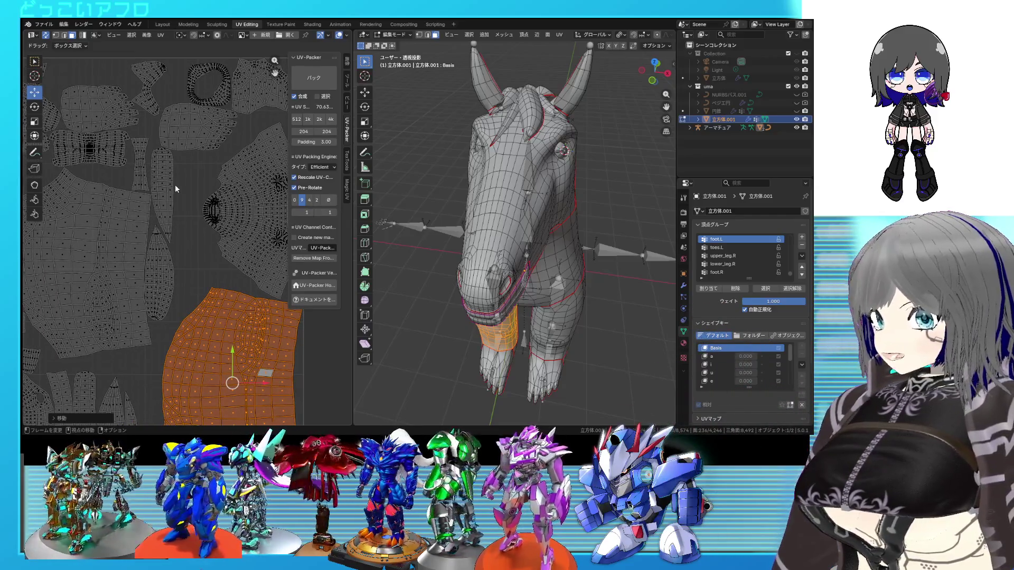
{"action": "left_click", "coordinate": [169, 184]}
{"action": "key", "text": "ctrl+l"}
{"action": "left_click_drag", "start_coordinate": [169, 183], "coordinate": [193, 183]}
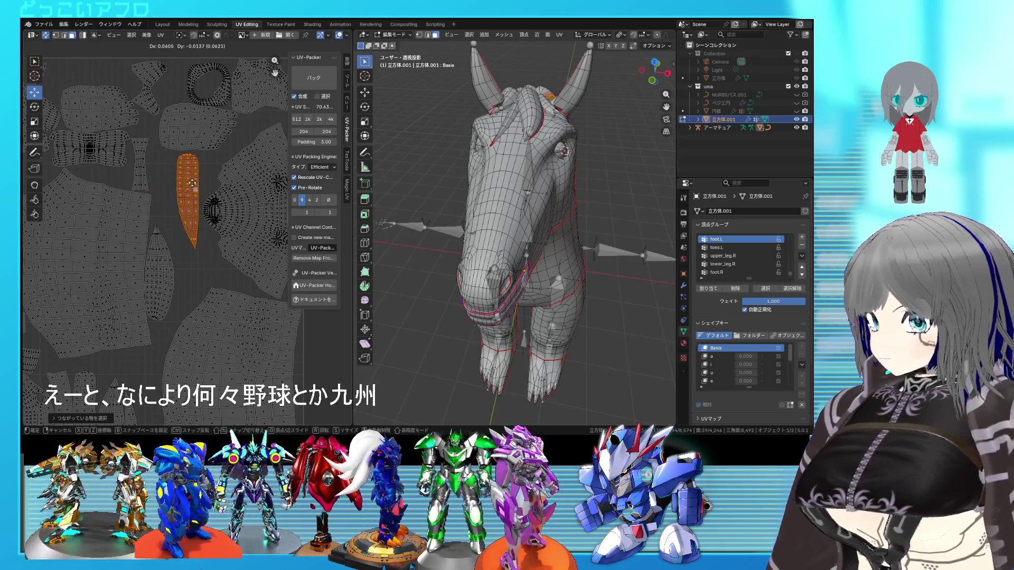
Move the leaf-shaped island right, rotate it, nudge it down-left and rotate it slightly clockwise
{"action": "left_click", "coordinate": [154, 242]}
{"action": "scroll", "coordinate": [154, 242], "scroll_direction": "up", "scroll_amount": 1}
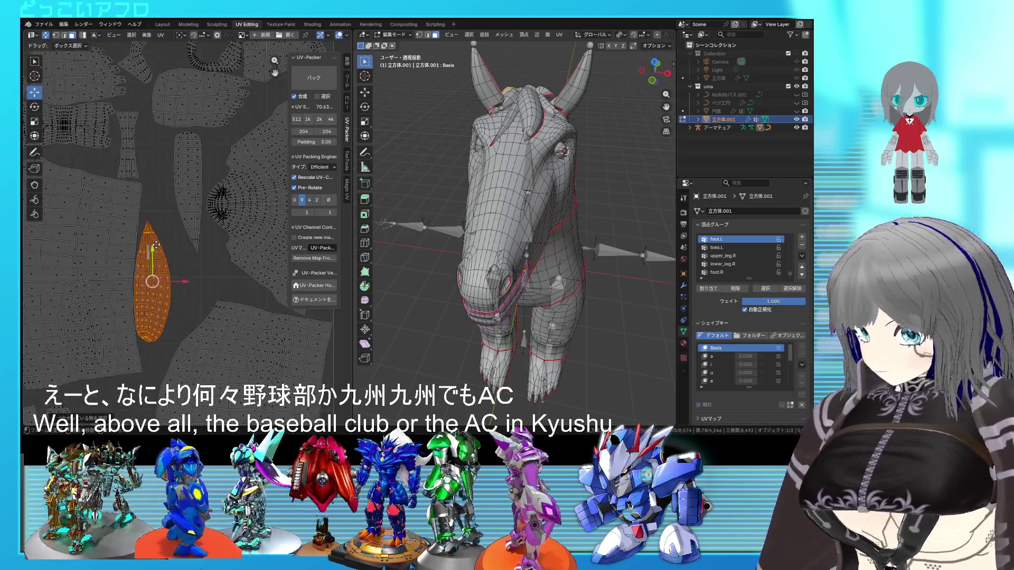
{"action": "left_click_drag", "start_coordinate": [153, 242], "coordinate": [199, 246]}
{"action": "key", "text": "r"}
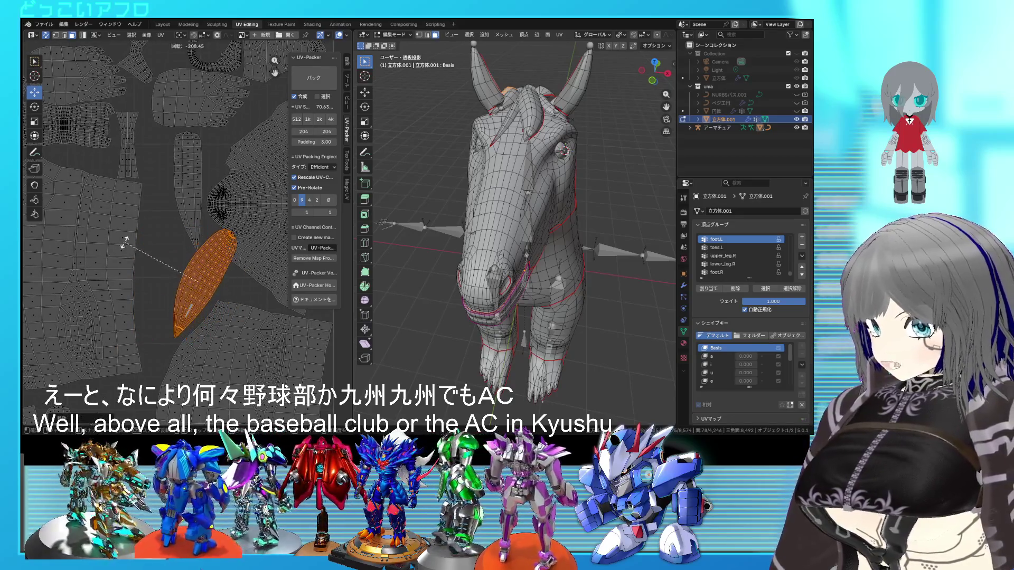
{"action": "left_click", "coordinate": [224, 286]}
{"action": "scroll", "coordinate": [224, 287], "scroll_direction": "up", "scroll_amount": 1}
{"action": "middle_click_drag", "start_coordinate": [223, 286], "coordinate": [200, 239]}
{"action": "left_click_drag", "start_coordinate": [200, 239], "coordinate": [187, 260]}
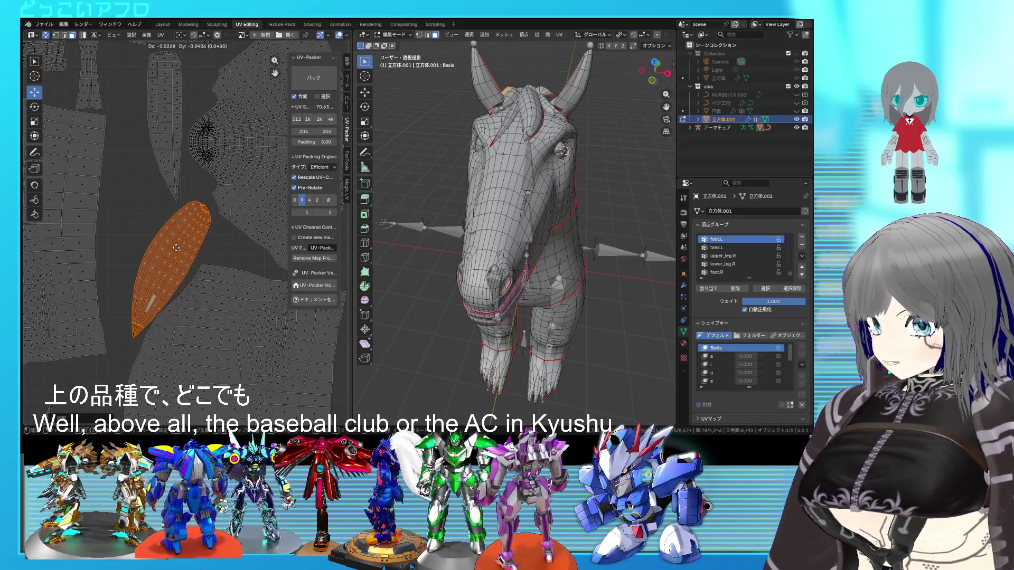
{"action": "key", "text": "r"}
{"action": "left_click", "coordinate": [216, 287]}
{"action": "scroll", "coordinate": [216, 288], "scroll_direction": "down", "scroll_amount": 5}
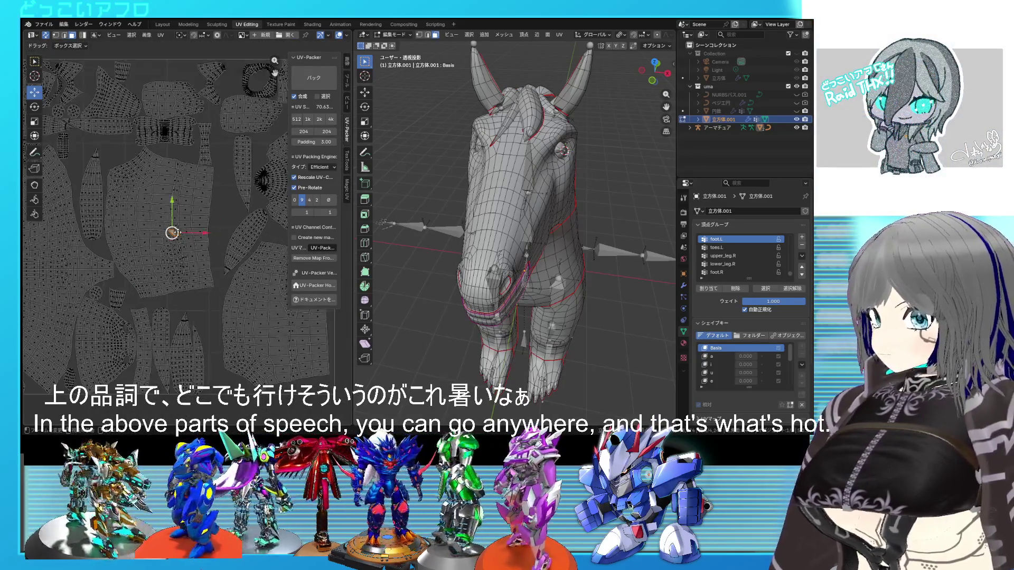
Reposition the large central leg island with a move, two rotations and a final shift
{"action": "key", "text": "l"}
{"action": "scroll", "coordinate": [178, 232], "scroll_direction": "up", "scroll_amount": 2}
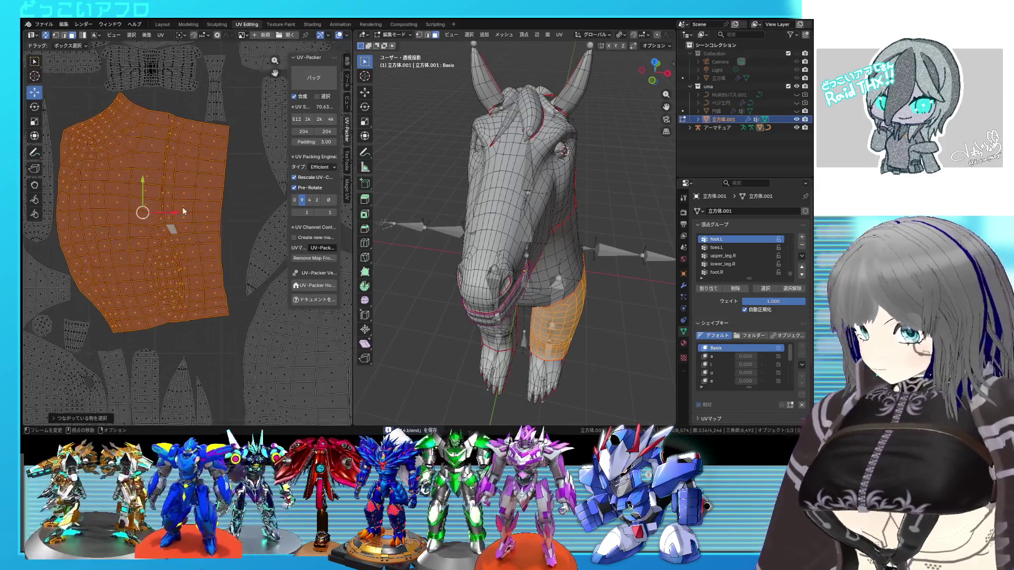
{"action": "key", "text": "g"}
{"action": "left_click", "coordinate": [181, 238]}
{"action": "key", "text": "r"}
{"action": "left_click", "coordinate": [225, 263]}
{"action": "key", "text": "s"}
{"action": "key", "text": "r"}
{"action": "left_click", "coordinate": [227, 283]}
{"action": "left_click_drag", "start_coordinate": [227, 283], "coordinate": [211, 264]}
Select the ring-shaped mouth island, cancel an unwanted move, then select the narrow island
{"action": "scroll", "coordinate": [213, 233], "scroll_direction": "down", "scroll_amount": 3}
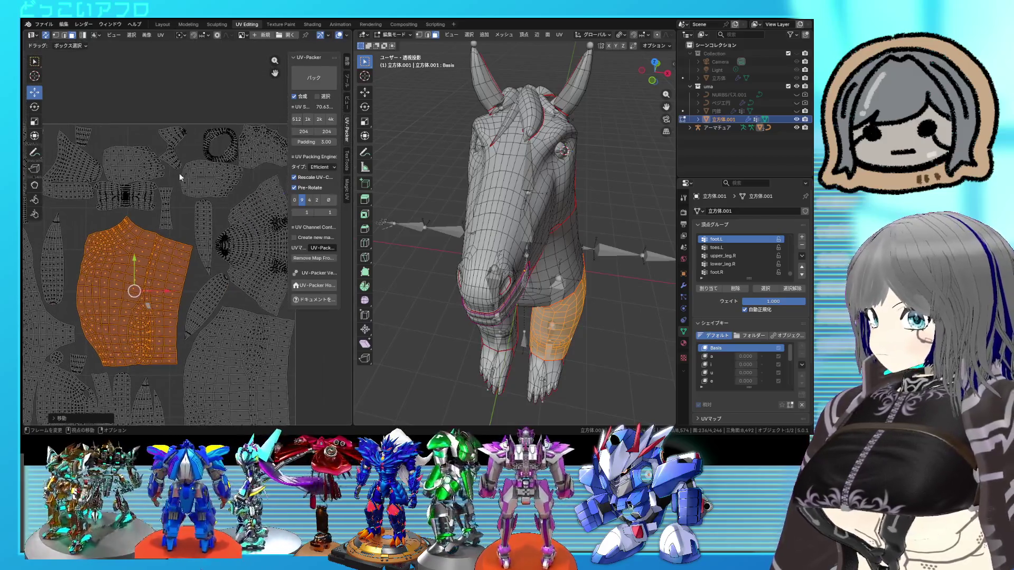
{"action": "scroll", "coordinate": [172, 153], "scroll_direction": "down", "scroll_amount": 2}
{"action": "scroll", "coordinate": [178, 153], "scroll_direction": "up", "scroll_amount": 2}
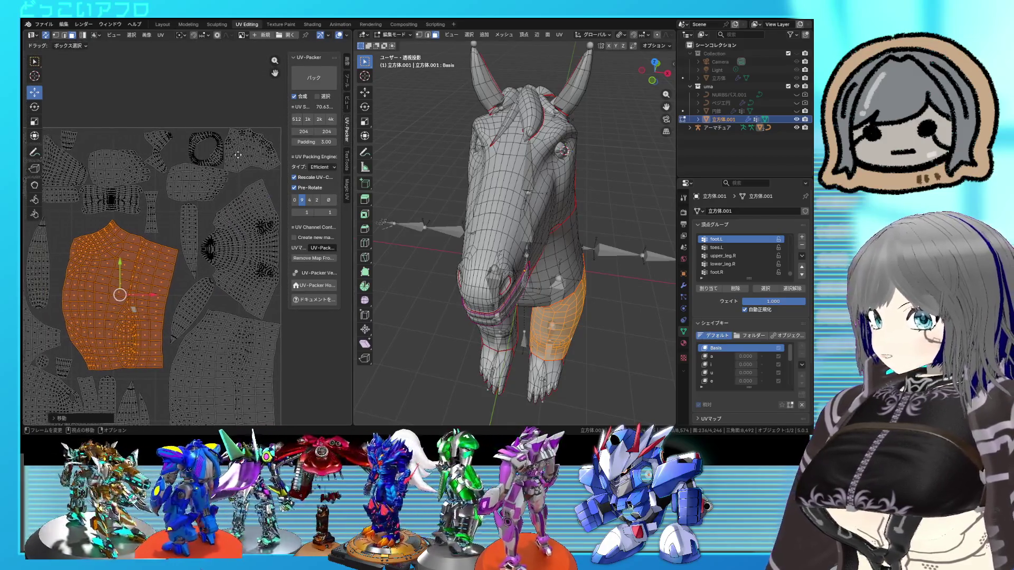
{"action": "scroll", "coordinate": [241, 154], "scroll_direction": "up", "scroll_amount": 1}
{"action": "left_click", "coordinate": [228, 144]}
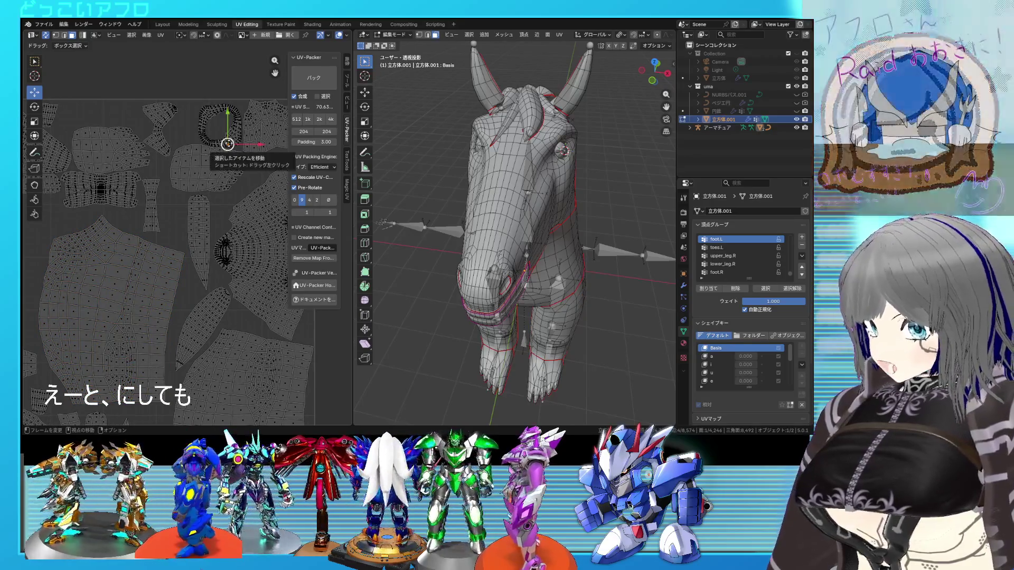
{"action": "scroll", "coordinate": [227, 144], "scroll_direction": "down", "scroll_amount": 2}
{"action": "key", "text": "g"}
{"action": "right_click", "coordinate": [179, 172]}
{"action": "scroll", "coordinate": [180, 172], "scroll_direction": "up", "scroll_amount": 3}
{"action": "left_click", "coordinate": [135, 202]}
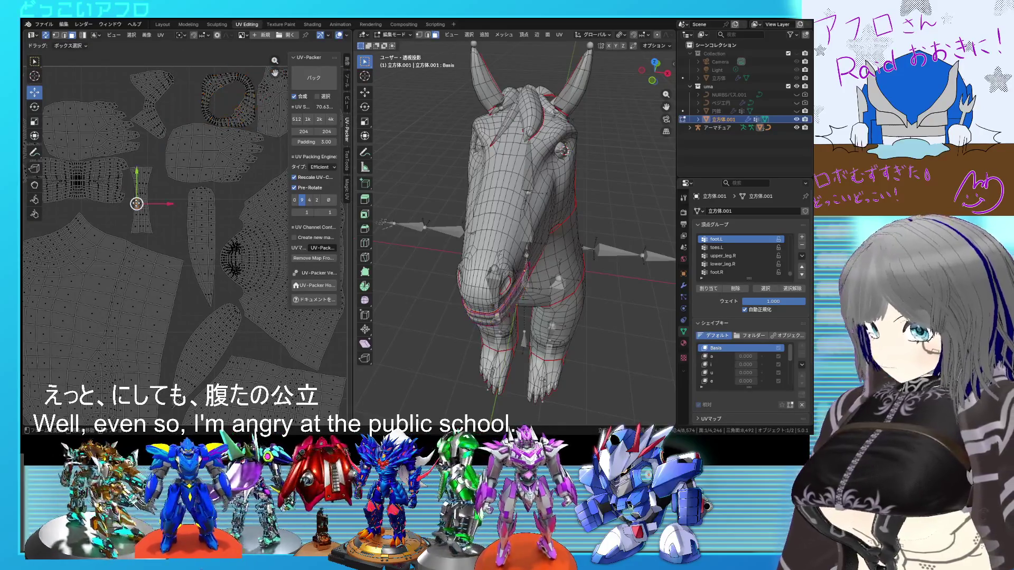
Move the narrow island lower in the UV layout
{"action": "middle_click_drag", "start_coordinate": [462, 271], "coordinate": [505, 277]}
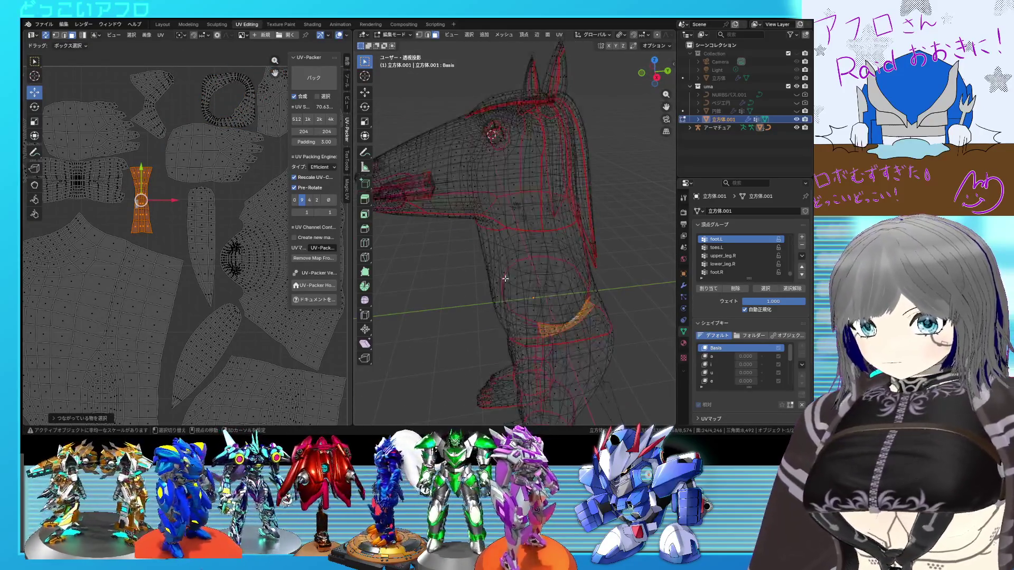
{"action": "scroll", "coordinate": [211, 247], "scroll_direction": "down", "scroll_amount": 1}
{"action": "middle_click_drag", "start_coordinate": [207, 258], "coordinate": [182, 93]}
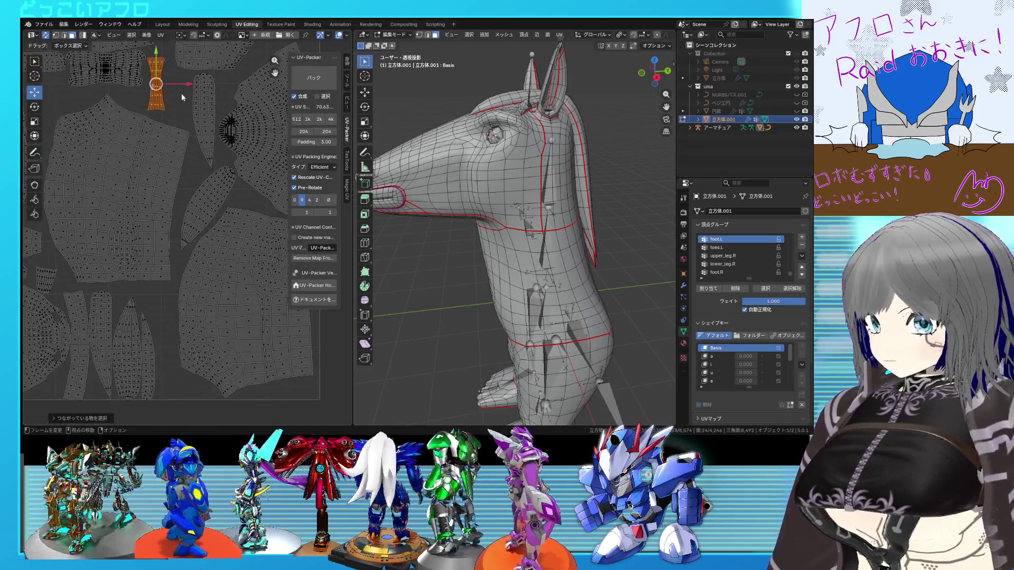
{"action": "key", "text": "g"}
{"action": "left_click", "coordinate": [192, 326]}
{"action": "scroll", "coordinate": [191, 262], "scroll_direction": "up", "scroll_amount": 3}
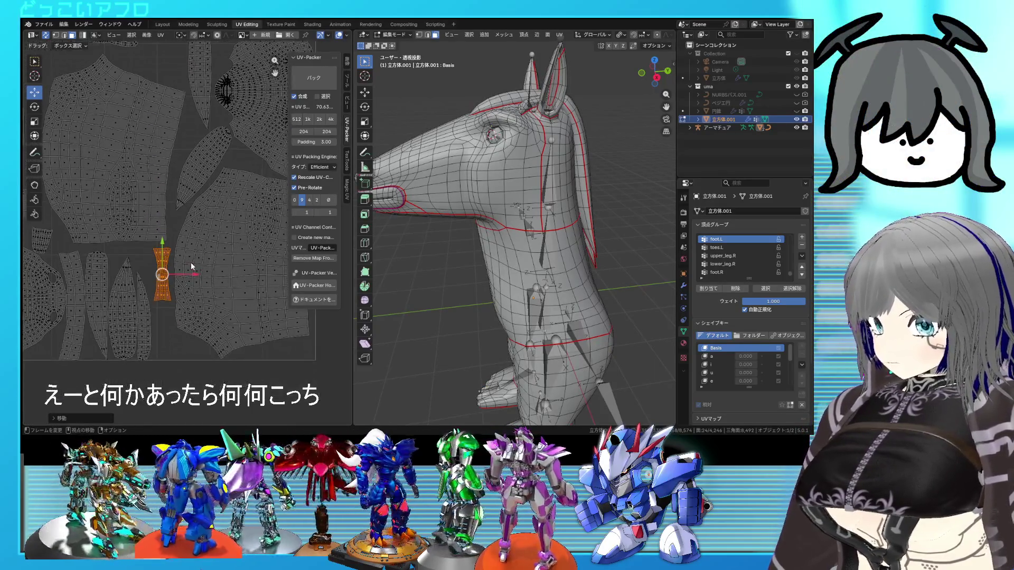
{"action": "key", "text": "g"}
{"action": "left_click", "coordinate": [183, 254]}
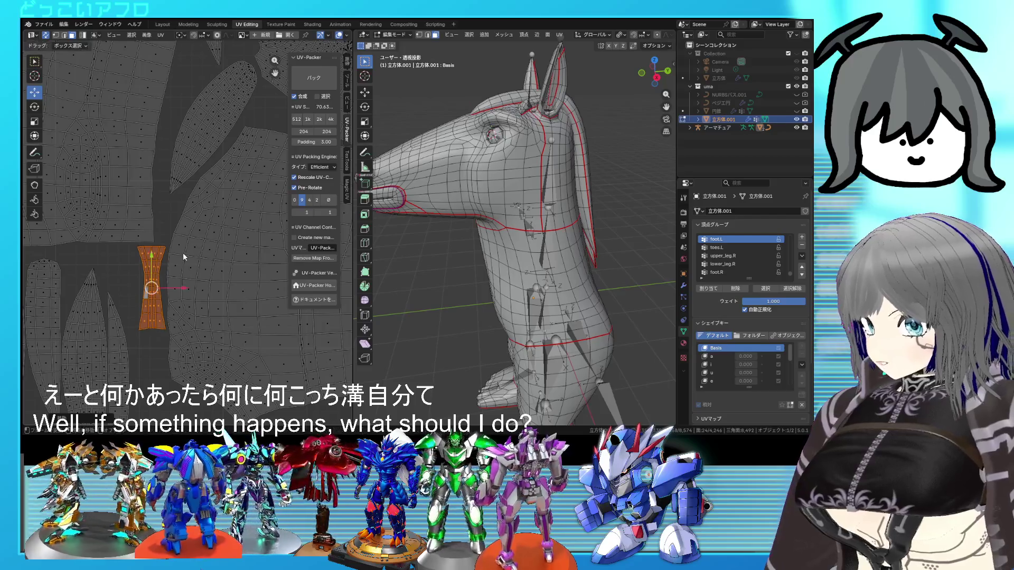
{"action": "scroll", "coordinate": [183, 253], "scroll_direction": "down", "scroll_amount": 2}
{"action": "scroll", "coordinate": [198, 340], "scroll_direction": "down", "scroll_amount": 2}
Select the ear's island and move it beside the radial island near the bottom
{"action": "left_click", "coordinate": [169, 197]}
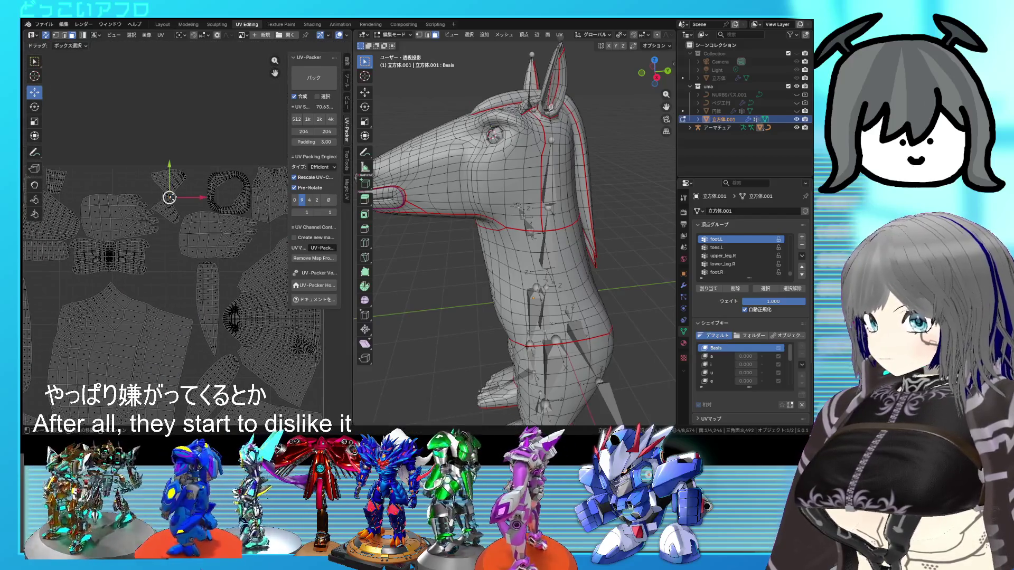
{"action": "key", "text": "l"}
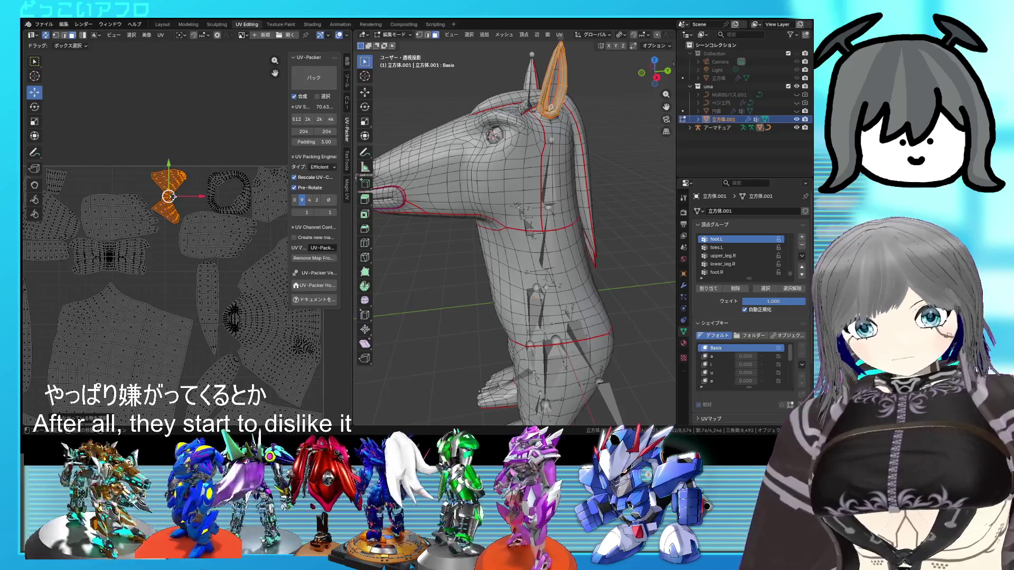
{"action": "scroll", "coordinate": [169, 197], "scroll_direction": "down", "scroll_amount": 2}
{"action": "left_click_drag", "start_coordinate": [170, 159], "coordinate": [181, 294]}
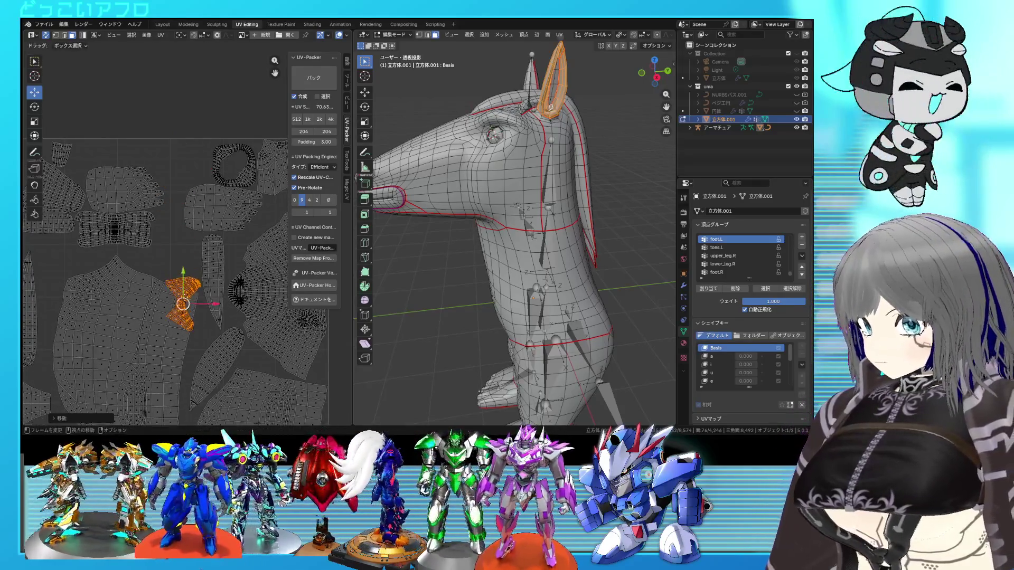
{"action": "scroll", "coordinate": [199, 227], "scroll_direction": "down", "scroll_amount": 2}
{"action": "mouse_move", "coordinate": [199, 227]}
{"action": "middle_mouse_down"}
{"action": "mouse_move", "coordinate": [196, 196]}
{"action": "mouse_move", "coordinate": [110, 221]}
{"action": "mouse_move", "coordinate": [162, 188]}
{"action": "middle_mouse_up"}
{"action": "key", "text": "g"}
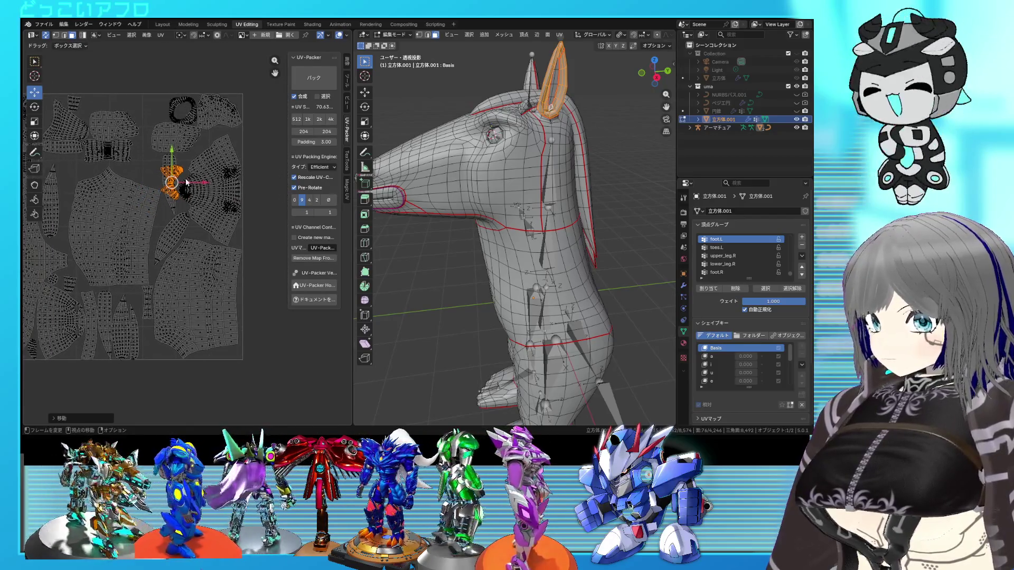
{"action": "scroll", "coordinate": [150, 278], "scroll_direction": "up", "scroll_amount": 5}
{"action": "left_click", "coordinate": [185, 338]}
Rotate the ear island, shrink it slightly, and fine-tune its position and angle in the lower corner
{"action": "key", "text": "r"}
{"action": "left_click", "coordinate": [211, 328]}
{"action": "key", "text": "g"}
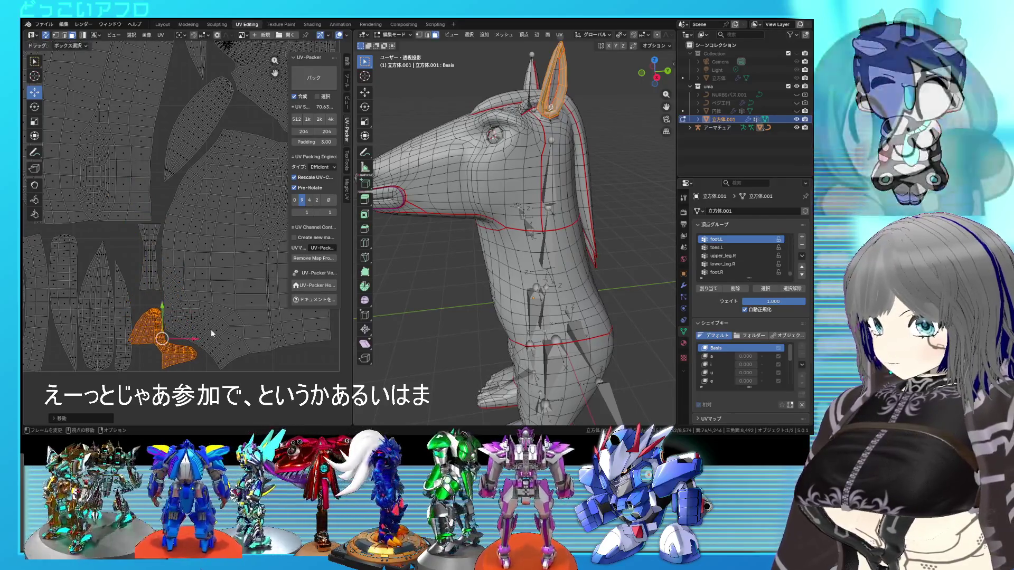
{"action": "key", "text": "s"}
{"action": "left_click", "coordinate": [210, 357]}
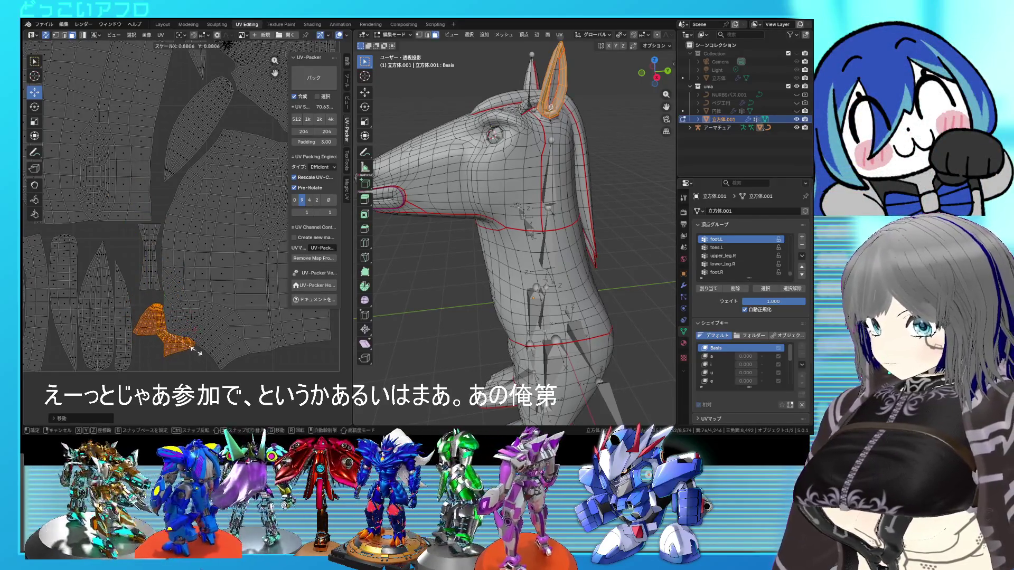
{"action": "key", "text": "g"}
{"action": "left_click", "coordinate": [194, 359]}
{"action": "key", "text": "r"}
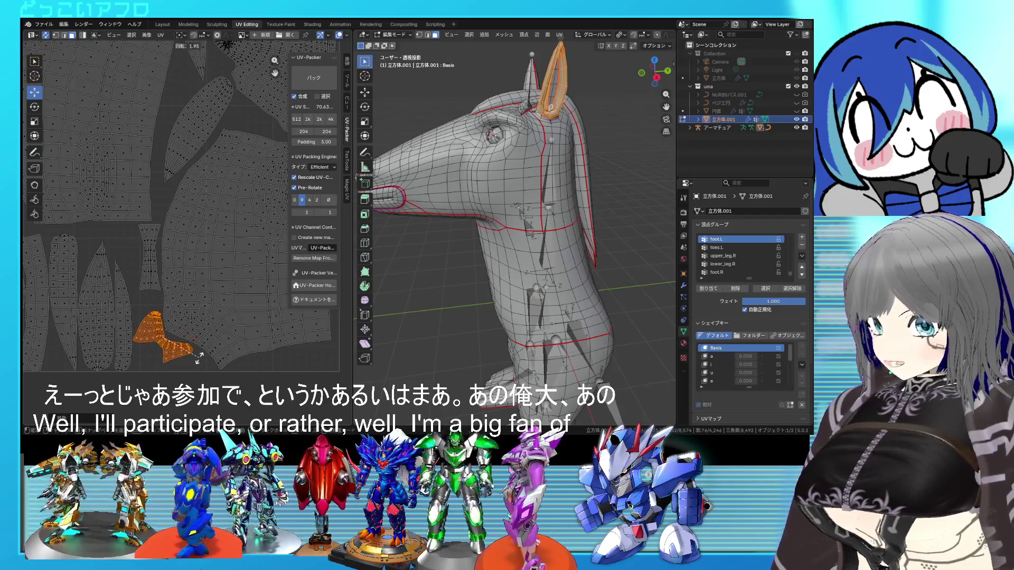
{"action": "left_click", "coordinate": [200, 357]}
{"action": "key", "text": "r"}
{"action": "left_click", "coordinate": [201, 355]}
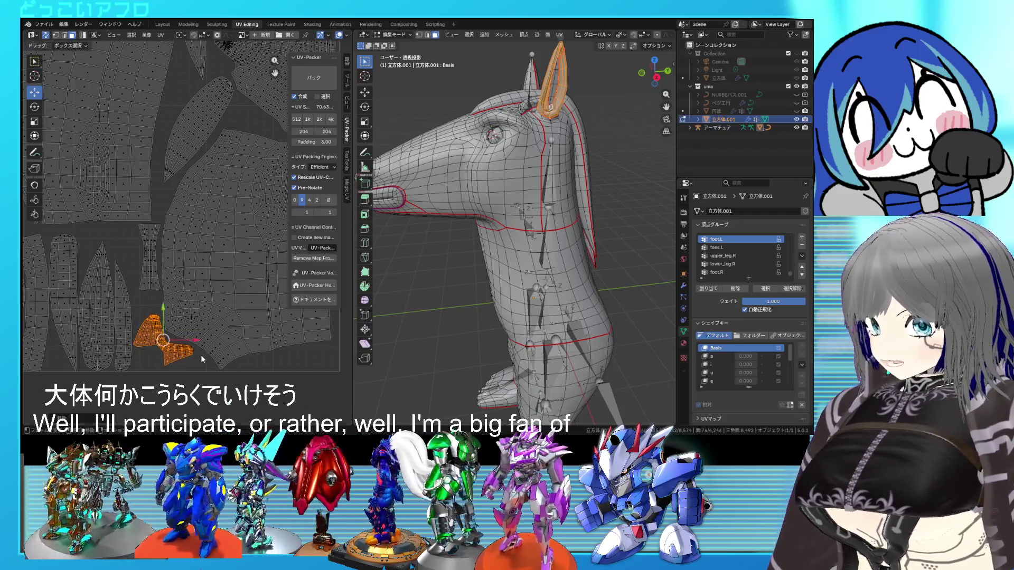
Orbit the horse back to a front view
{"action": "scroll", "coordinate": [201, 335], "scroll_direction": "down", "scroll_amount": 1}
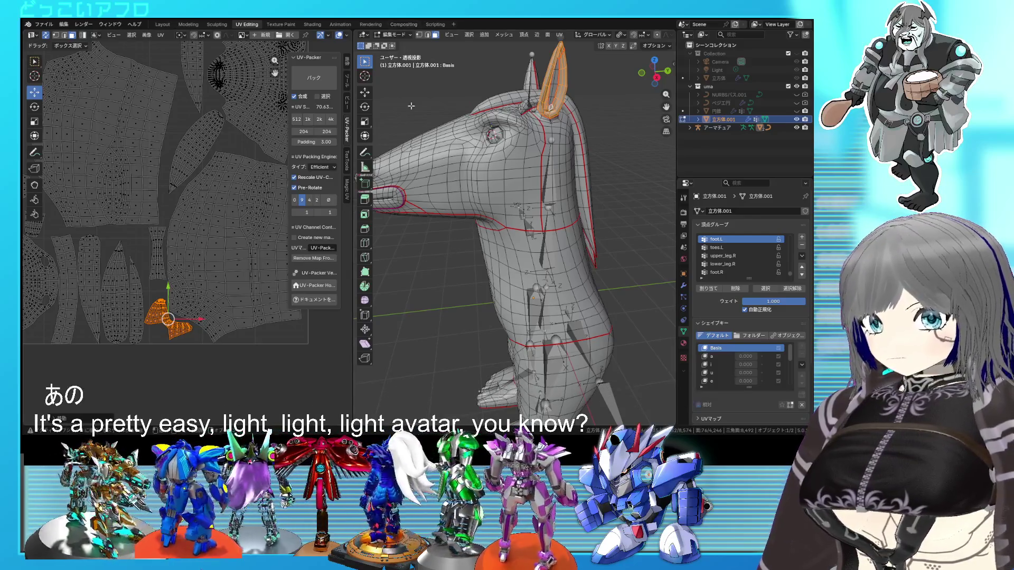
{"action": "middle_click_drag", "start_coordinate": [581, 223], "coordinate": [514, 224]}
{"action": "scroll", "coordinate": [241, 198], "scroll_direction": "down", "scroll_amount": 3}
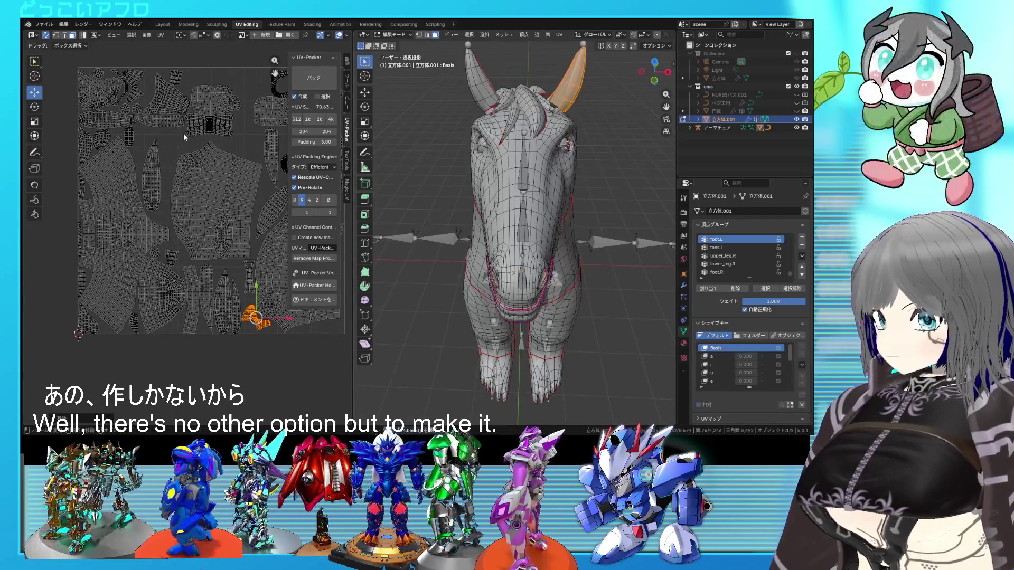
Select the horn island at the top of the layout and move it toward the centre
{"action": "left_click", "coordinate": [476, 90]}
{"action": "key", "text": "ctrl+l"}
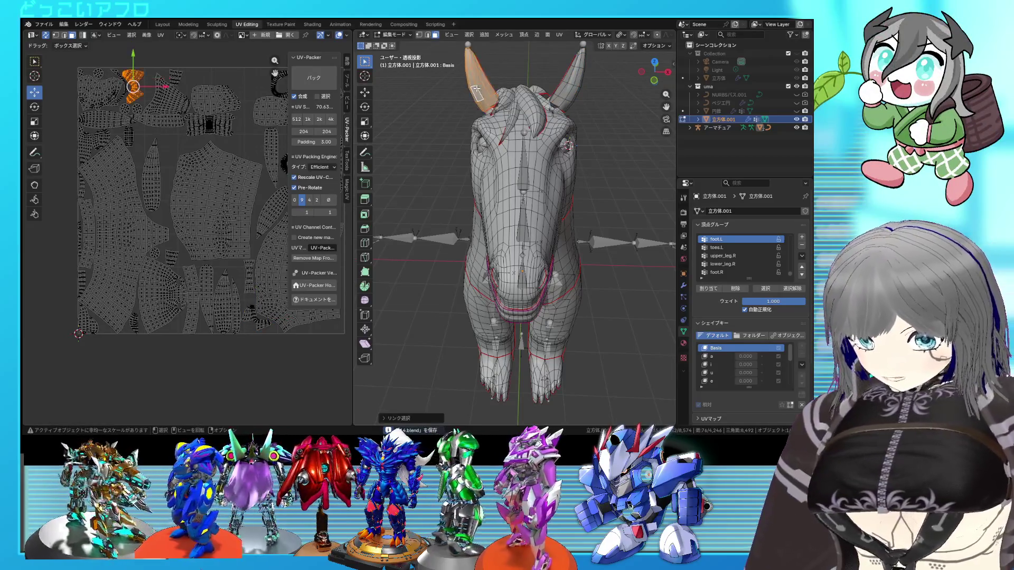
{"action": "scroll", "coordinate": [87, 108], "scroll_direction": "up", "scroll_amount": 3}
{"action": "key", "text": "g"}
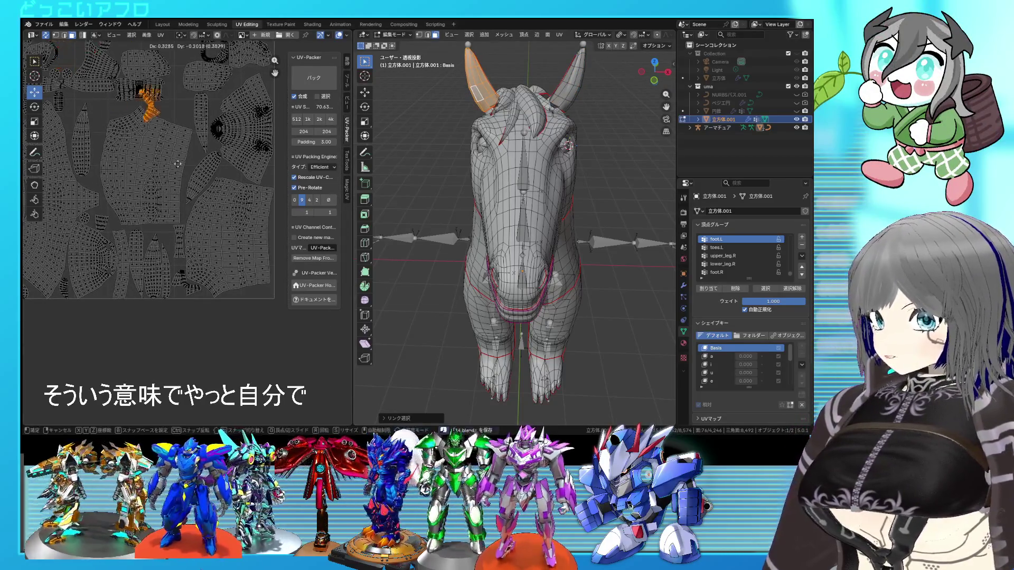
{"action": "scroll", "coordinate": [166, 260], "scroll_direction": "down", "scroll_amount": 2}
{"action": "left_click", "coordinate": [153, 254]}
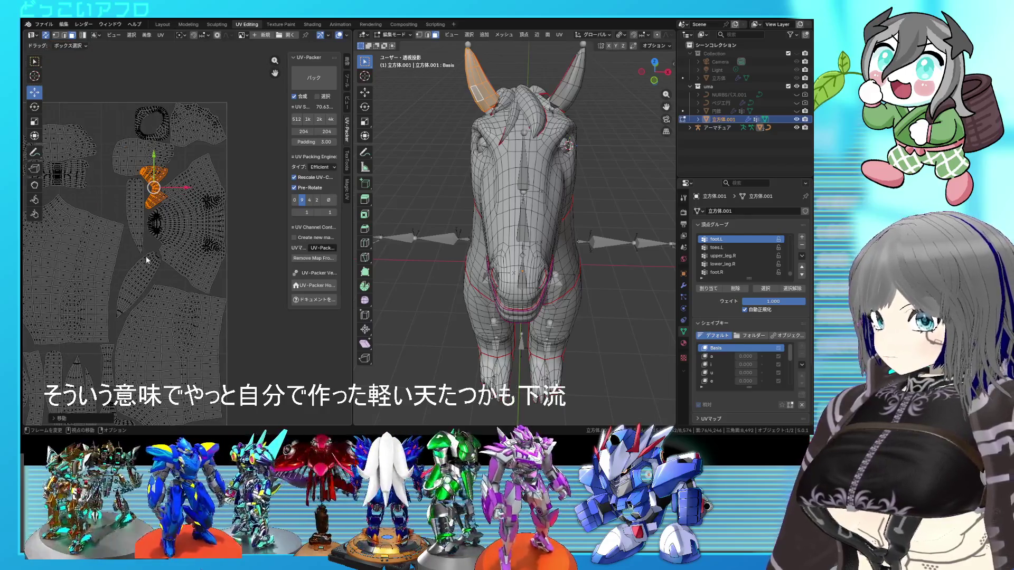
{"action": "scroll", "coordinate": [147, 260], "scroll_direction": "up", "scroll_amount": 3}
{"action": "key", "text": "g"}
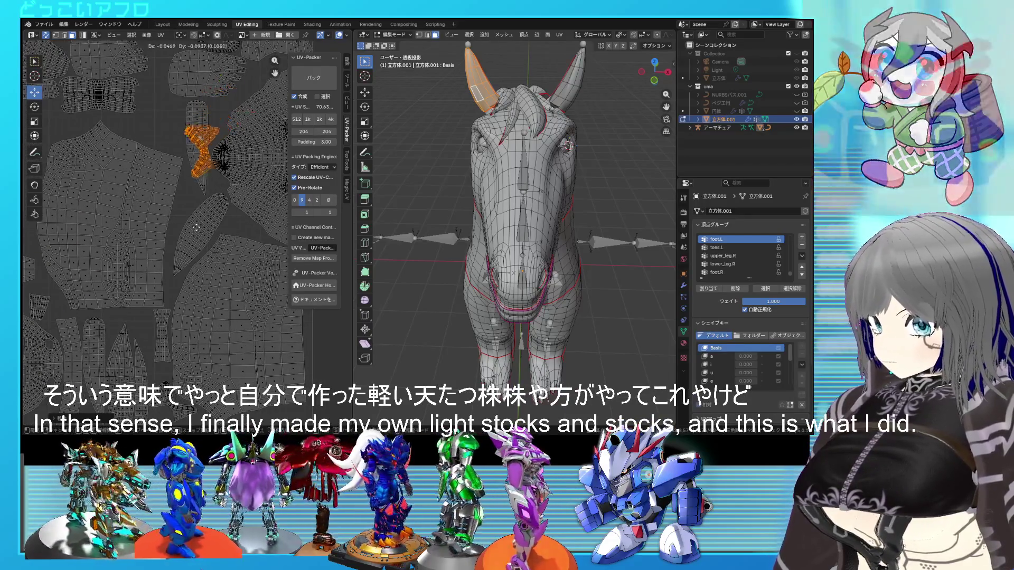
{"action": "scroll", "coordinate": [187, 253], "scroll_direction": "down", "scroll_amount": 2}
{"action": "right_click", "coordinate": [180, 280]}
{"action": "scroll", "coordinate": [176, 251], "scroll_direction": "down", "scroll_amount": 4}
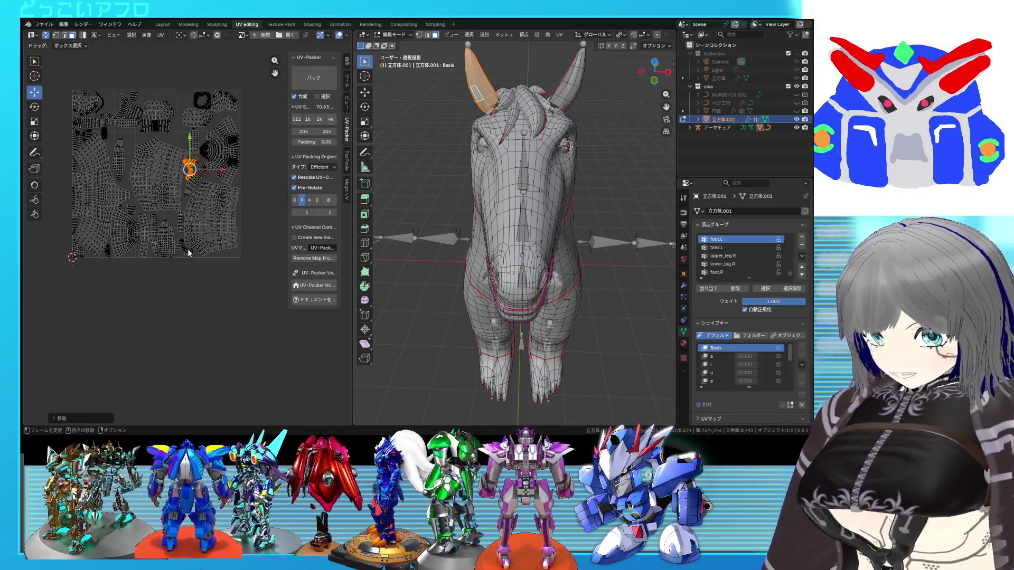
Isolate one horn's island and rotate it slightly into place
{"action": "key", "text": "l"}
{"action": "right_click", "coordinate": [178, 217]}
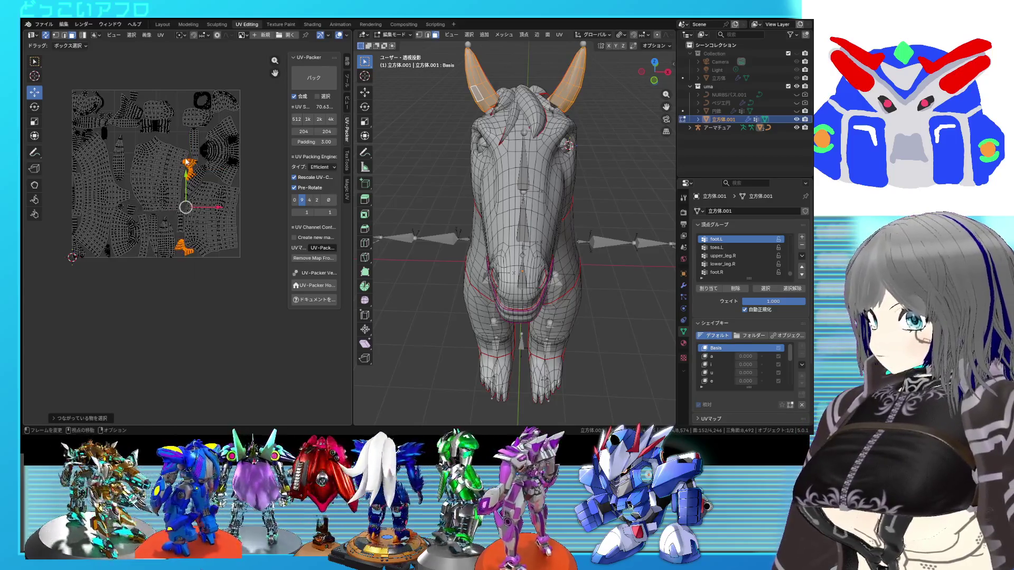
{"action": "key", "text": "alt+a"}
{"action": "left_click", "coordinate": [189, 164]}
{"action": "scroll", "coordinate": [194, 216], "scroll_direction": "up", "scroll_amount": 2}
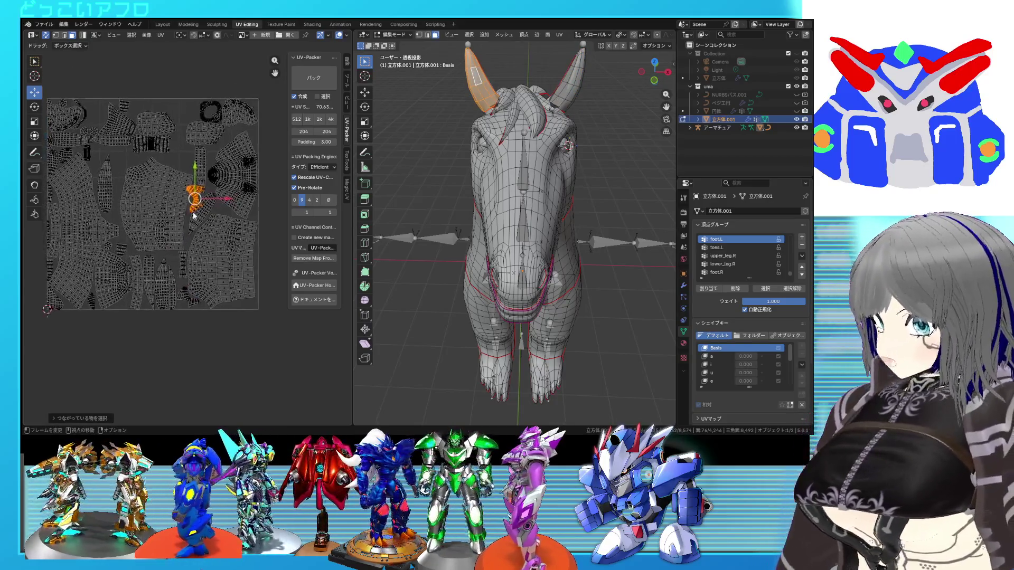
{"action": "scroll", "coordinate": [193, 217], "scroll_direction": "up", "scroll_amount": 2}
{"action": "mouse_move", "coordinate": [193, 218]}
{"action": "middle_mouse_down"}
{"action": "mouse_move", "coordinate": [179, 154]}
{"action": "mouse_move", "coordinate": [188, 240]}
{"action": "mouse_move", "coordinate": [185, 214]}
{"action": "mouse_move", "coordinate": [183, 223]}
{"action": "middle_mouse_up"}
{"action": "scroll", "coordinate": [188, 237], "scroll_direction": "up", "scroll_amount": 2}
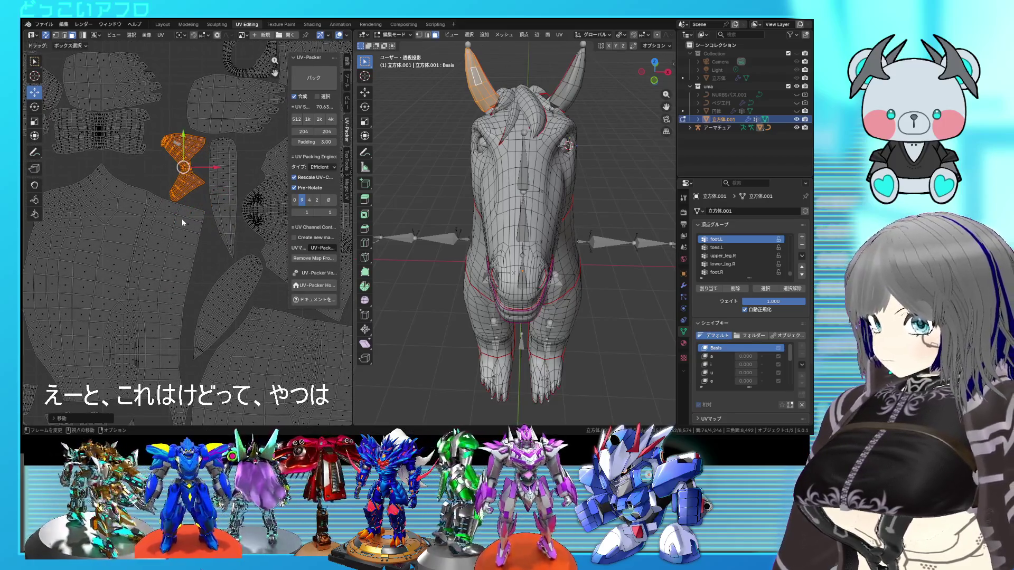
{"action": "key", "text": "r"}
{"action": "key", "text": "r"}
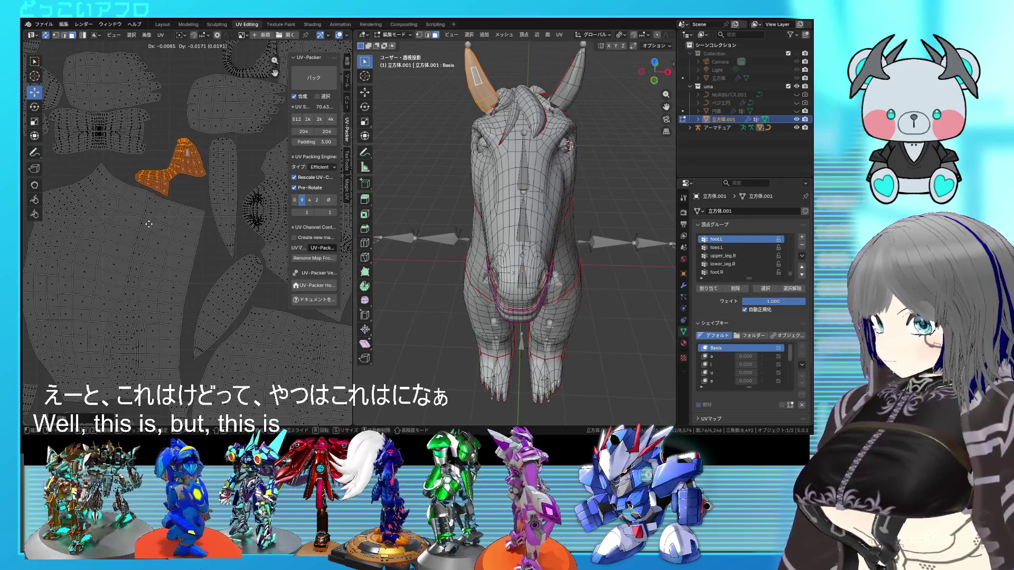
{"action": "left_click", "coordinate": [153, 221]}
{"action": "scroll", "coordinate": [174, 211], "scroll_direction": "down", "scroll_amount": 5}
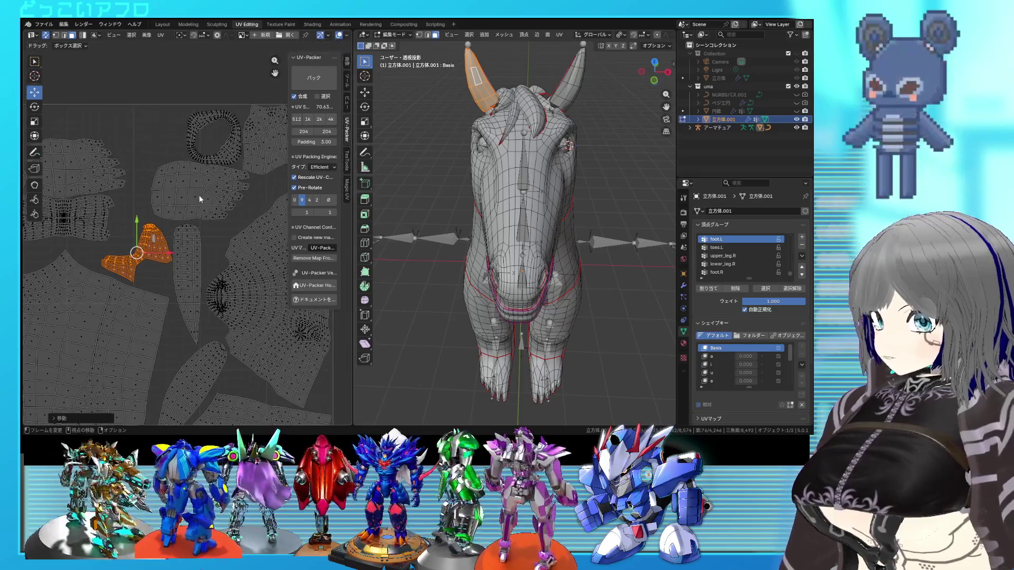
Select both hoof islands, shrink them and move them up
{"action": "key", "text": "ctrl+l"}
{"action": "mouse_move", "coordinate": [454, 338]}
{"action": "middle_mouse_down"}
{"action": "mouse_move", "coordinate": [465, 280]}
{"action": "mouse_move", "coordinate": [456, 309]}
{"action": "middle_mouse_up"}
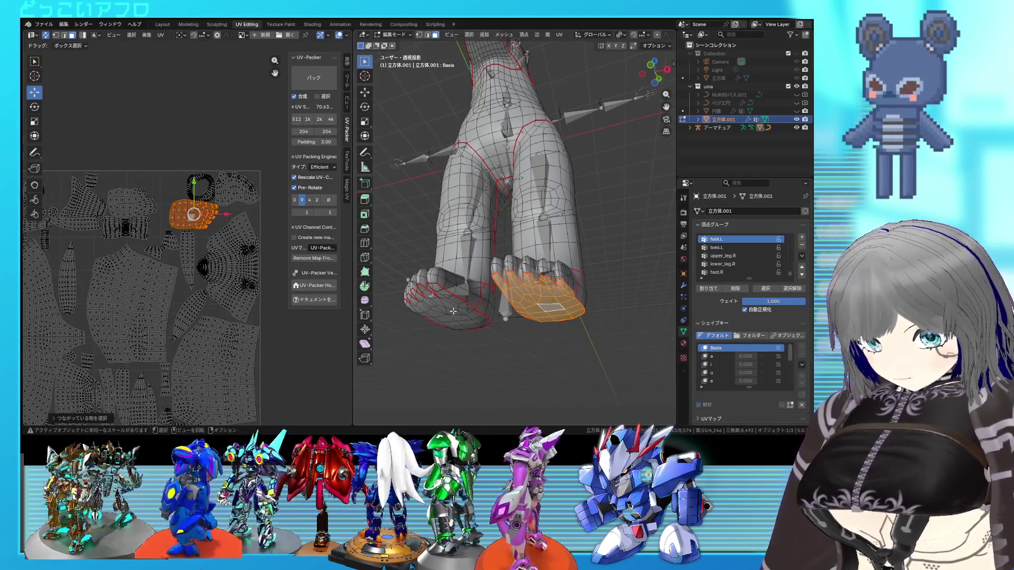
{"action": "key", "text": "l"}
{"action": "key", "text": "s"}
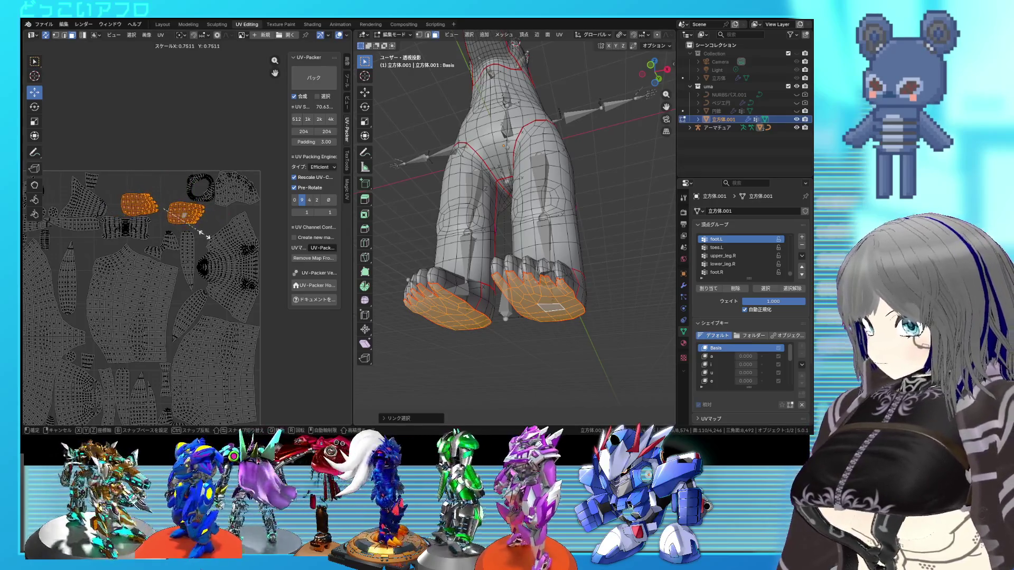
{"action": "left_click", "coordinate": [201, 230]}
{"action": "middle_click_drag", "start_coordinate": [201, 229], "coordinate": [207, 135]}
{"action": "key", "text": "g"}
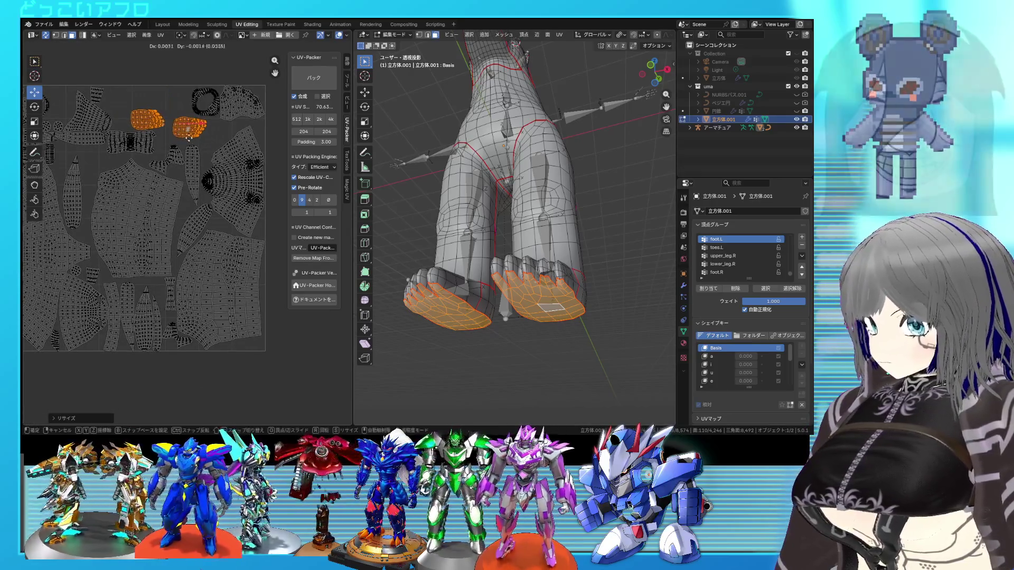
{"action": "key", "text": "s"}
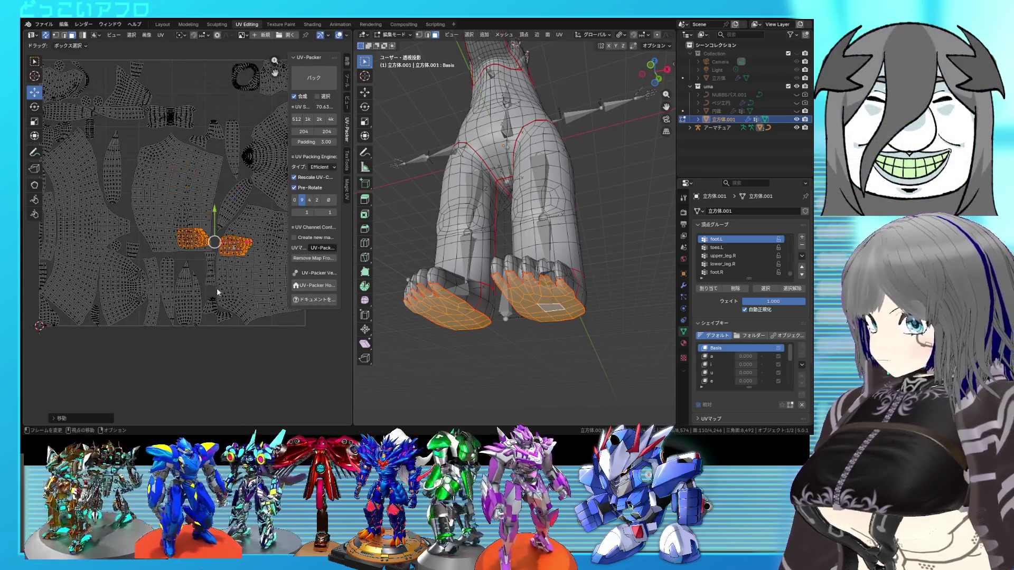
{"action": "key", "text": "g"}
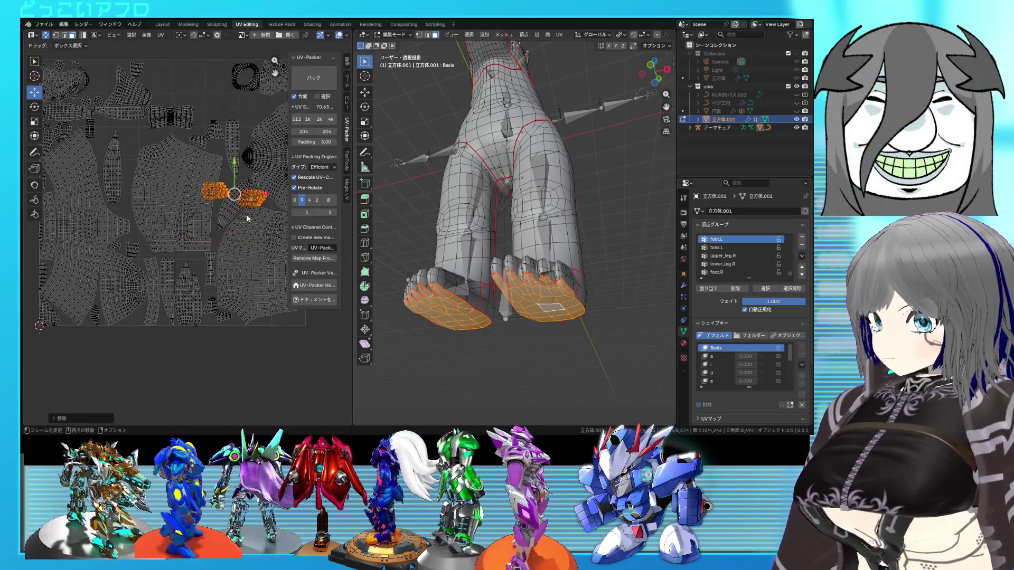
{"action": "left_click", "coordinate": [227, 219]}
{"action": "middle_click_drag", "start_coordinate": [227, 220], "coordinate": [134, 236]}
Shrink the two hoof islands further in several passes
{"action": "key", "text": "s"}
{"action": "left_click", "coordinate": [159, 233]}
{"action": "scroll", "coordinate": [169, 233], "scroll_direction": "up", "scroll_amount": 3}
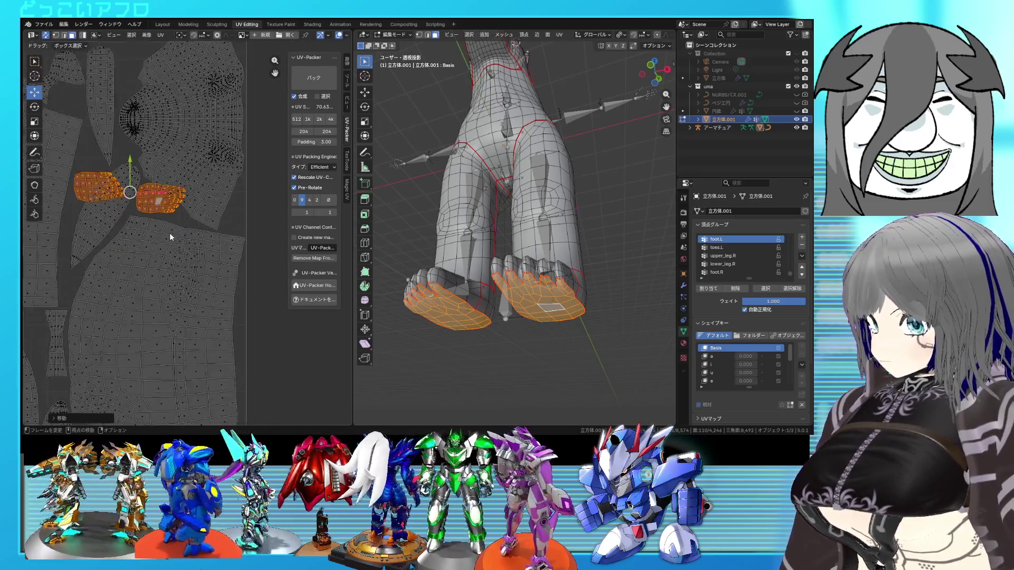
{"action": "key", "text": "s"}
{"action": "left_click", "coordinate": [144, 258]}
{"action": "scroll", "coordinate": [143, 258], "scroll_direction": "up", "scroll_amount": 2}
{"action": "key", "text": "s"}
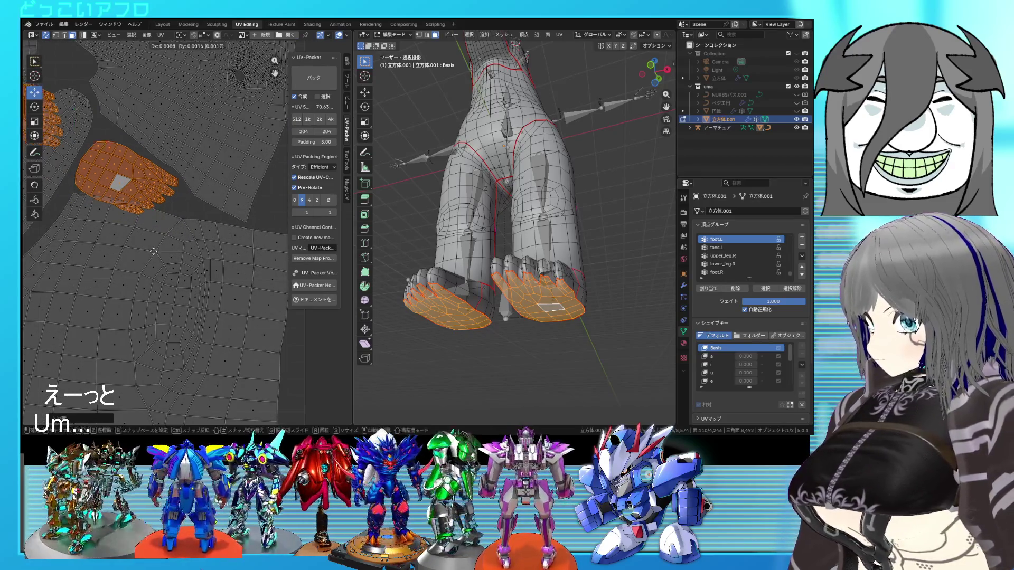
{"action": "left_click", "coordinate": [145, 235]}
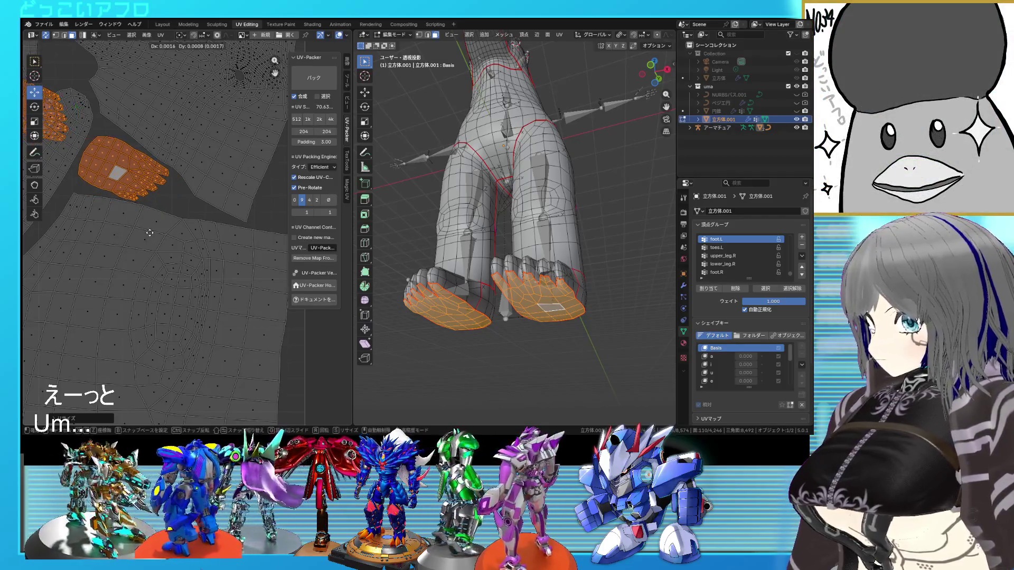
{"action": "middle_click_drag", "start_coordinate": [135, 173], "coordinate": [203, 194]}
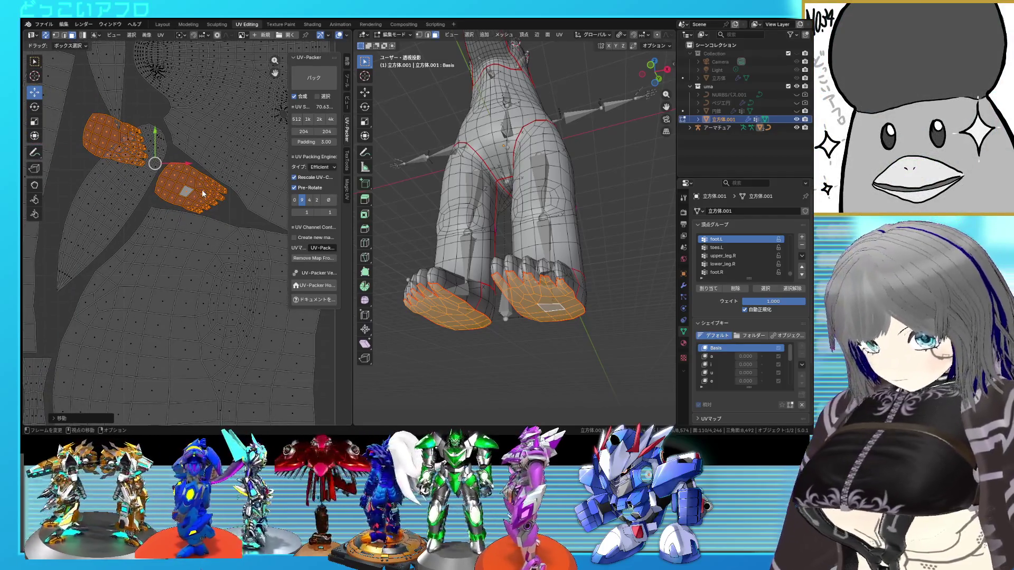
Deselect the right hoof and move the remaining hoof island up and left into a gap
{"action": "key", "text": "shift+l"}
{"action": "scroll", "coordinate": [169, 191], "scroll_direction": "down", "scroll_amount": 4}
{"action": "key", "text": "g"}
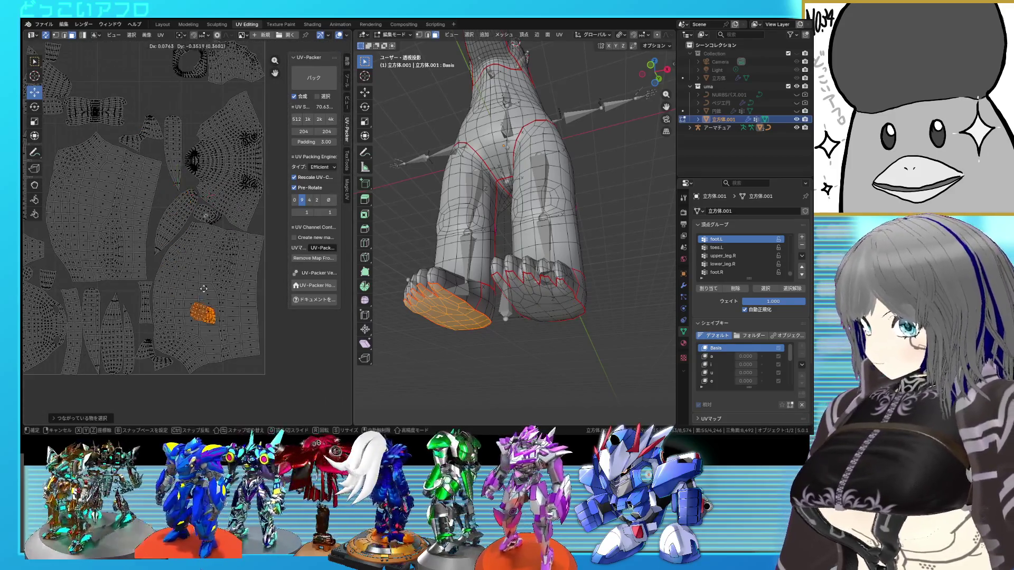
{"action": "middle_click_drag", "start_coordinate": [204, 280], "coordinate": [197, 327]}
{"action": "key", "text": "g"}
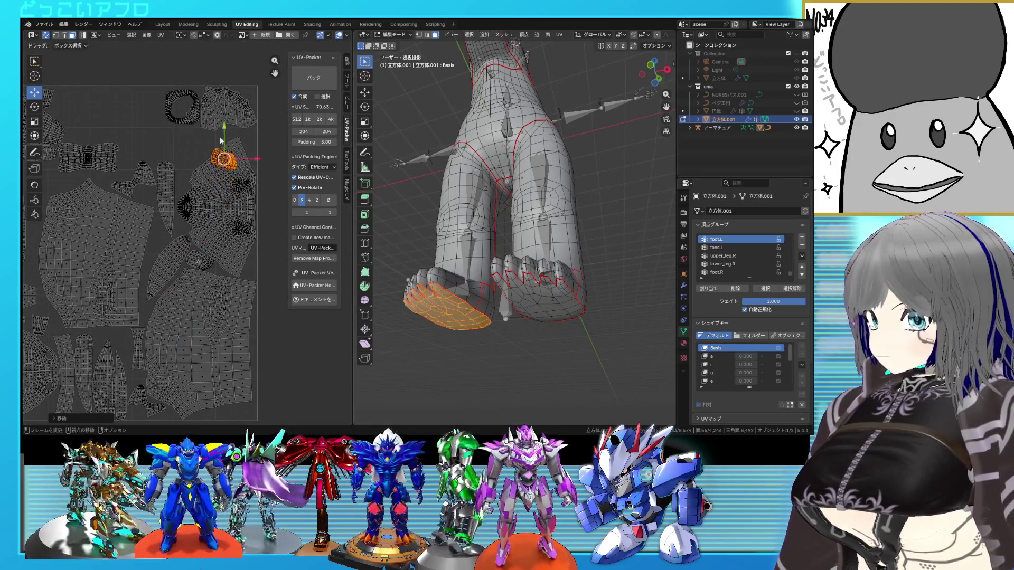
{"action": "scroll", "coordinate": [220, 141], "scroll_direction": "up", "scroll_amount": 3}
{"action": "key", "text": "r"}
{"action": "left_click", "coordinate": [214, 222]}
{"action": "key", "text": "g"}
{"action": "key", "text": "g"}
{"action": "key", "text": "Escape"}
{"action": "key", "text": "g"}
{"action": "left_click", "coordinate": [216, 256]}
{"action": "scroll", "coordinate": [221, 268], "scroll_direction": "up", "scroll_amount": 2}
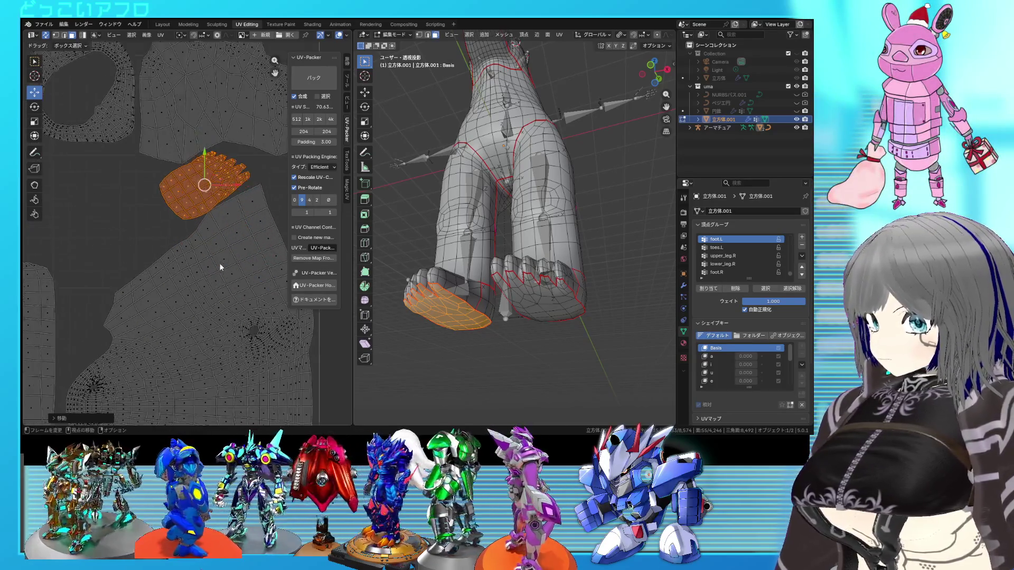
Mirror the hoof island, then rotate, resize and place it to fit the gap
{"action": "right_click", "coordinate": [223, 288]}
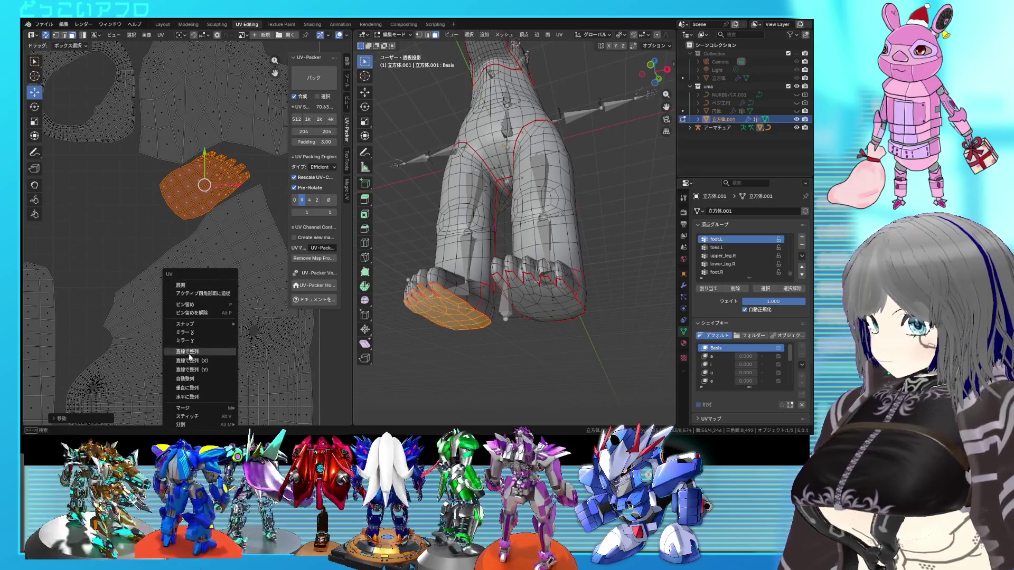
{"action": "left_click", "coordinate": [206, 302]}
{"action": "key", "text": "r"}
{"action": "key", "text": "s"}
{"action": "left_click", "coordinate": [242, 262]}
{"action": "key", "text": "g"}
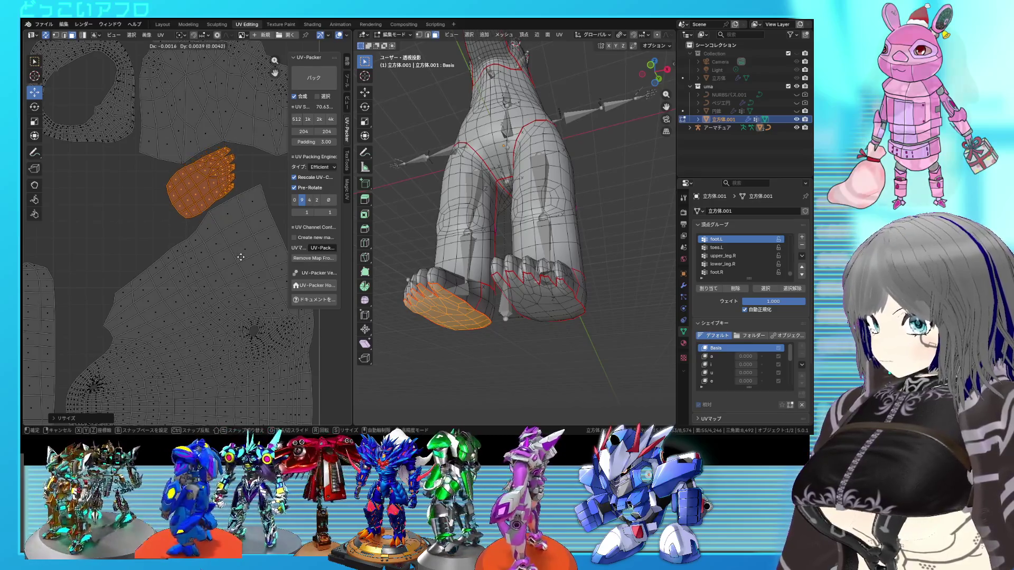
{"action": "left_click", "coordinate": [240, 257]}
{"action": "scroll", "coordinate": [241, 257], "scroll_direction": "down", "scroll_amount": 2}
{"action": "middle_click_drag", "start_coordinate": [193, 224], "coordinate": [217, 233]}
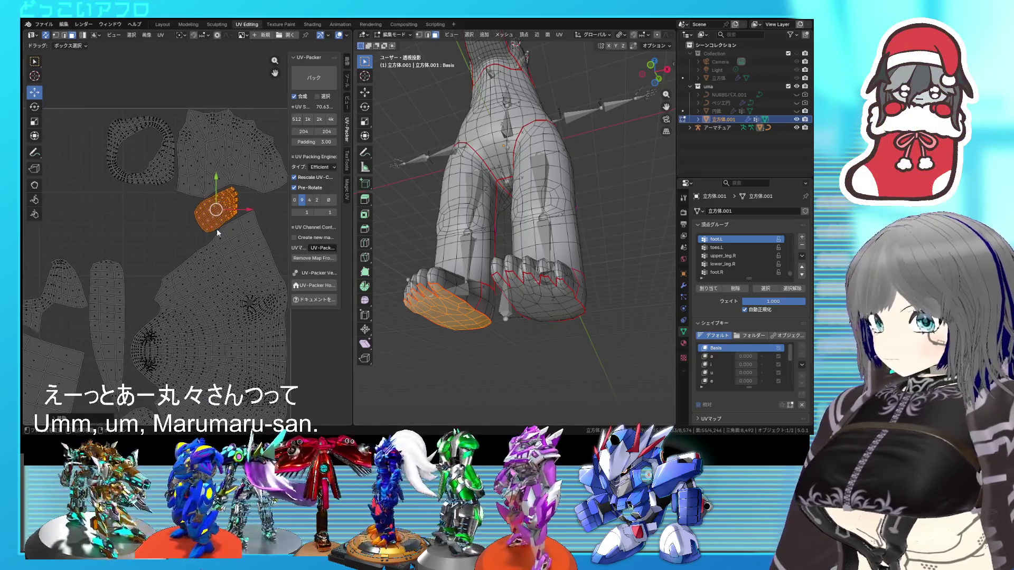
Select the whole ring-shaped island and try moving it, leaving it in place
{"action": "left_click", "coordinate": [150, 159]}
{"action": "key", "text": "l"}
{"action": "mouse_move", "coordinate": [149, 159]}
{"action": "middle_mouse_down"}
{"action": "mouse_move", "coordinate": [208, 138]}
{"action": "mouse_move", "coordinate": [179, 187]}
{"action": "middle_mouse_up"}
{"action": "scroll", "coordinate": [180, 187], "scroll_direction": "up", "scroll_amount": 3}
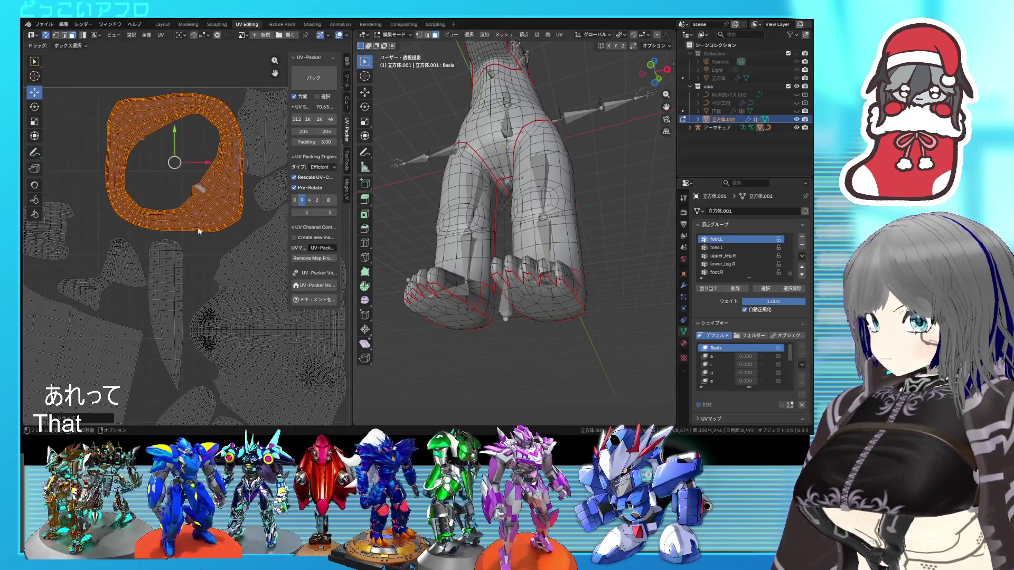
{"action": "key", "text": "g"}
{"action": "right_click", "coordinate": [188, 230]}
{"action": "scroll", "coordinate": [187, 231], "scroll_direction": "down", "scroll_amount": 3}
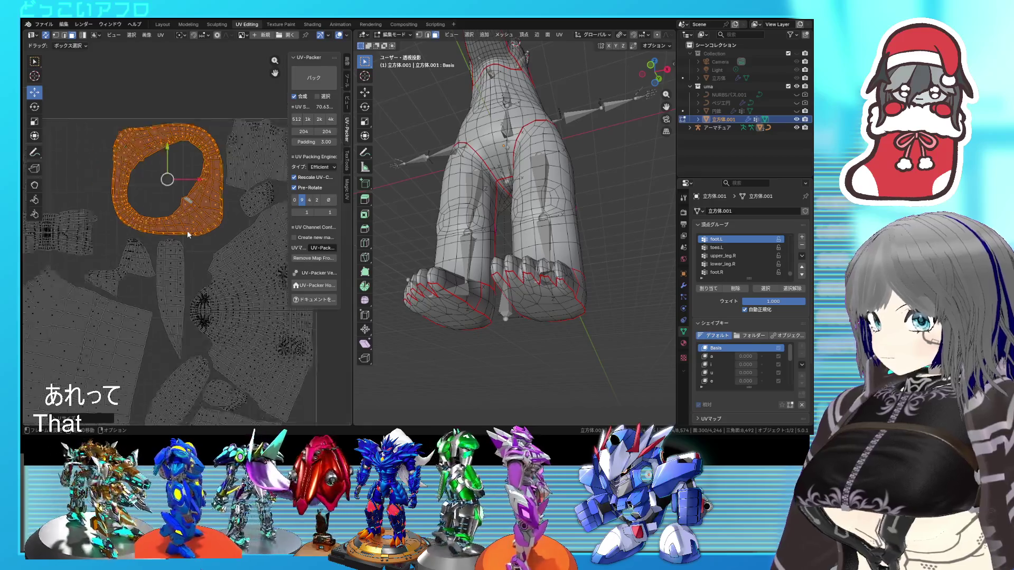
{"action": "middle_click_drag", "start_coordinate": [186, 230], "coordinate": [235, 210]}
Select the bow-shaped muzzle island and view the model frontally in see-through wireframe
{"action": "left_click", "coordinate": [177, 208]}
{"action": "key", "text": "l"}
{"action": "mouse_move", "coordinate": [496, 243]}
{"action": "middle_mouse_down"}
{"action": "mouse_move", "coordinate": [502, 286]}
{"action": "mouse_move", "coordinate": [468, 270]}
{"action": "mouse_move", "coordinate": [507, 277]}
{"action": "middle_mouse_up"}
{"action": "key", "text": "shift+z"}
Move the muzzle island up and enlarge it
{"action": "scroll", "coordinate": [173, 227], "scroll_direction": "up", "scroll_amount": 2}
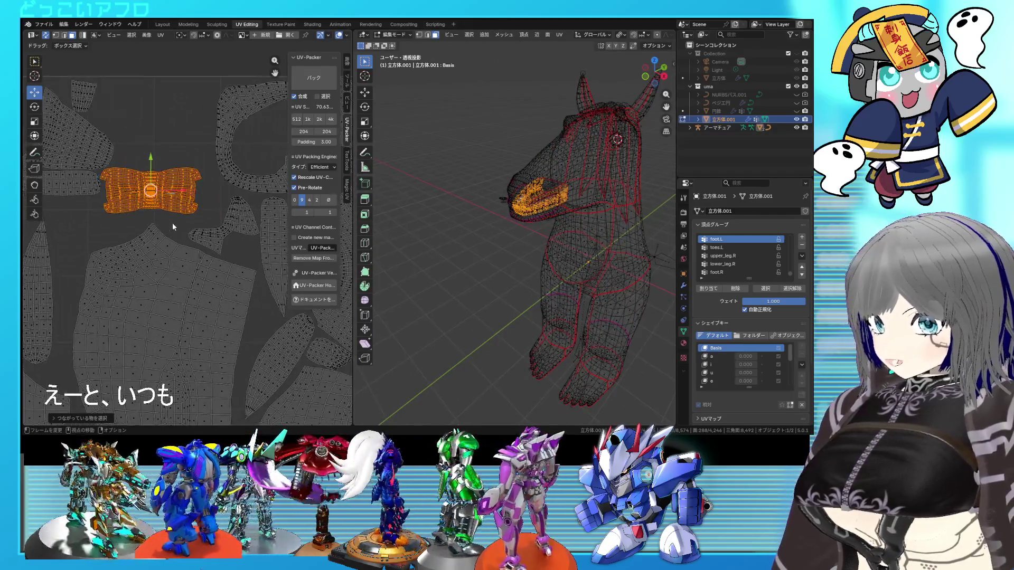
{"action": "left_click", "coordinate": [176, 147]}
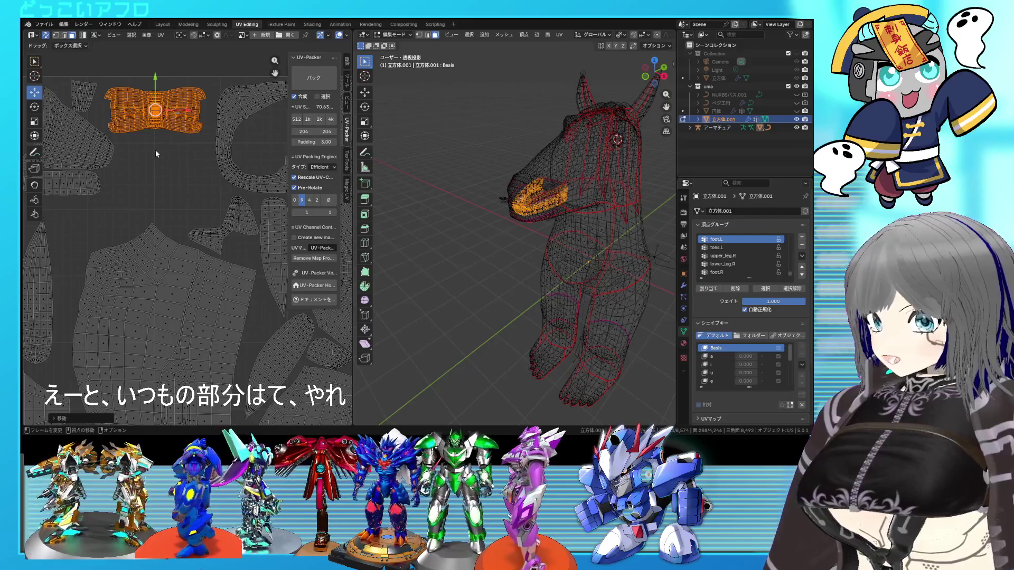
{"action": "middle_click_drag", "start_coordinate": [179, 166], "coordinate": [196, 179]}
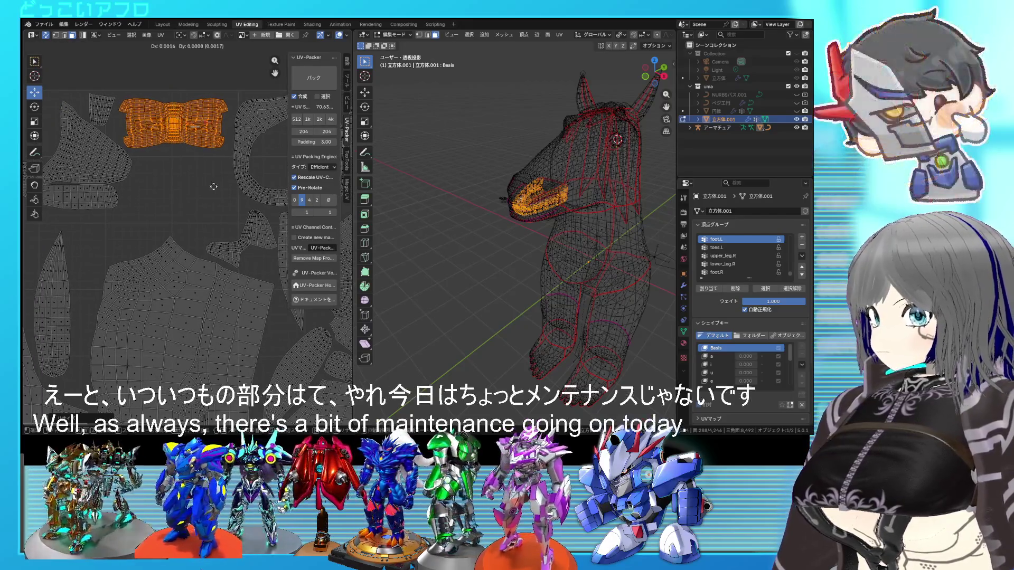
{"action": "left_click", "coordinate": [222, 184]}
{"action": "key", "text": "s"}
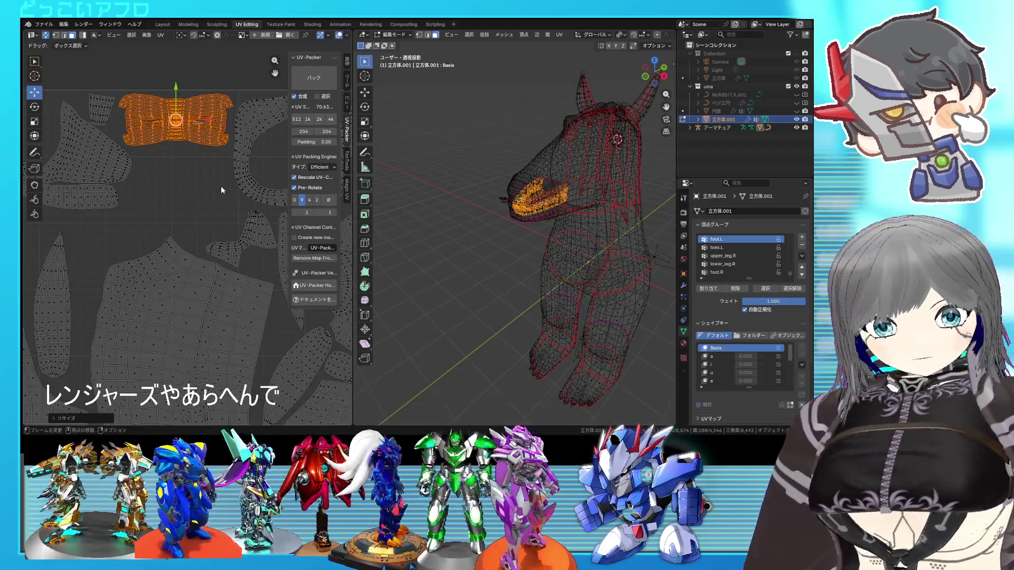
{"action": "middle_click_drag", "start_coordinate": [221, 185], "coordinate": [212, 207]}
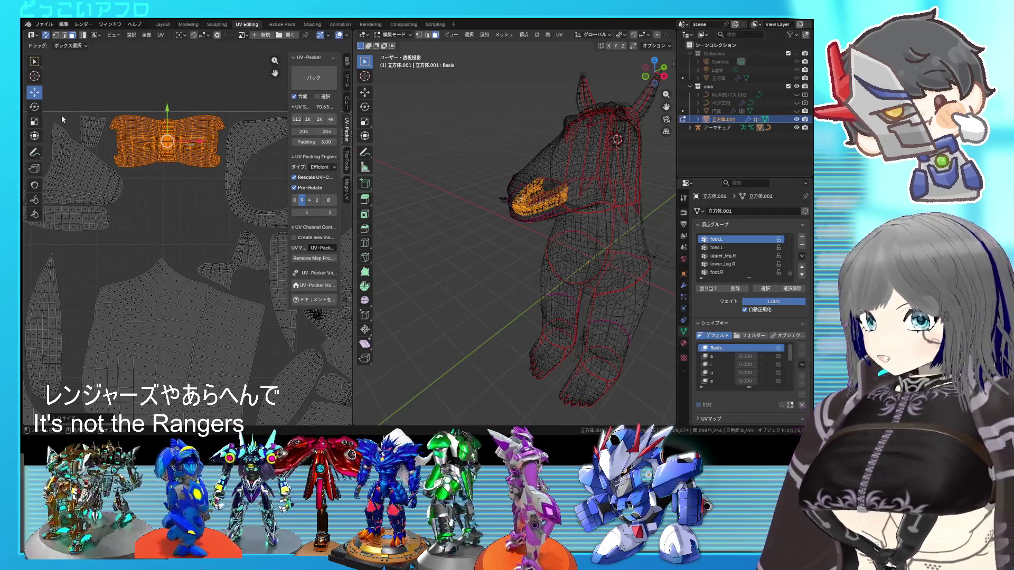
Select the small mouth island at upper left, turn it roughly upside down and reposition it
{"action": "left_click", "coordinate": [83, 129]}
{"action": "scroll", "coordinate": [83, 129], "scroll_direction": "down", "scroll_amount": 4}
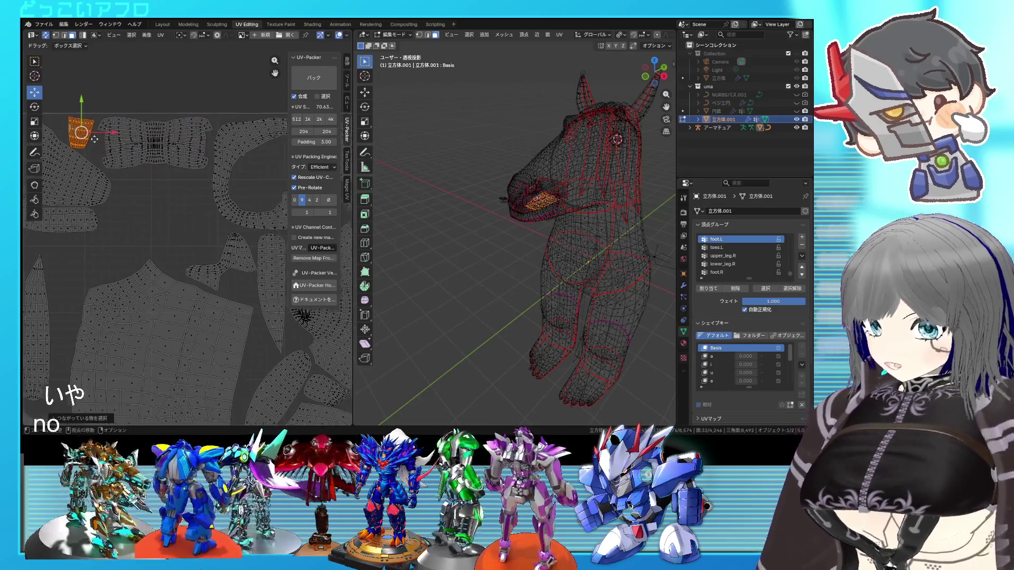
{"action": "key", "text": "g"}
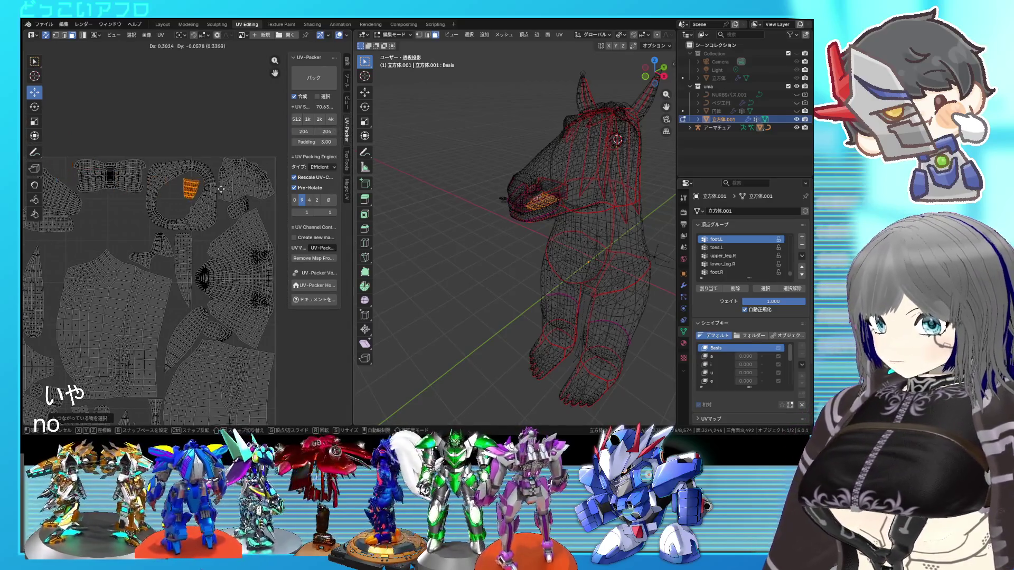
{"action": "scroll", "coordinate": [206, 211], "scroll_direction": "up", "scroll_amount": 6}
{"action": "key", "text": "r"}
{"action": "key", "text": "g"}
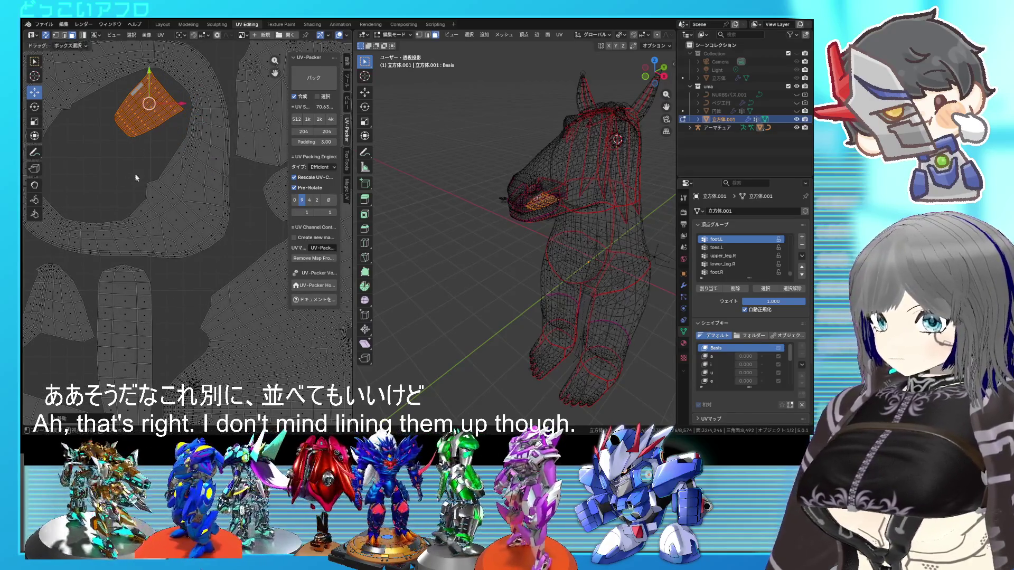
{"action": "key", "text": "r"}
{"action": "left_click", "coordinate": [156, 44]}
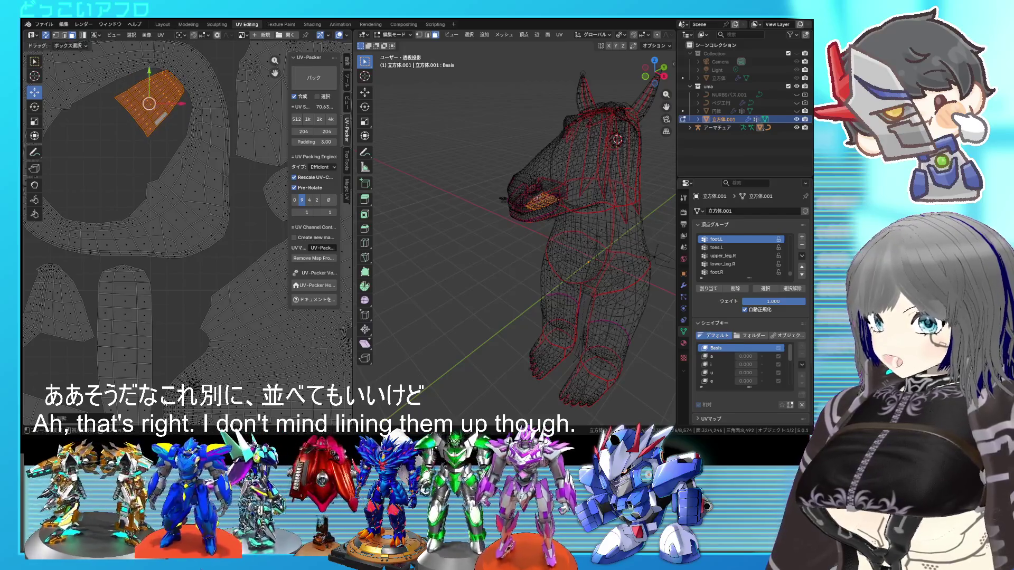
{"action": "key", "text": "g"}
{"action": "mouse_move", "coordinate": [208, 162]}
{"action": "middle_mouse_down"}
{"action": "mouse_move", "coordinate": [198, 189]}
{"action": "mouse_move", "coordinate": [210, 190]}
{"action": "middle_mouse_up"}
Select the entire linked eye island near the top-left of the layout
{"action": "scroll", "coordinate": [186, 192], "scroll_direction": "down", "scroll_amount": 3}
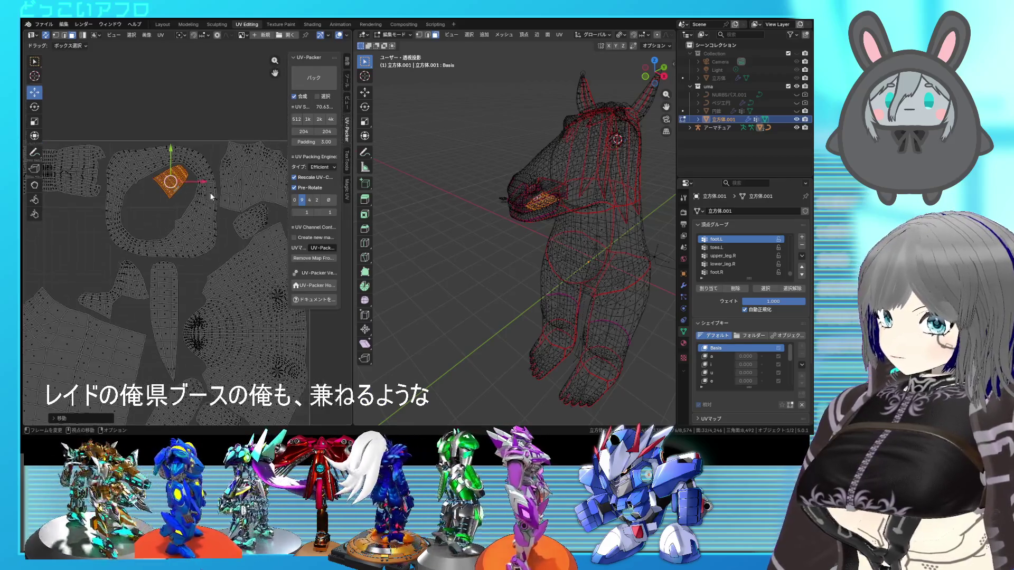
{"action": "scroll", "coordinate": [215, 226], "scroll_direction": "down", "scroll_amount": 2}
{"action": "mouse_move", "coordinate": [208, 239]}
{"action": "middle_mouse_down"}
{"action": "mouse_move", "coordinate": [149, 217]}
{"action": "mouse_move", "coordinate": [198, 206]}
{"action": "middle_mouse_up"}
{"action": "scroll", "coordinate": [213, 234], "scroll_direction": "up", "scroll_amount": 2}
{"action": "scroll", "coordinate": [138, 230], "scroll_direction": "down", "scroll_amount": 2}
{"action": "middle_click_drag", "start_coordinate": [138, 230], "coordinate": [210, 245]}
{"action": "left_click", "coordinate": [153, 209]}
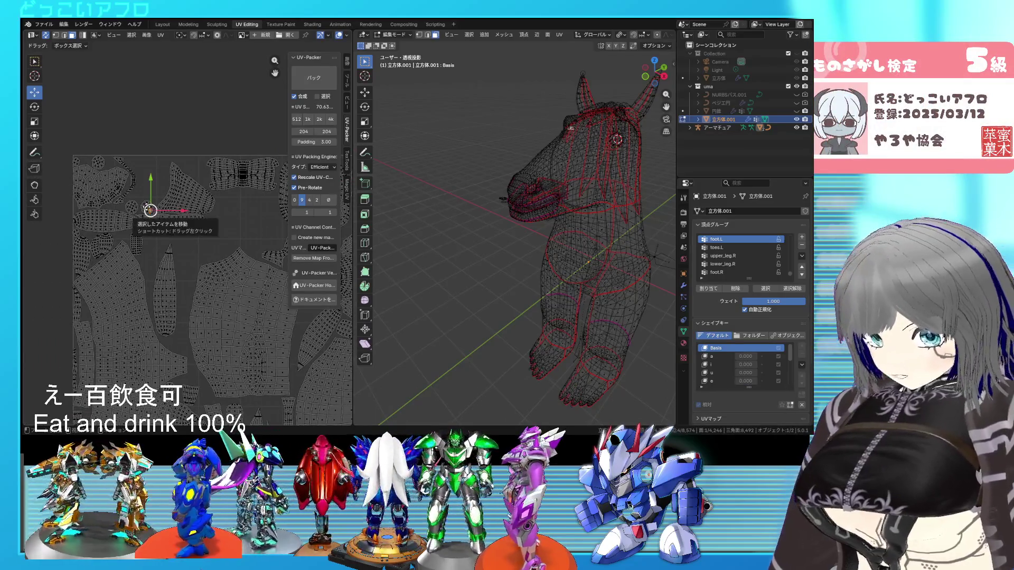
{"action": "mouse_move", "coordinate": [153, 209]}
{"action": "middle_mouse_down"}
{"action": "mouse_move", "coordinate": [102, 222]}
{"action": "mouse_move", "coordinate": [125, 245]}
{"action": "middle_mouse_up"}
{"action": "key", "text": "ctrl+l"}
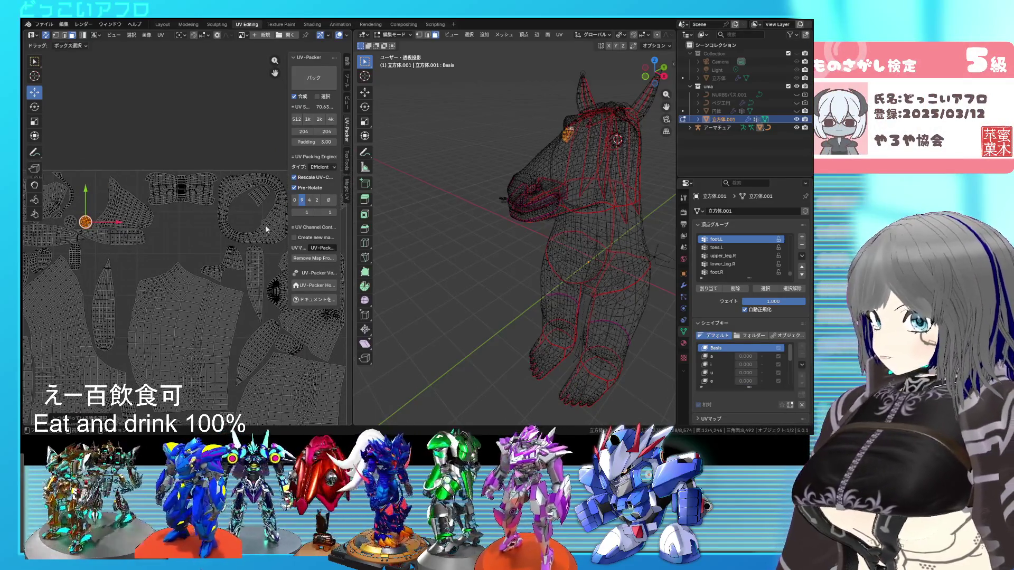
Switch the viewport to solid shading and zoom in on the horse's head
{"action": "key", "text": "shift+z"}
{"action": "middle_click_drag", "start_coordinate": [551, 269], "coordinate": [507, 253]}
{"action": "scroll", "coordinate": [455, 246], "scroll_direction": "up", "scroll_amount": 6}
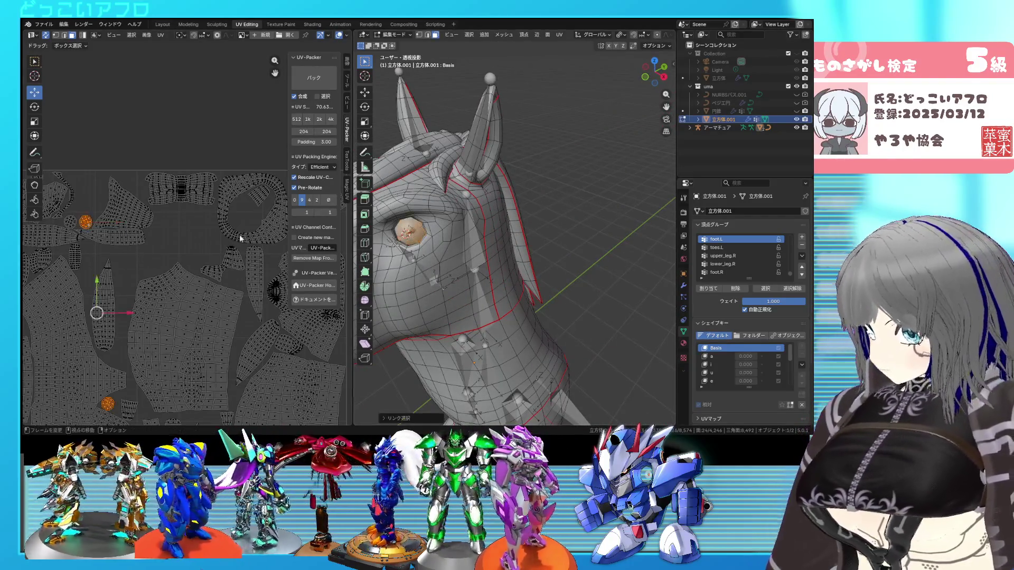
Re-unwrap the selected eye faces into octagon islands and shrink them in place
{"action": "key", "text": "g"}
{"action": "right_click", "coordinate": [218, 289]}
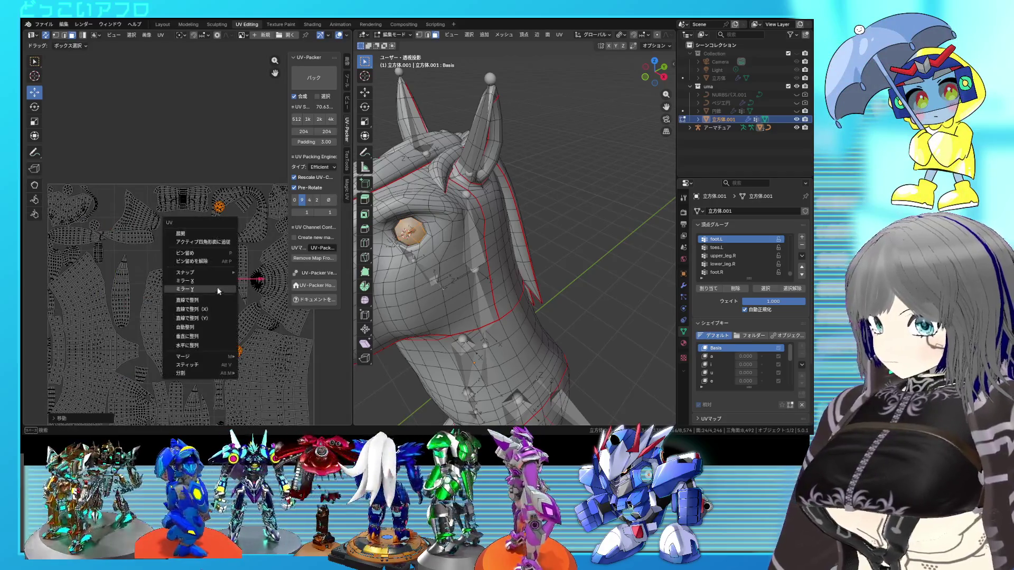
{"action": "left_click", "coordinate": [201, 236]}
{"action": "scroll", "coordinate": [227, 262], "scroll_direction": "down", "scroll_amount": 3}
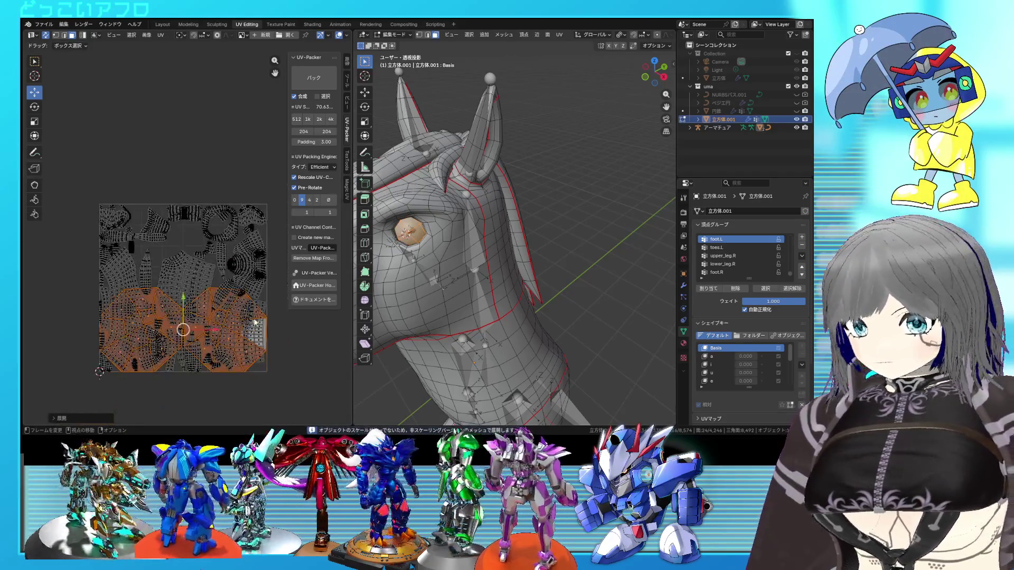
{"action": "key", "text": "s"}
{"action": "left_click", "coordinate": [227, 263]}
{"action": "key", "text": "g"}
{"action": "left_click", "coordinate": [227, 262]}
Move the eye islands into the gap and enlarge them
{"action": "scroll", "coordinate": [233, 276], "scroll_direction": "up", "scroll_amount": 4}
{"action": "key", "text": "s"}
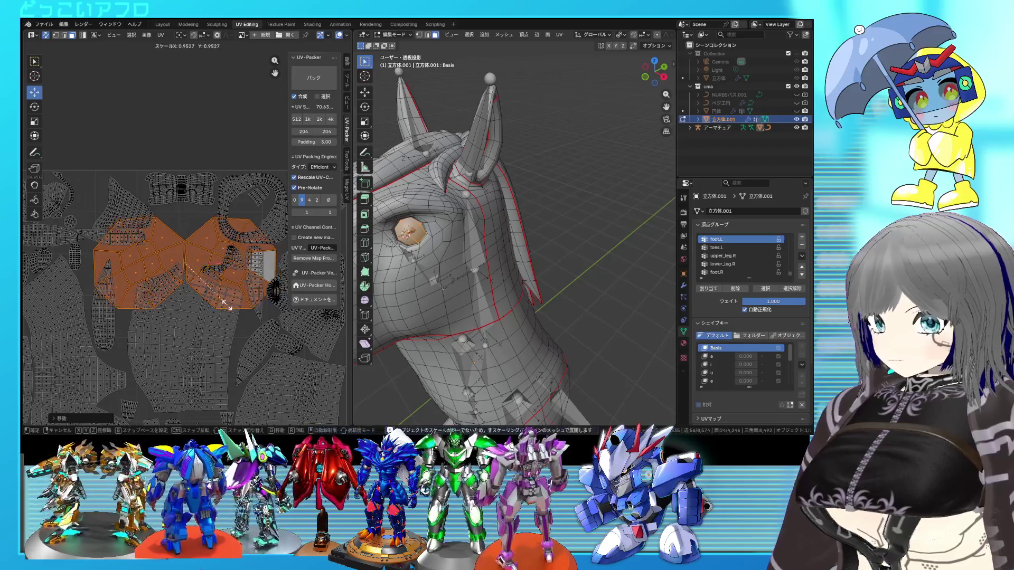
{"action": "left_click", "coordinate": [216, 296]}
{"action": "scroll", "coordinate": [217, 300], "scroll_direction": "up", "scroll_amount": 2}
{"action": "key", "text": "g"}
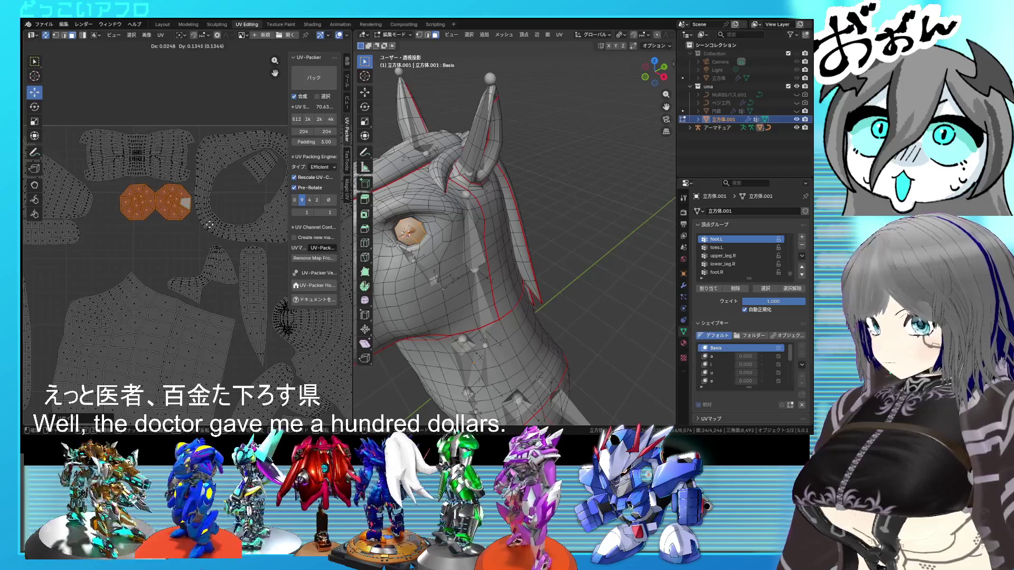
{"action": "key", "text": "s"}
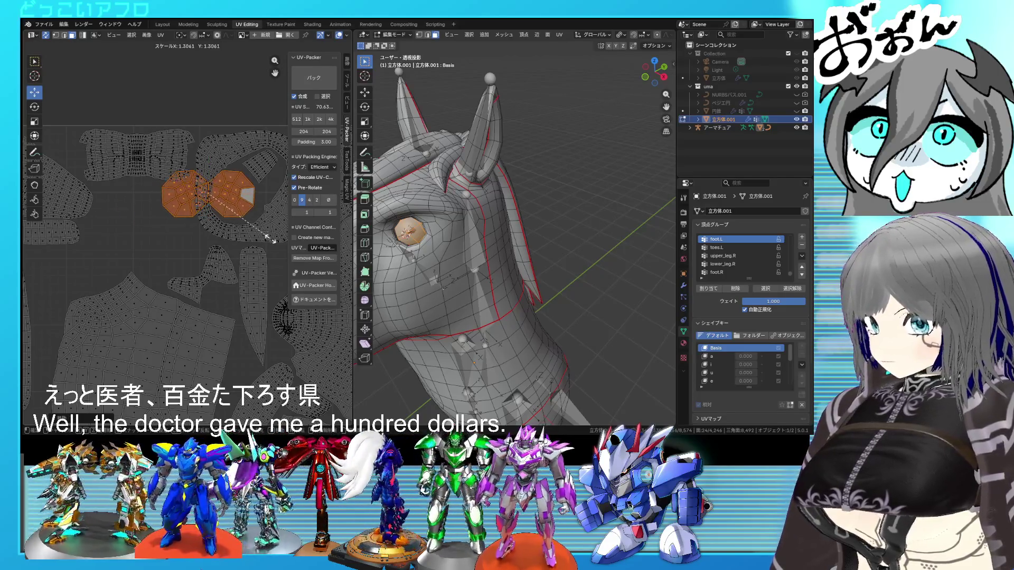
{"action": "left_click", "coordinate": [272, 240]}
{"action": "scroll", "coordinate": [272, 240], "scroll_direction": "up", "scroll_amount": 4}
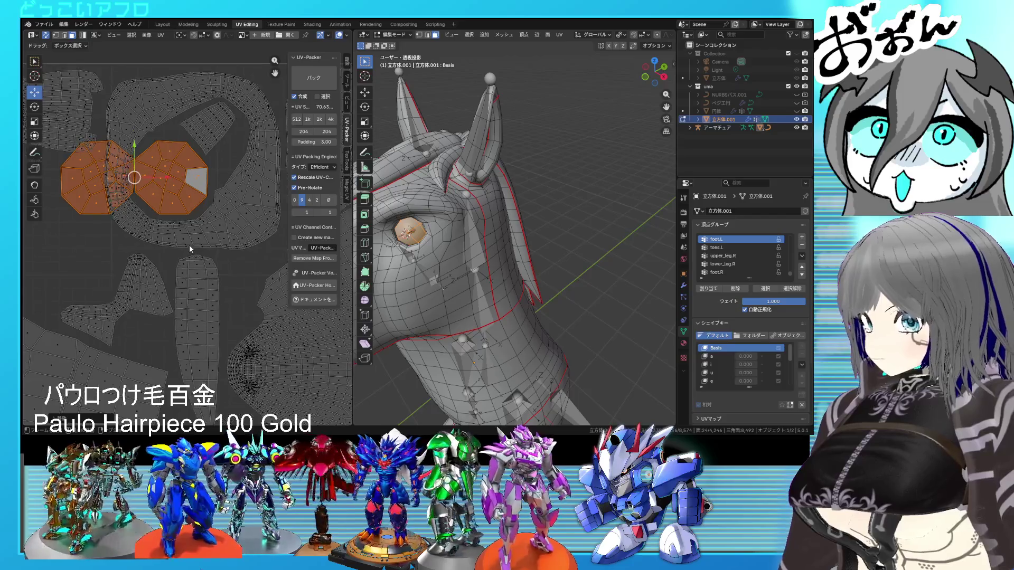
Move the left eye island away so the two eye octagons sit apart
{"action": "left_click", "coordinate": [188, 194], "text": "shift"}
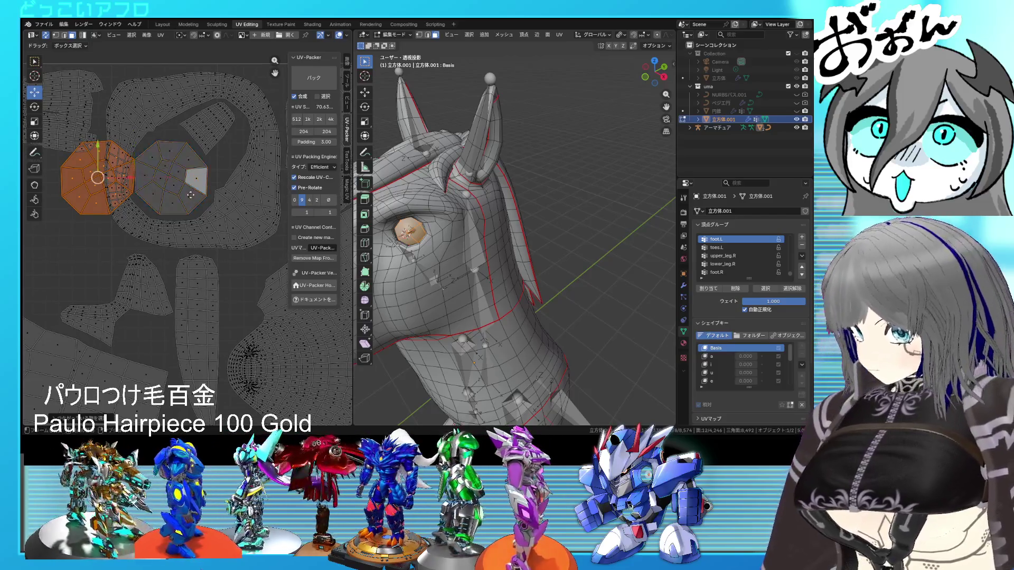
{"action": "middle_click_drag", "start_coordinate": [189, 194], "coordinate": [231, 190]}
{"action": "key", "text": "g"}
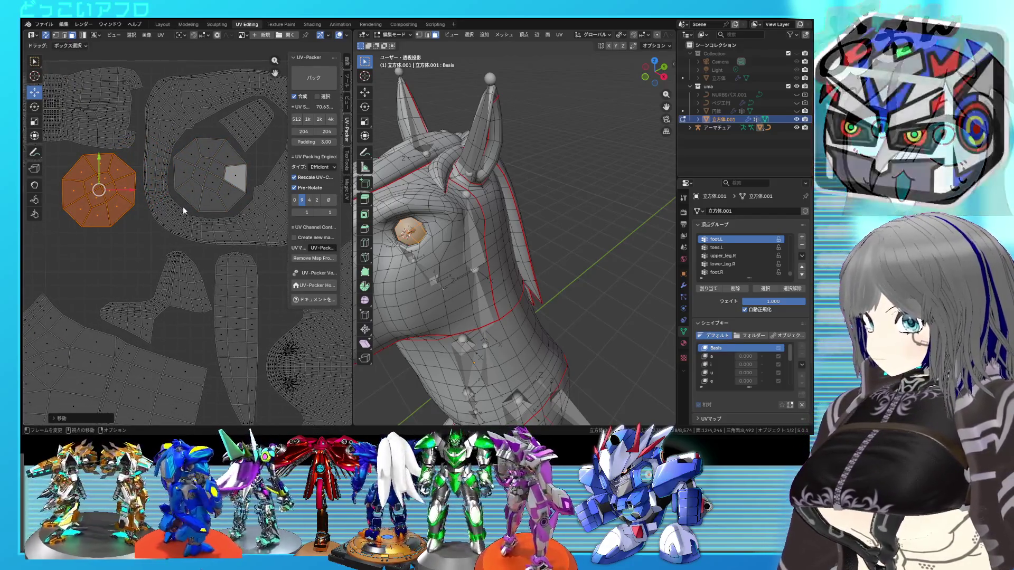
{"action": "scroll", "coordinate": [191, 222], "scroll_direction": "down", "scroll_amount": 1}
{"action": "key", "text": "g"}
{"action": "left_click", "coordinate": [199, 268]}
{"action": "scroll", "coordinate": [198, 268], "scroll_direction": "down", "scroll_amount": 2}
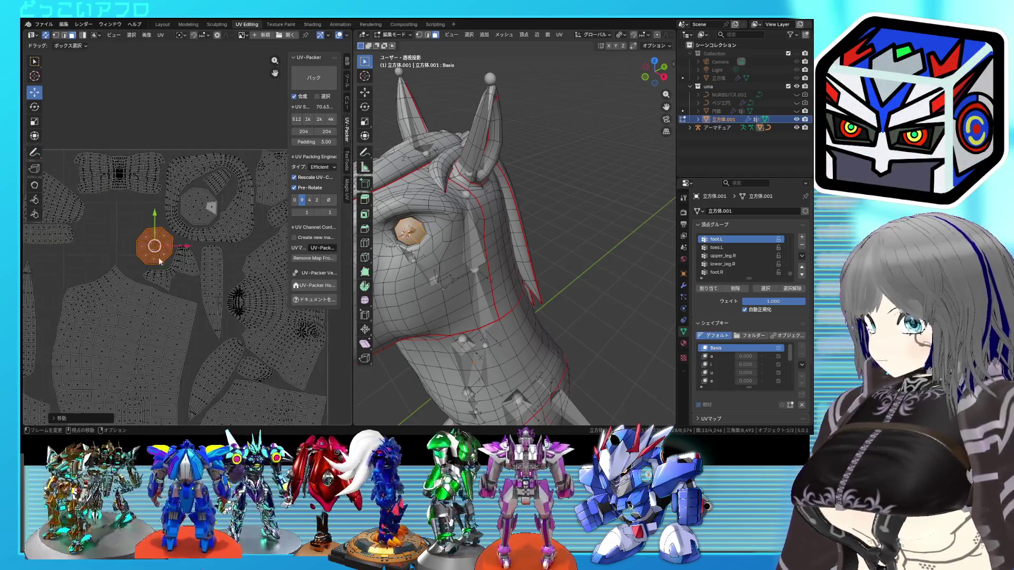
Select the whole jaw island with L and place it beside the eye islands
{"action": "middle_click_drag", "start_coordinate": [198, 268], "coordinate": [273, 275]}
{"action": "middle_click_drag", "start_coordinate": [174, 234], "coordinate": [219, 229]}
{"action": "left_click", "coordinate": [178, 206]}
{"action": "key", "text": "l"}
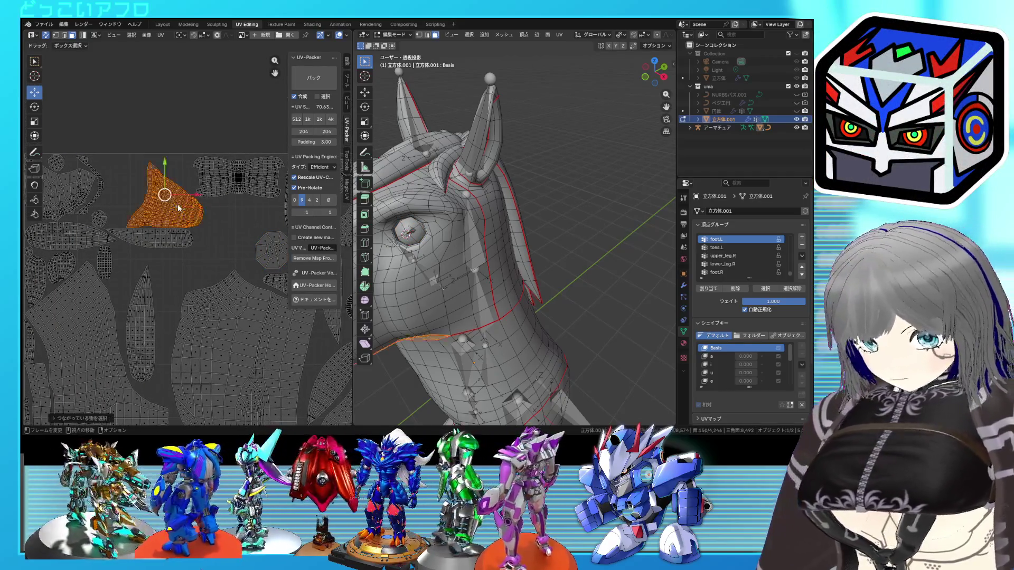
{"action": "scroll", "coordinate": [203, 219], "scroll_direction": "down", "scroll_amount": 1}
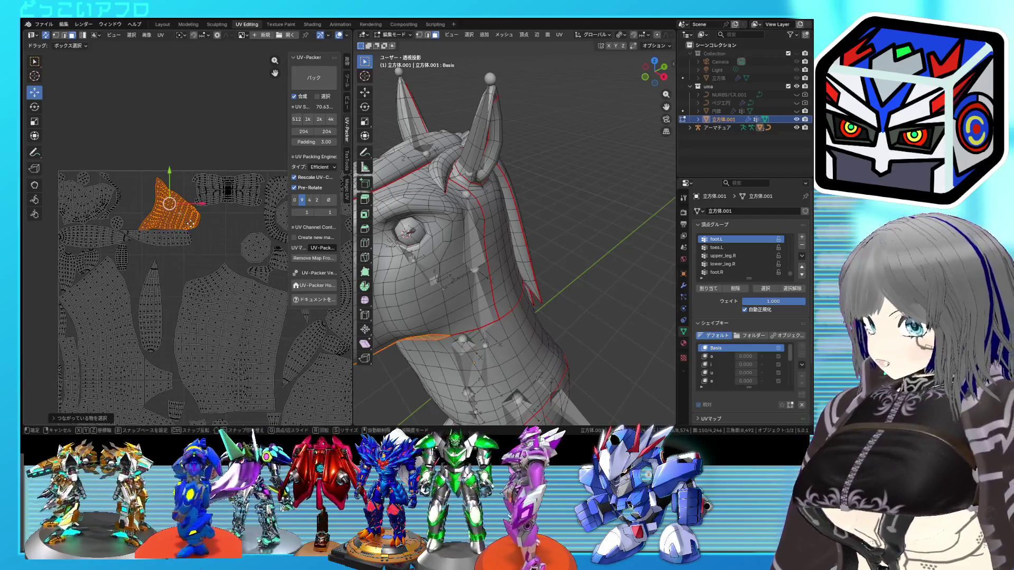
{"action": "left_click", "coordinate": [192, 201]}
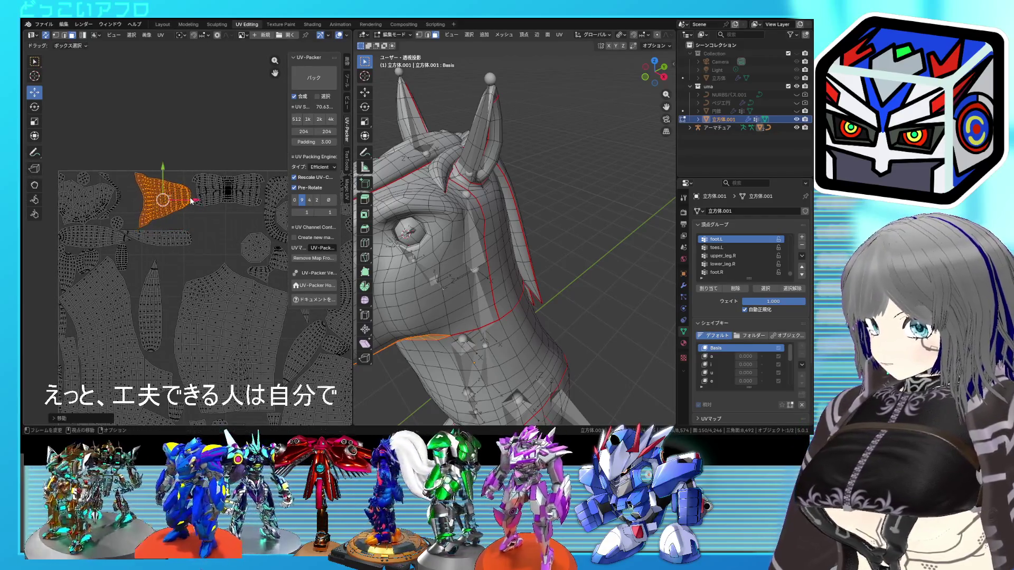
{"action": "scroll", "coordinate": [190, 206], "scroll_direction": "up", "scroll_amount": 2}
Rotate the jaw island about 90 degrees, reposition it, and fine-tune its angle
{"action": "key", "text": "r"}
{"action": "key", "text": "g"}
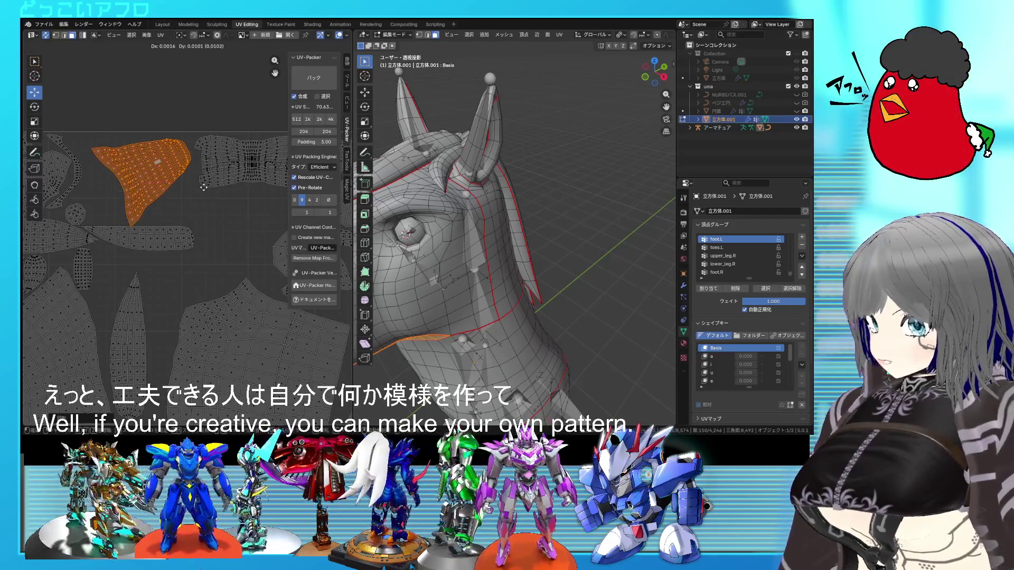
{"action": "scroll", "coordinate": [210, 217], "scroll_direction": "right", "scroll_amount": 3}
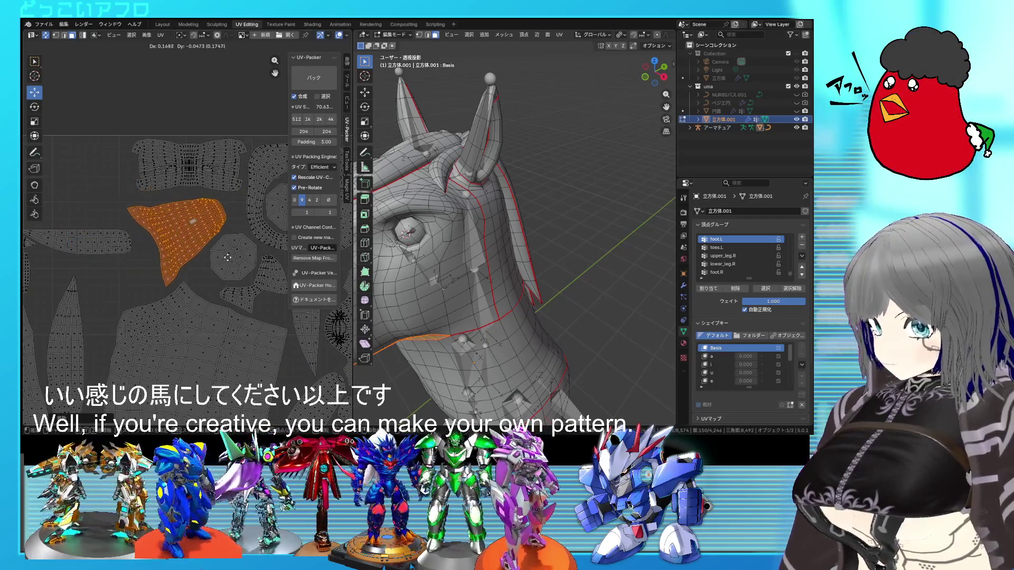
{"action": "left_click", "coordinate": [229, 259]}
{"action": "scroll", "coordinate": [232, 262], "scroll_direction": "up", "scroll_amount": 1}
{"action": "key", "text": "r"}
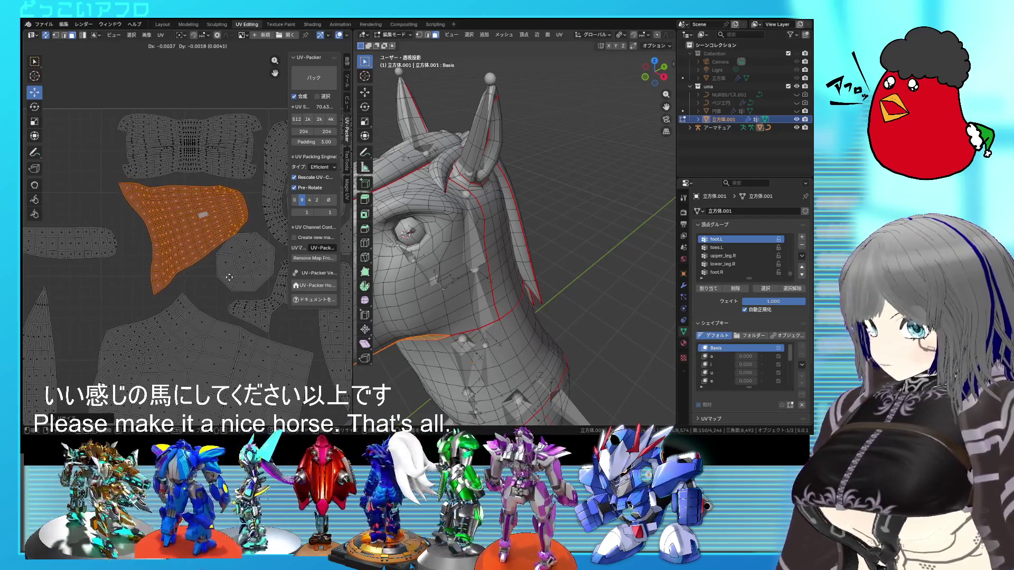
{"action": "key", "text": "g"}
{"action": "key", "text": "r"}
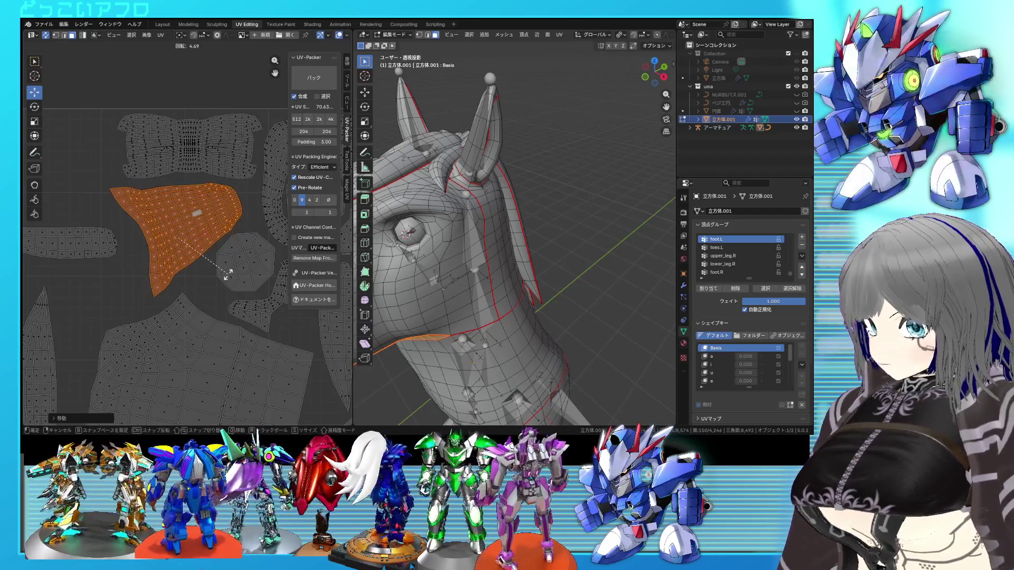
{"action": "left_click", "coordinate": [229, 273]}
{"action": "scroll", "coordinate": [229, 272], "scroll_direction": "up", "scroll_amount": 3}
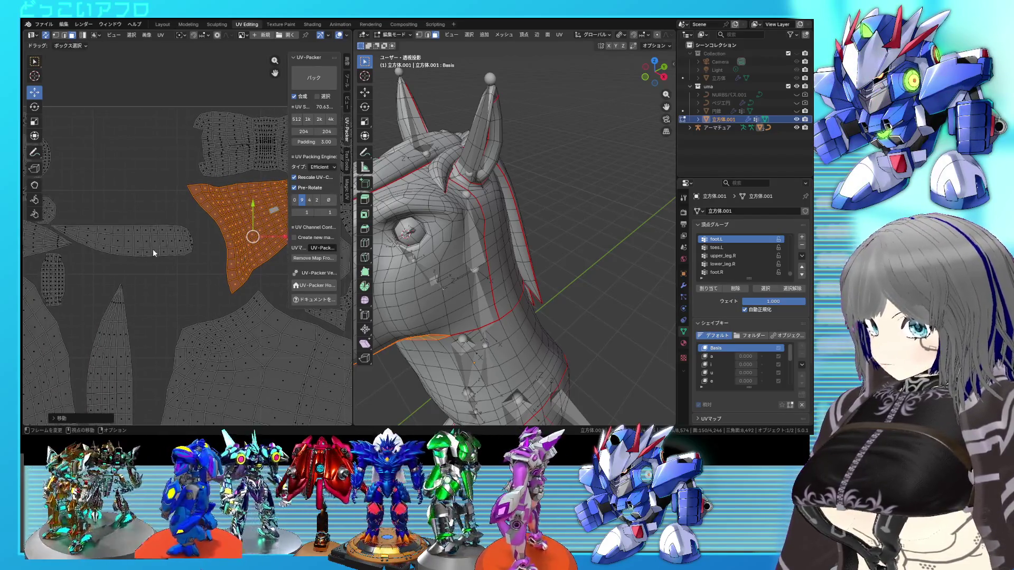
Select the next linked island with Ctrl+L
{"action": "left_click", "coordinate": [155, 252]}
{"action": "key", "text": "ctrl+l"}
{"action": "scroll", "coordinate": [157, 251], "scroll_direction": "down", "scroll_amount": 2}
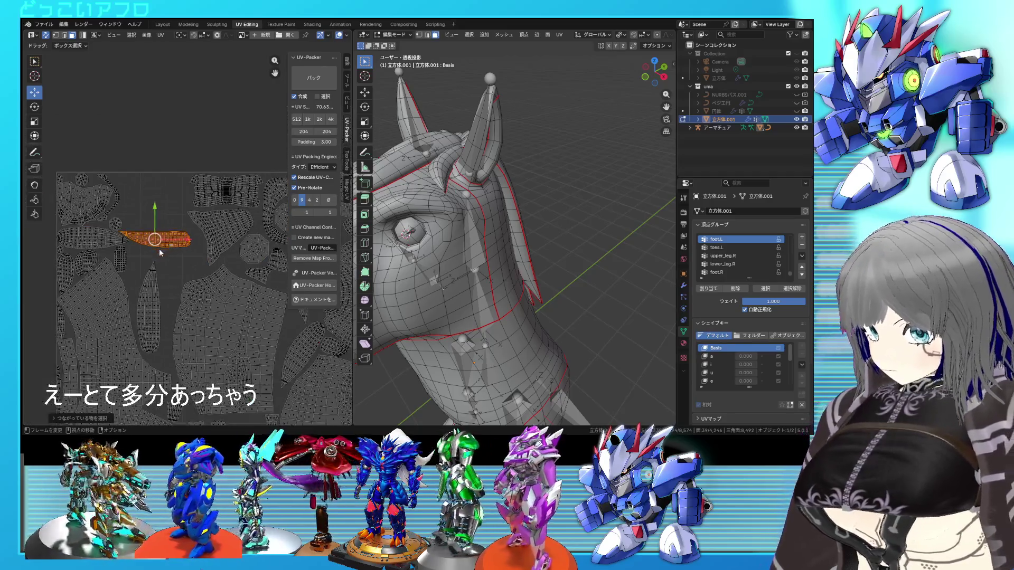